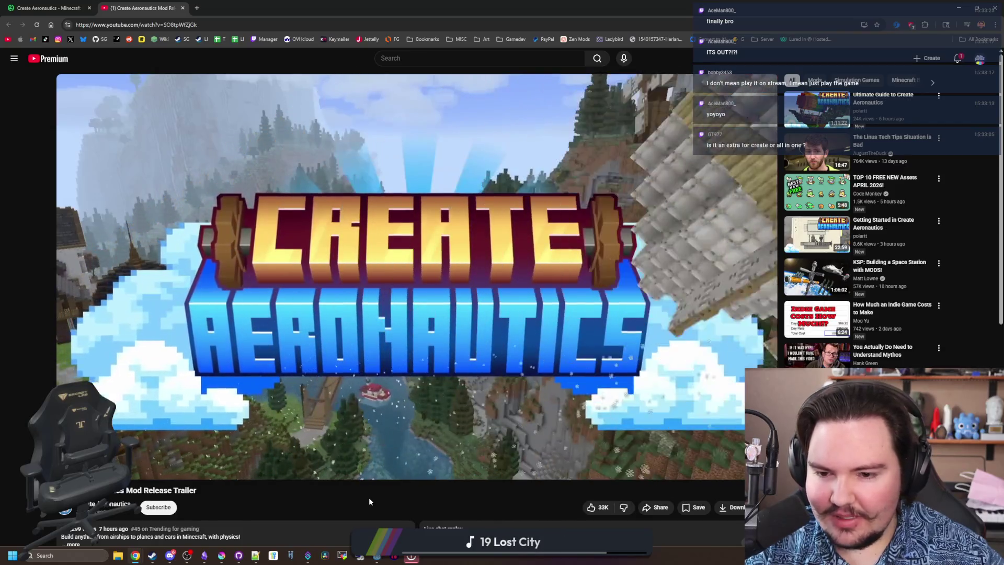
Step: Skip the trailer ahead, pause it, and switch to the Create Aeronautics gallery on Modrinth
key("l")
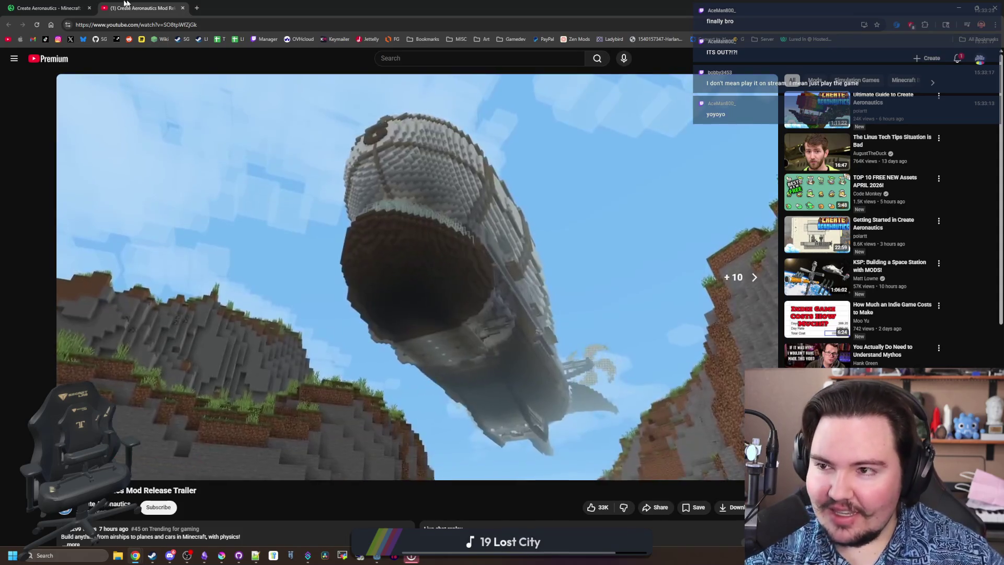
key("ctrl+shift+Tab")
left_click(284, 179)
key("ctrl+Tab")
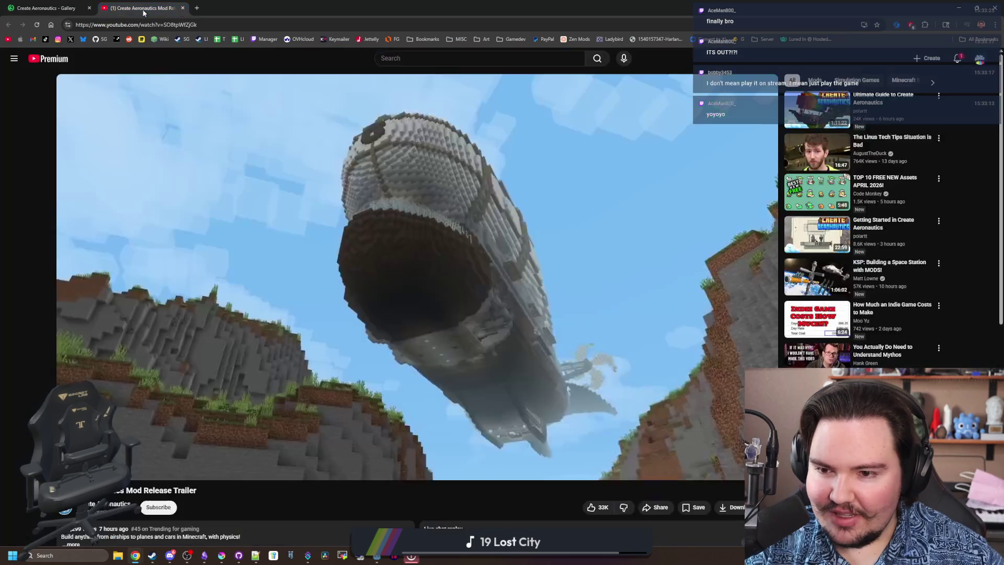
key("space")
key("ctrl+shift+Tab")
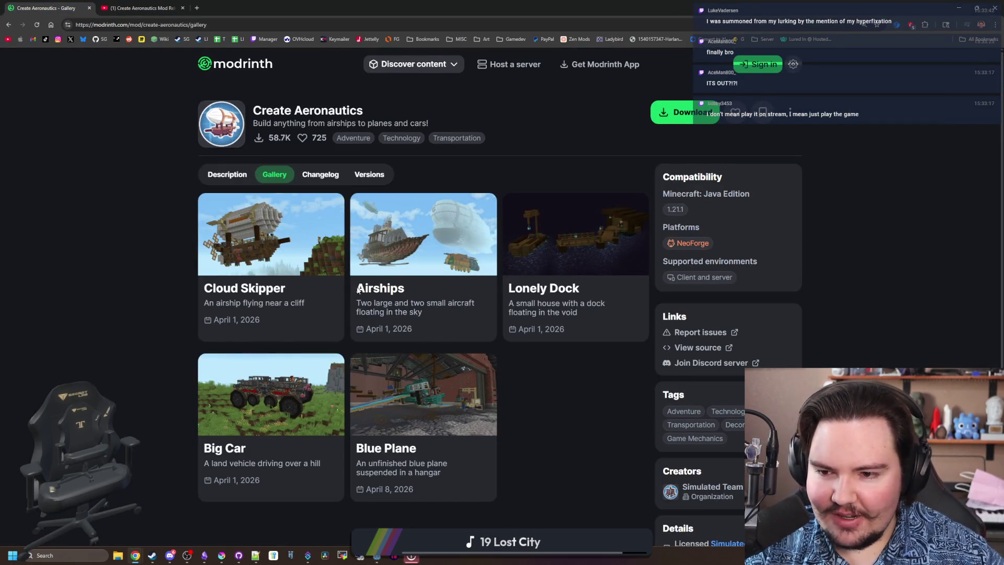
scroll(593, 286, "down", 1)
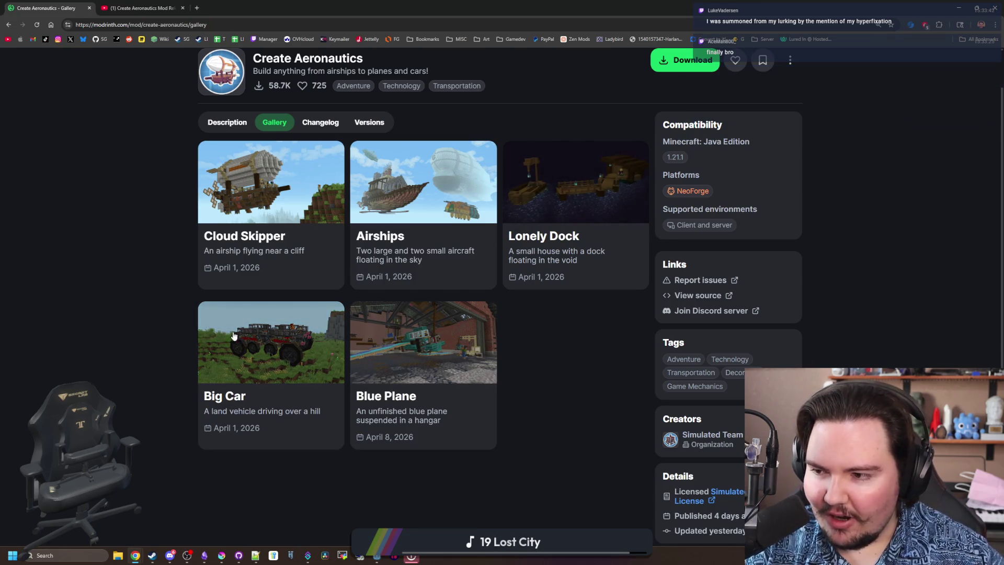
Step: Switch back to the YouTube tab and resume the Create Aeronautics trailer
key("ctrl+Tab")
key("space")
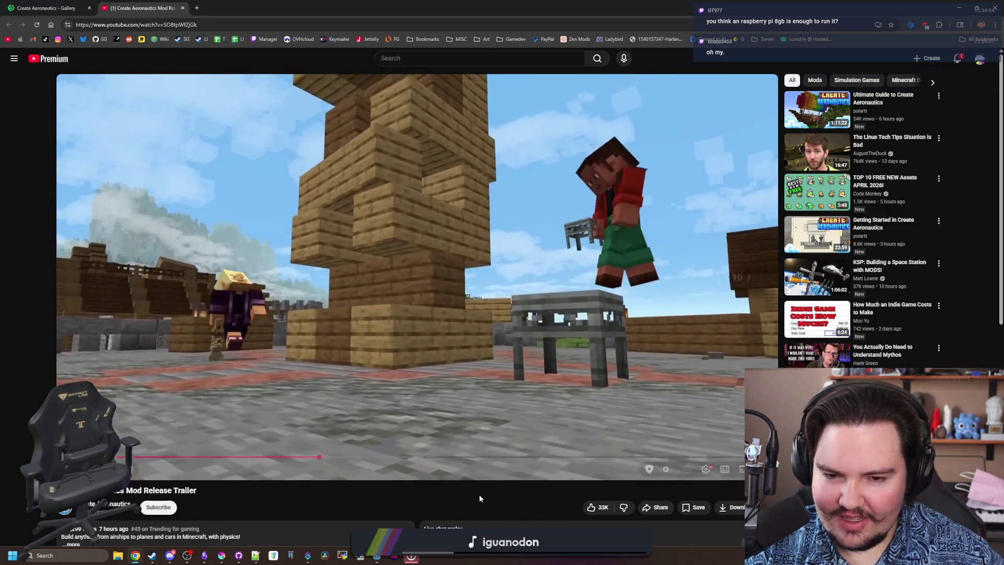
Step: Skip forward through the trailer in ten-second jumps up to the title card
key("l")
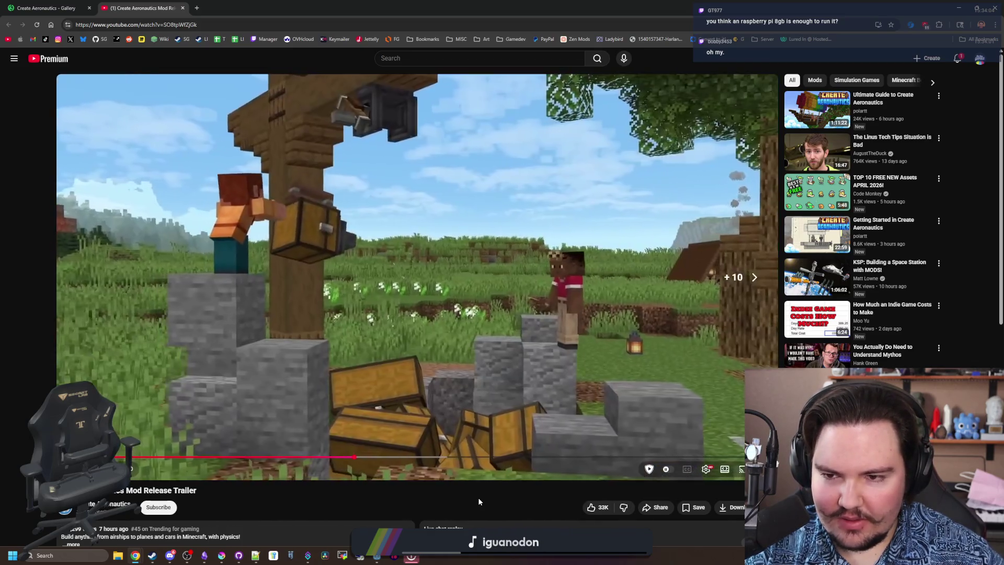
key("l")
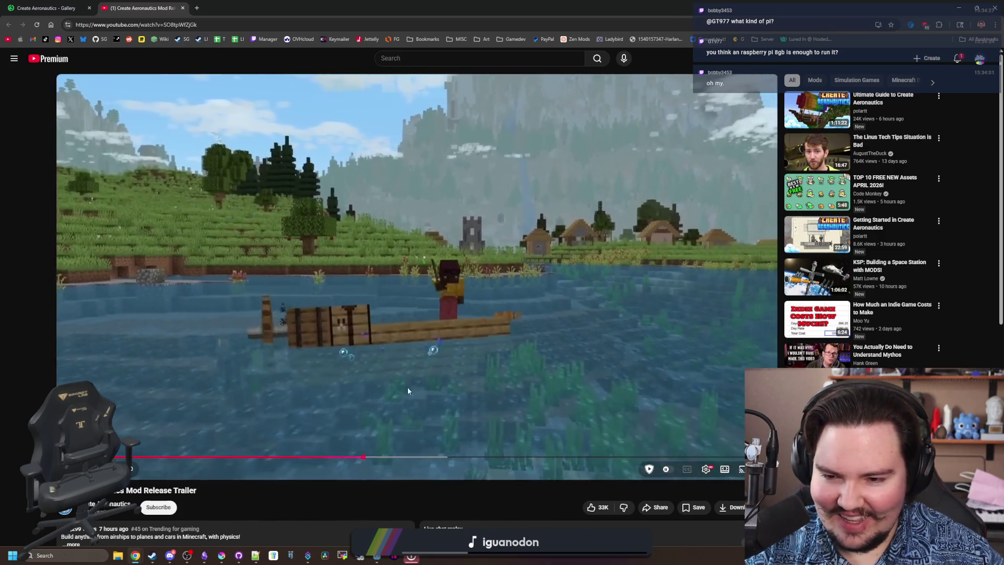
key("l")
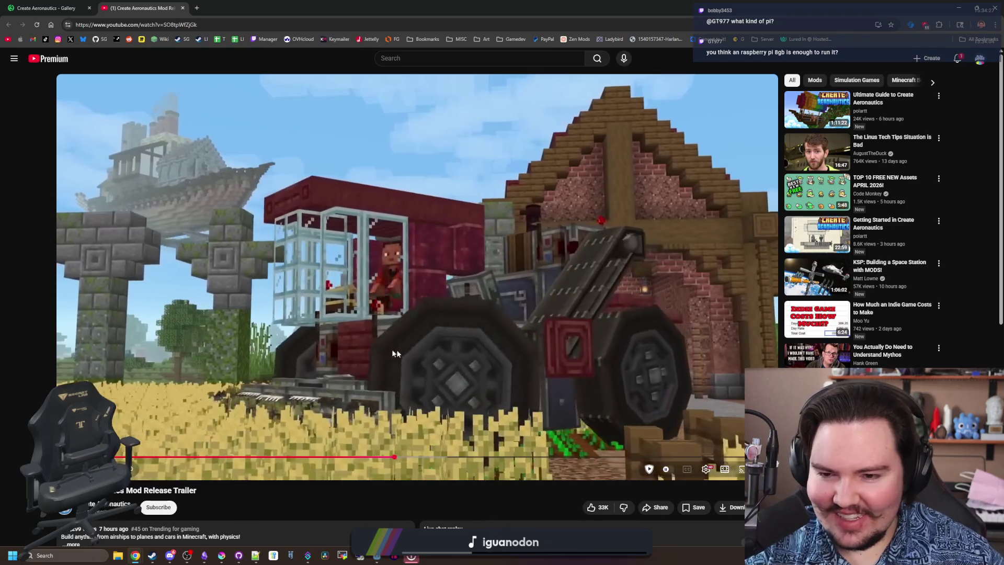
key("l")
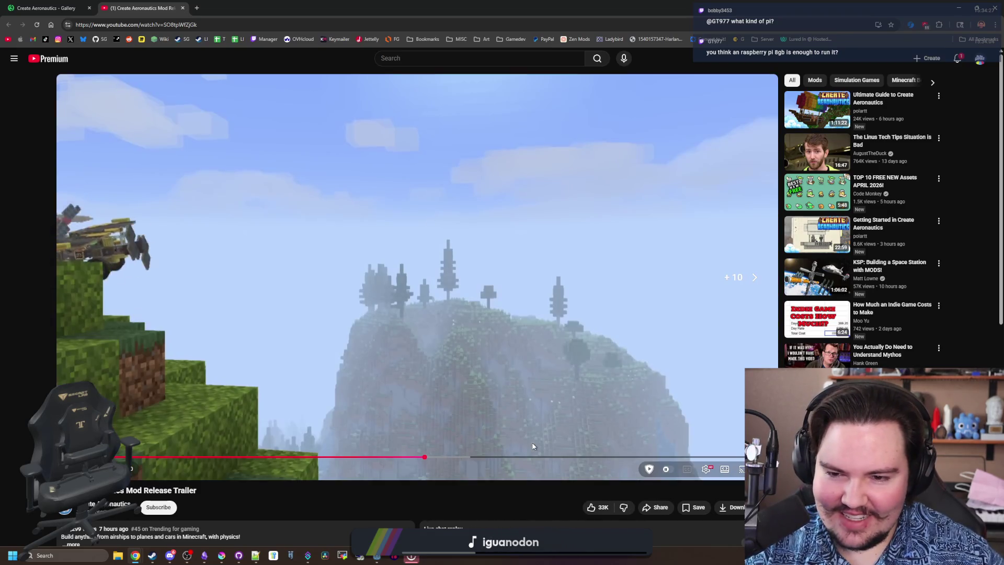
key("l")
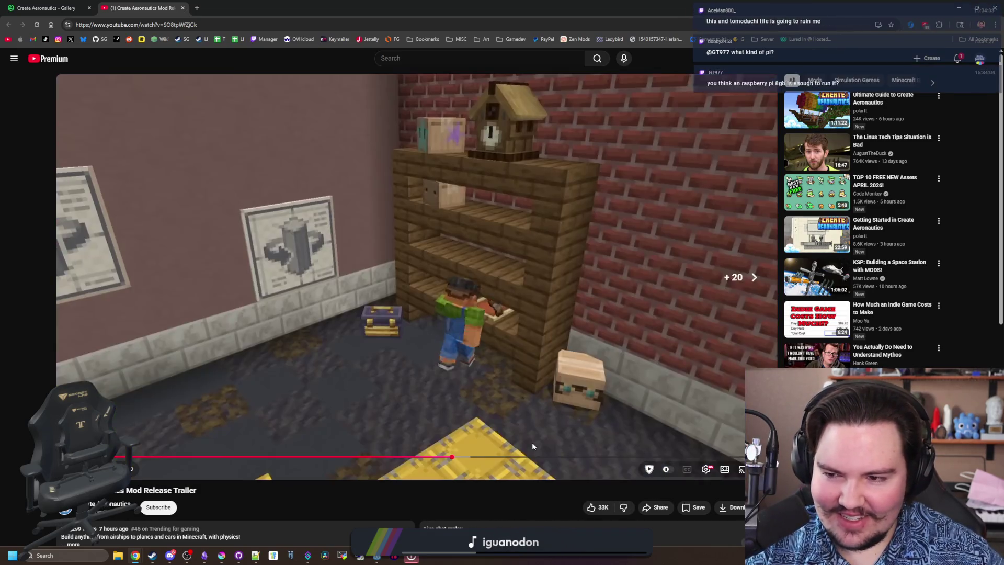
key("l")
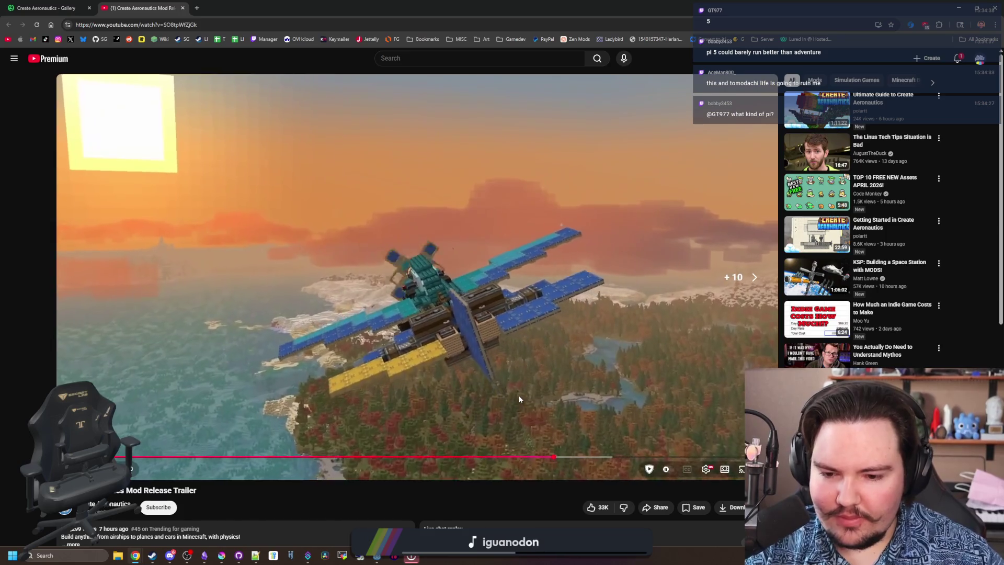
key("l")
key("l")
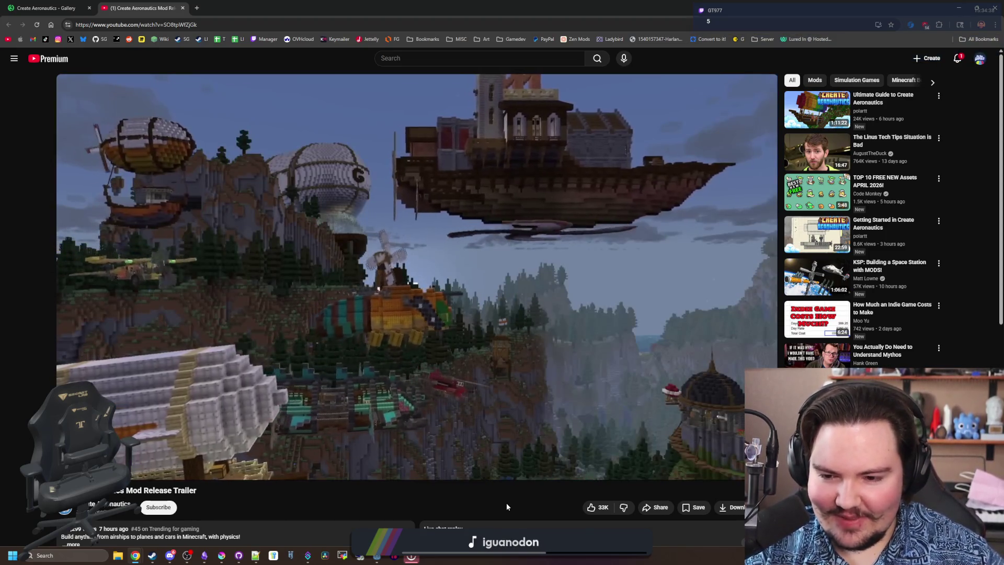
key("l")
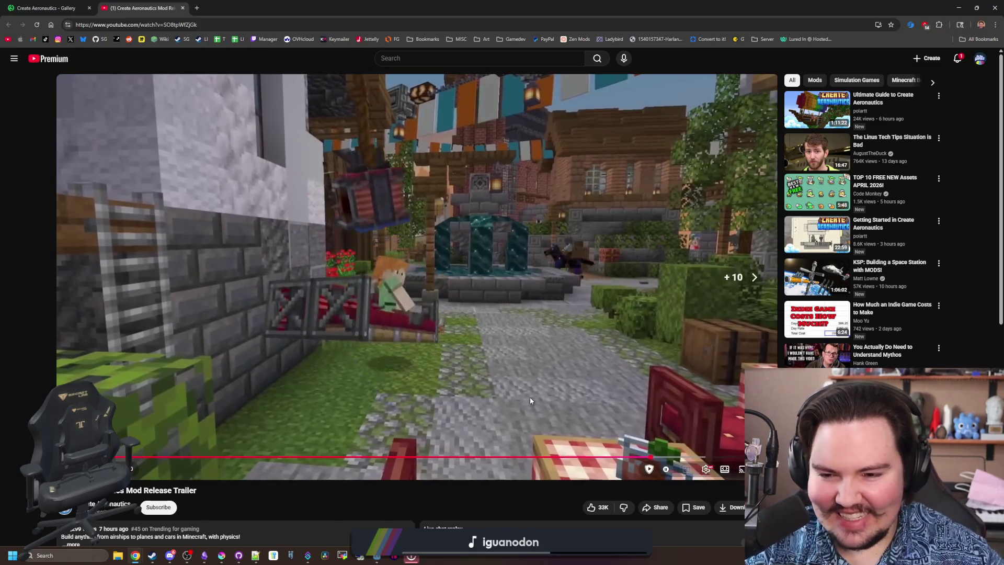
key("l")
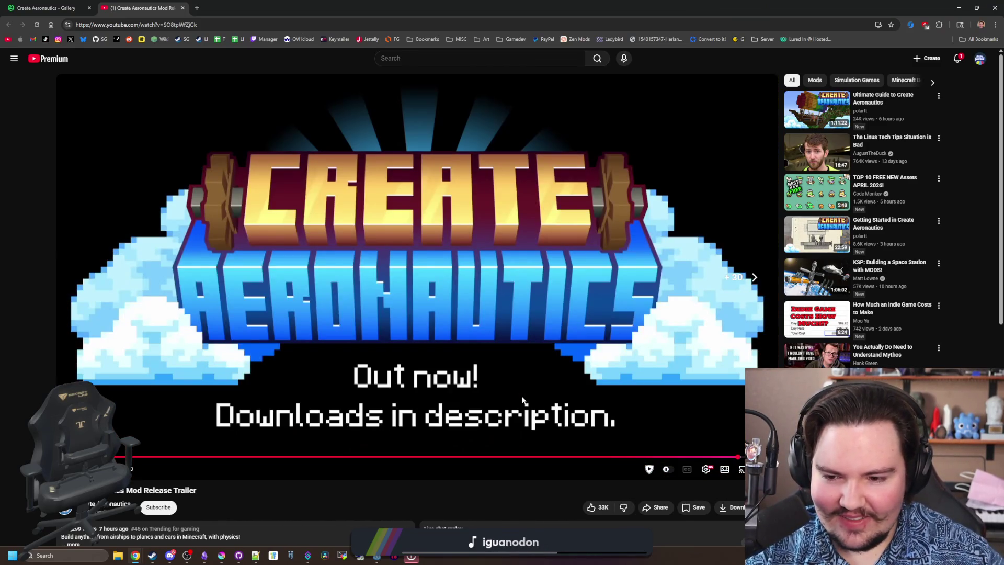
key("l")
key("l")
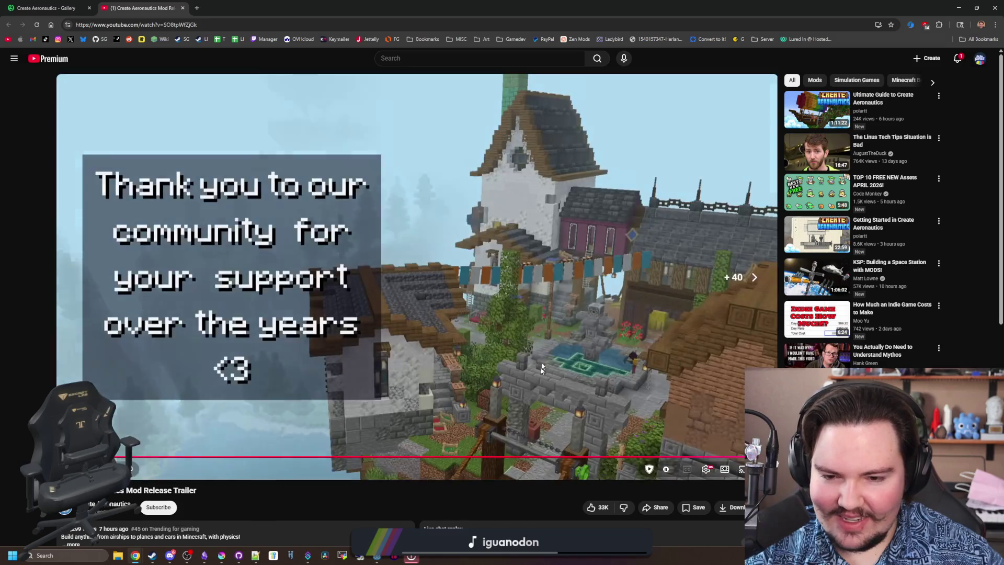
Step: Pause the trailer and return to the Modrinth gallery tab
key("k")
left_click(46, 7)
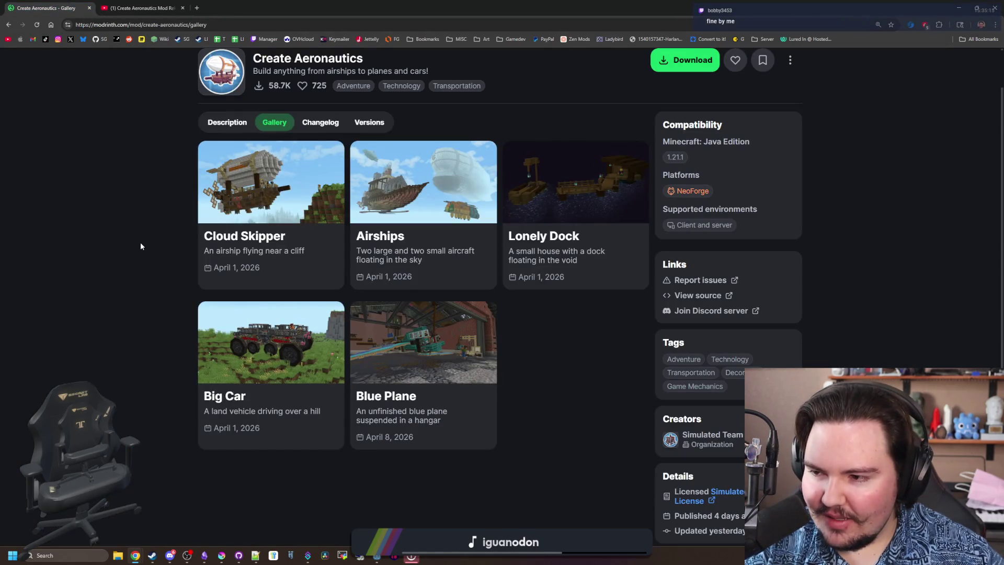
scroll(141, 246, "up", 1)
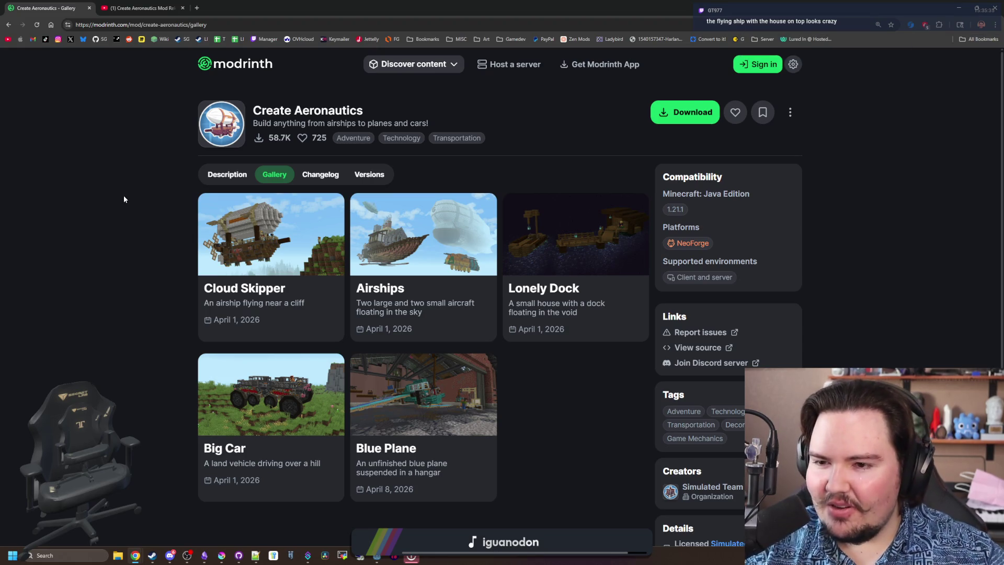
left_click(231, 183)
scroll(399, 326, "down", 10)
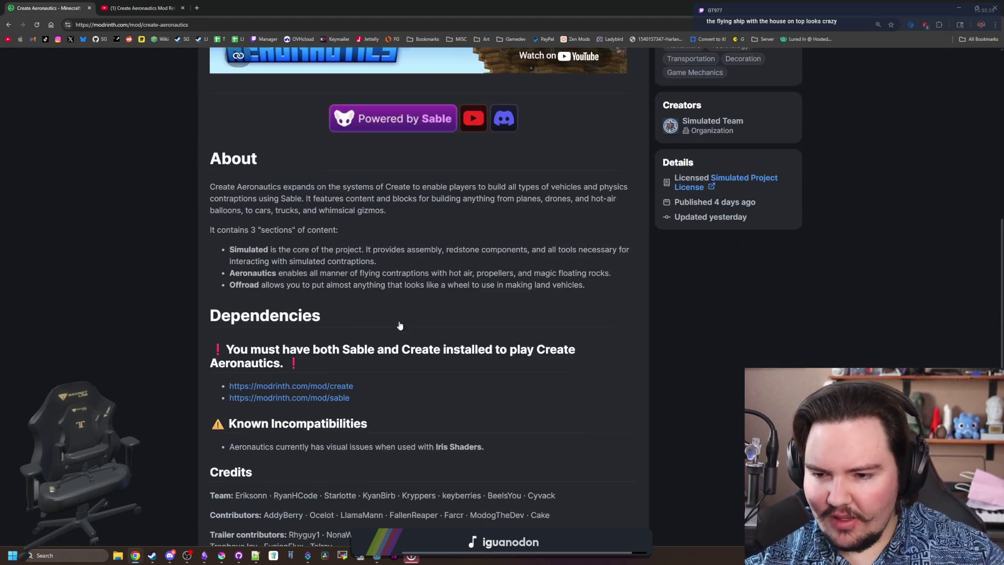
scroll(399, 325, "down", 3)
scroll(399, 326, "up", 15)
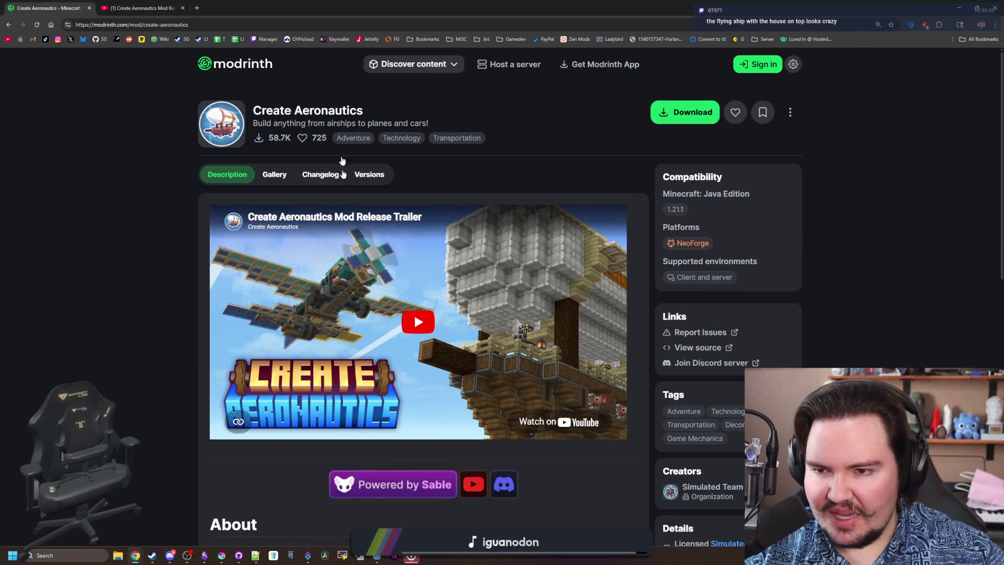
left_click(277, 177)
scroll(348, 274, "down", 3)
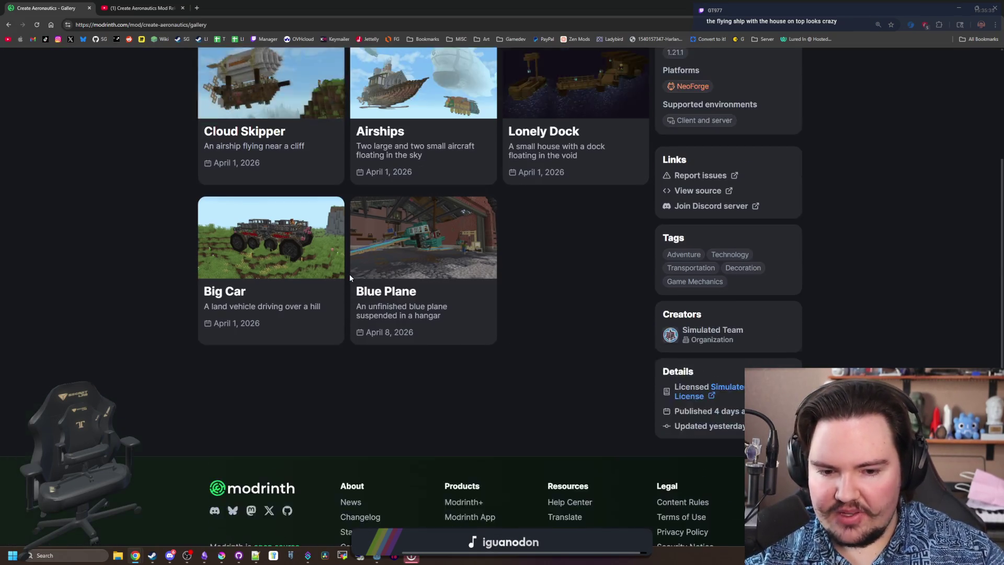
scroll(349, 274, "up", 2)
scroll(350, 274, "up", 1)
left_click(251, 227)
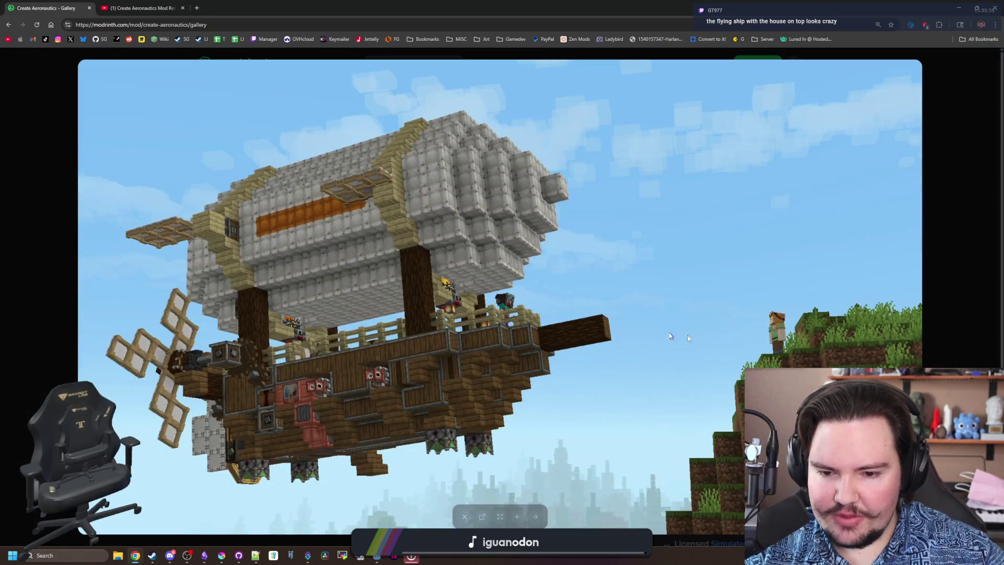
left_click(539, 515)
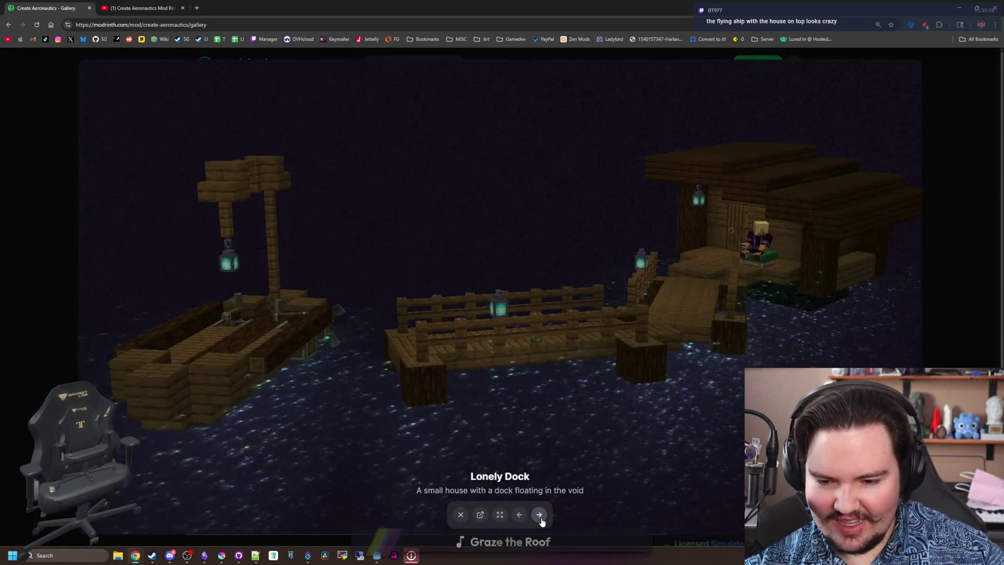
left_click(538, 515)
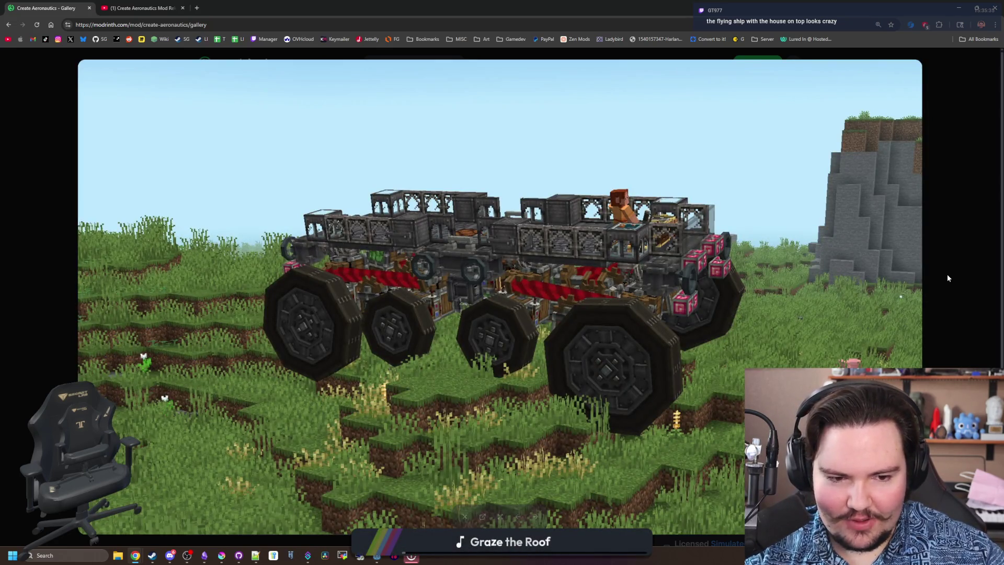
left_click(947, 274)
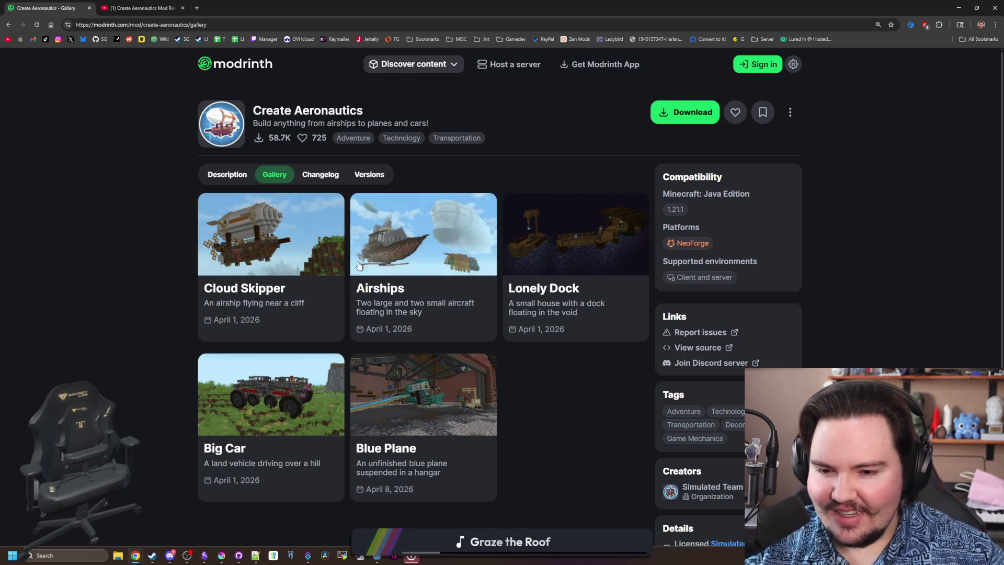
left_click(299, 215)
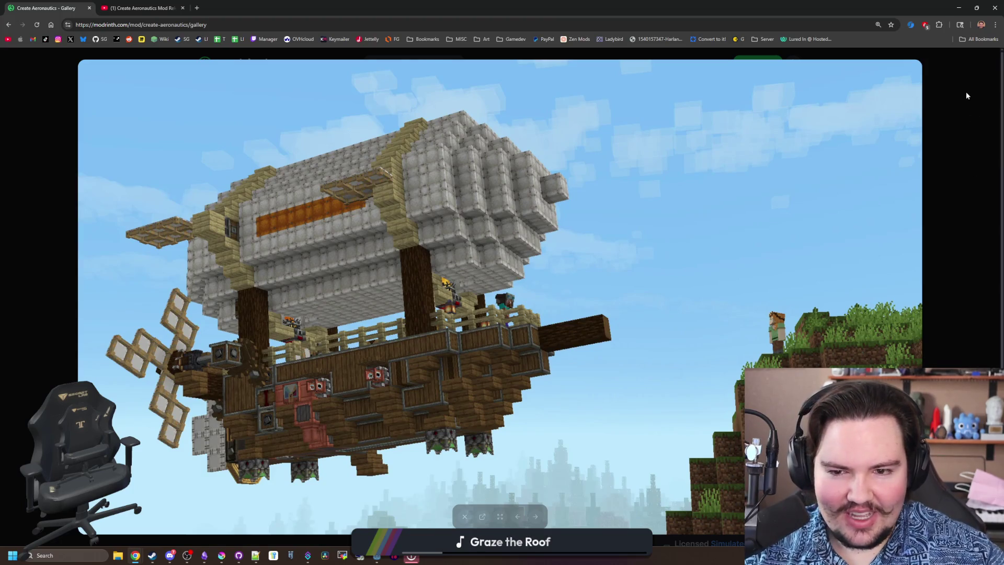
left_click(967, 95)
left_click(486, 223)
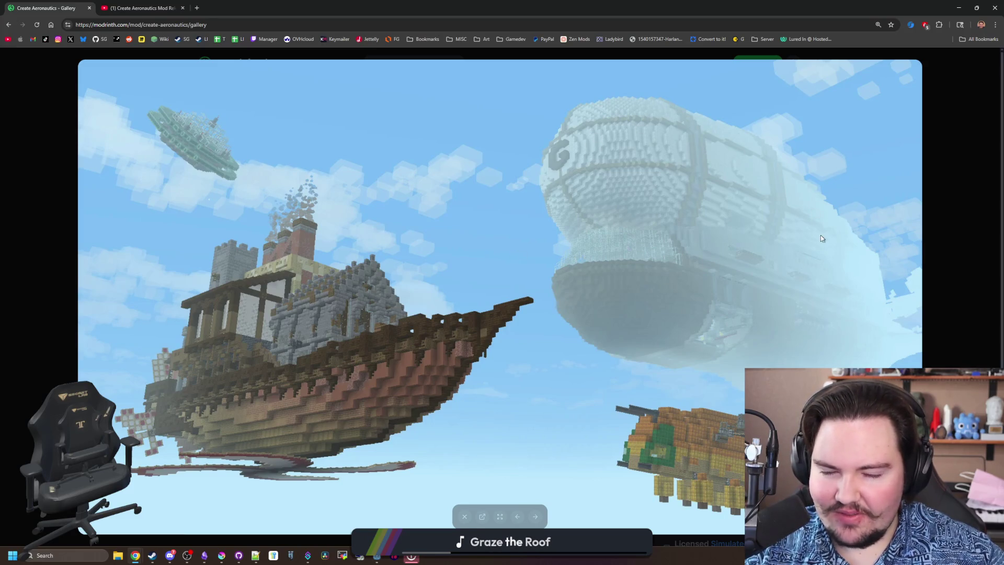
right_click(624, 288)
key("Escape")
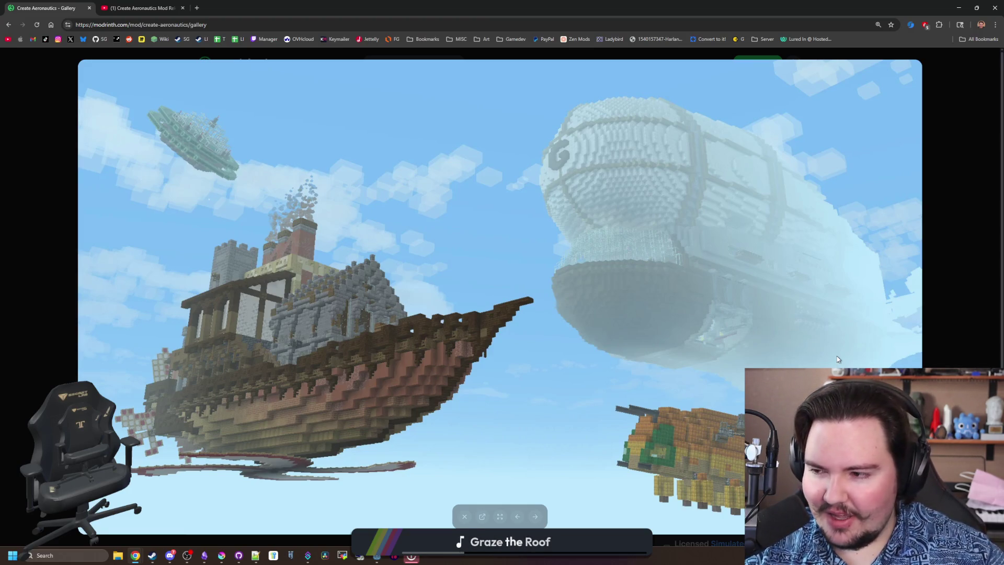
left_click(955, 247)
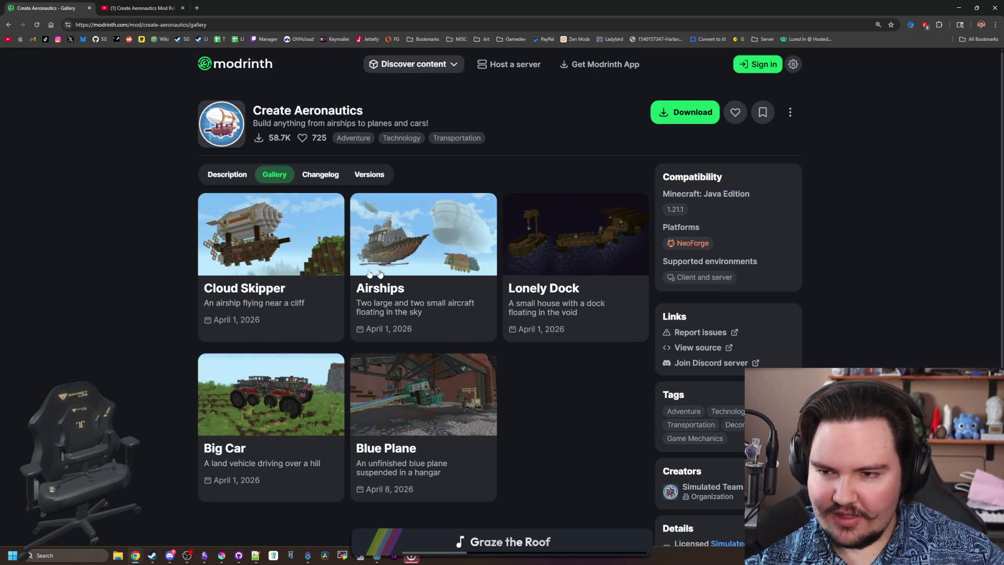
scroll(278, 251, "down", 3)
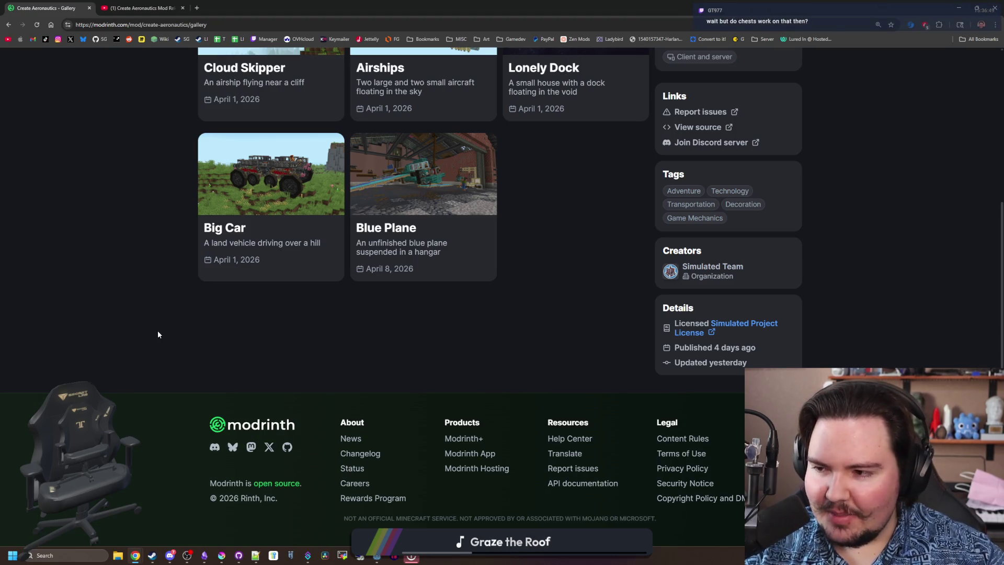
scroll(153, 343, "up", 3)
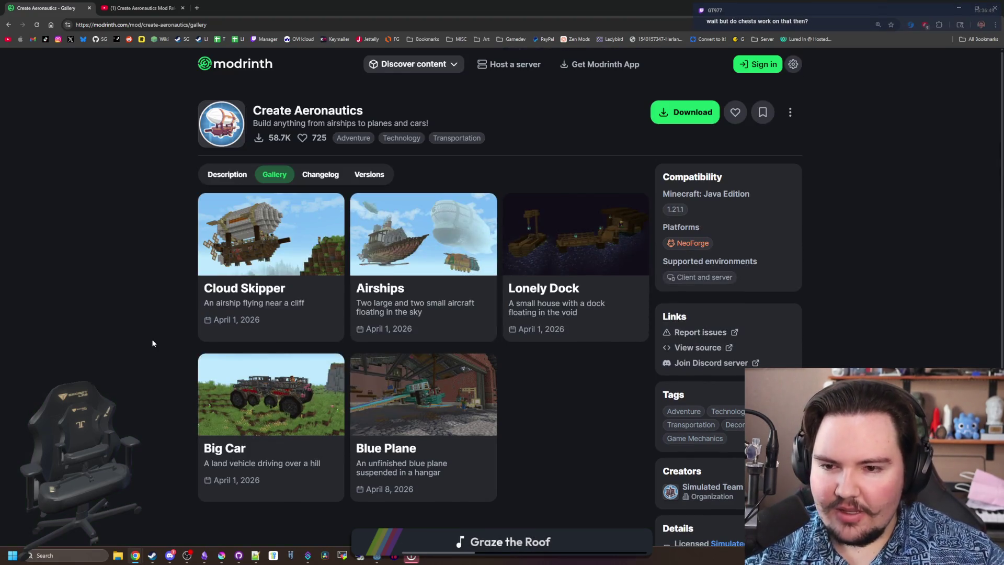
left_click(450, 245)
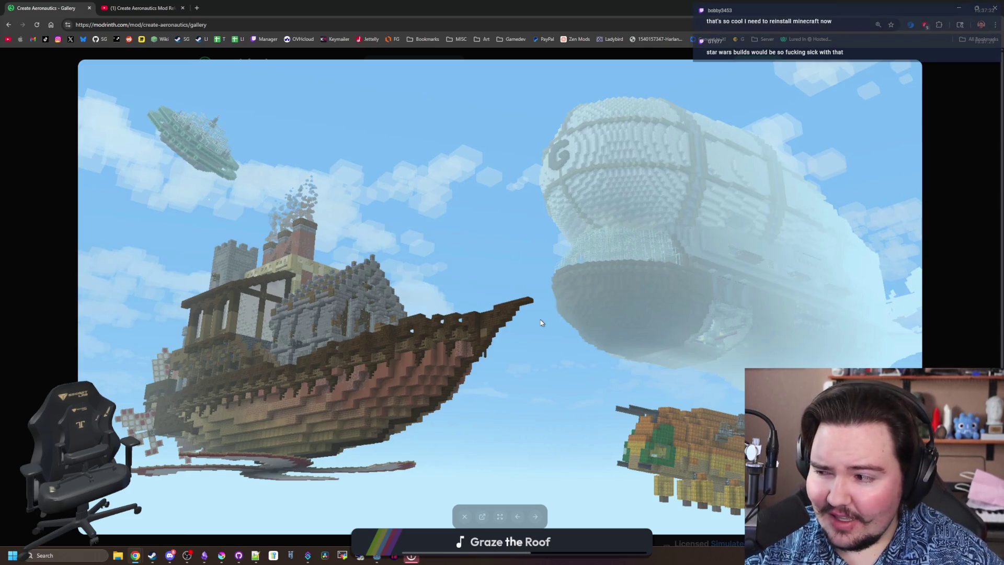
Step: Shrink the browser window so the Godot editor shows behind the Airships image
mouse_move(392, 10)
left_mouse_down()
mouse_move(530, 167)
mouse_move(489, 126)
left_mouse_up()
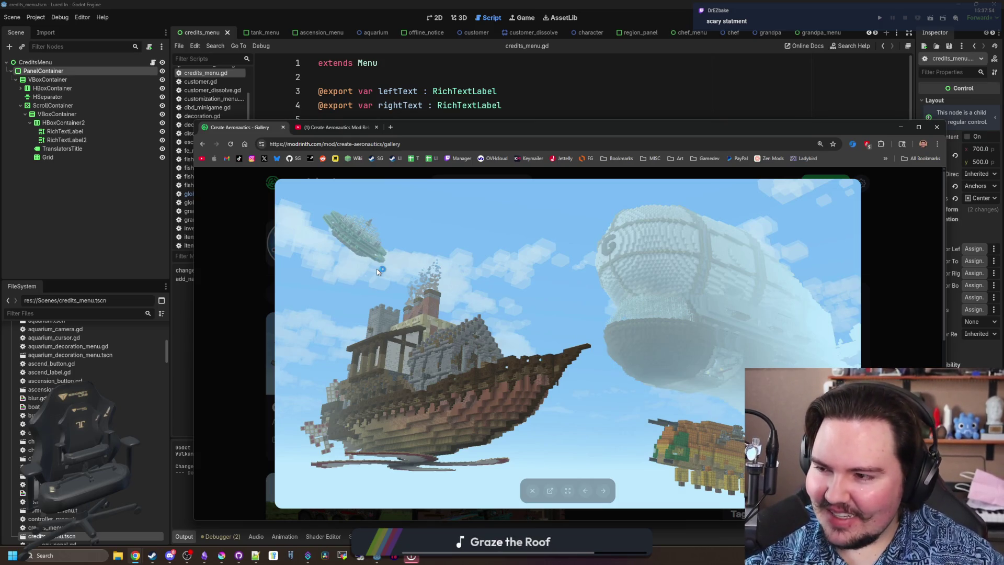
Step: Dismiss the image's context menu and close the enlarged Airships view
right_click(355, 260)
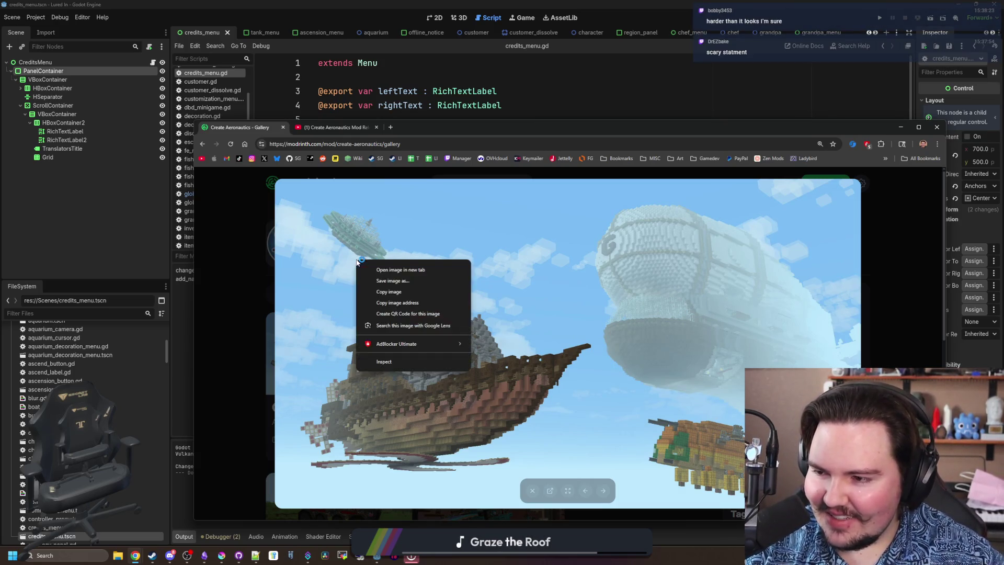
left_click(461, 126)
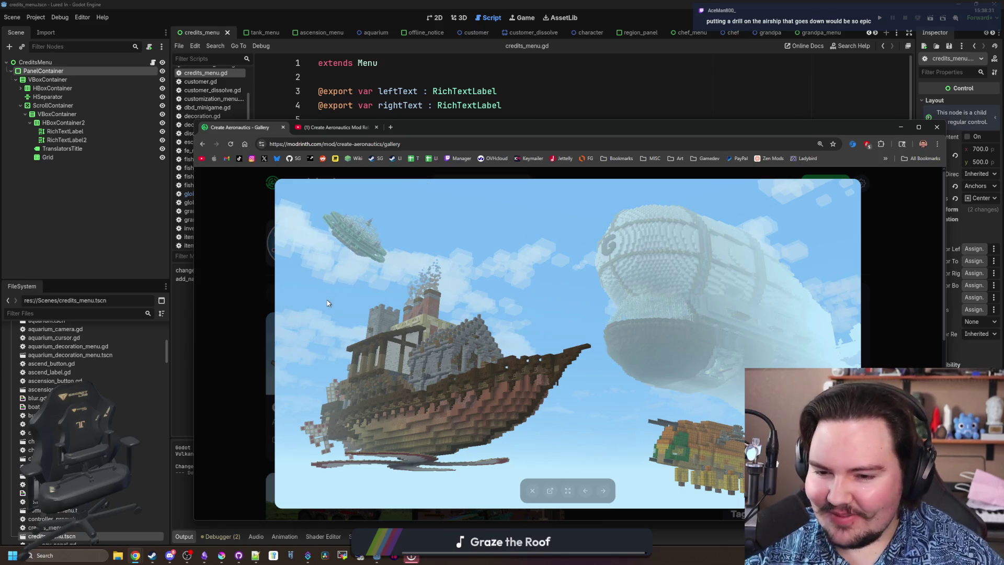
left_click(248, 193)
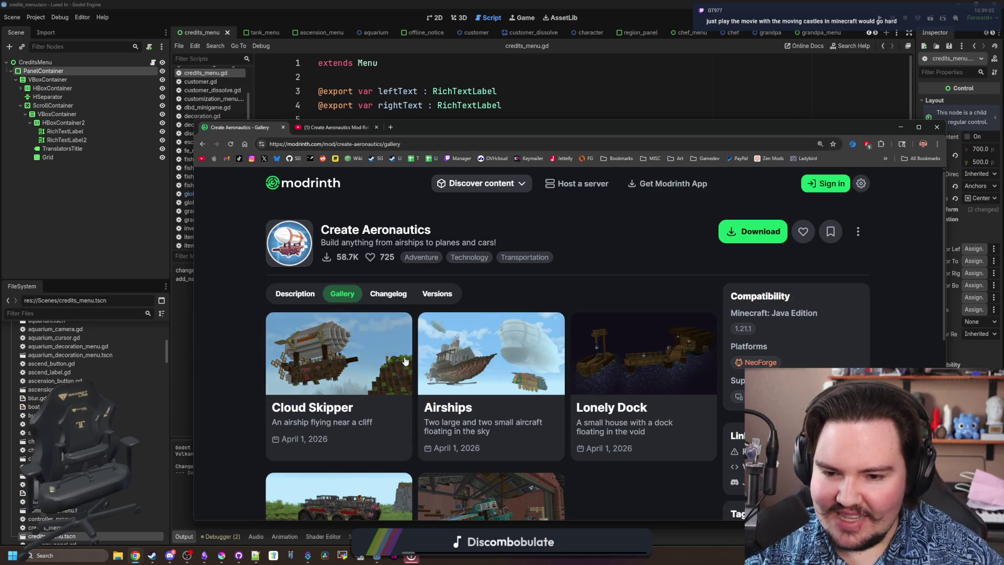
scroll(398, 357, "down", 1)
scroll(398, 357, "down", 1)
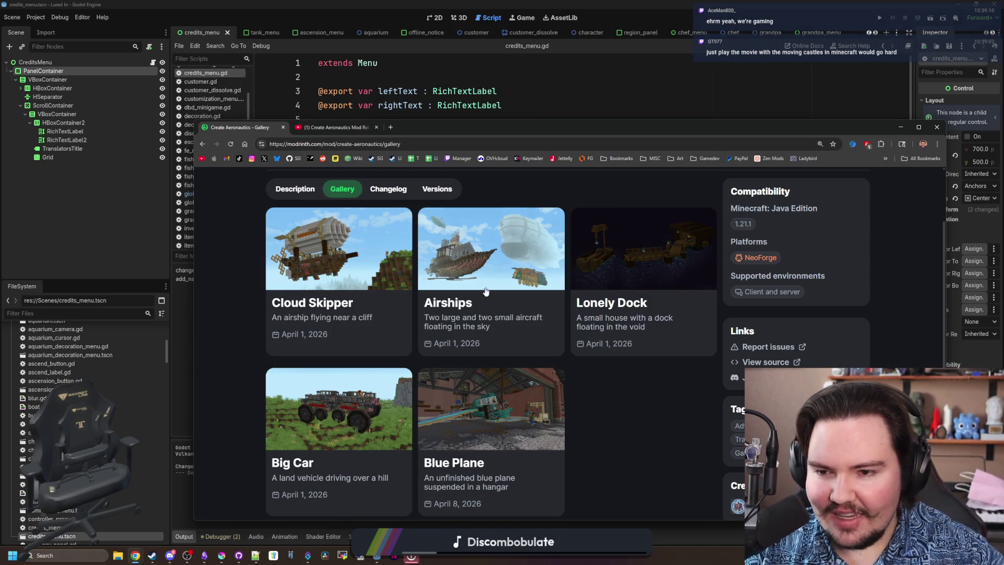
Step: View the Airships, Cloud Skipper and Big Car images enlarged, closing each in turn
left_click(502, 251)
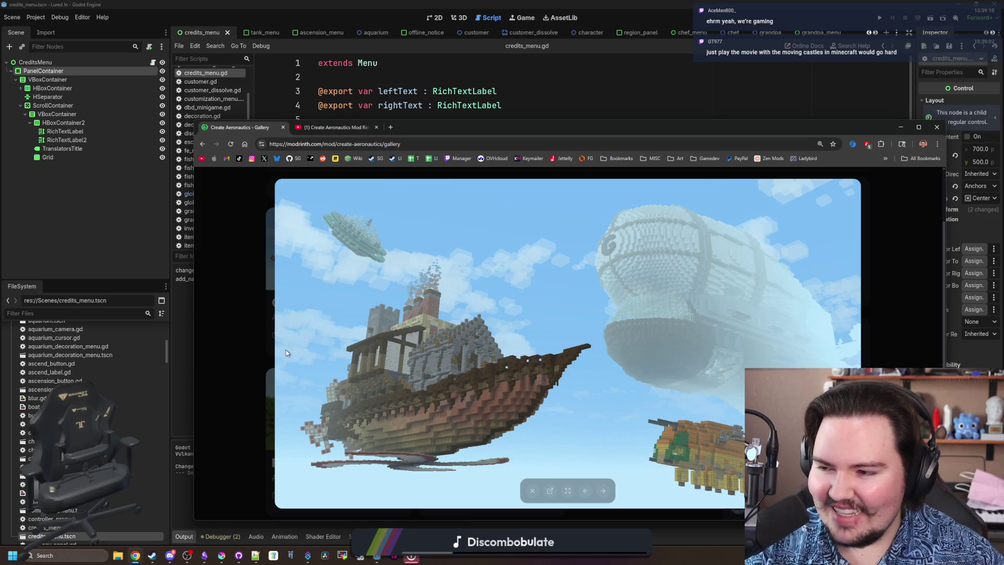
left_click(232, 233)
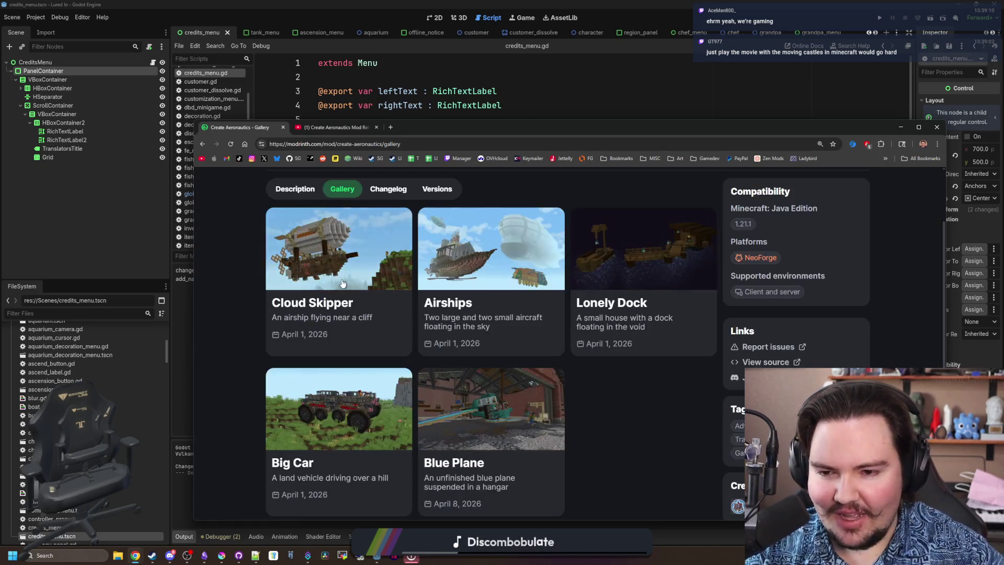
left_click(314, 251)
left_click(247, 360)
left_click(321, 437)
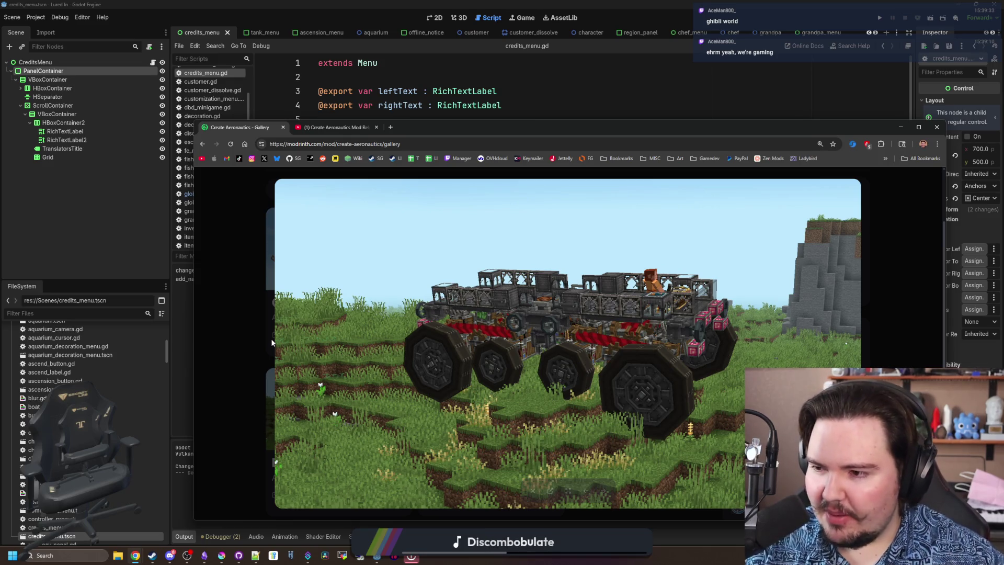
left_click(228, 291)
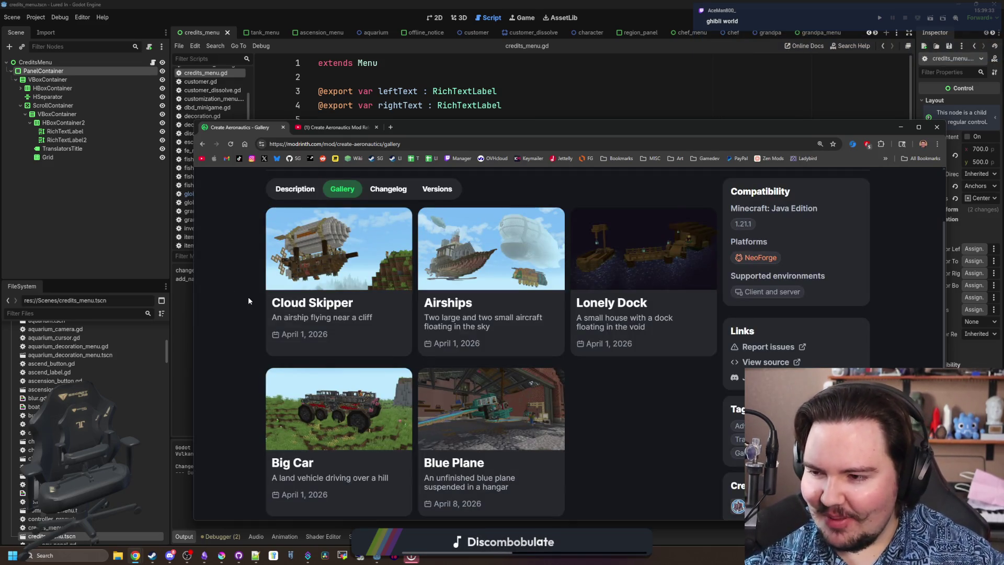
scroll(512, 349, "down", 5)
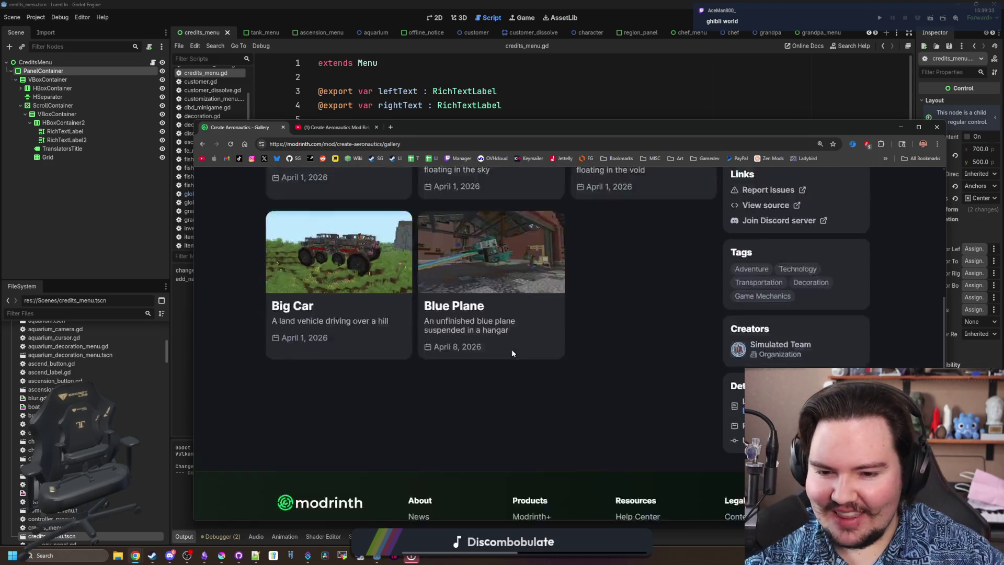
scroll(511, 348, "up", 6)
scroll(597, 396, "down", 1)
scroll(597, 396, "up", 1)
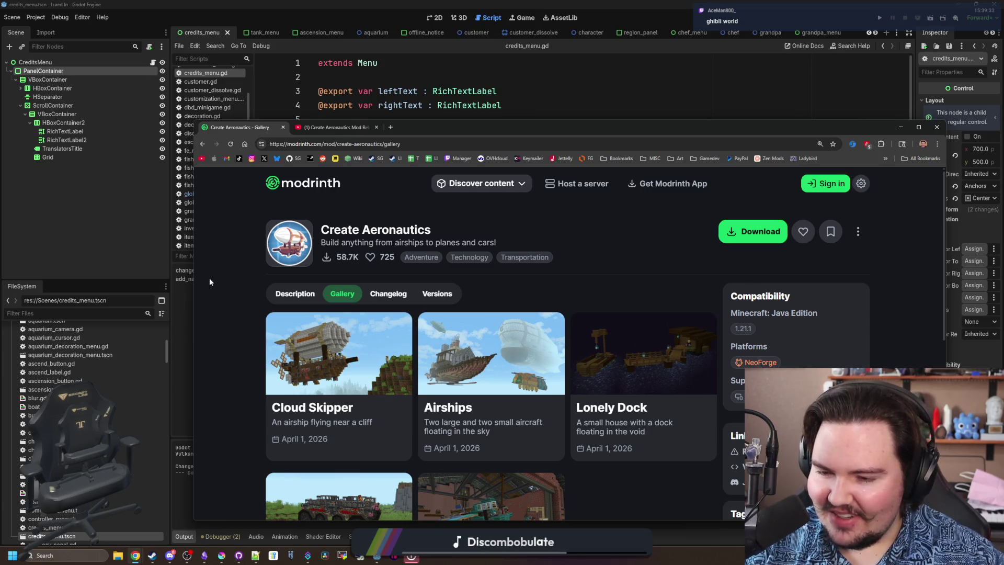
scroll(406, 298, "down", 5)
scroll(406, 298, "up", 2)
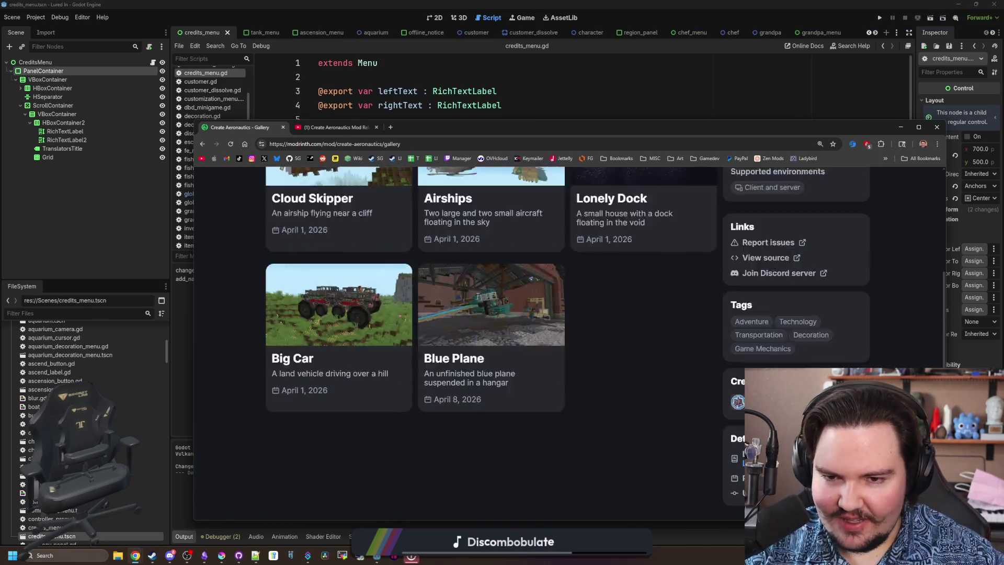
scroll(471, 376, "up", 3)
scroll(505, 419, "down", 2)
Step: Enlarge and close the Blue Plane, Airships and Big Car gallery images in turn
left_click(503, 330)
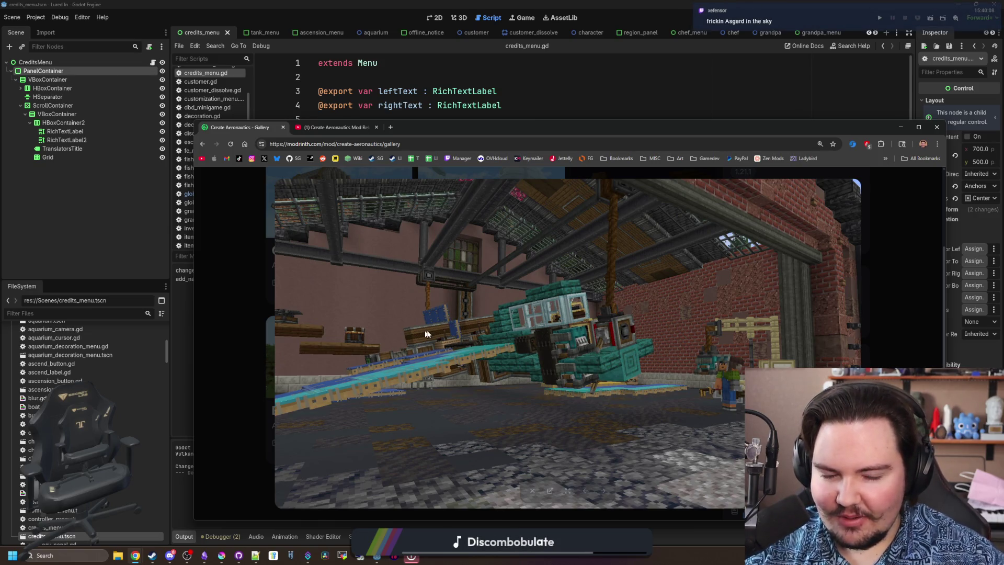
left_click(896, 318)
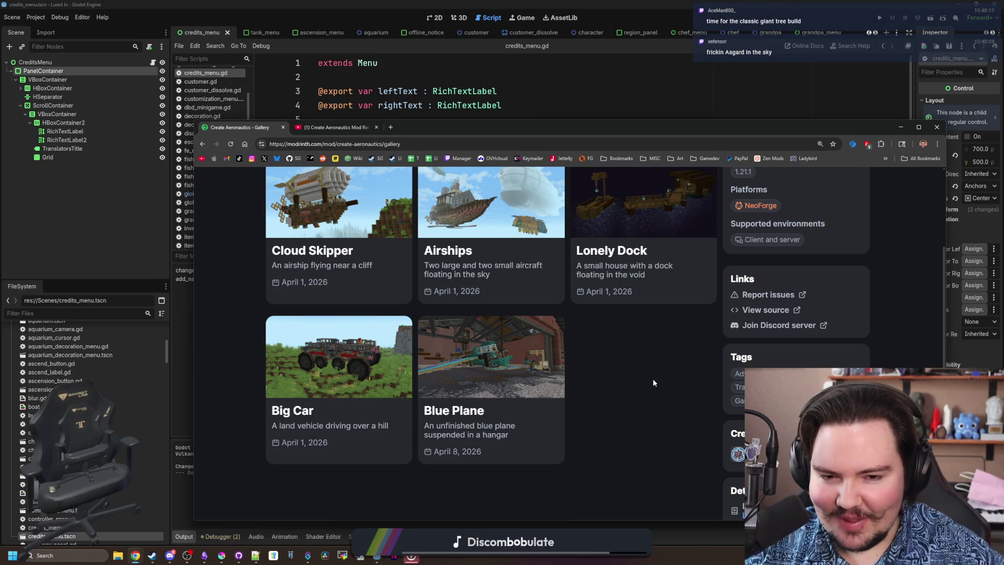
scroll(652, 382, "up", 3)
left_click(471, 351)
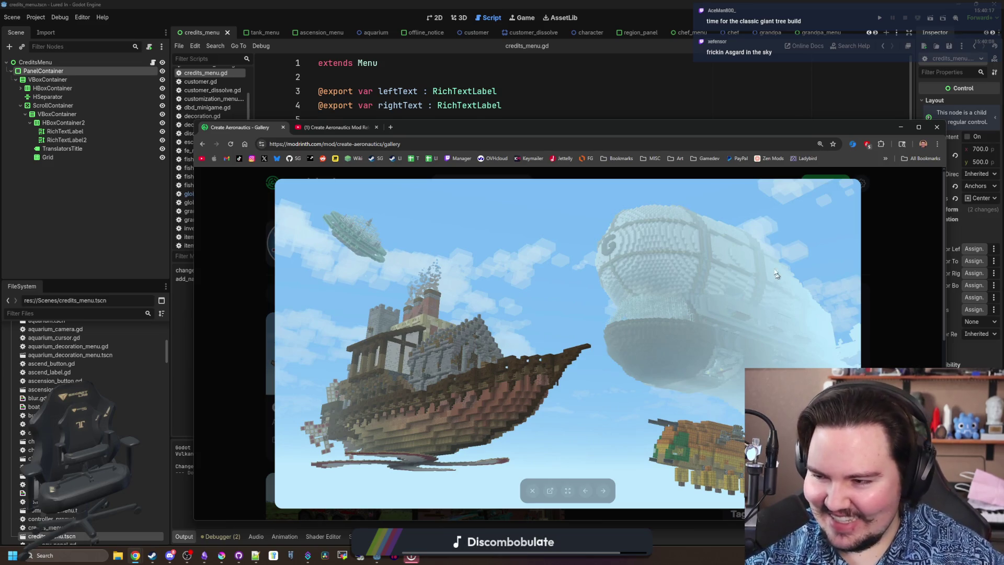
left_click(910, 235)
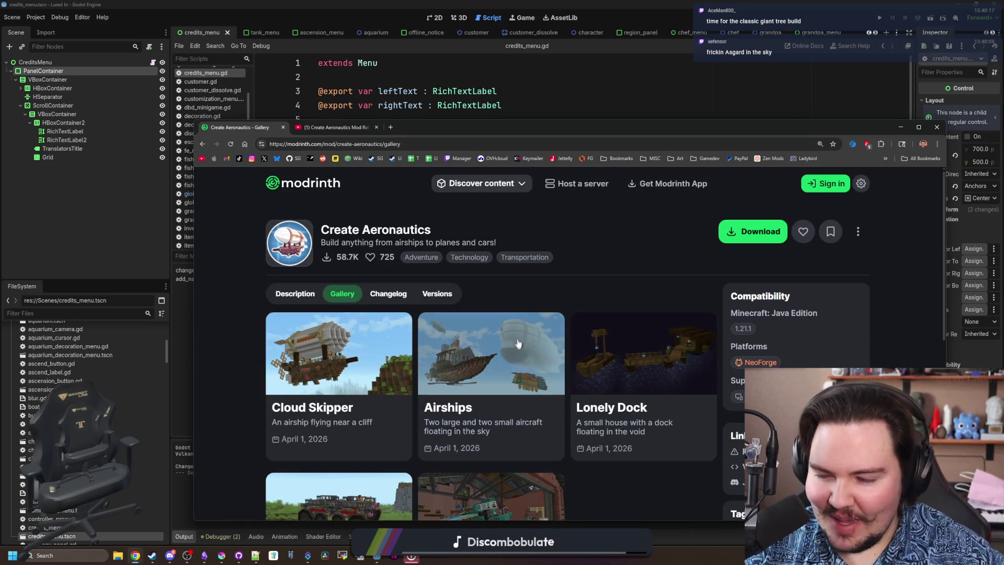
scroll(222, 340, "down", 1)
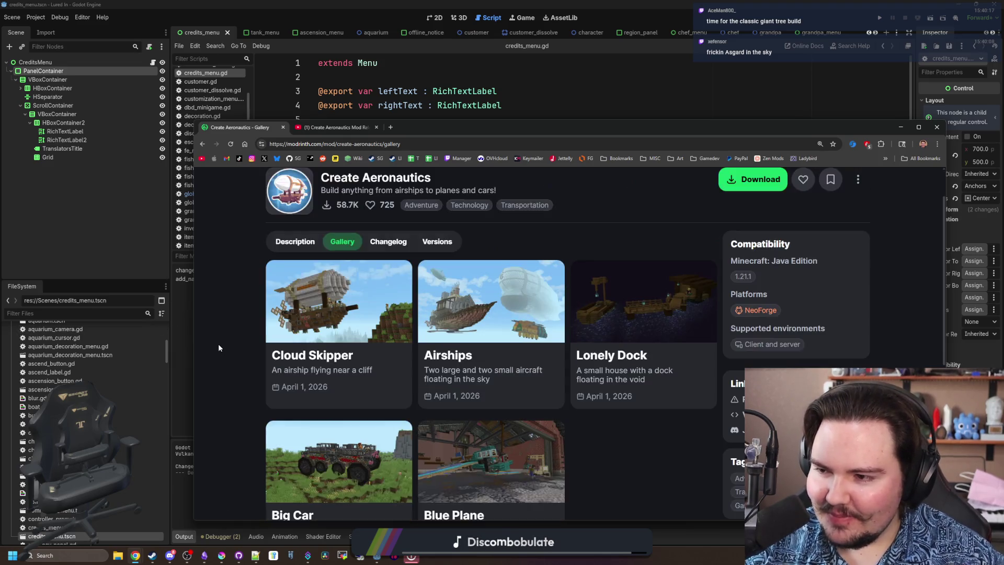
scroll(240, 313, "down", 1)
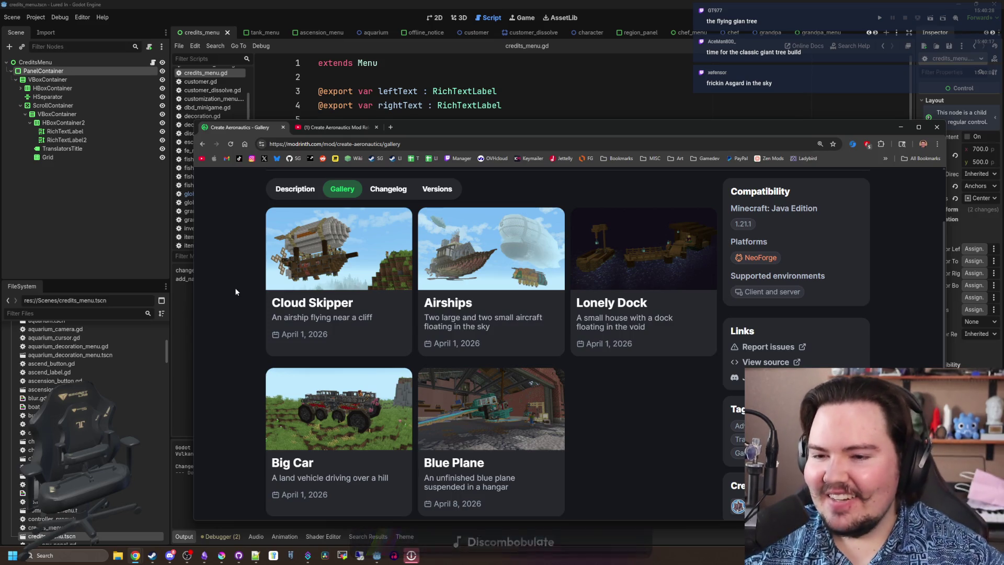
left_click(475, 414)
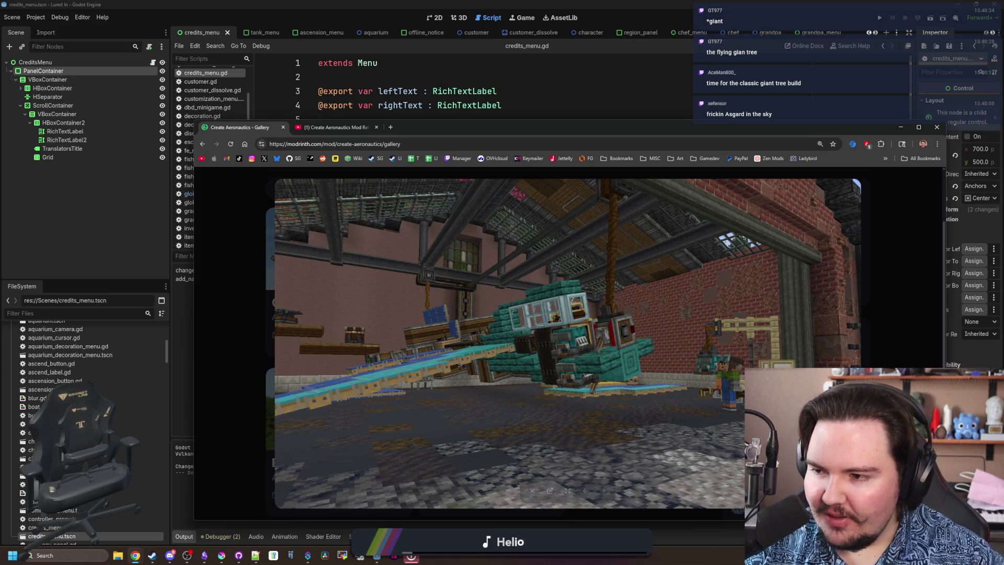
key("Escape")
left_click(359, 394)
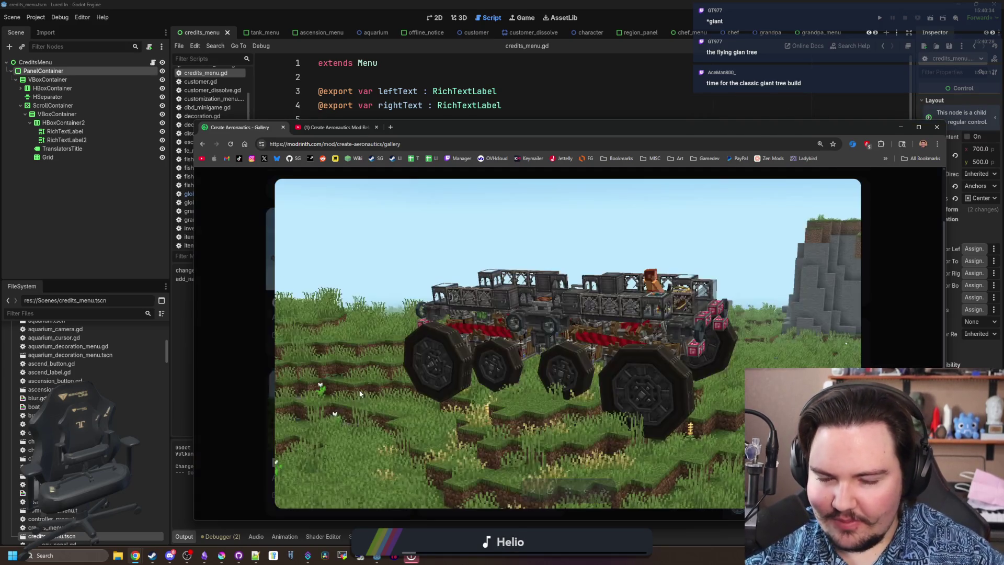
key("Escape")
left_click(424, 270)
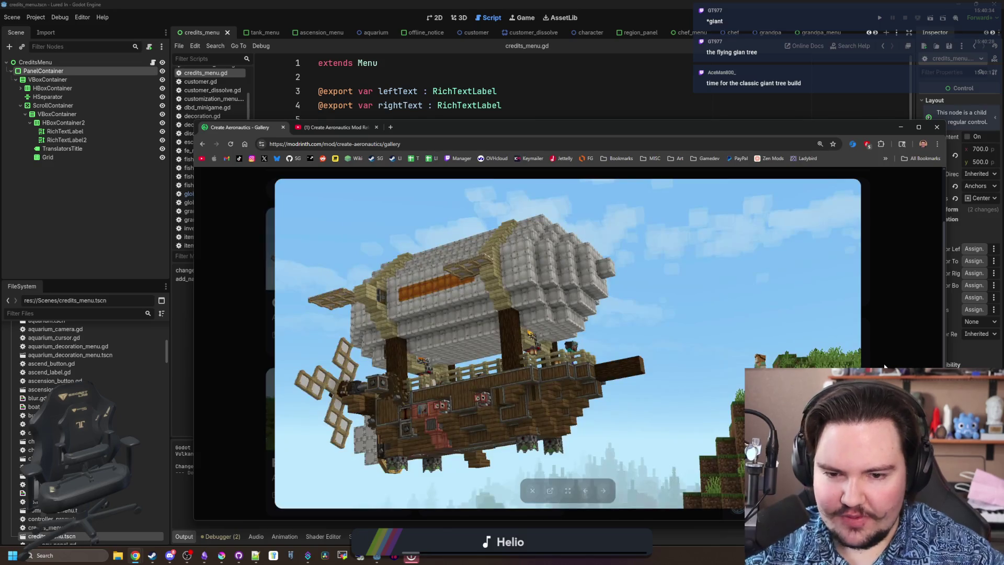
key("Escape")
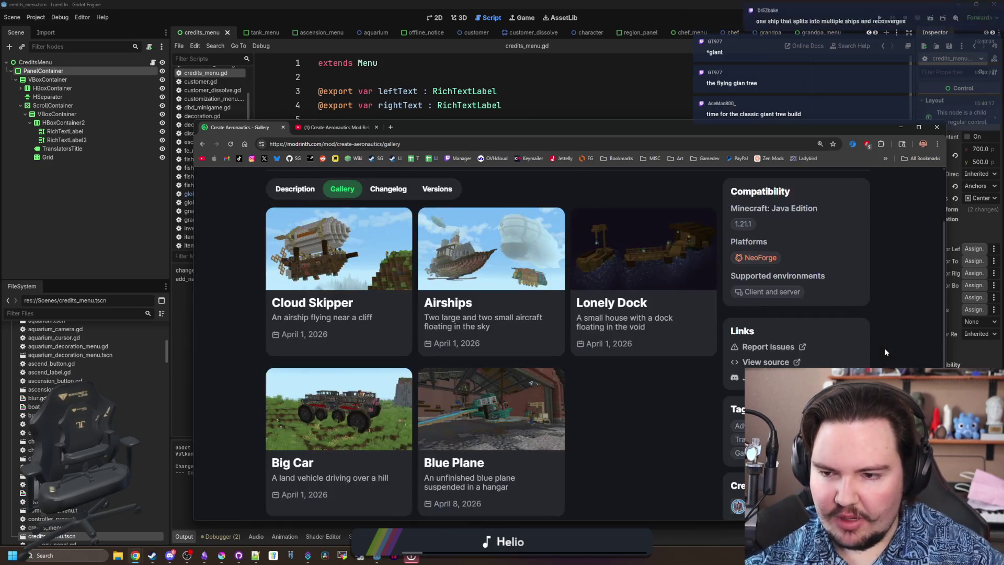
left_click(491, 248)
key("Escape")
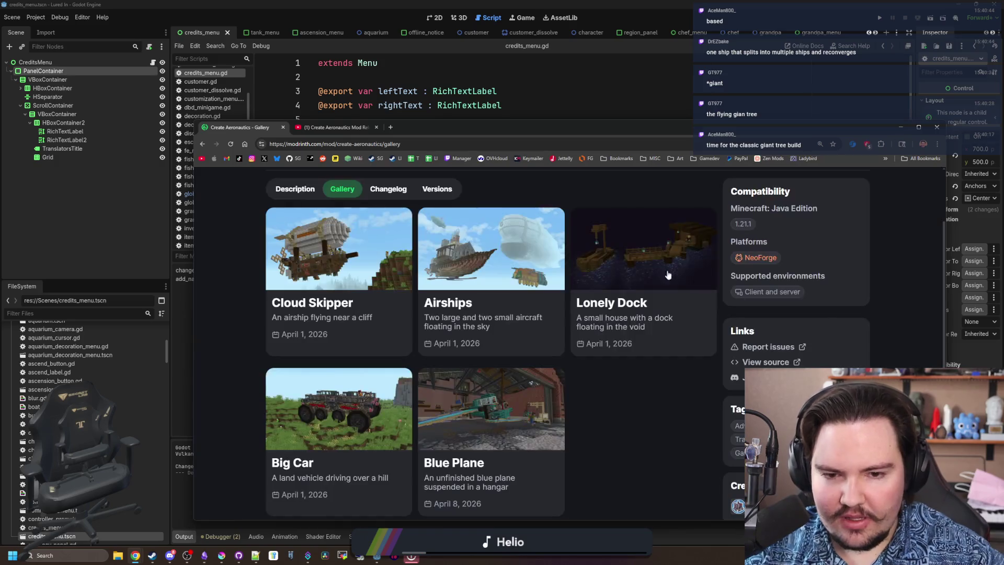
Step: Page through Lonely Dock, Airships, Big Car, Blue Plane and Cloud Skipper, then show the mod description
left_click(668, 274)
left_click(900, 323)
left_click(491, 248)
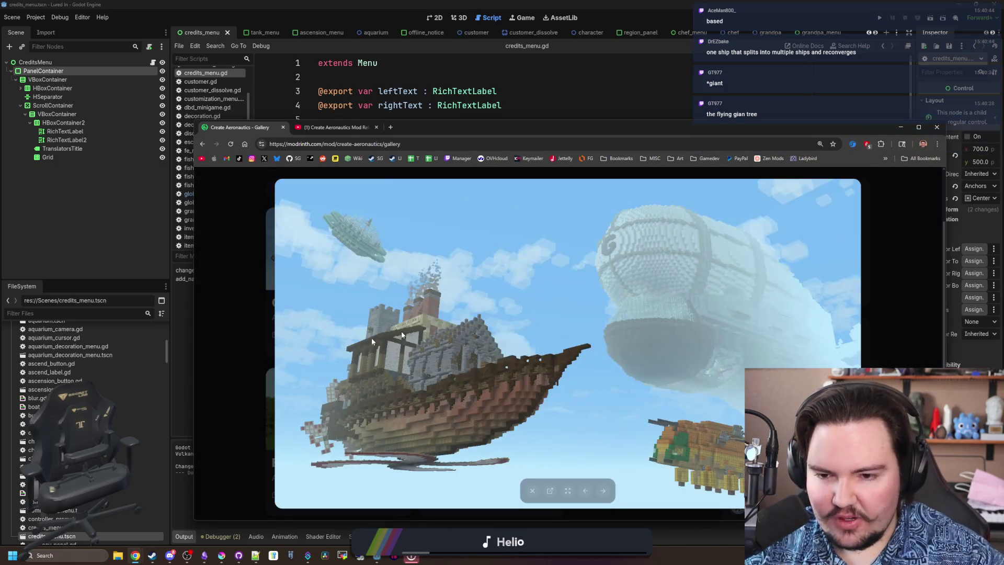
left_click(258, 352)
left_click(283, 384)
left_click(228, 387)
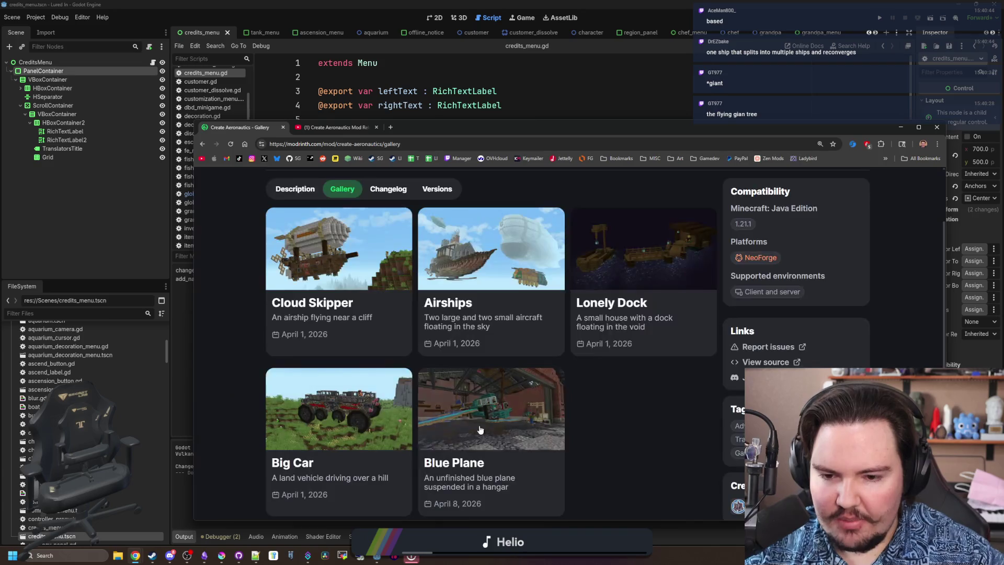
left_click(481, 429)
left_click(909, 361)
left_click(376, 259)
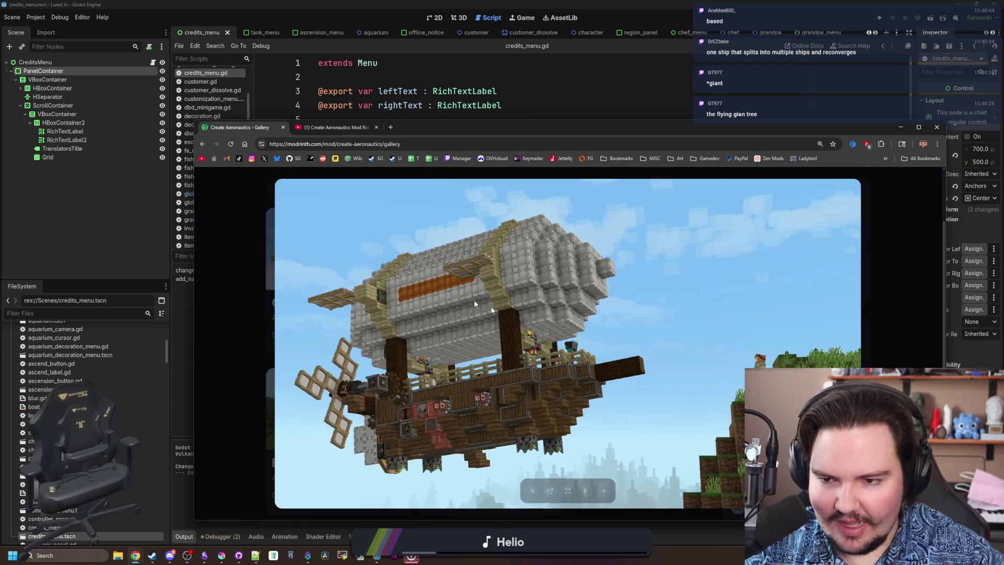
left_click(894, 309)
scroll(834, 320, "down", 1)
scroll(257, 338, "up", 2)
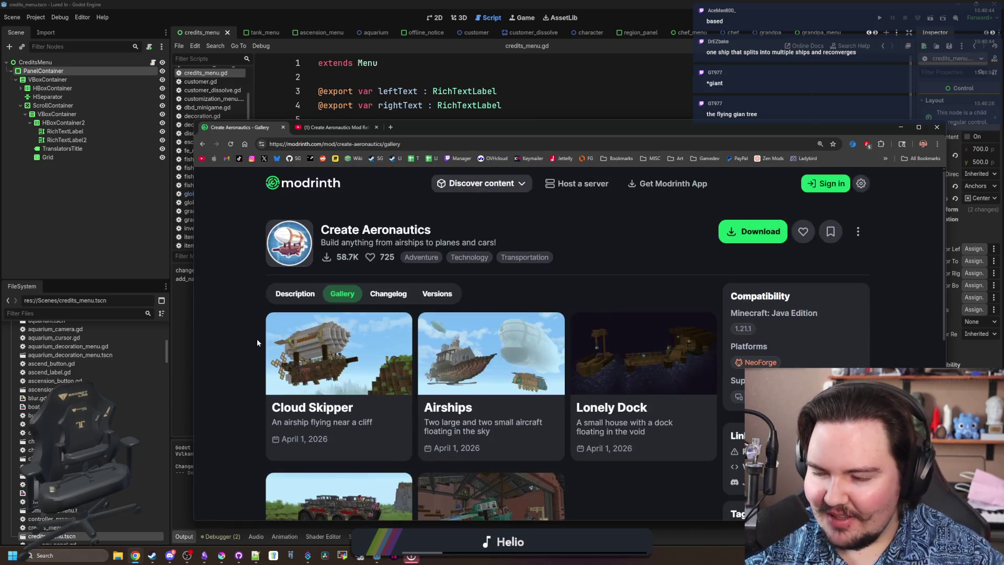
left_click(292, 294)
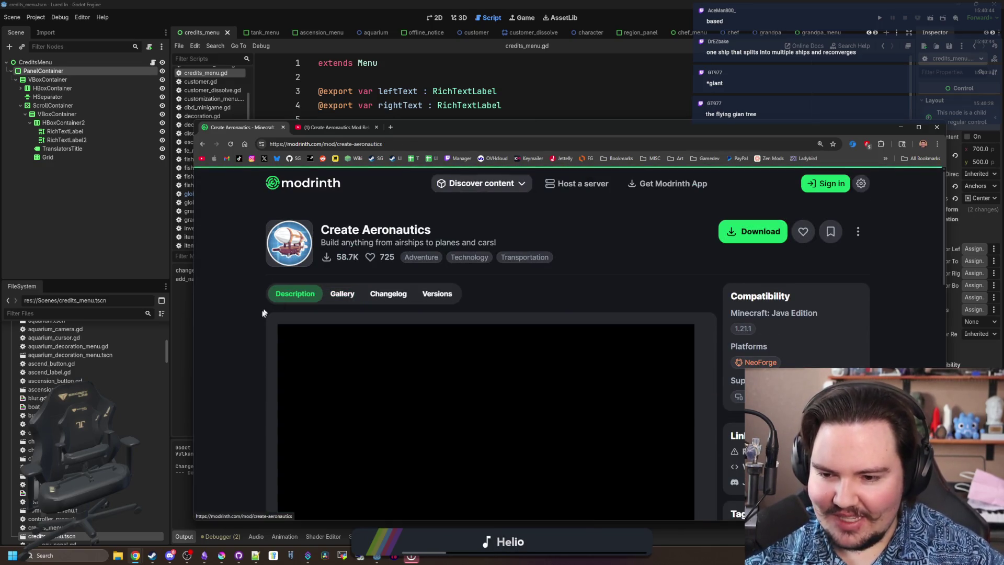
scroll(245, 329, "down", 2)
scroll(246, 330, "down", 2)
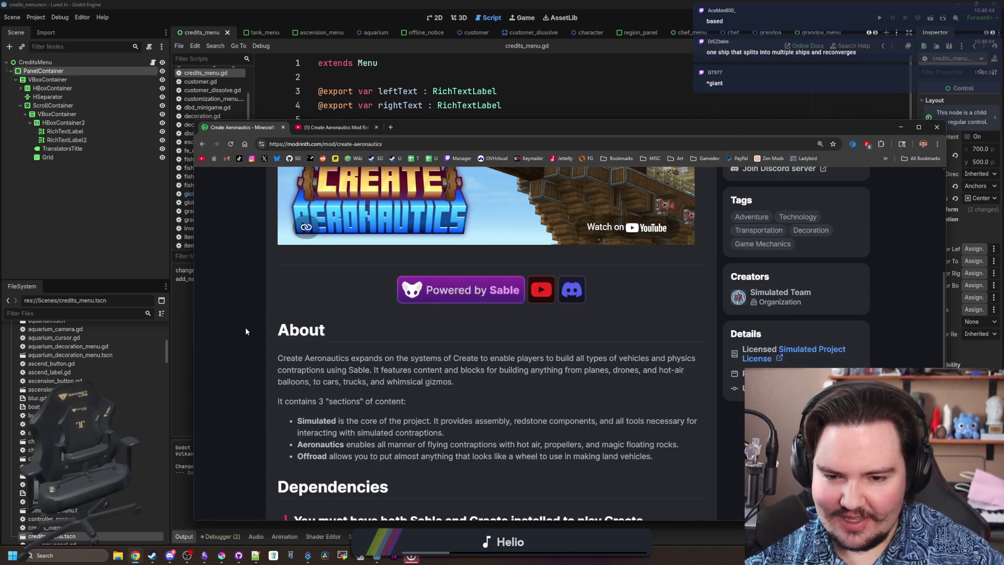
scroll(246, 328, "down", 2)
scroll(246, 327, "down", 1)
scroll(246, 327, "down", 2)
scroll(245, 327, "down", 1)
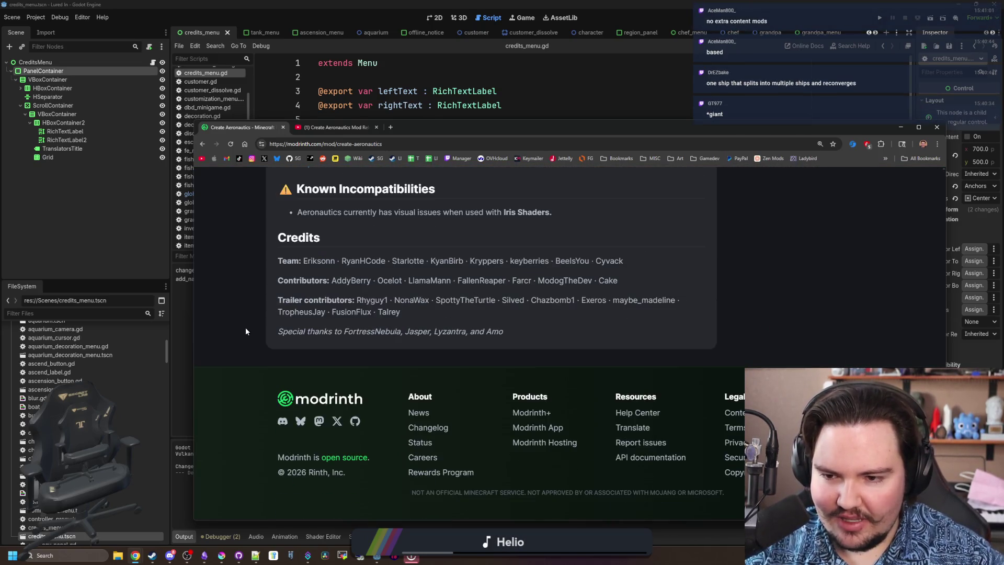
scroll(247, 322, "up", 15)
scroll(249, 318, "down", 3)
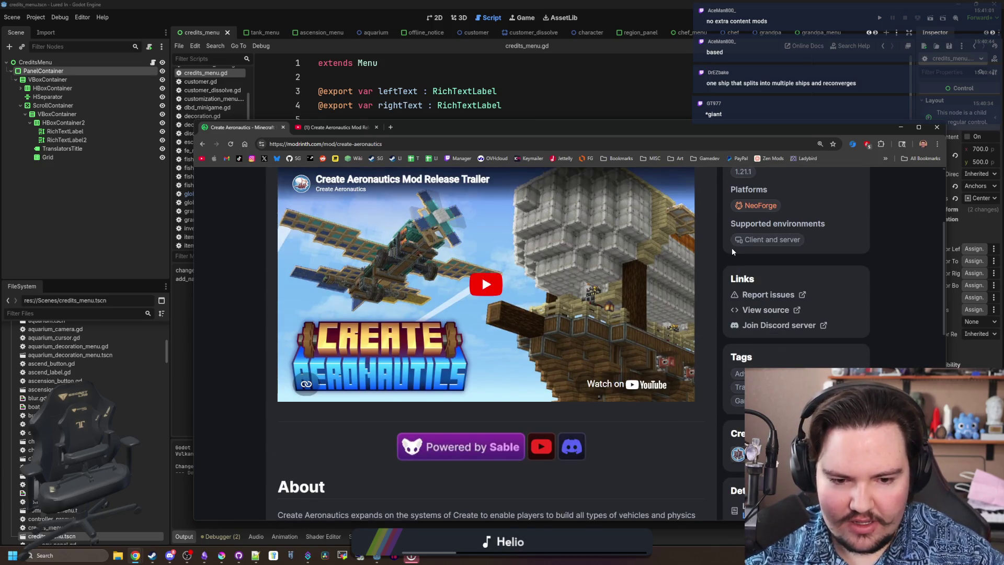
scroll(732, 251, "down", 2)
scroll(588, 247, "up", 4)
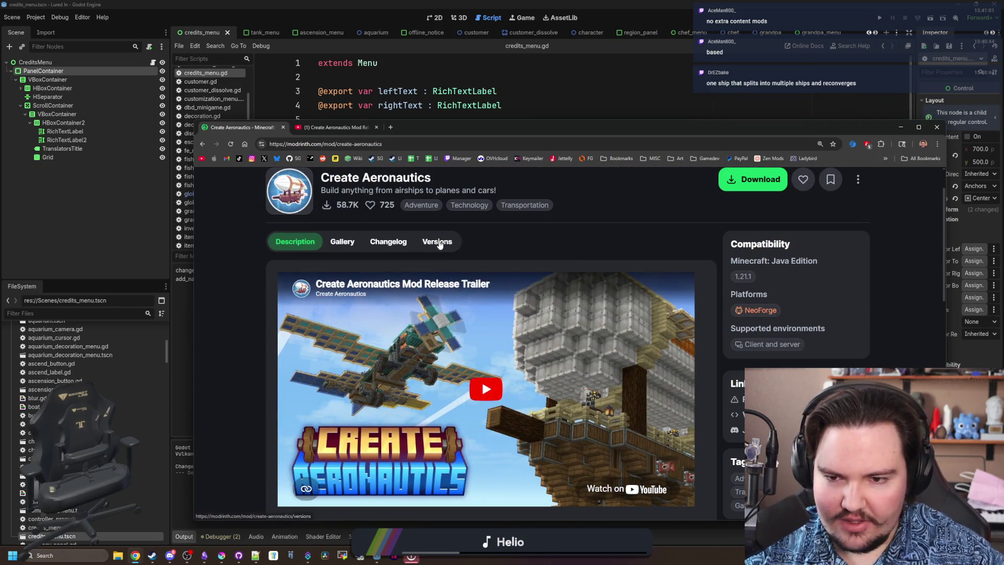
Step: Show the Create Aeronautics list of released versions
left_click(438, 241)
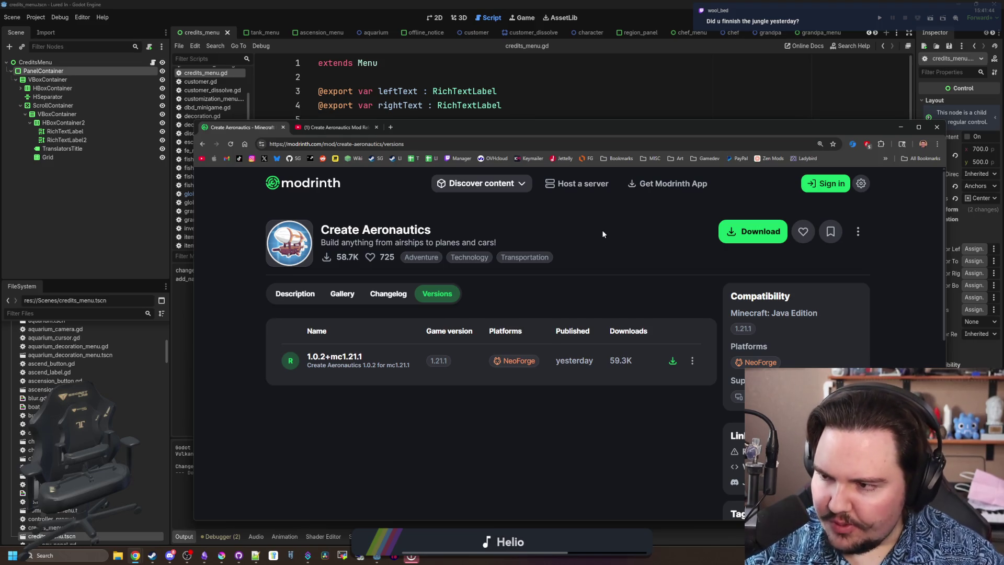
left_click_drag(330, 230, 444, 230)
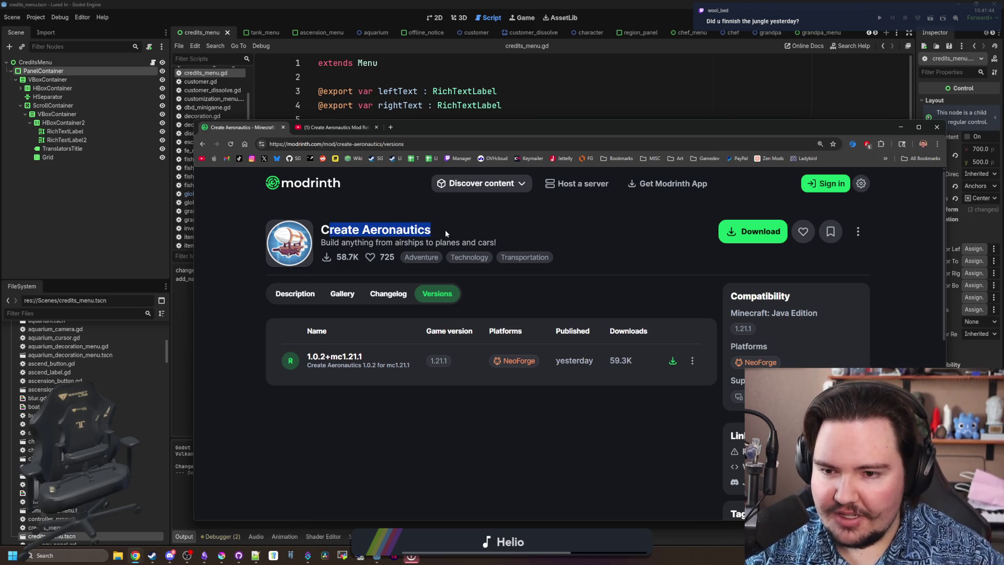
left_click(445, 230)
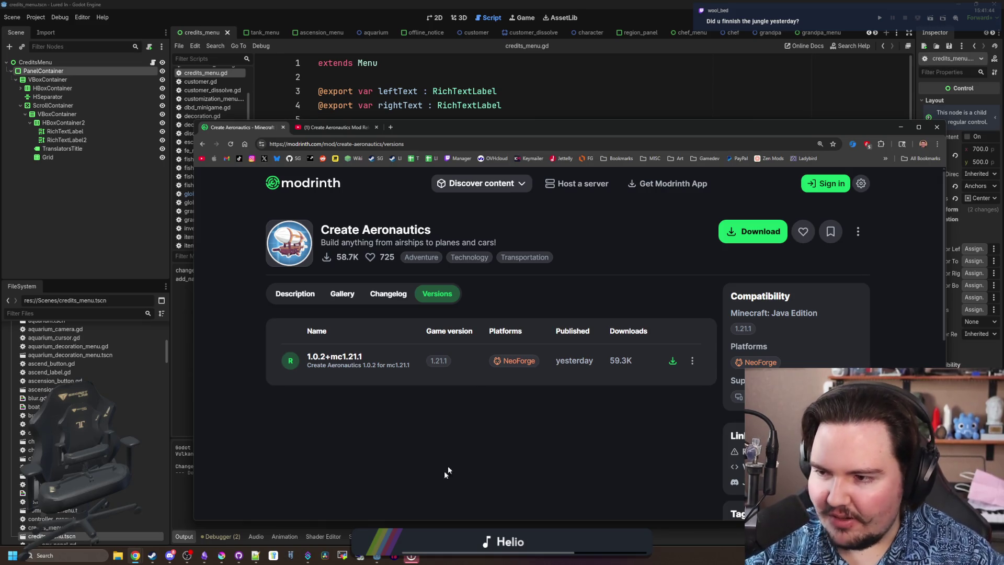
left_click_drag(442, 476, 427, 462)
left_click(427, 459)
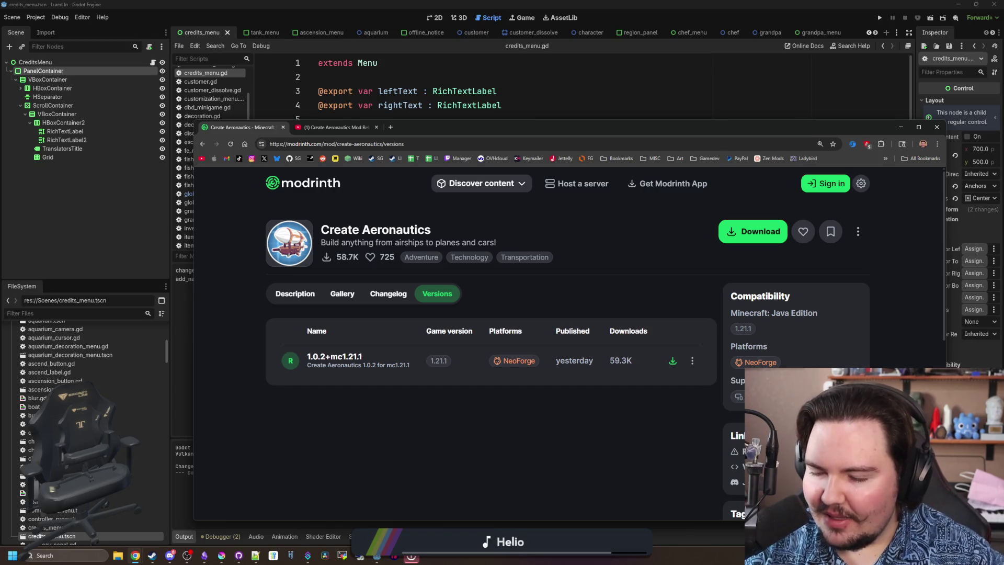
mouse_move(205, 556)
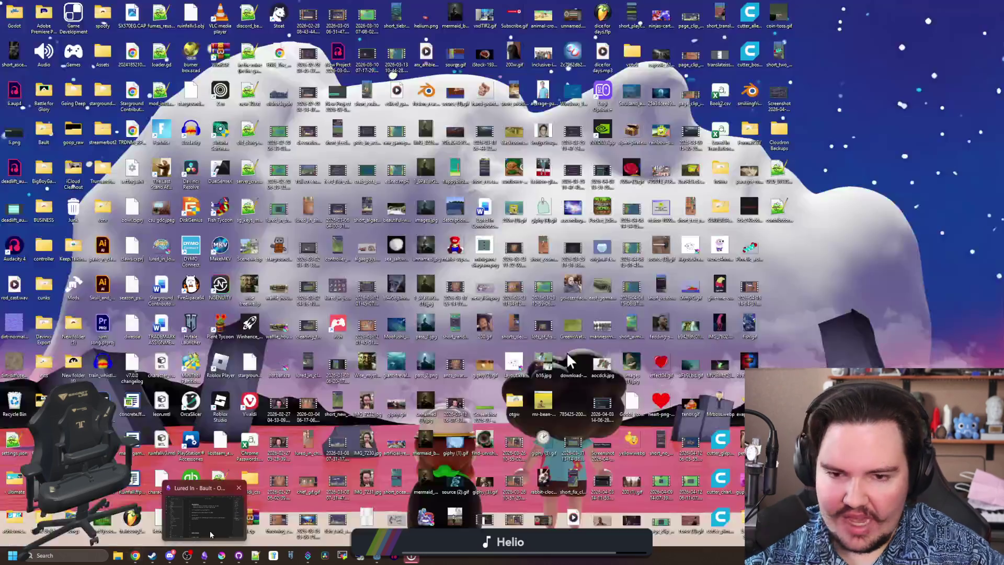
left_click(210, 530)
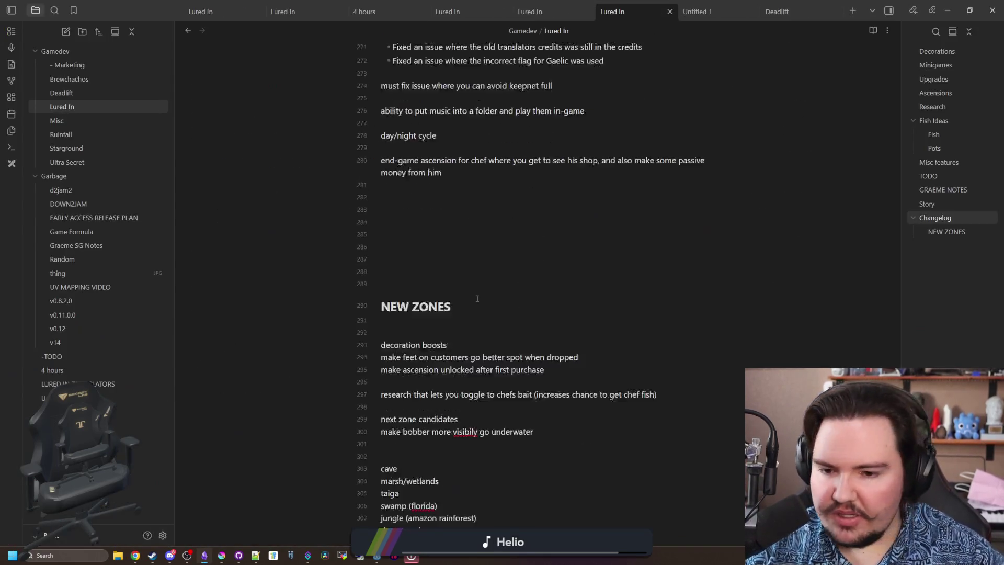
scroll(485, 262, "down", 5)
scroll(485, 263, "up", 2)
scroll(485, 262, "up", 7)
scroll(485, 262, "up", 1)
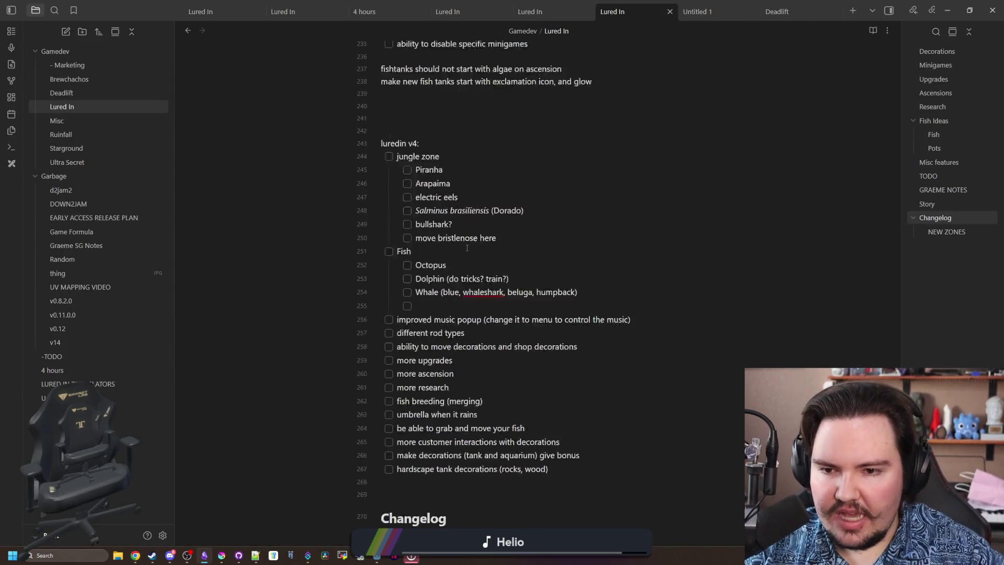
scroll(484, 263, "up", 2)
key("alt+Tab")
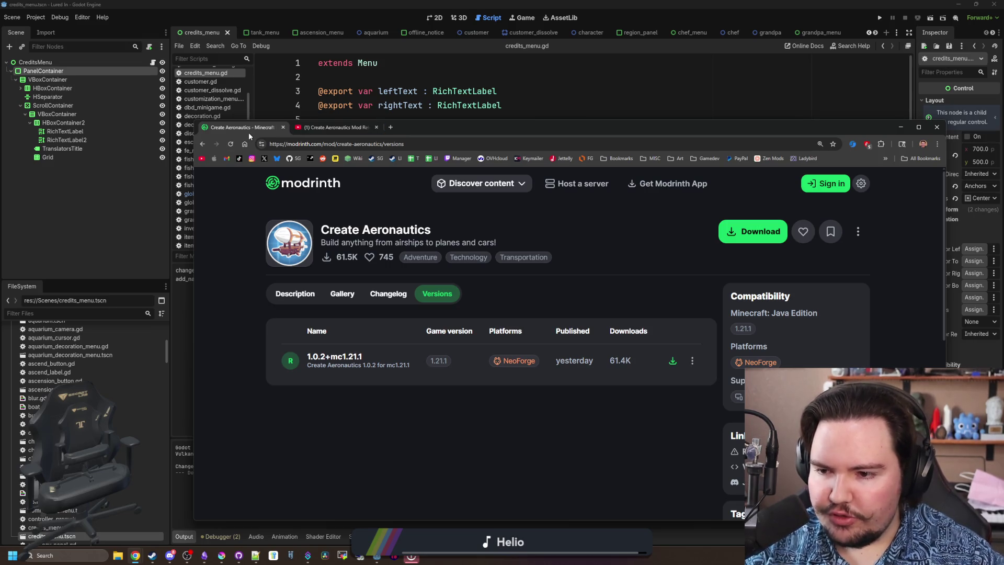
left_click(283, 128)
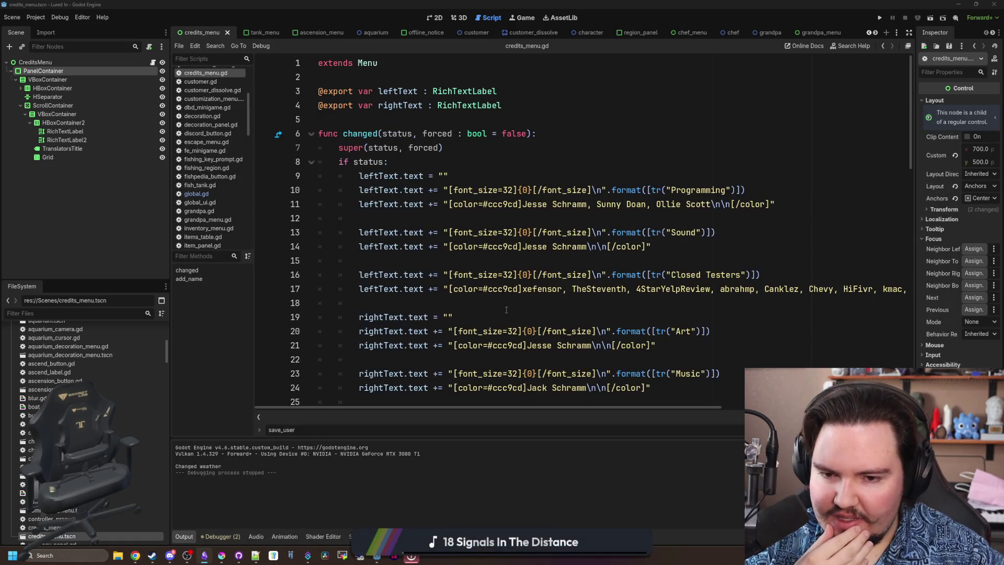
scroll(507, 310, "down", 1)
scroll(505, 310, "down", 5)
scroll(506, 310, "down", 2)
scroll(506, 309, "down", 3)
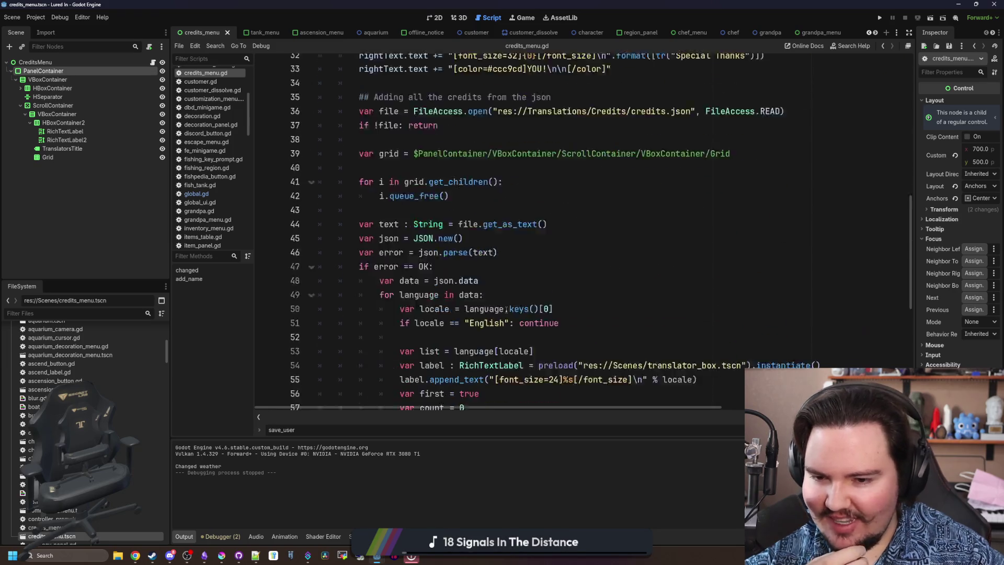
scroll(506, 310, "down", 7)
Step: Close all other open scenes, leaving only credits_menu and its script
left_click(506, 308)
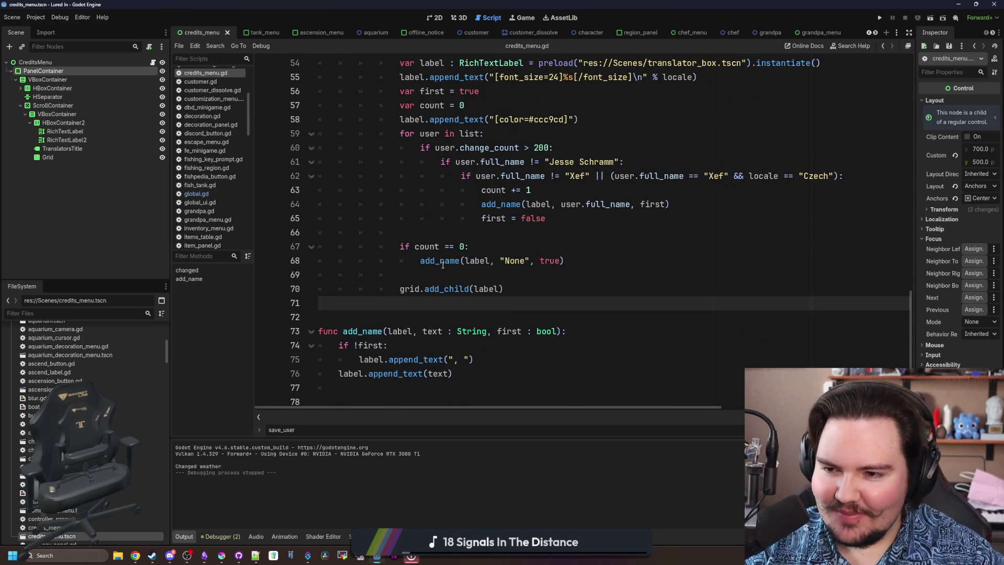
right_click(207, 32)
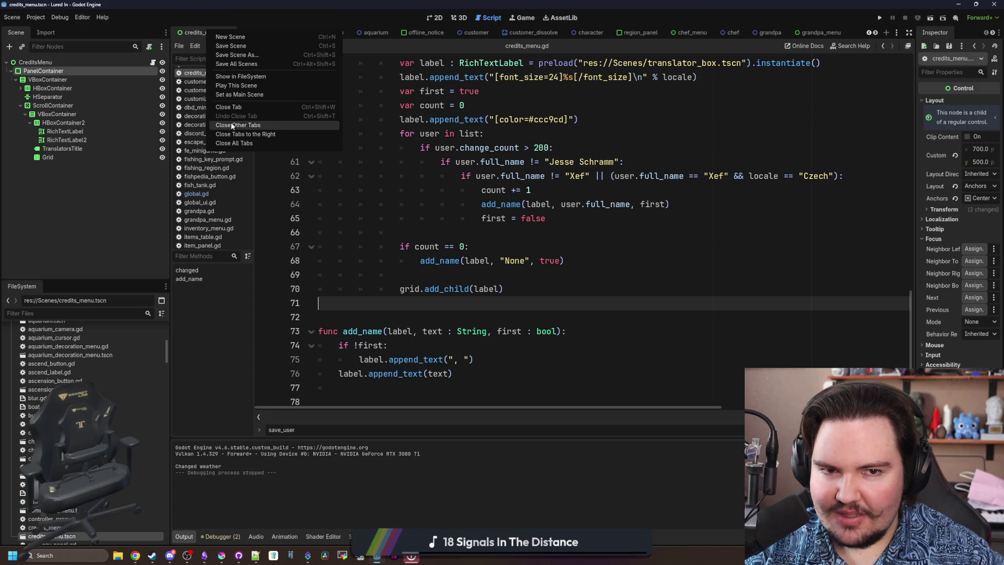
left_click(231, 124)
scroll(204, 116, "up", 2)
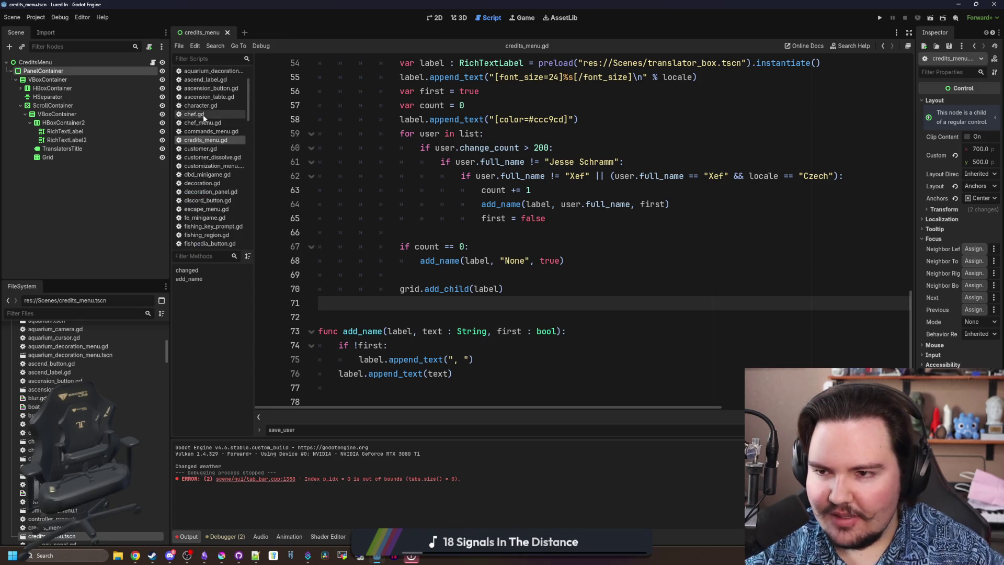
right_click(227, 140)
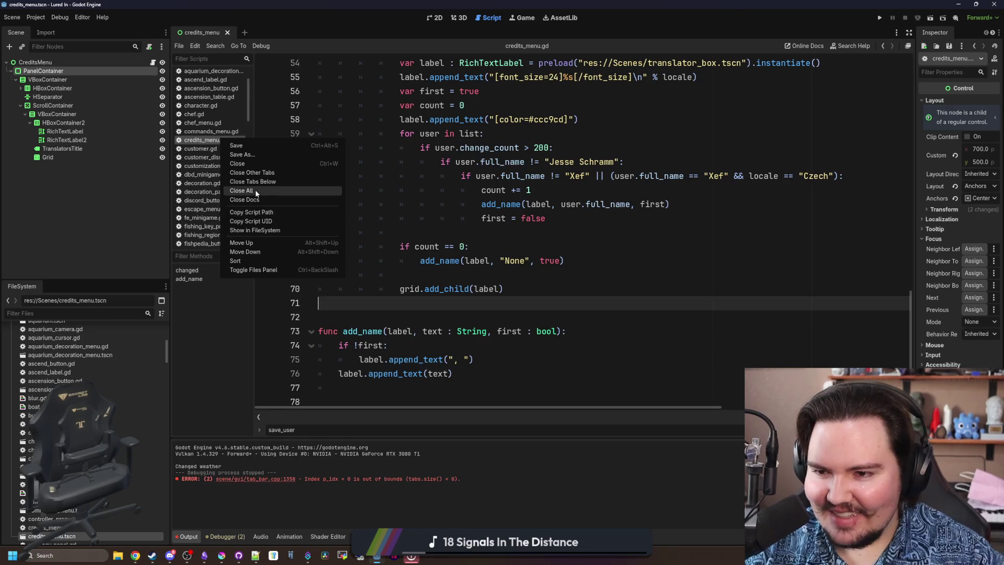
key("Escape")
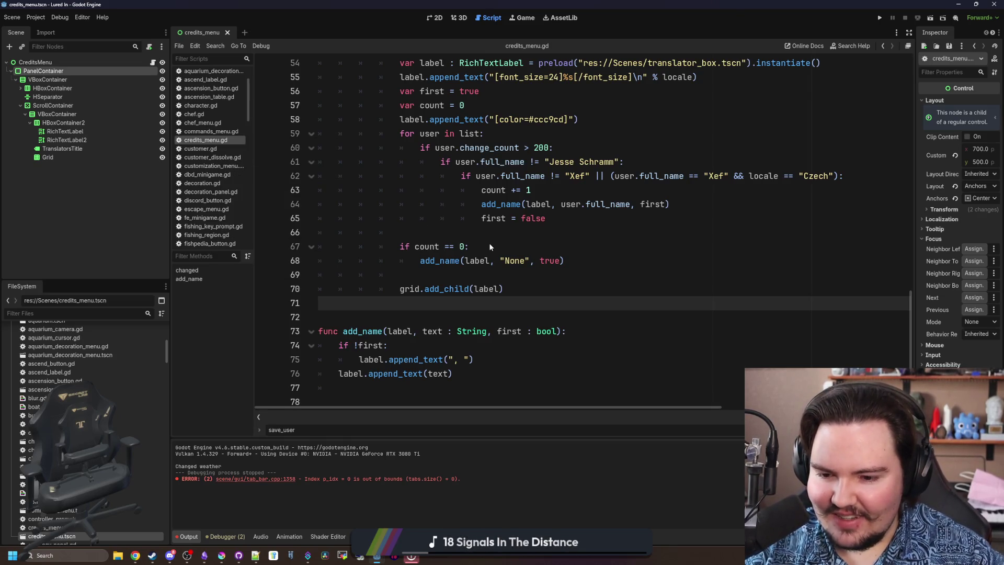
Step: Return to the credits code and start filtering the project files by name
left_click(484, 225)
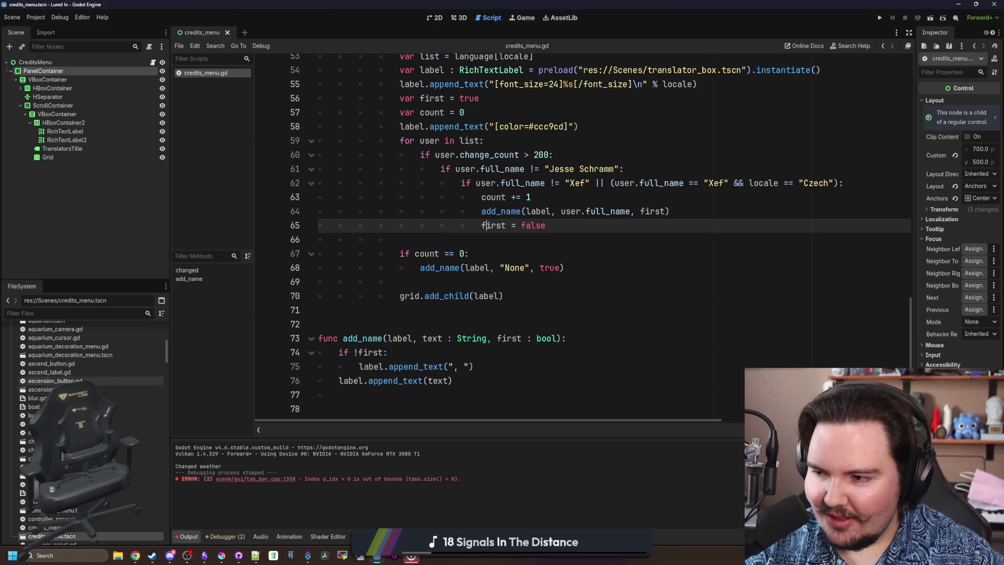
scroll(84, 375, "down", 3)
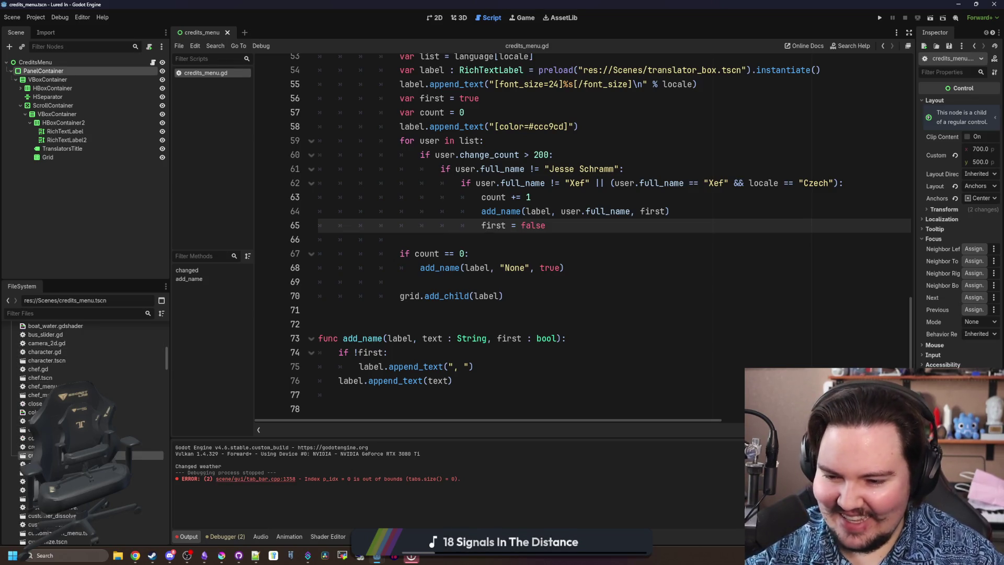
left_click(531, 243)
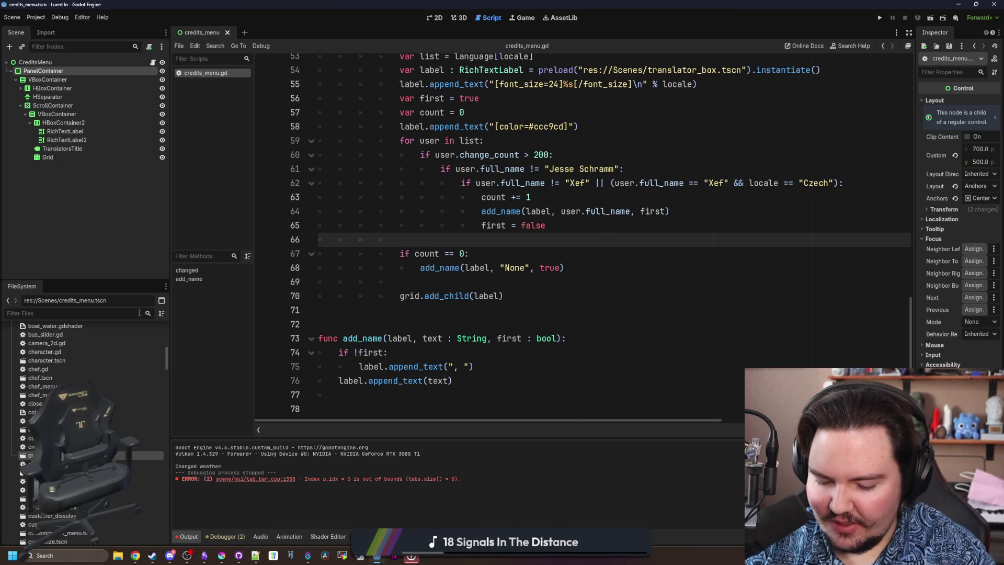
left_click(139, 312)
type("language")
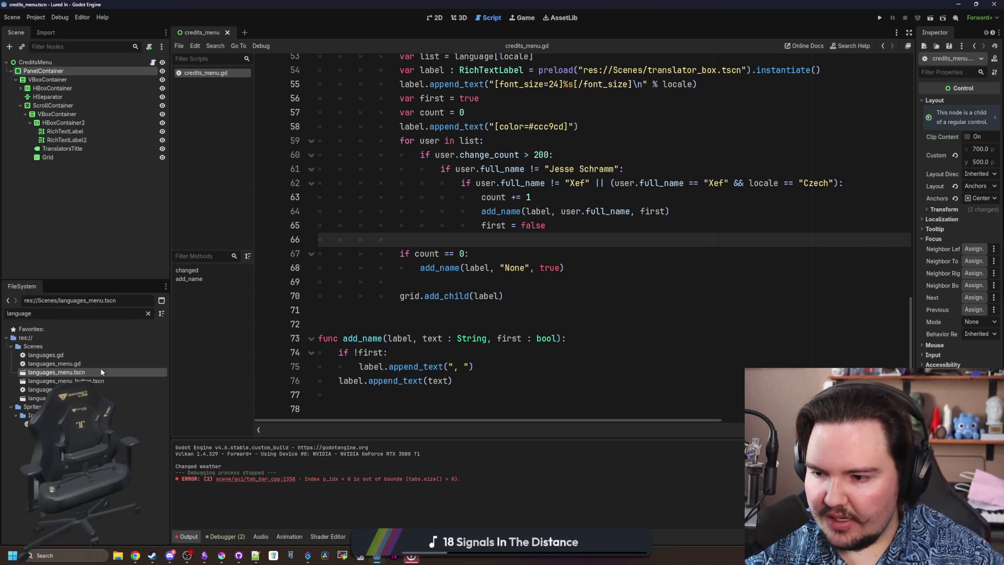
Step: Select the Arabic node in the languages_menu scene with a wider Inspector
double_click(100, 371)
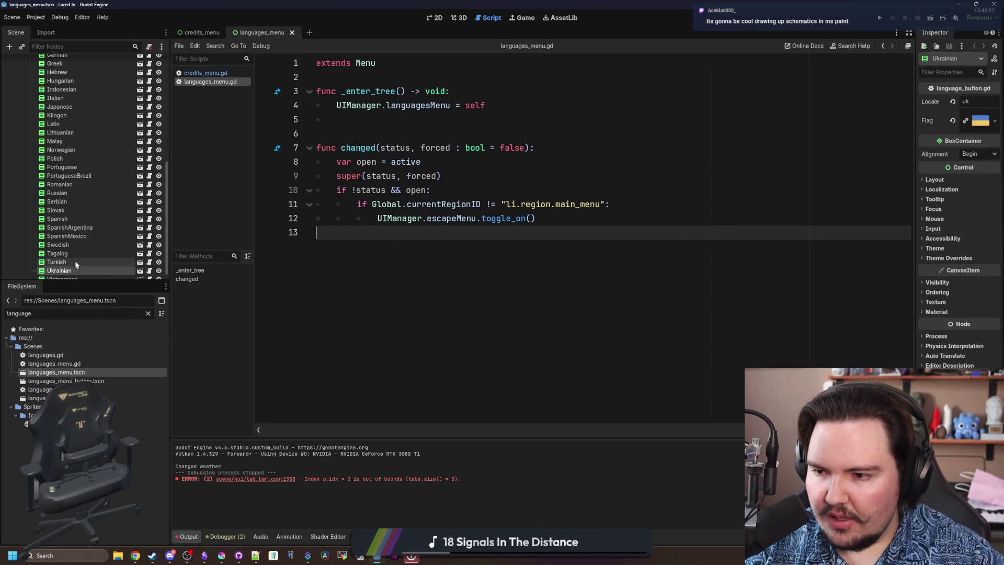
scroll(76, 258, "up", 10)
left_click(78, 132)
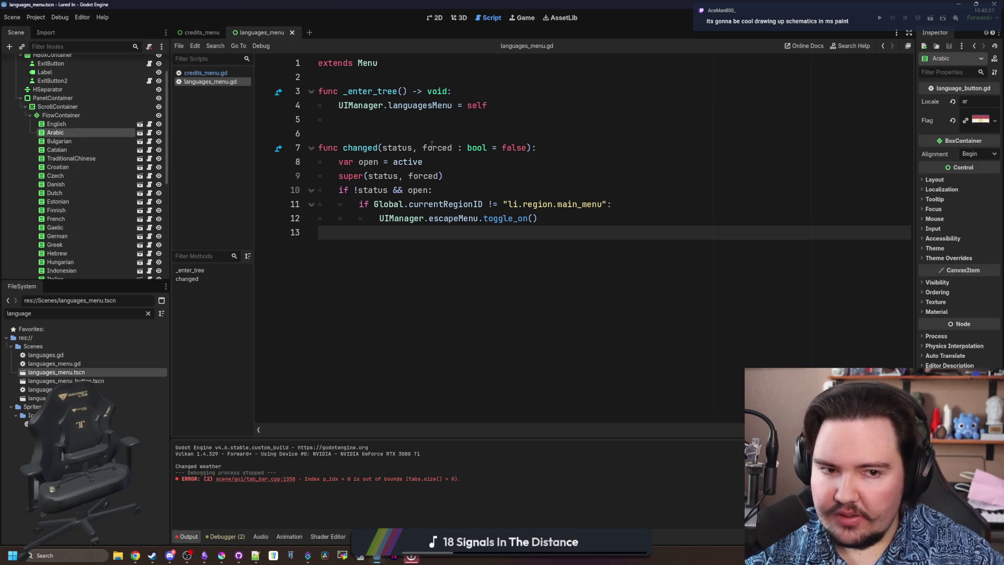
left_click_drag(916, 171, 574, 171)
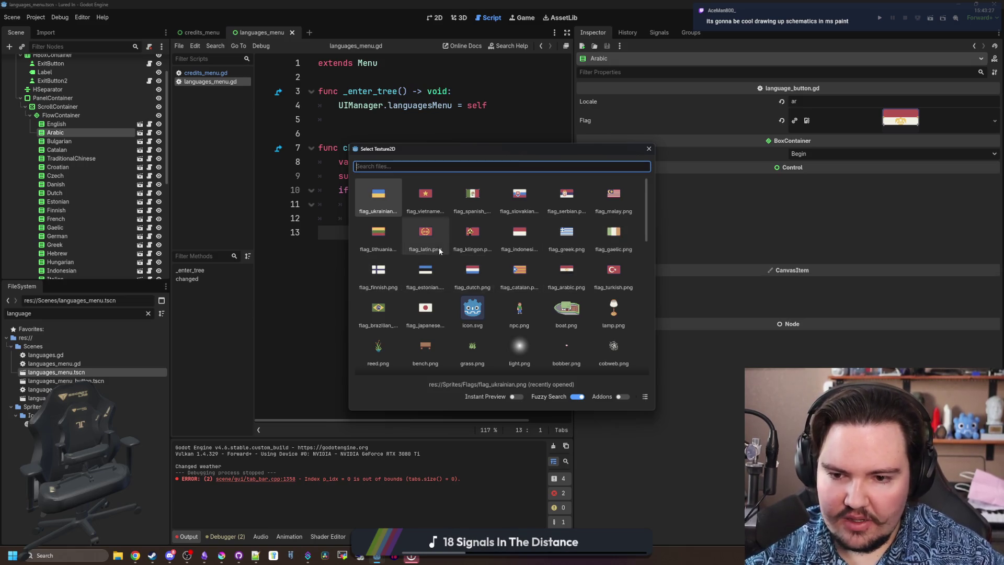
scroll(438, 247, "down", 1)
scroll(436, 246, "down", 2)
scroll(437, 247, "down", 1)
scroll(437, 248, "down", 5)
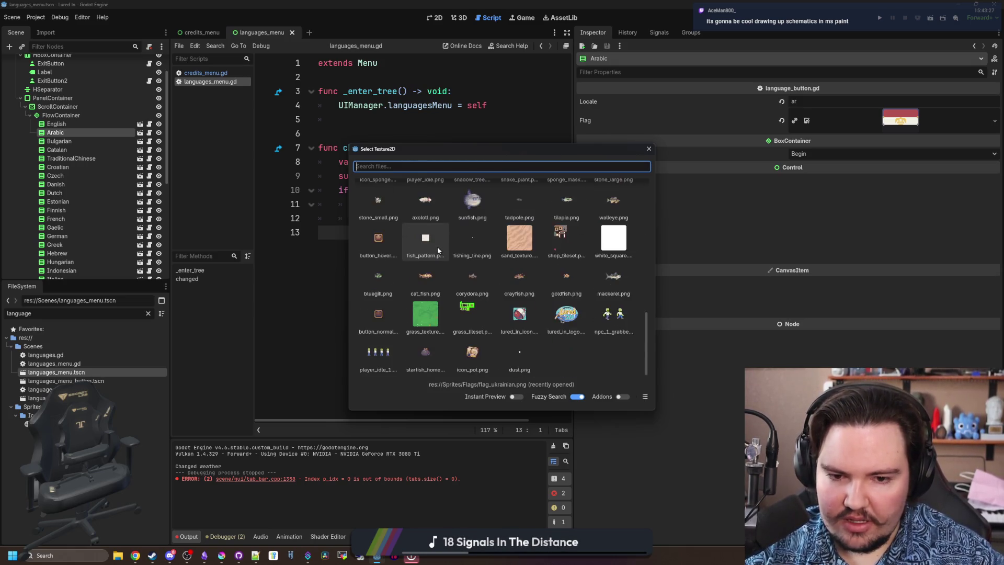
scroll(437, 248, "up", 3)
scroll(472, 264, "up", 5)
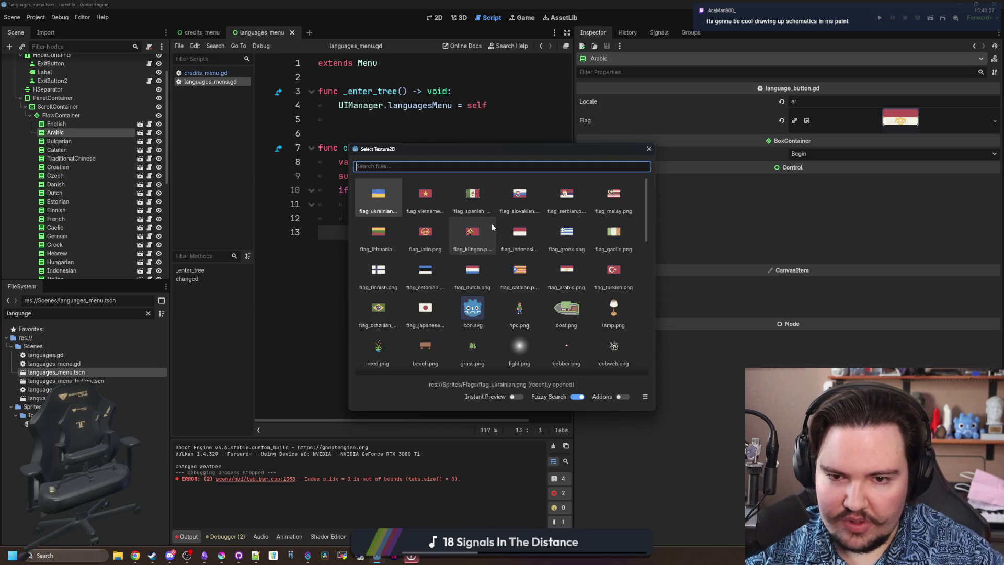
type("arab")
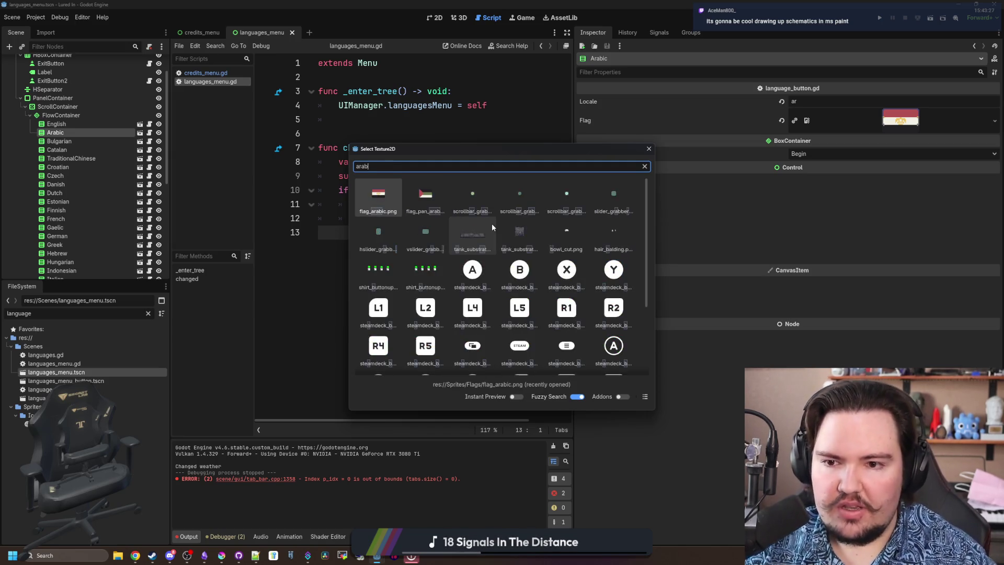
Step: Assign flag_pan_arabic.png to the Arabic button's Flag and save the scene
double_click(415, 194)
left_click(847, 124)
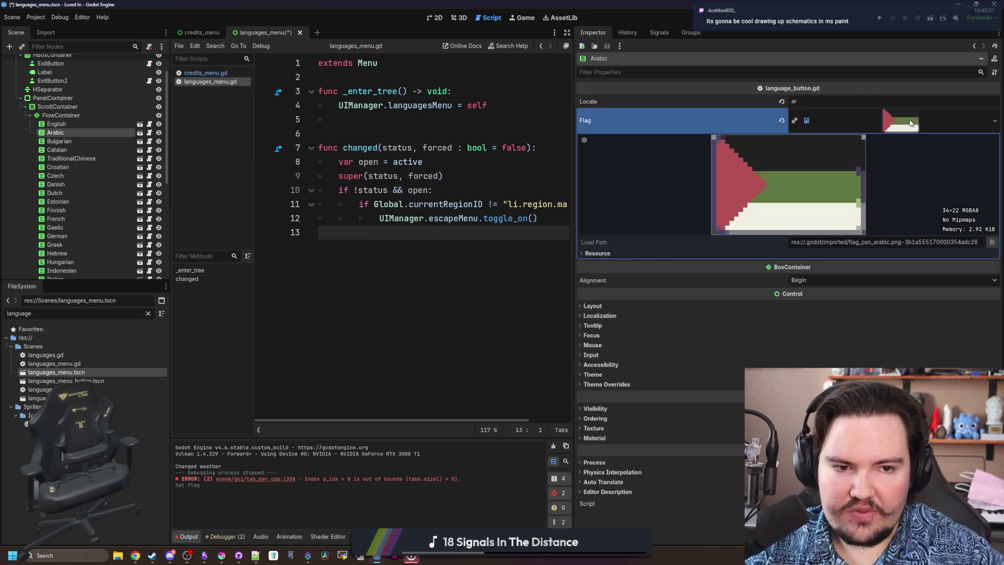
left_click(554, 229)
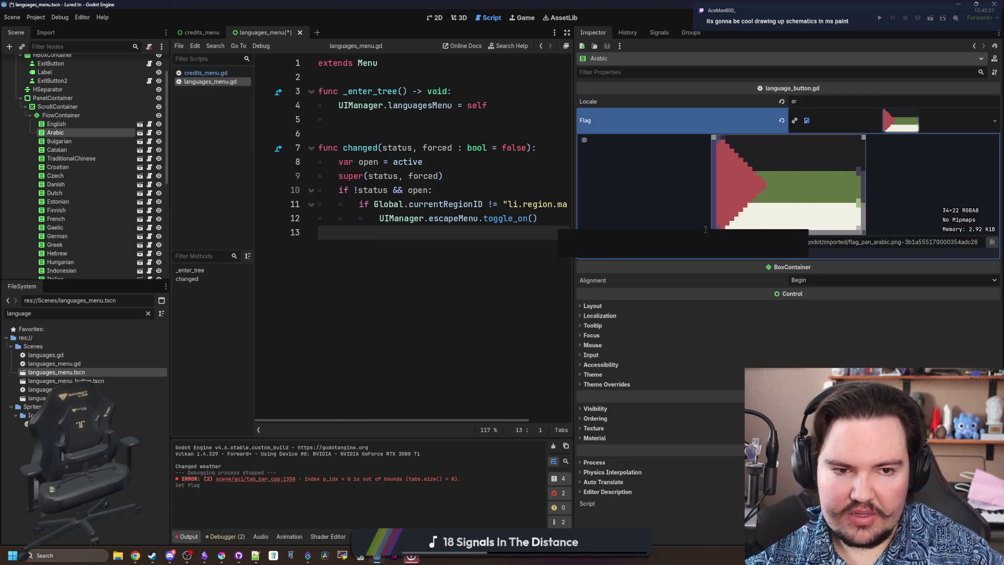
key("ctrl+s")
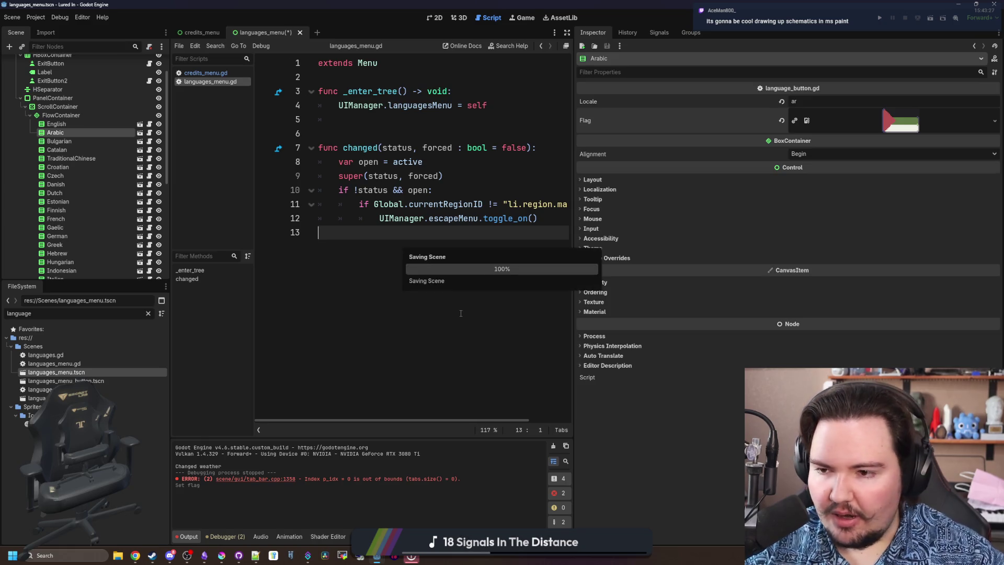
key("ctrl+s")
key("ctrl+s")
scroll(117, 196, "down", 5)
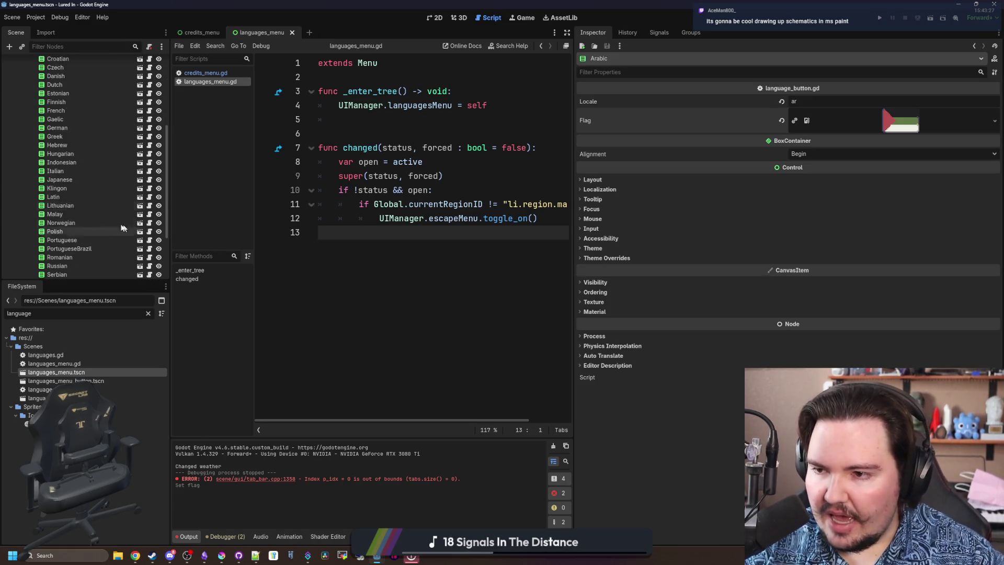
scroll(120, 208, "down", 5)
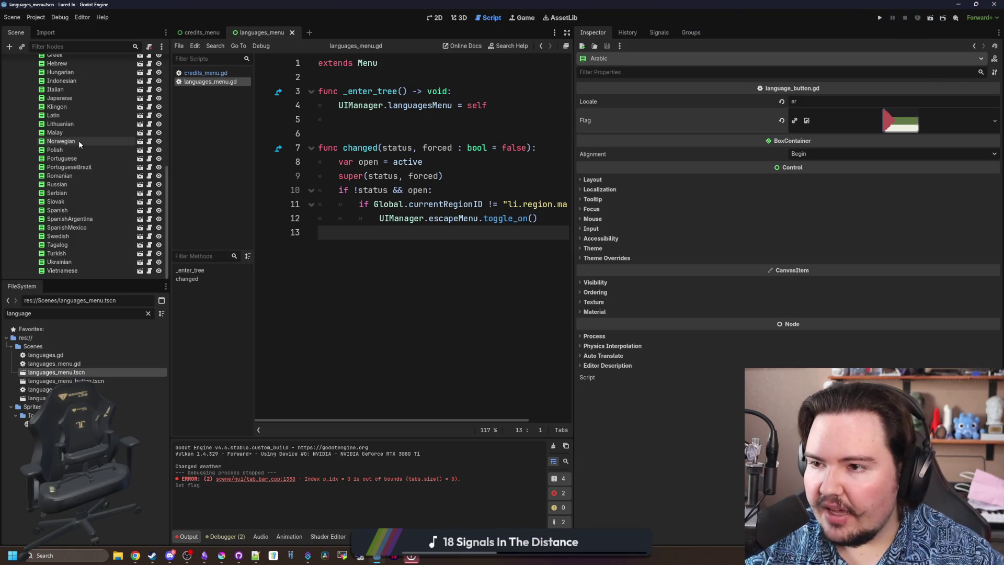
scroll(78, 140, "up", 2)
scroll(64, 137, "up", 2)
Step: Assign flag_gaelic.png as the Gaelic language button's Flag texture via Quick Load
left_click(64, 91)
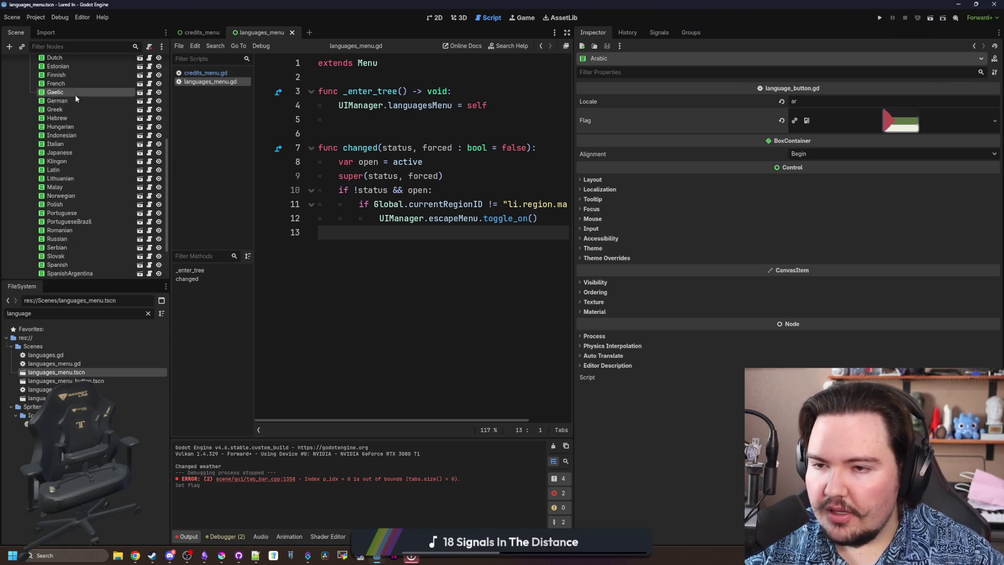
right_click(923, 115)
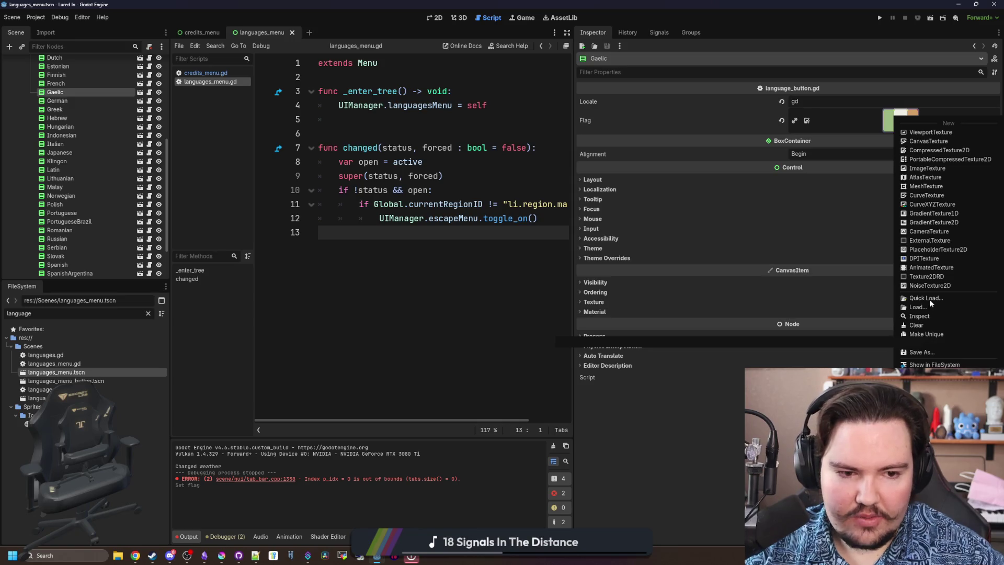
left_click(930, 299)
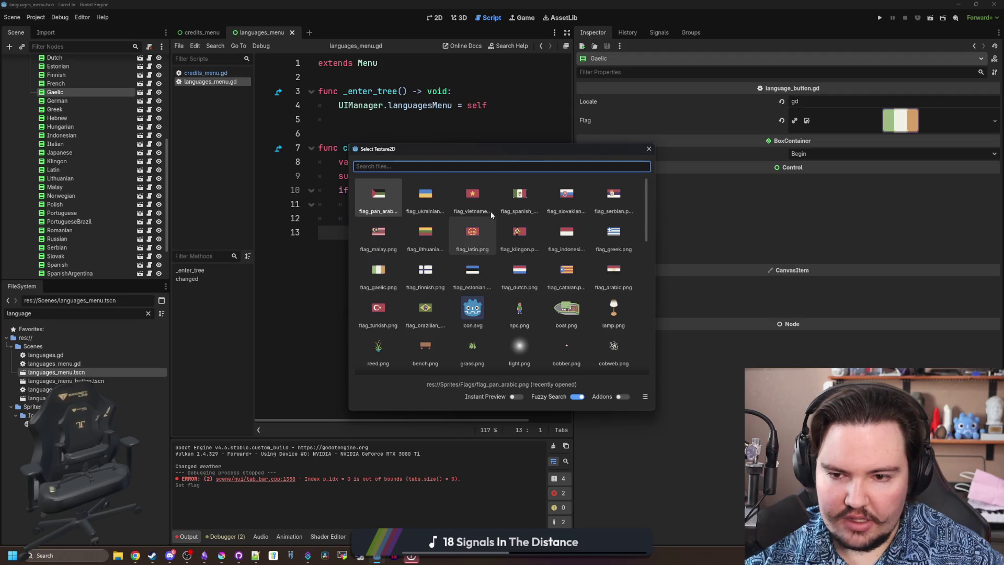
left_click(496, 166)
type("gaelic")
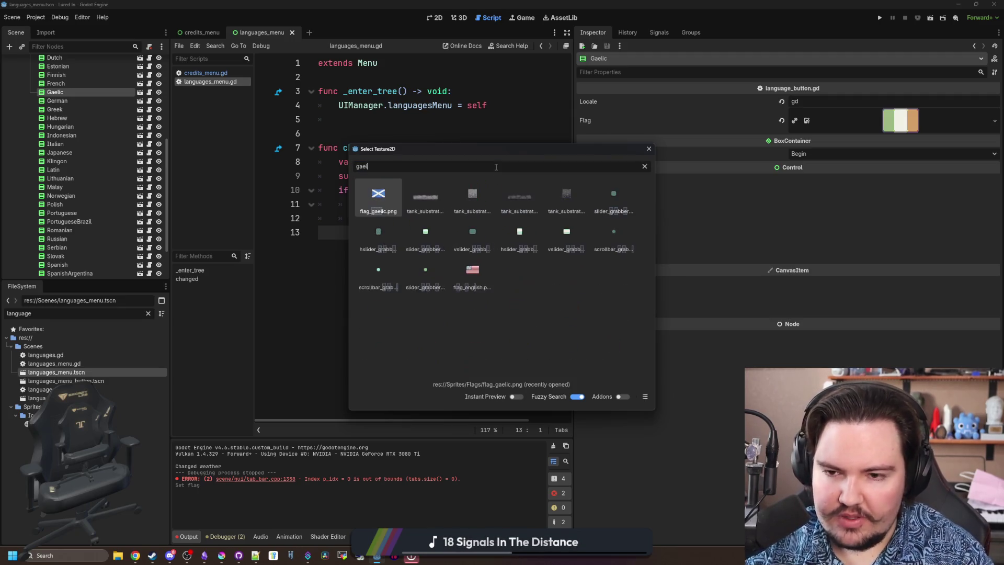
double_click(377, 196)
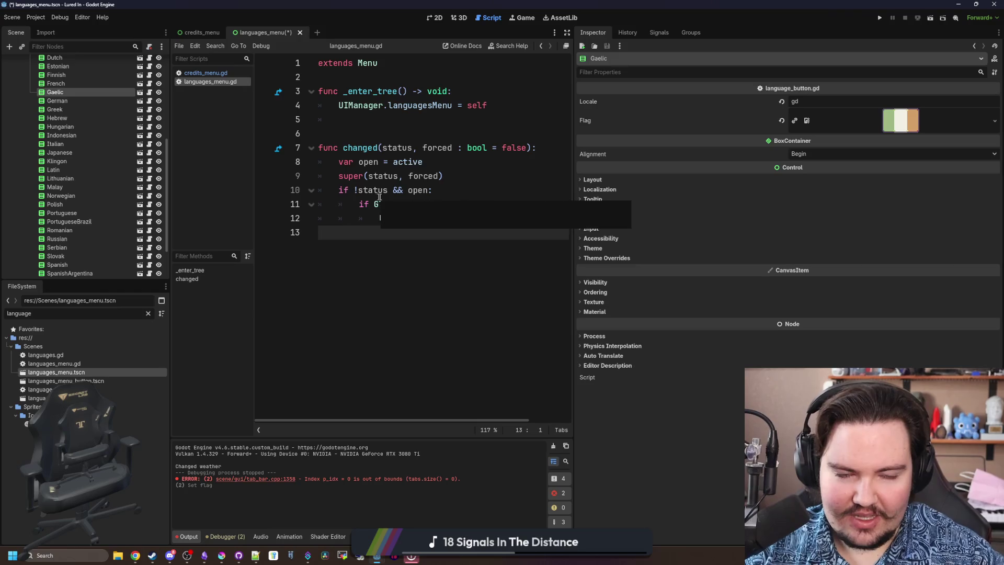
Step: Check the Gaelic saltire texture preview and save the languages menu scene
left_click(535, 191)
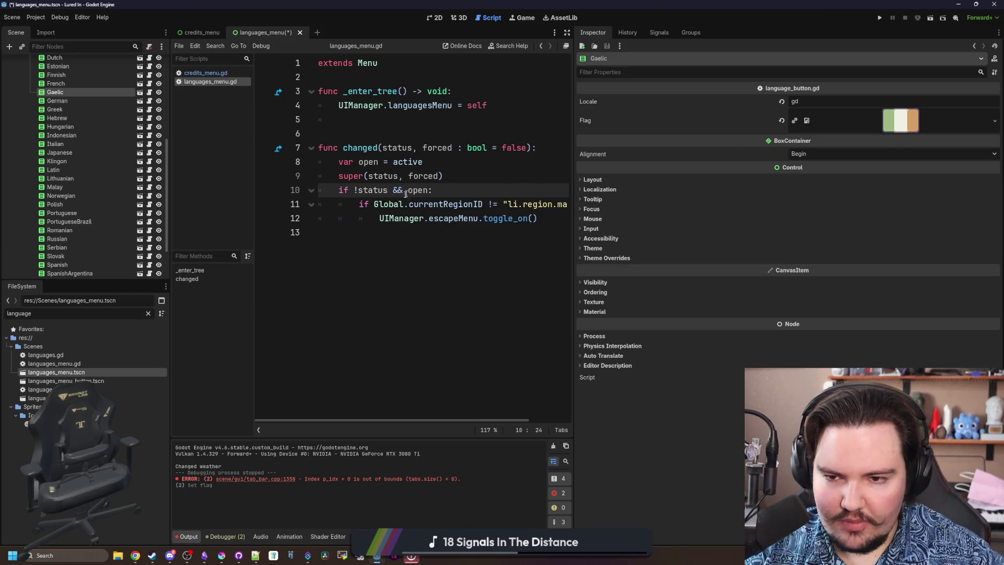
left_click(374, 233)
left_click(890, 121)
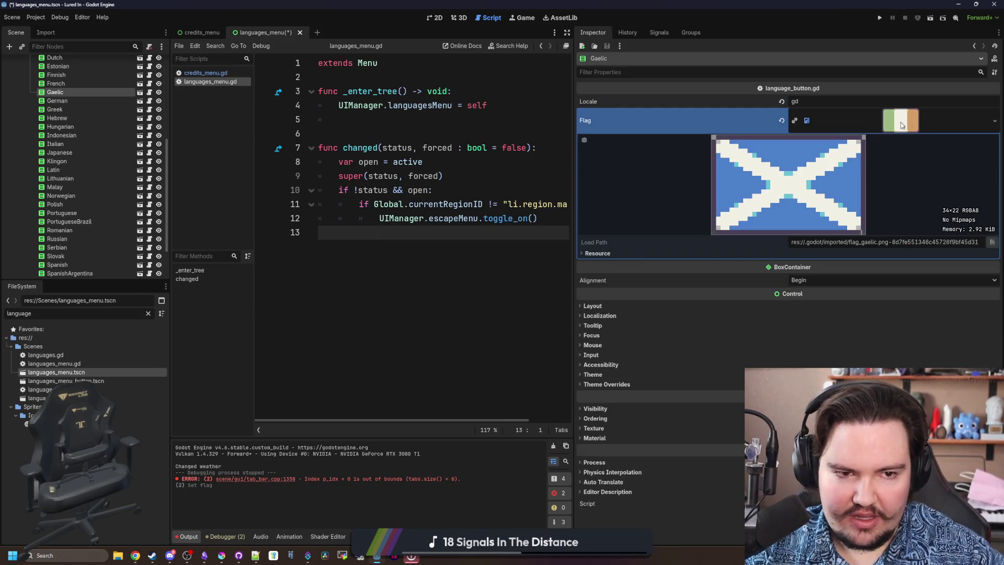
left_click(484, 289)
key("ctrl+s")
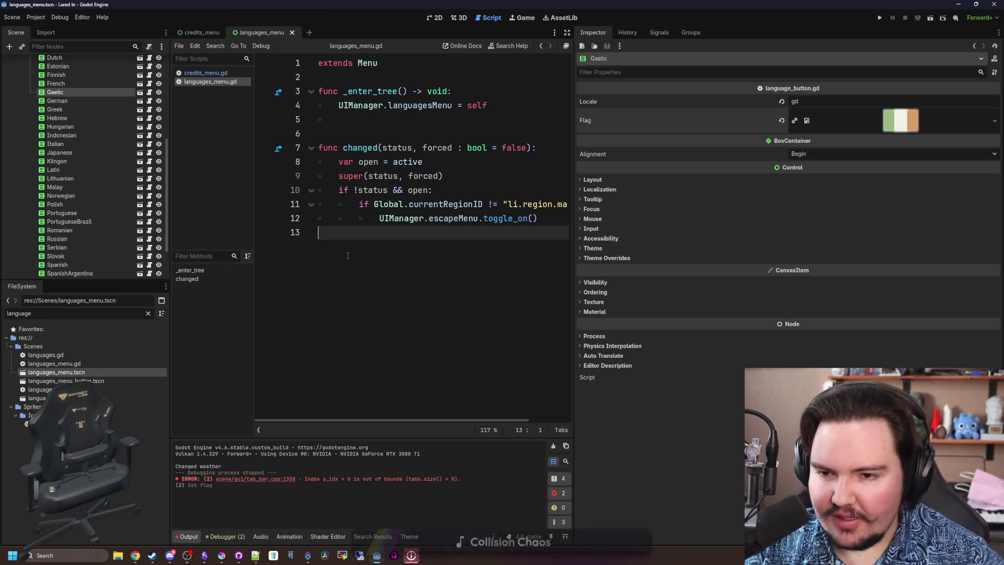
key("Up")
key("Up")
key("Down")
key("Down")
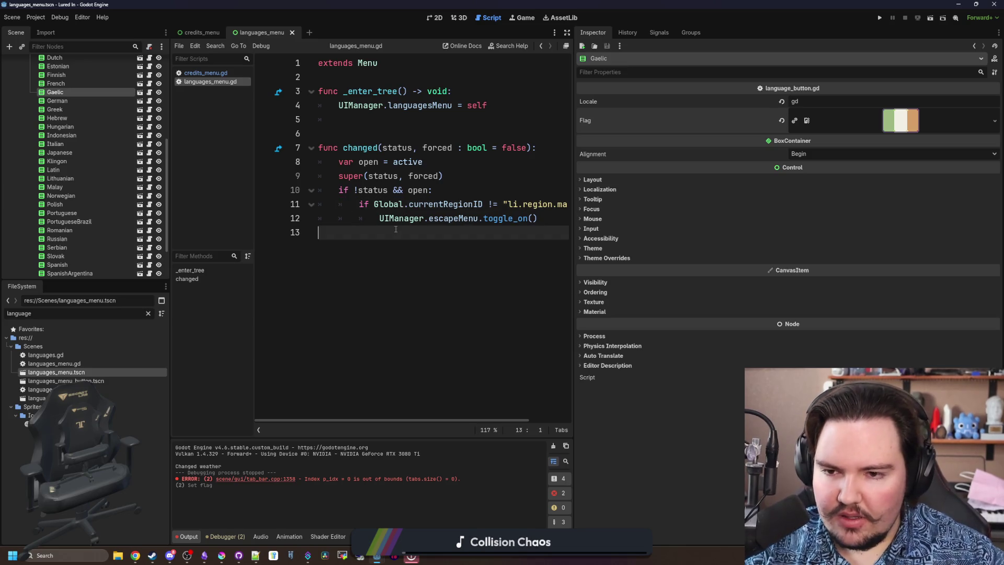
mouse_move(204, 555)
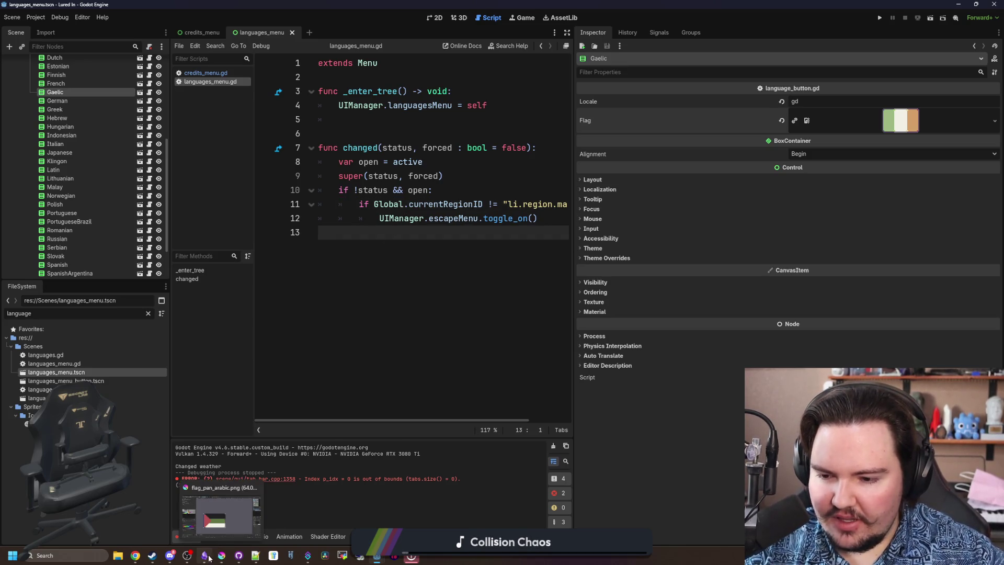
left_click(223, 534)
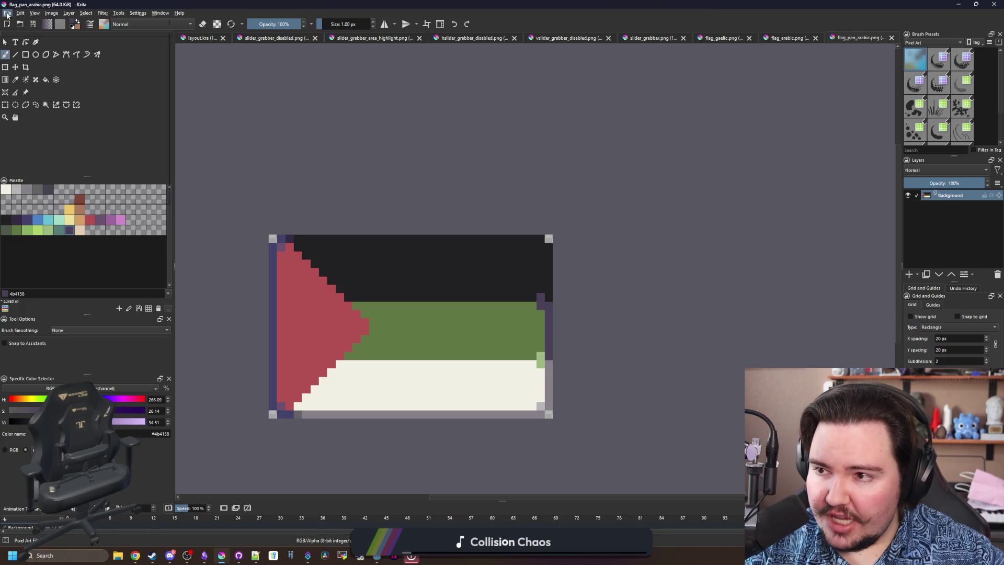
Step: Bring up File > Open on the project's Flags folder to load the traditional Chinese flag image
left_click(14, 13)
left_click(21, 34)
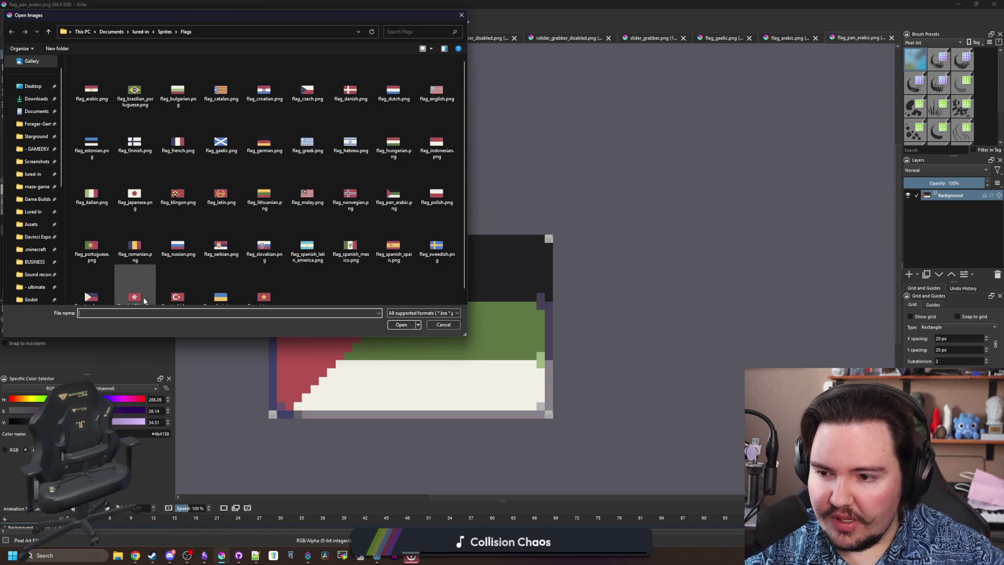
key("Escape")
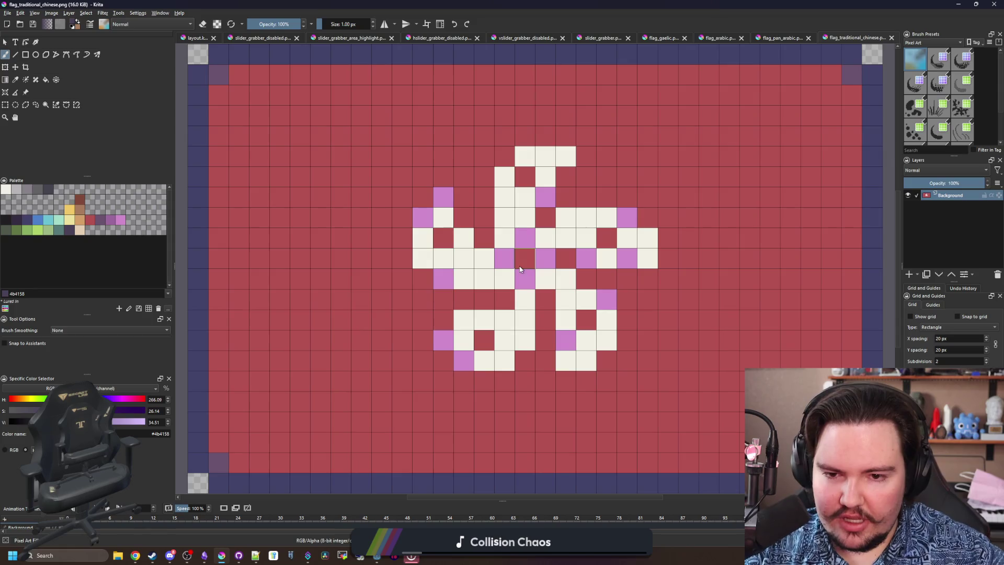
scroll(396, 293, "down", 4)
scroll(397, 293, "up", 3)
scroll(407, 292, "down", 1)
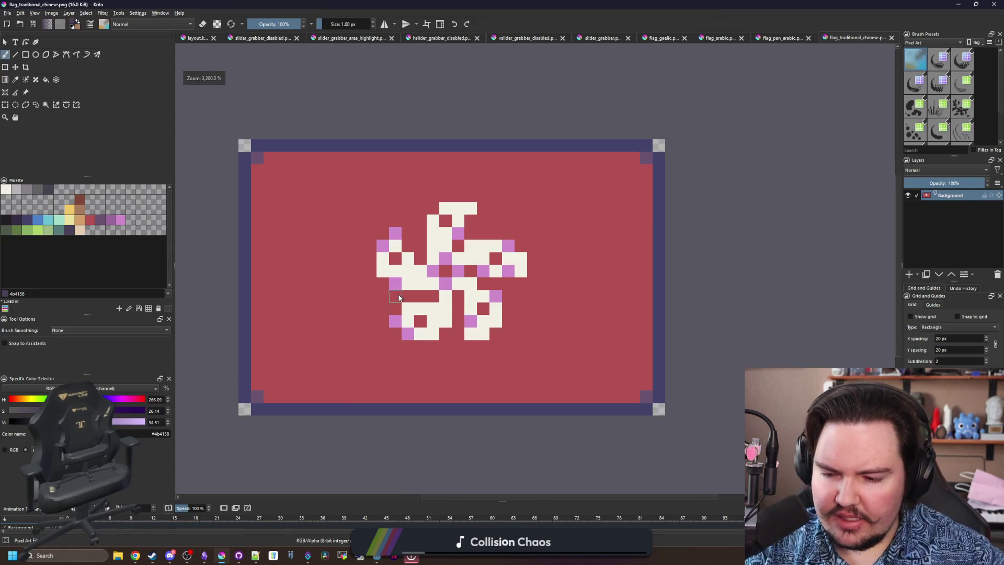
scroll(407, 292, "up", 1)
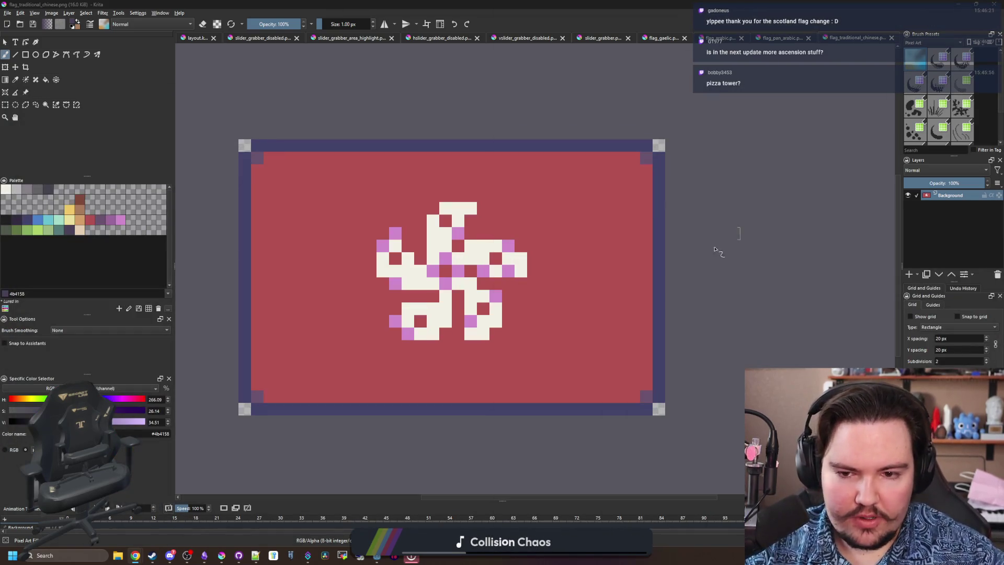
scroll(314, 251, "up", 1)
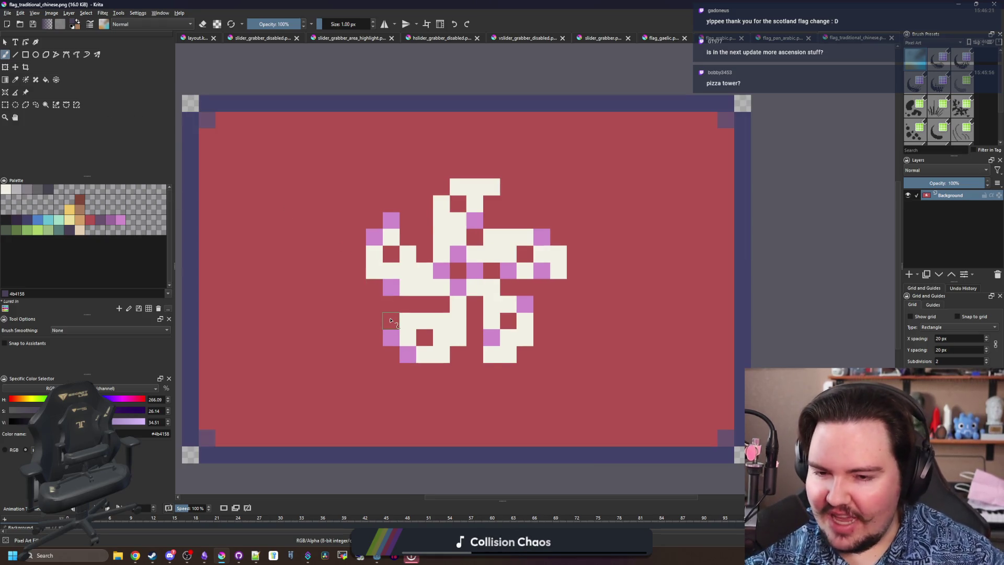
scroll(390, 321, "down", 1)
scroll(313, 226, "up", 1)
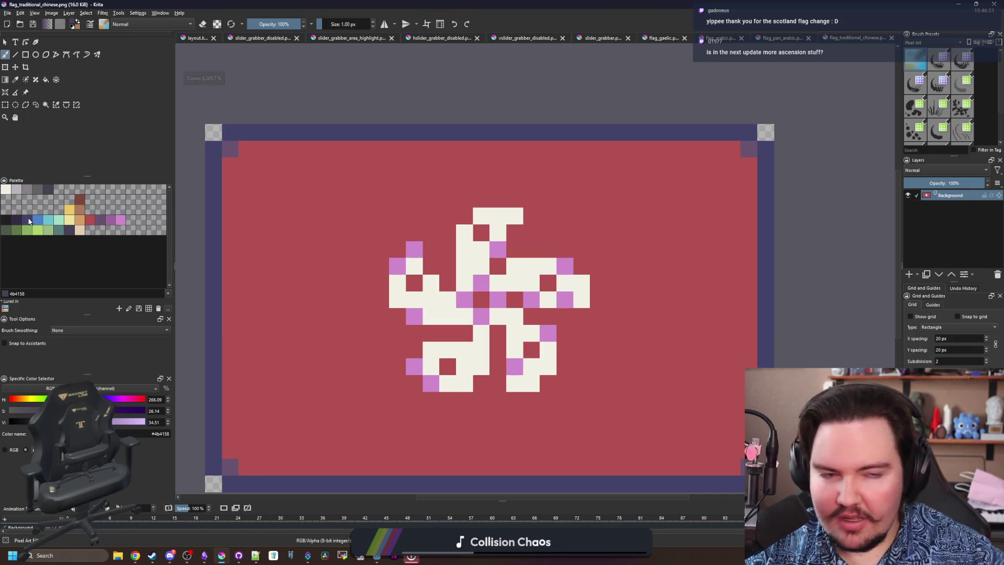
Step: Undo a stray dark-blue stroke, sample the flag's red as paint colour and choose the Rectangle tool
left_click(29, 221)
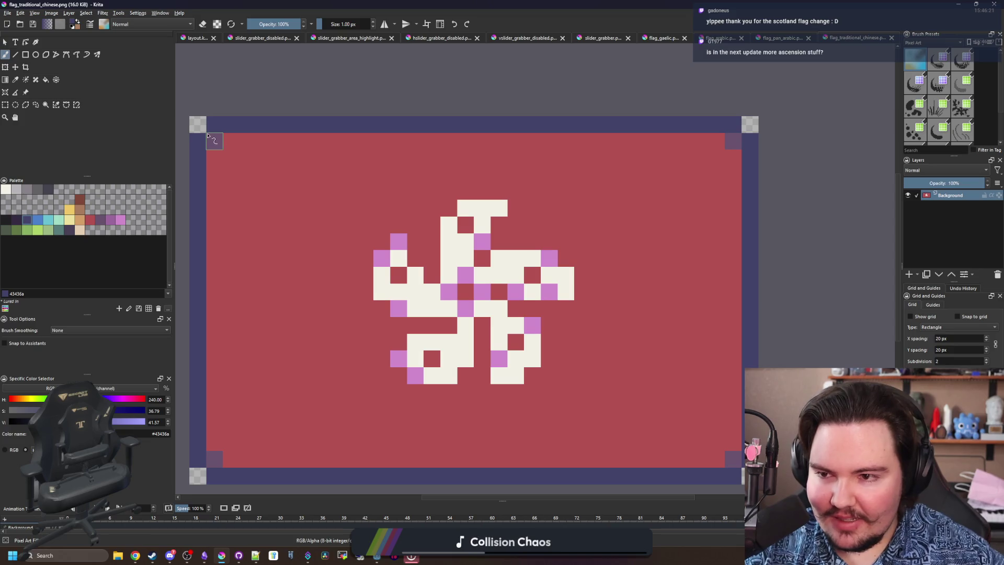
left_click_drag(213, 140, 368, 259)
key("ctrl+z")
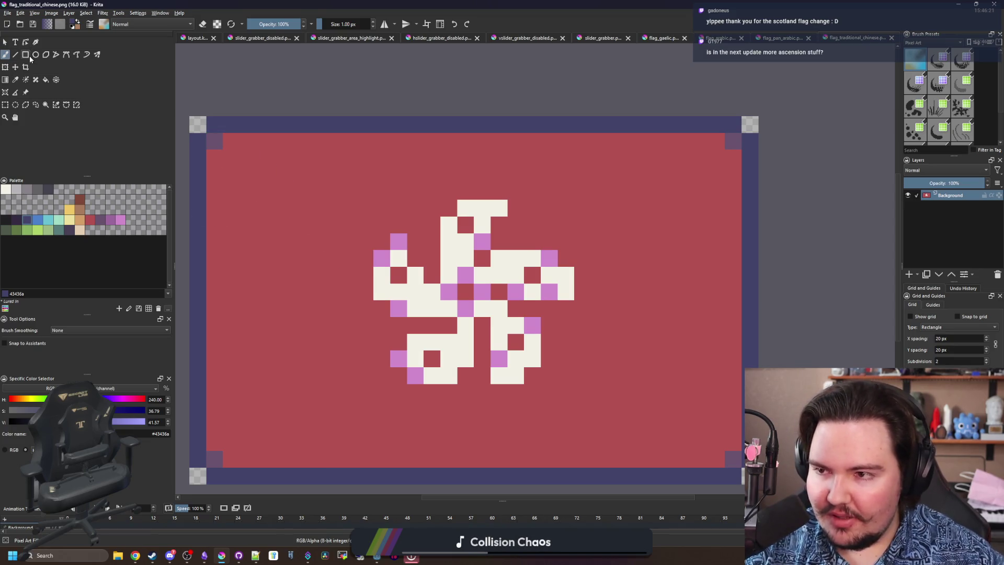
left_click(324, 205, "ctrl")
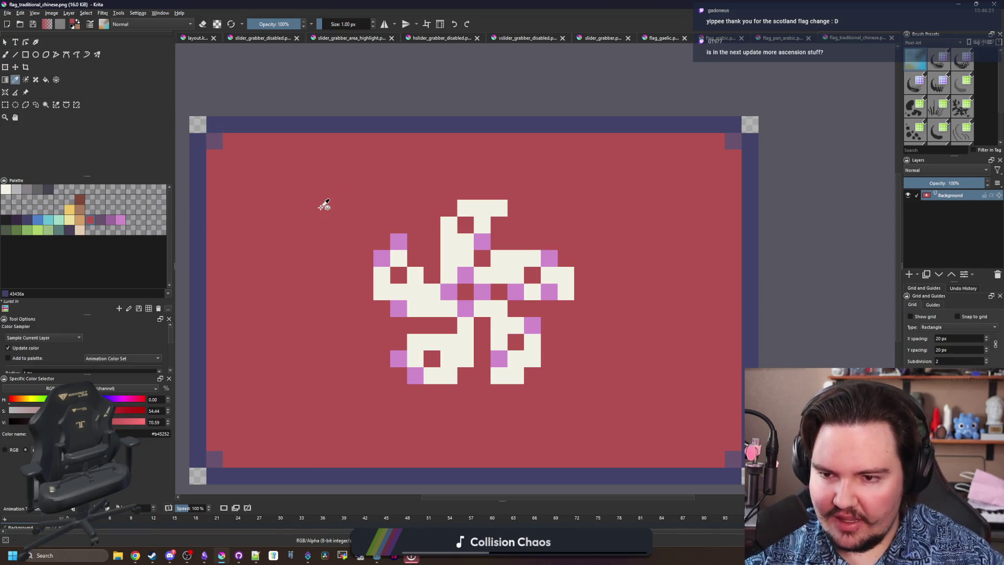
left_click(27, 55)
Step: Cover the emblem with a red rectangle and fill a dark-blue canton in the flag's upper-left quarter
left_click_drag(306, 184, 634, 414)
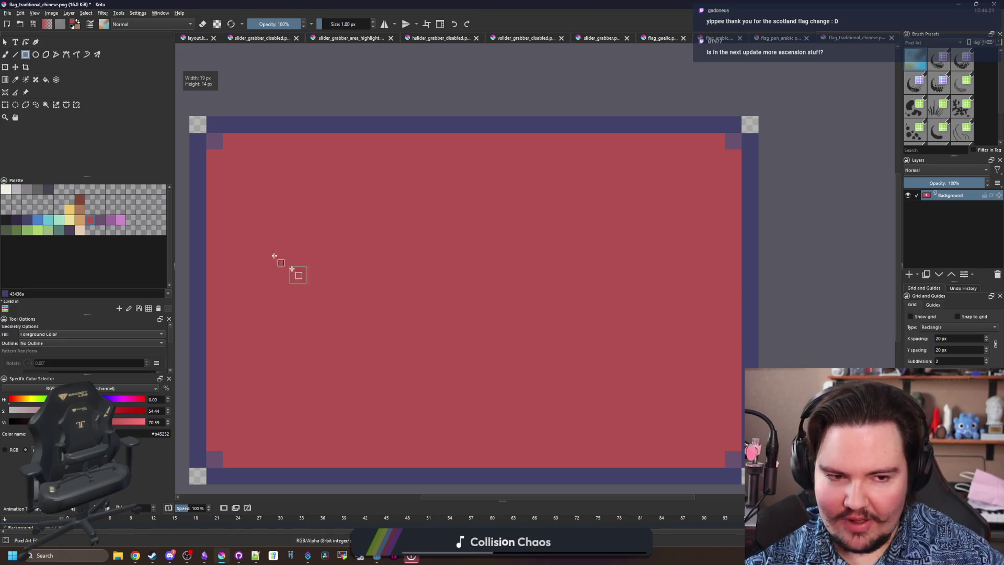
left_click(25, 223)
mouse_move(207, 133)
left_mouse_down()
mouse_move(424, 274)
mouse_move(447, 302)
left_mouse_up()
scroll(447, 302, "down", 3)
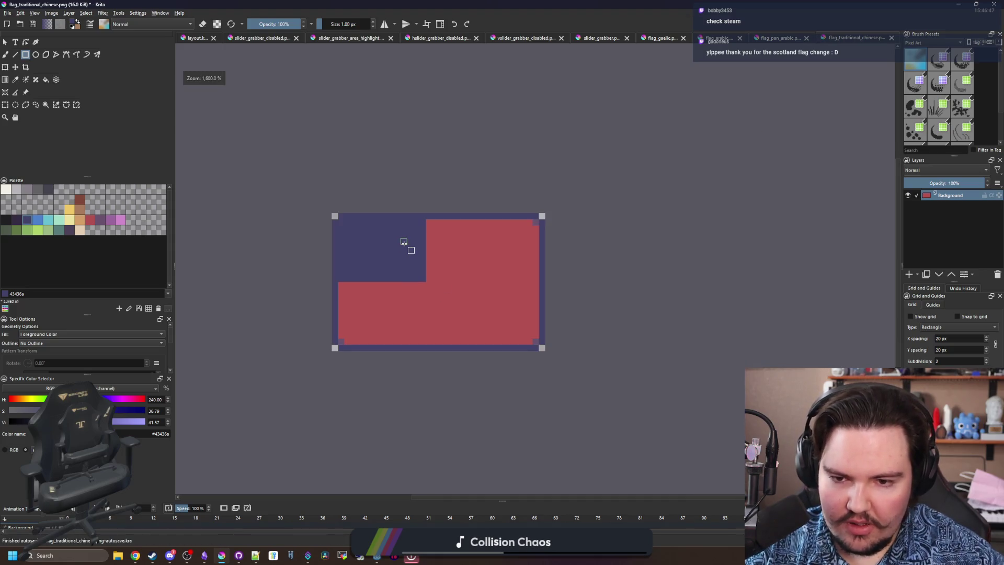
scroll(403, 242, "up", 1)
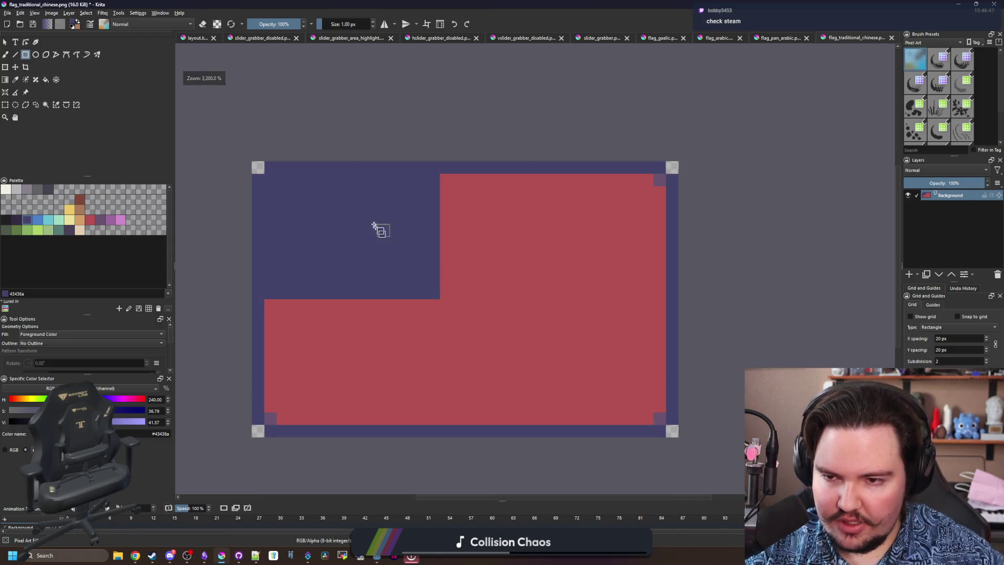
scroll(325, 235, "up", 1)
scroll(327, 240, "down", 1)
scroll(304, 246, "up", 2)
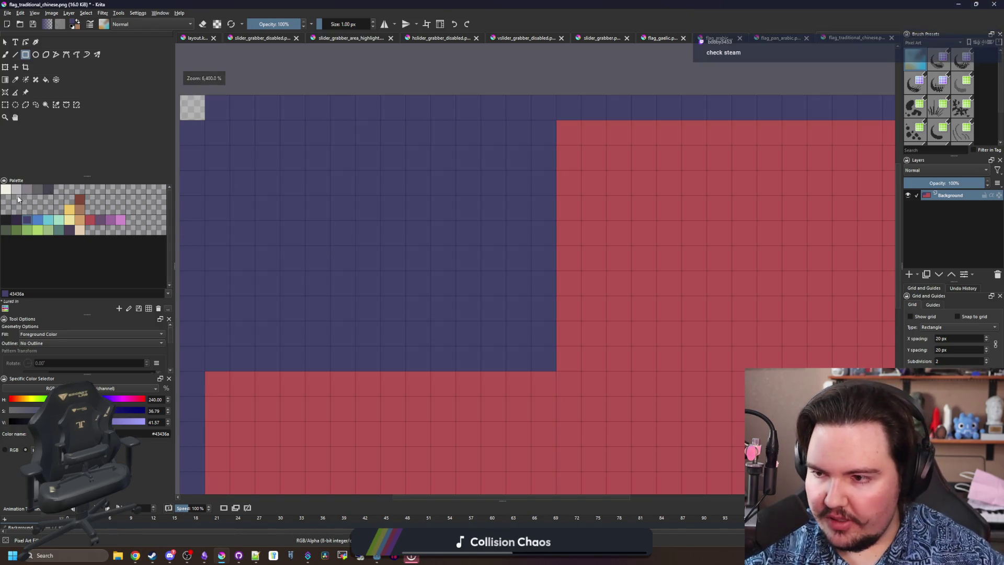
key("x")
scroll(390, 266, "down", 1)
Step: Paint the cream sun's centre and its top, bottom, side and diagonal rays on the blue canton with the pixel brush
key("b")
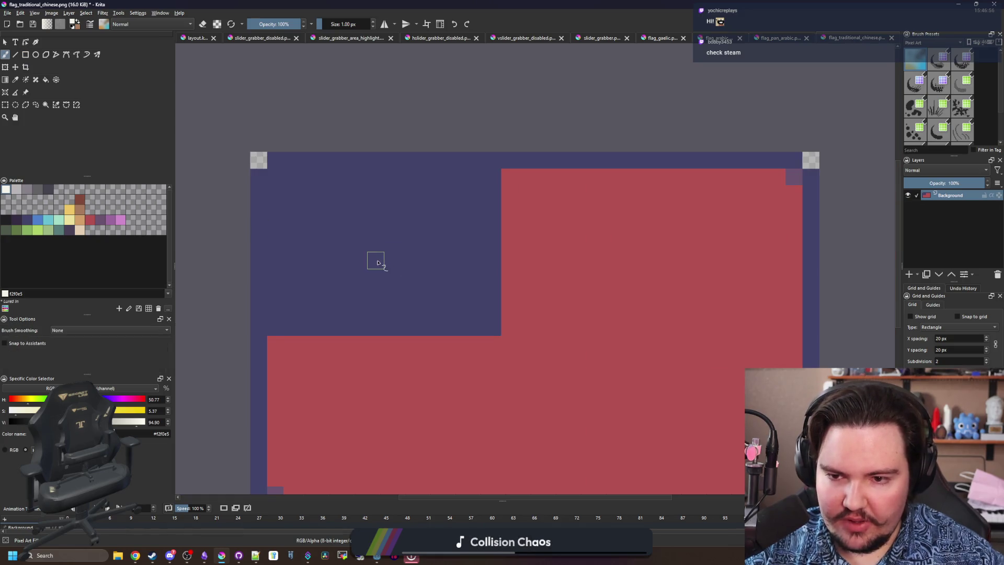
left_click(386, 257)
mouse_move(385, 225)
left_mouse_down()
mouse_move(358, 236)
mouse_move(369, 261)
left_mouse_up()
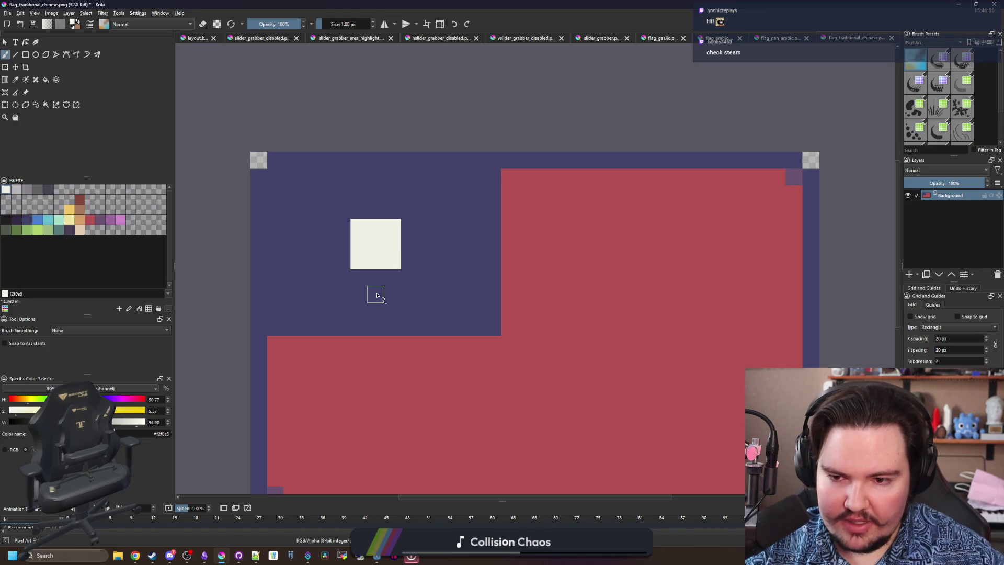
left_click_drag(376, 295, 376, 311)
left_click_drag(325, 294, 342, 277)
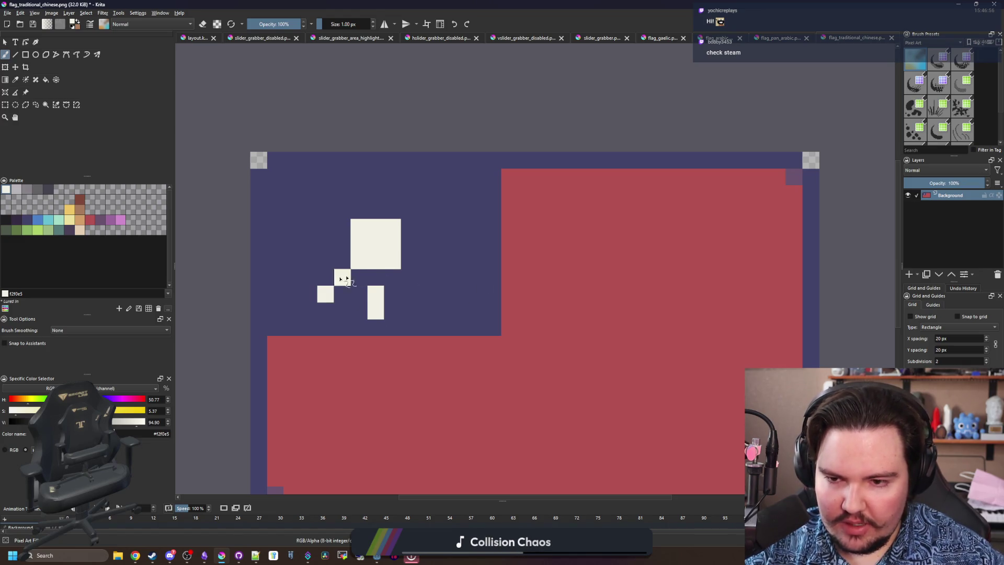
left_click_drag(409, 277, 426, 294)
left_click_drag(425, 244, 440, 248)
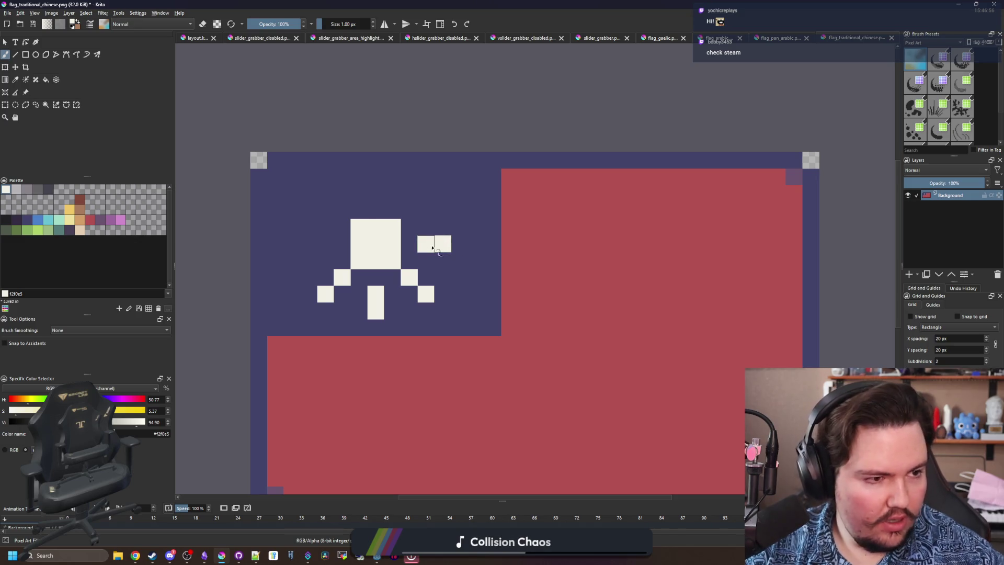
left_click_drag(376, 194, 376, 177)
left_click_drag(409, 212, 426, 194)
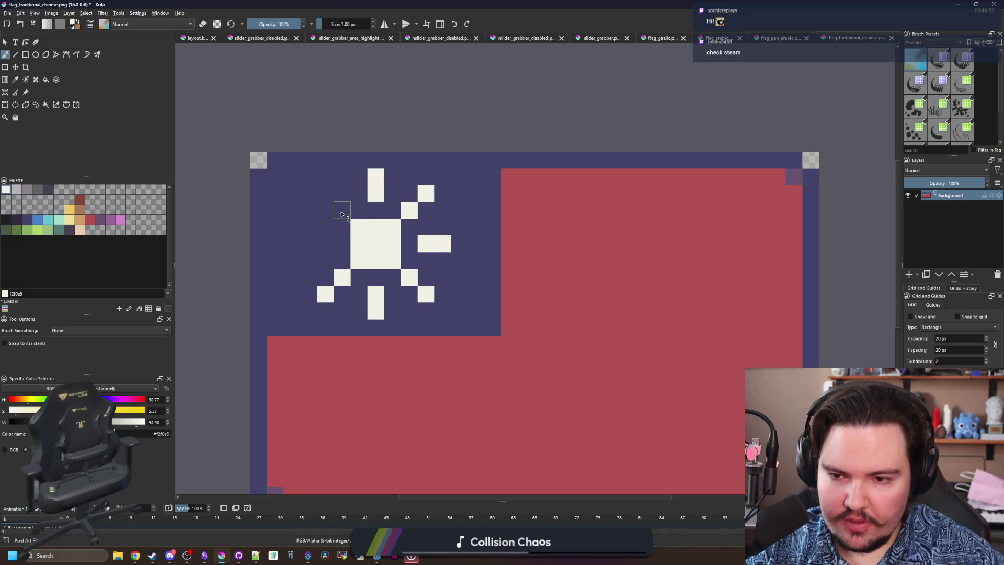
left_click_drag(342, 211, 325, 194)
left_click_drag(334, 244, 317, 244)
scroll(312, 239, "down", 5)
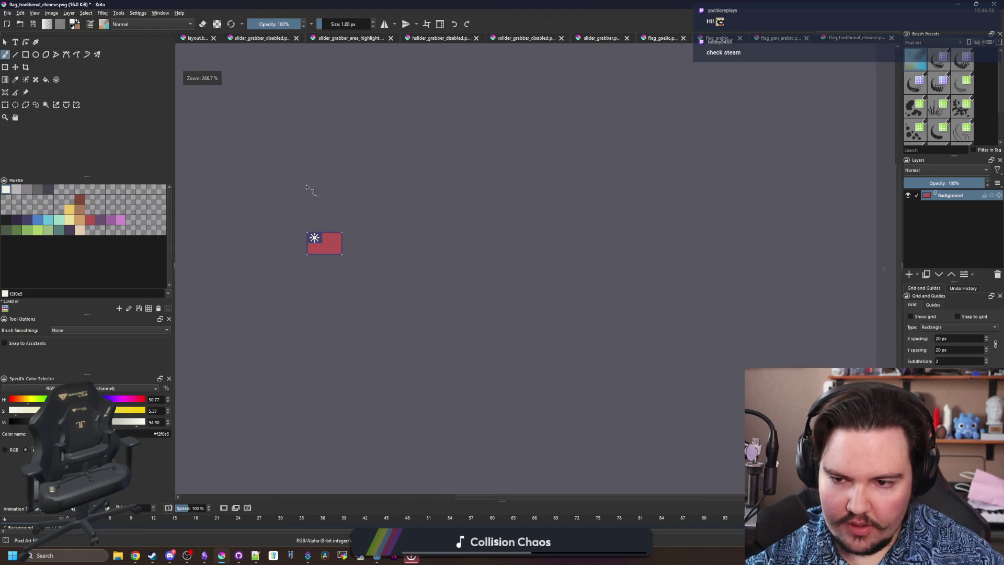
scroll(298, 239, "up", 3)
scroll(313, 236, "up", 3)
scroll(362, 265, "up", 2)
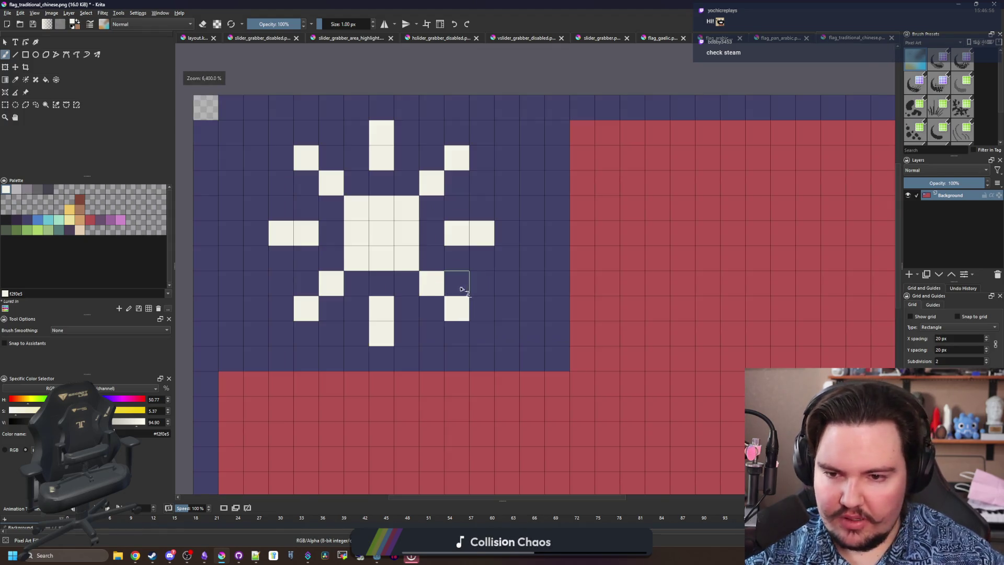
scroll(362, 265, "down", 3)
scroll(354, 300, "down", 2)
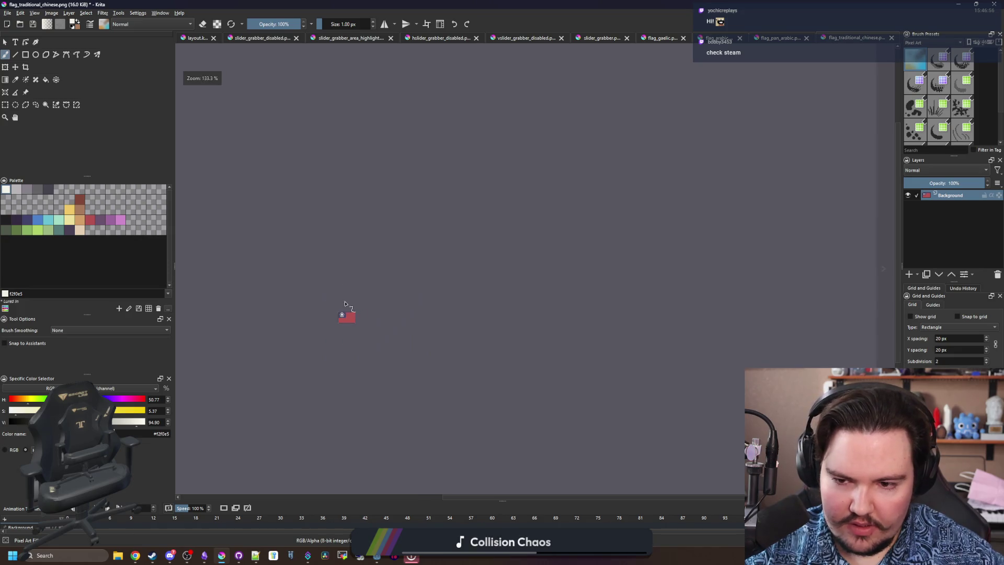
scroll(329, 469, "up", 2)
scroll(329, 470, "up", 3)
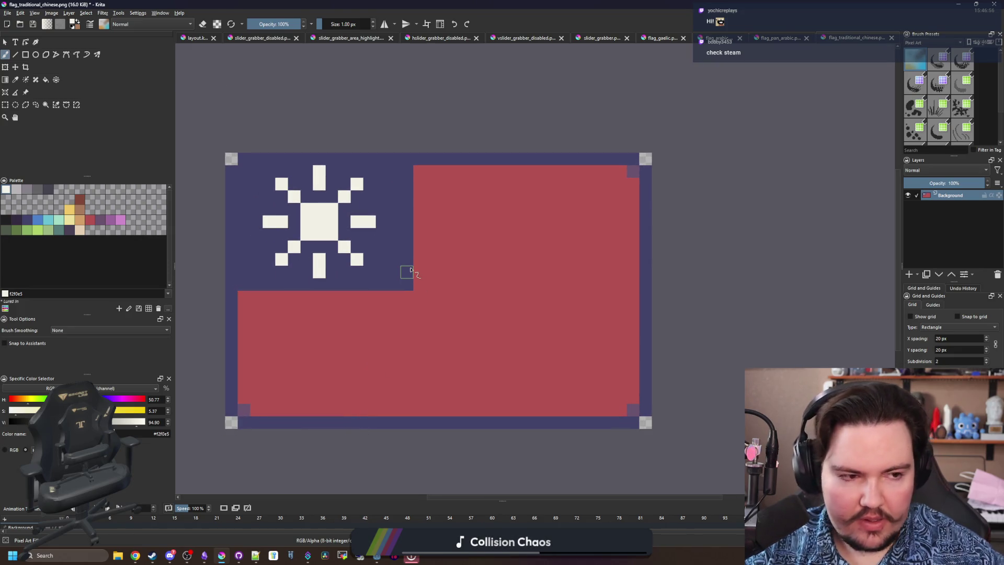
scroll(408, 271, "up", 1)
Step: Shade the canton's inner corner purple-grey and darken the flag's top row and left column with near-black
left_click(706, 139, "ctrl")
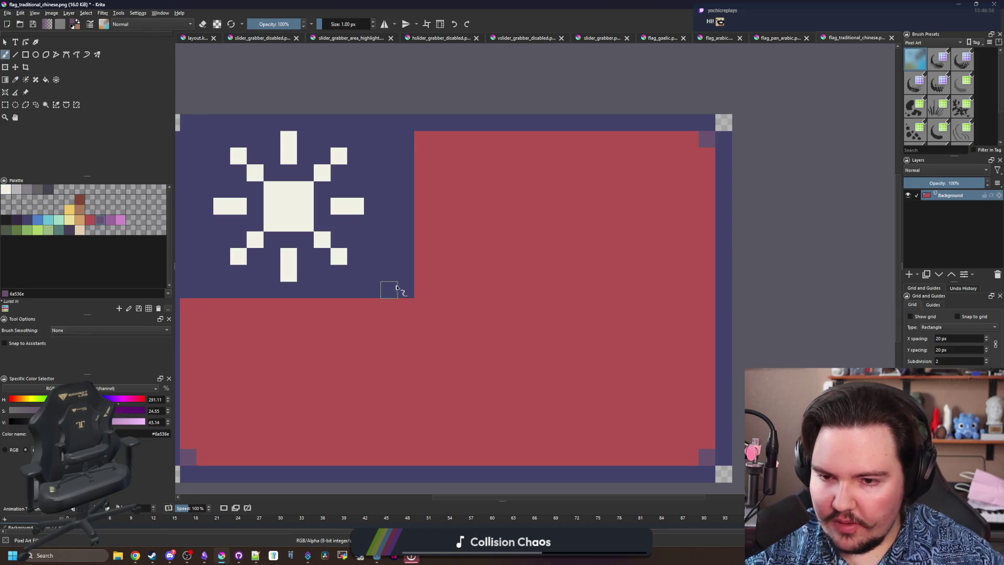
left_click(404, 290)
scroll(458, 343, "down", 1)
scroll(357, 276, "up", 1)
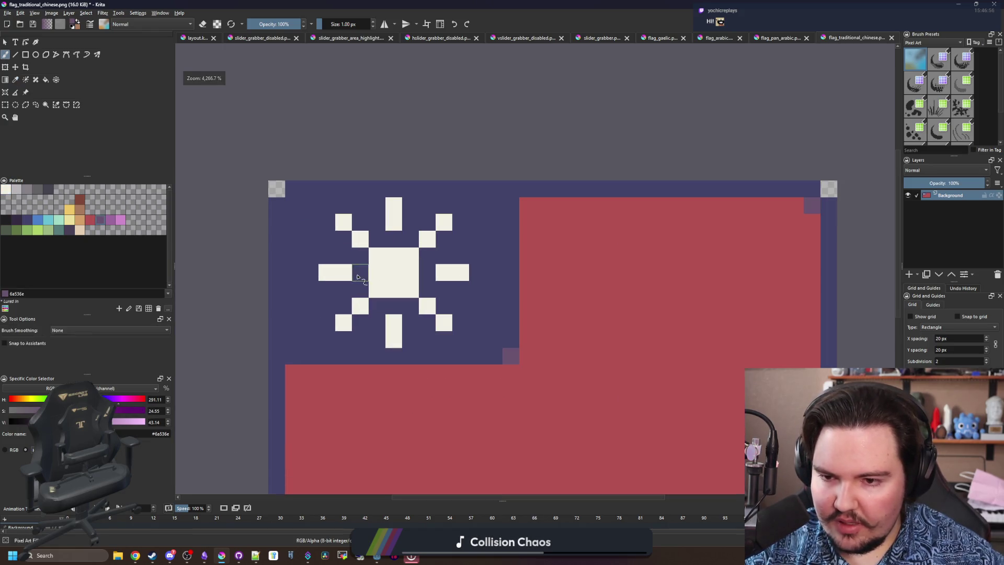
left_click(16, 220)
mouse_move(278, 361)
left_mouse_down()
mouse_move(481, 194)
mouse_move(527, 190)
left_mouse_up()
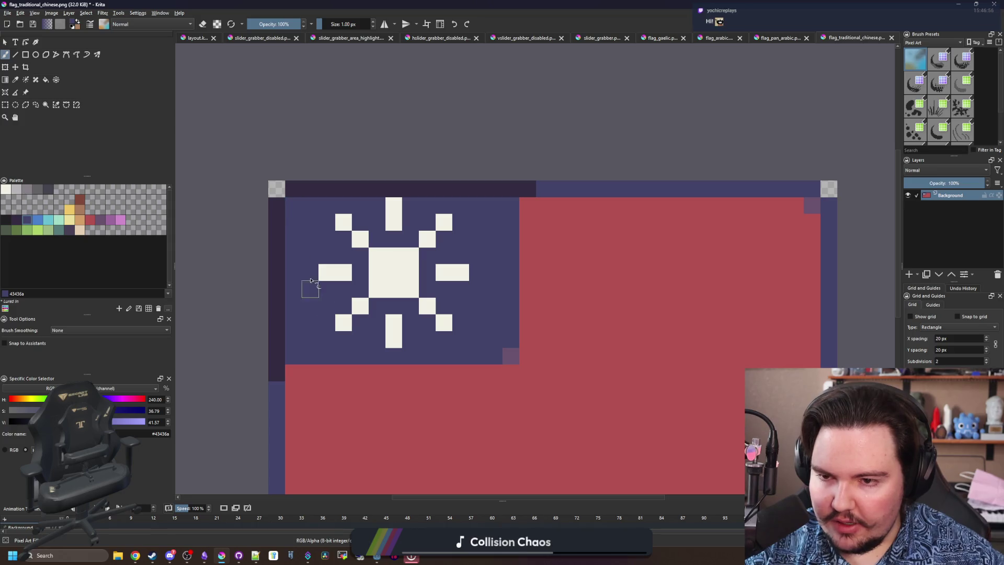
left_click(7, 219)
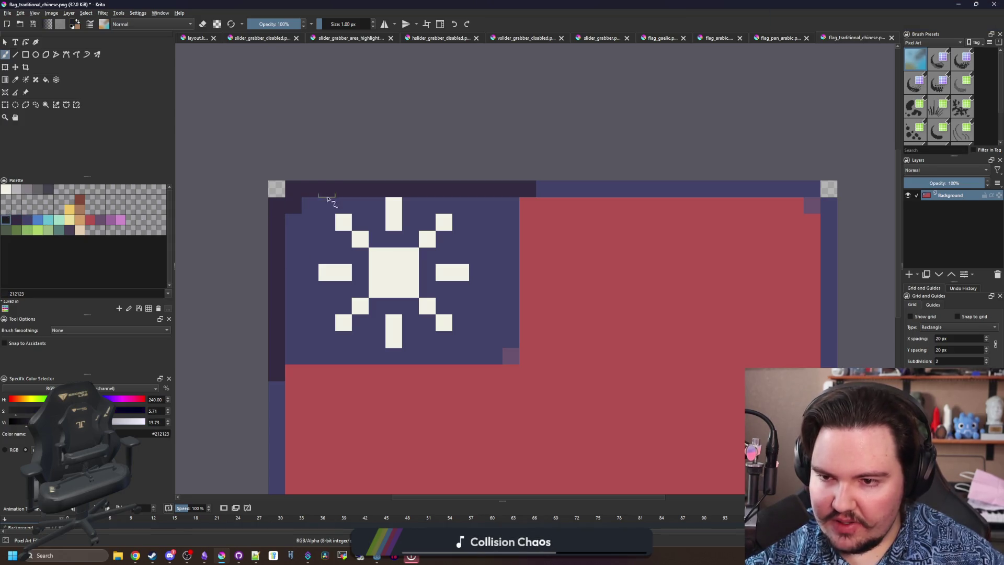
mouse_move(300, 191)
left_mouse_down()
mouse_move(277, 198)
mouse_move(277, 250)
left_mouse_up()
scroll(395, 223, "down", 5)
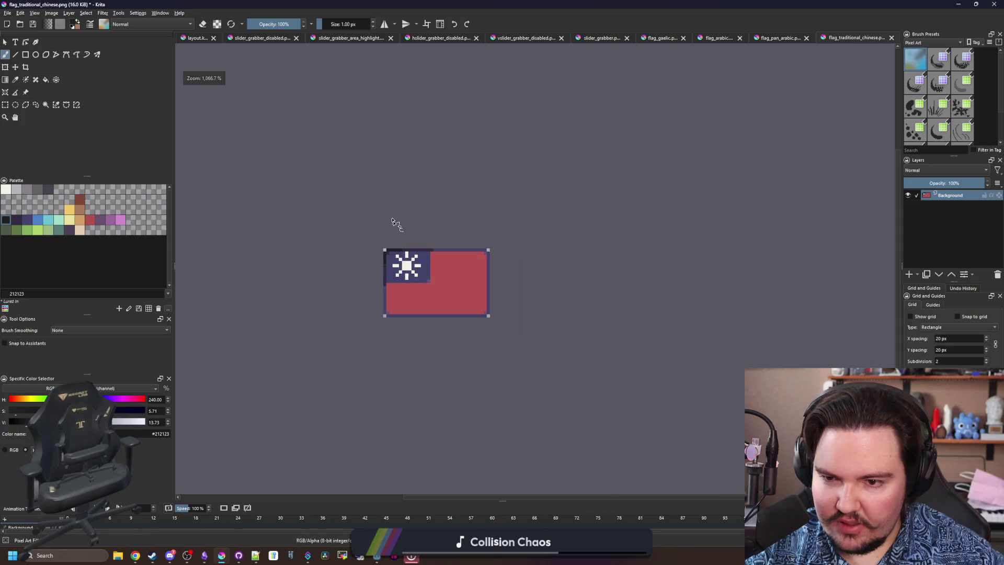
scroll(381, 189, "down", 1)
scroll(405, 182, "down", 1)
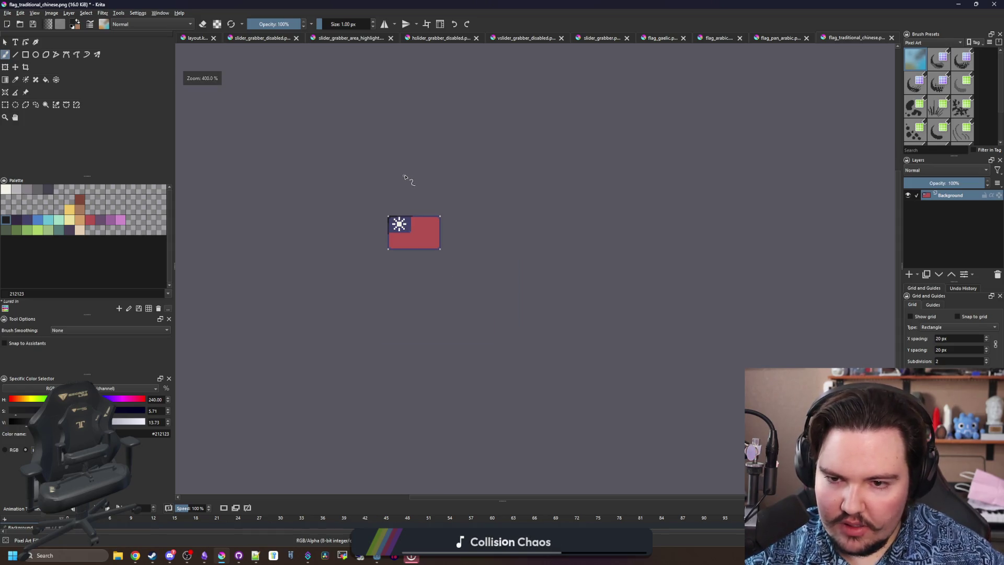
scroll(405, 188, "up", 2)
scroll(403, 228, "down", 1)
scroll(416, 233, "up", 4)
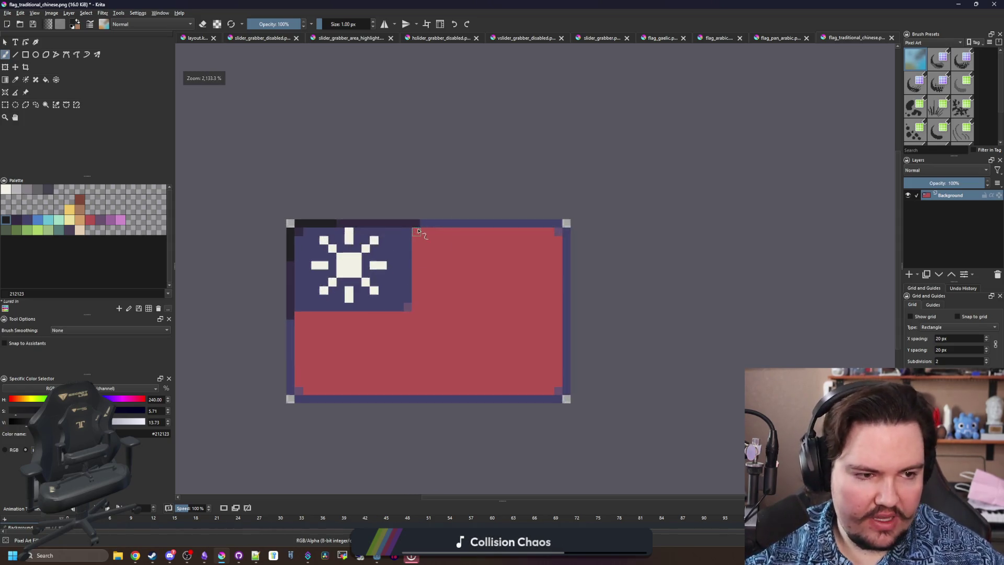
scroll(375, 316, "up", 1)
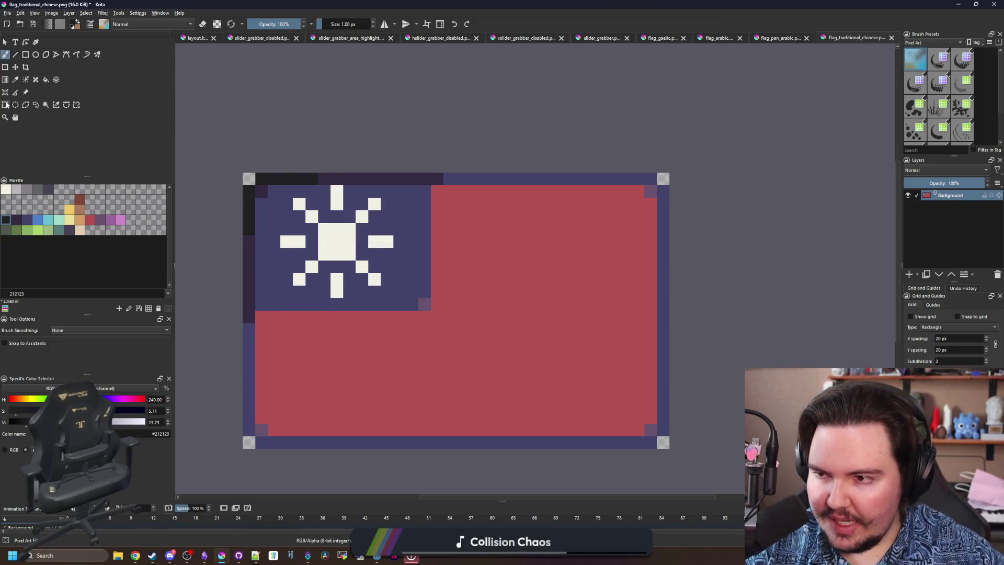
Step: Rectangle-select the whole blue canton and move it down one pixel
left_click(4, 105)
left_click_drag(368, 185, 387, 301)
left_click(375, 319)
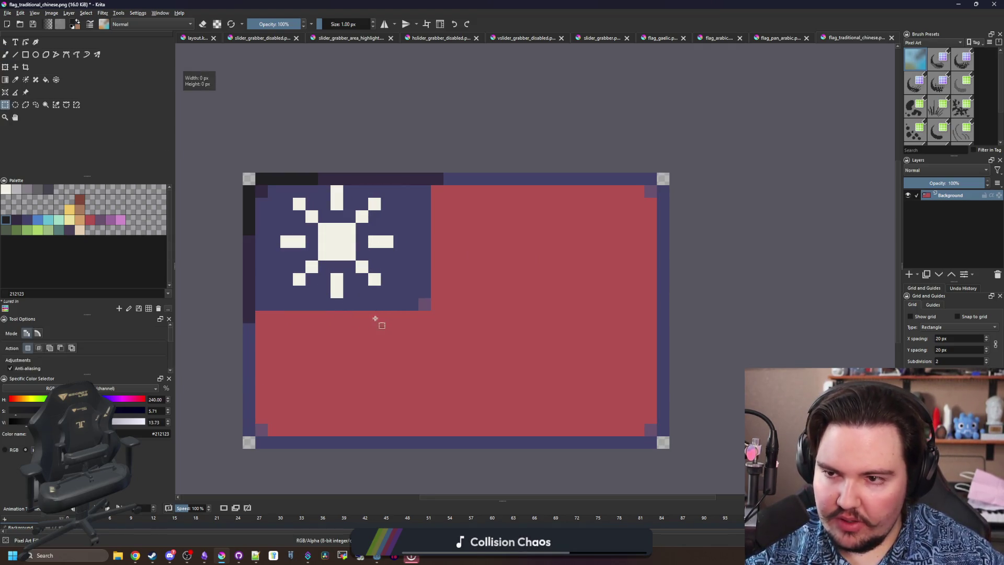
left_click_drag(381, 404, 400, 405)
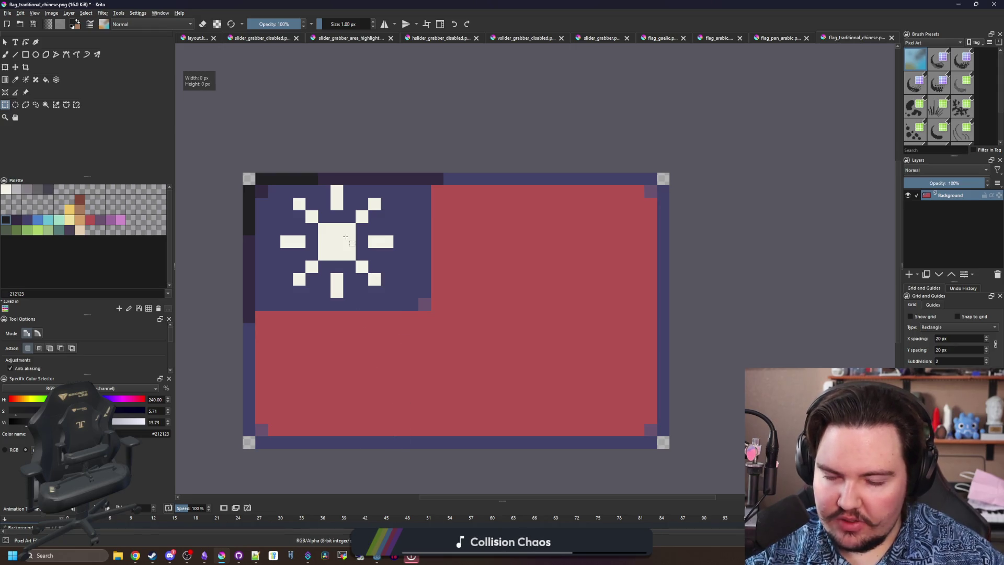
scroll(346, 248, "up", 1)
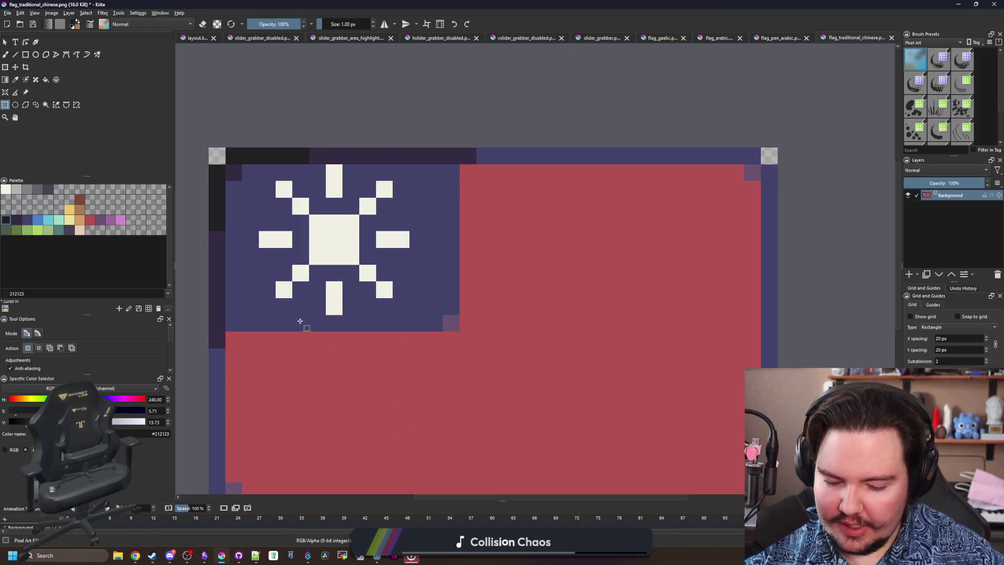
left_click_drag(234, 174, 459, 332)
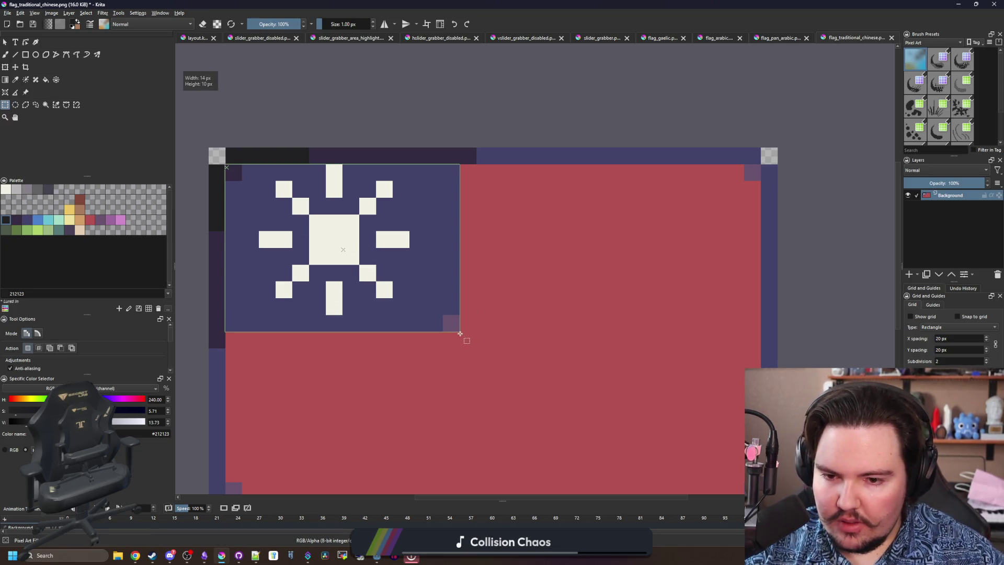
left_click(15, 67)
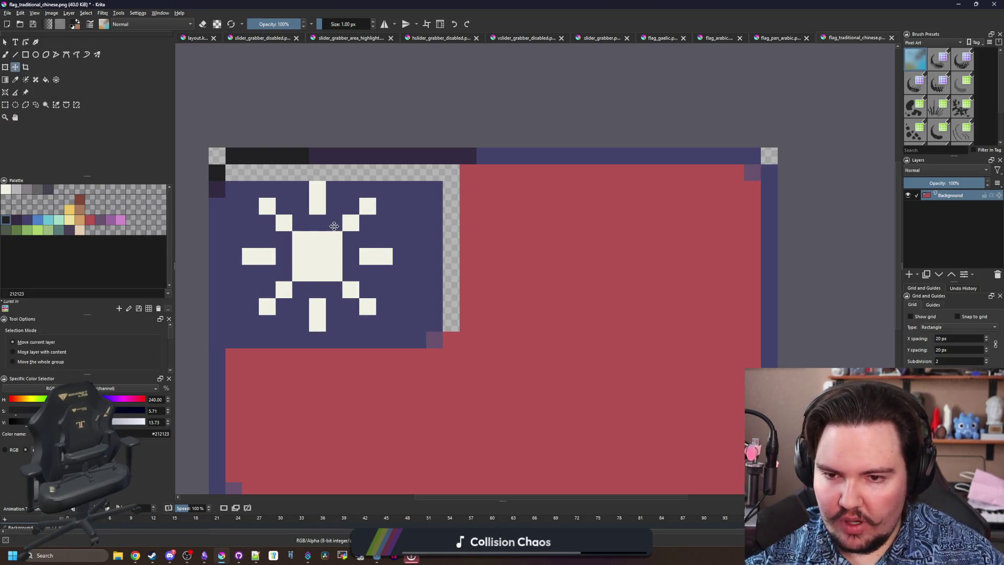
left_click_drag(340, 218, 340, 236)
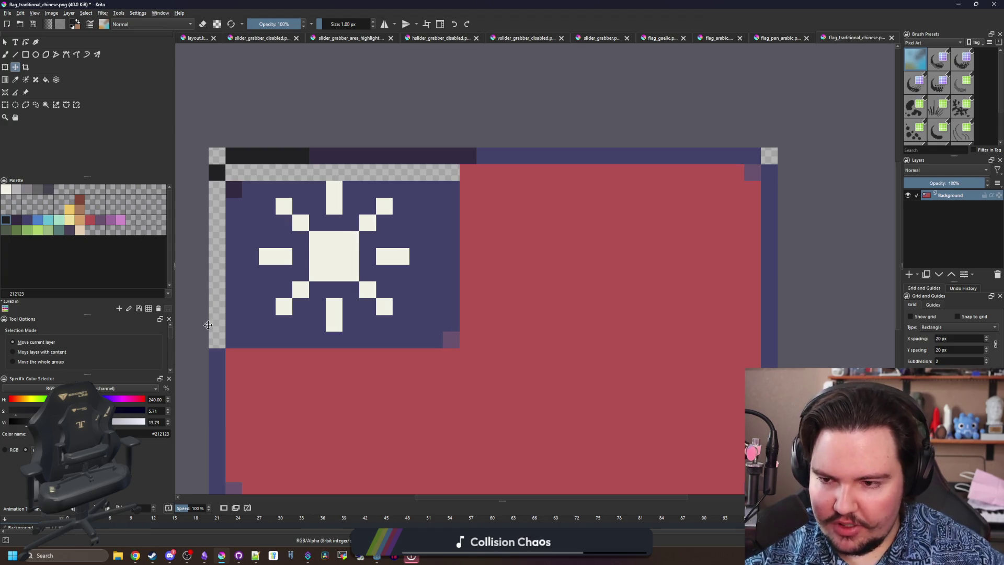
Step: Fill the exposed row above the canton with blue and repaint the left border column dark purple
key("b")
left_click_drag(217, 171, 218, 349)
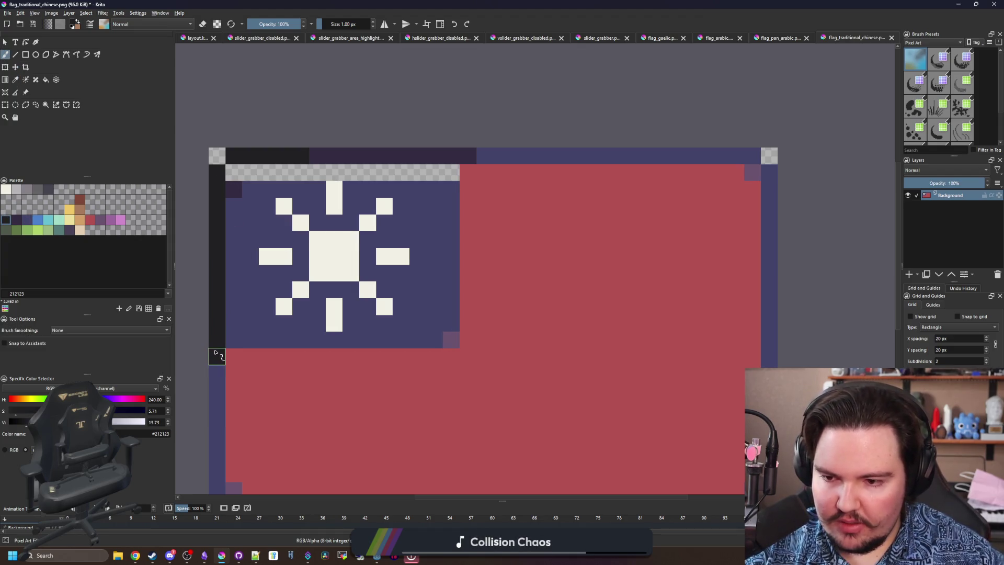
left_click(233, 188, "ctrl")
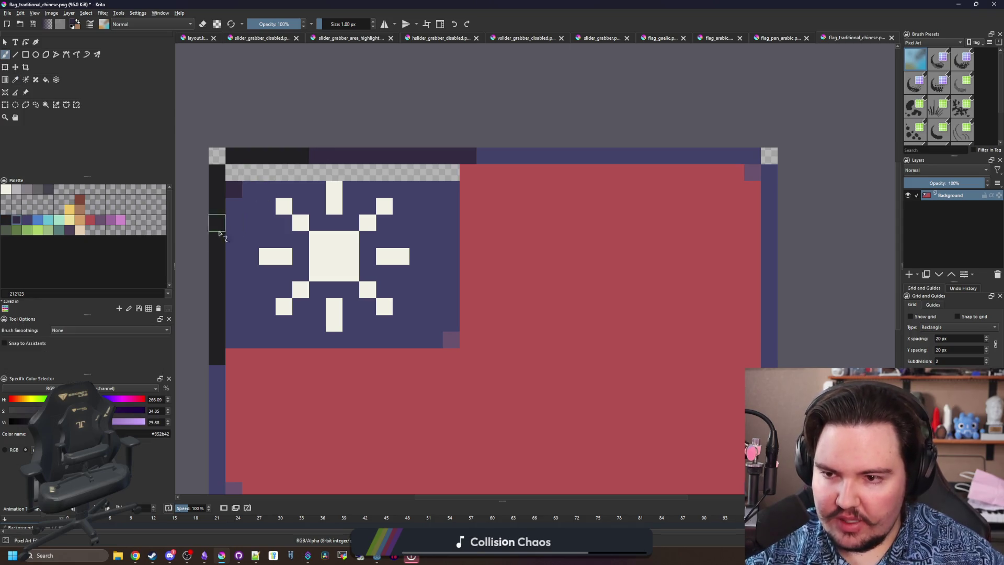
left_click_drag(235, 185, 382, 177)
left_click(251, 209, "ctrl")
key("ctrl+z")
left_click_drag(232, 173, 449, 174)
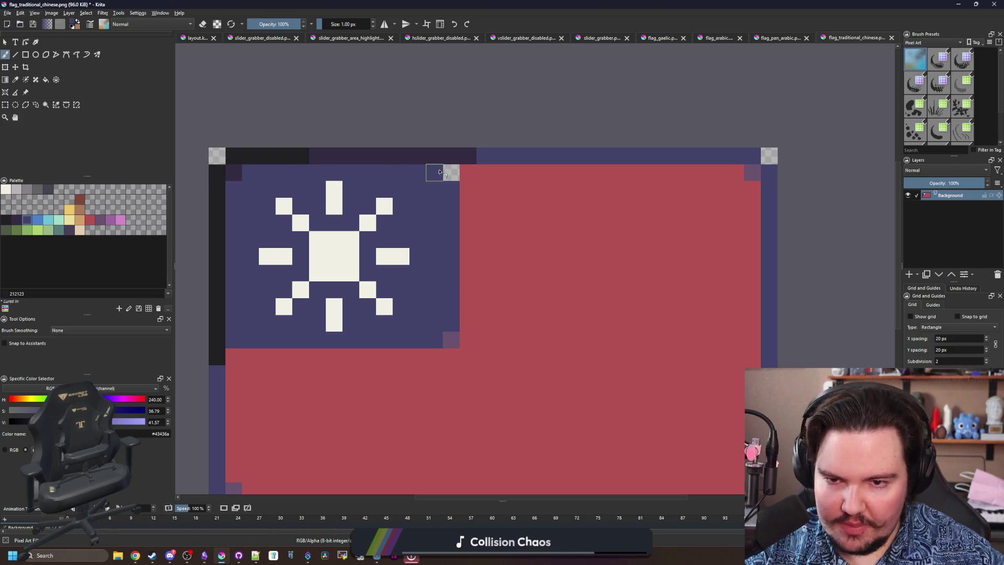
left_click(332, 157, "ctrl")
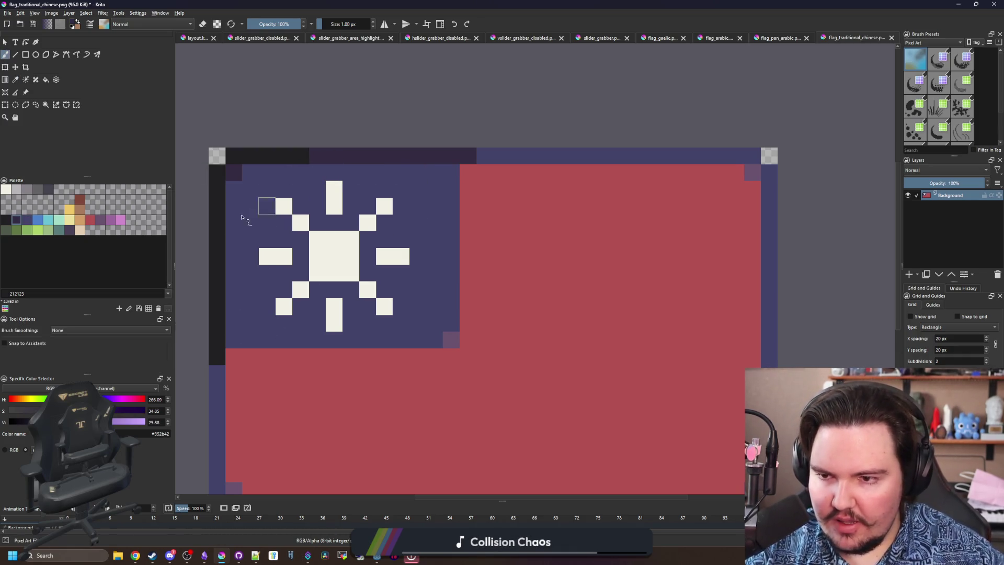
left_click_drag(222, 236, 222, 366)
scroll(287, 269, "down", 5)
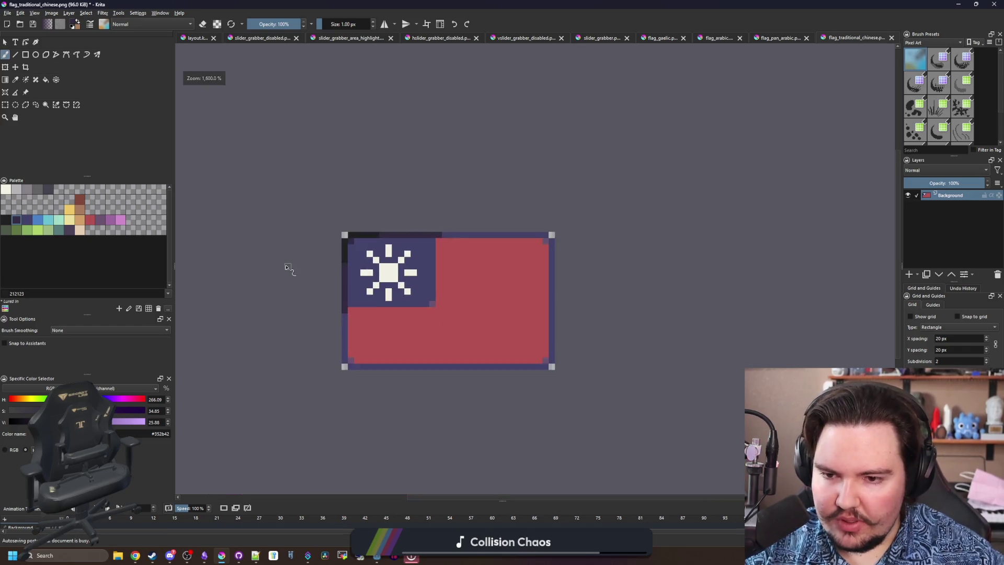
scroll(340, 282, "up", 2)
scroll(339, 275, "down", 2)
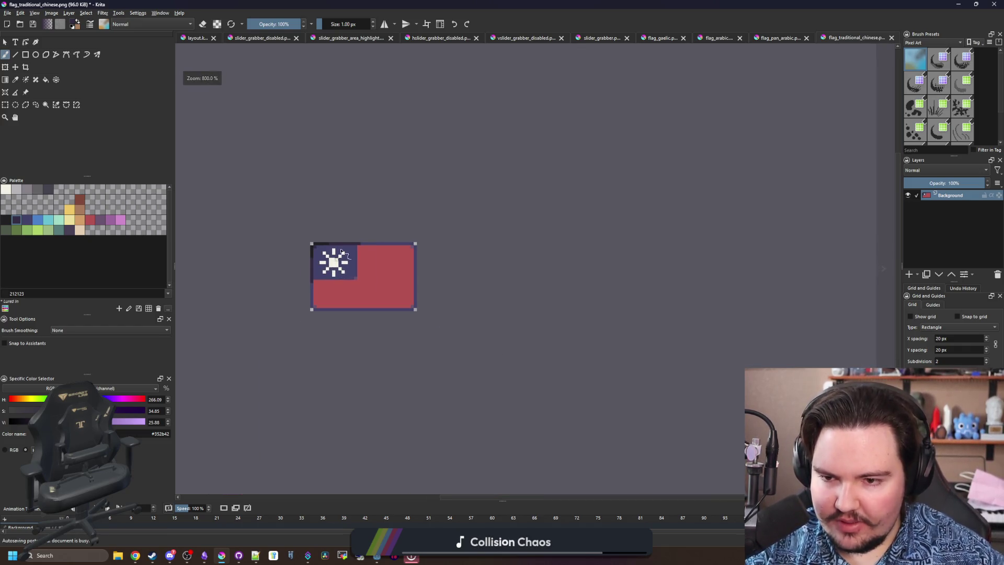
left_click(15, 16)
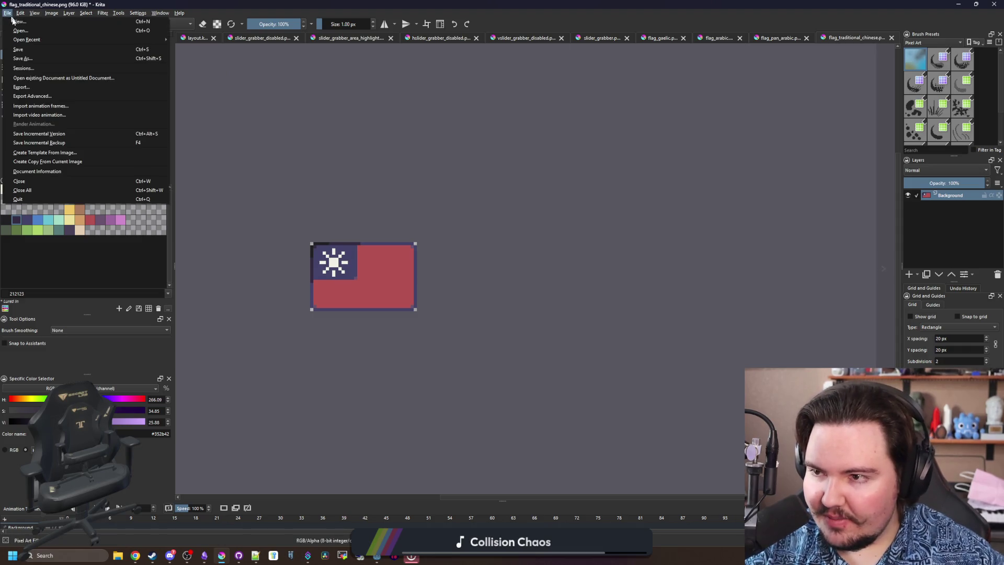
Step: Save the flag as a new PNG named flag_taiwan in the Flags folder, accepting the PNG options
left_click(28, 61)
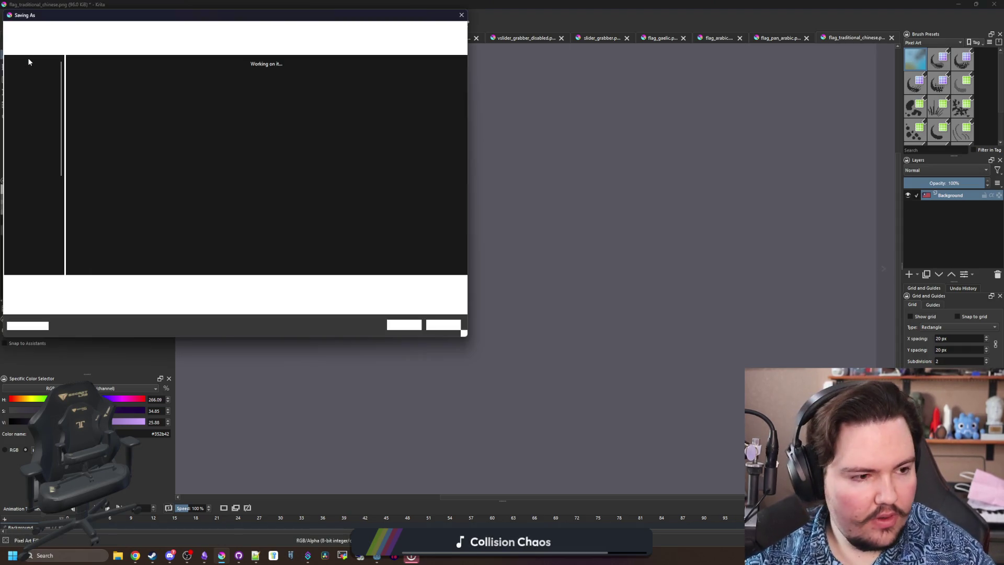
type("flag_")
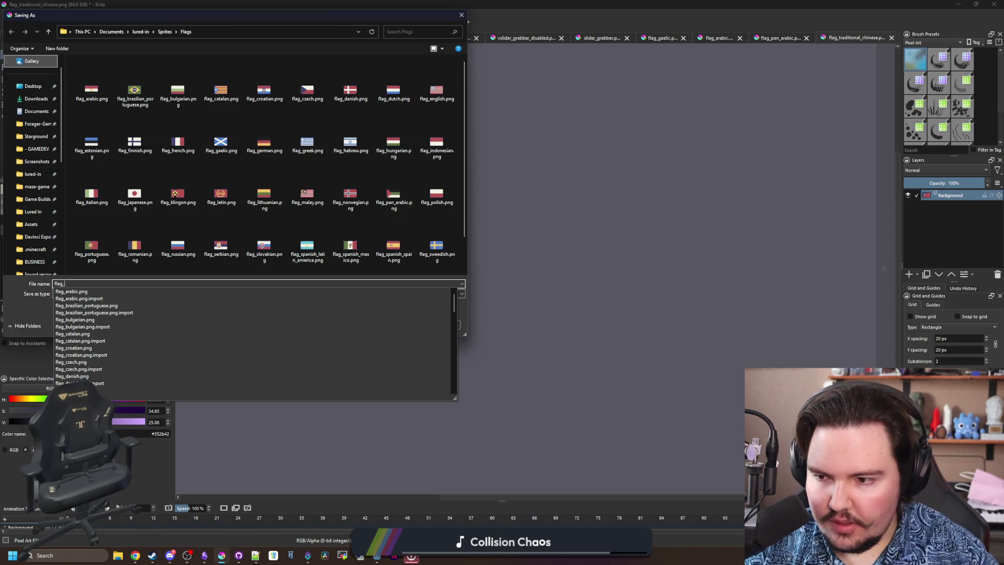
type("taiwan")
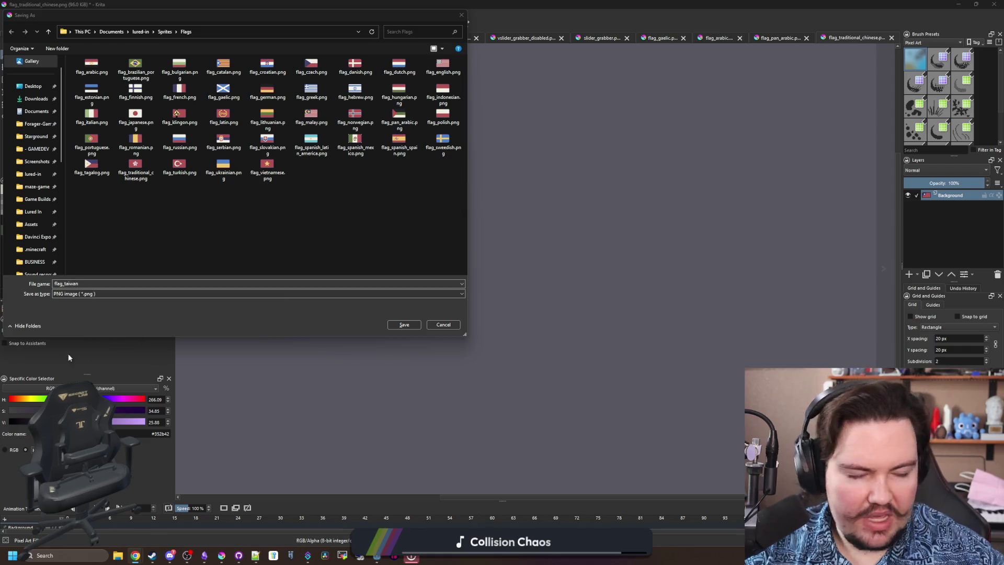
left_click(90, 285)
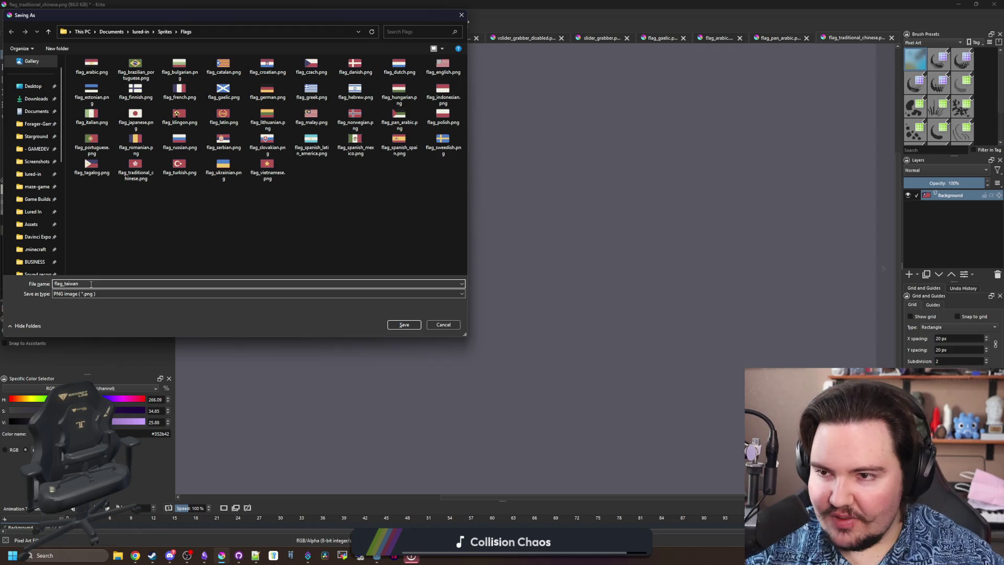
left_click(404, 325)
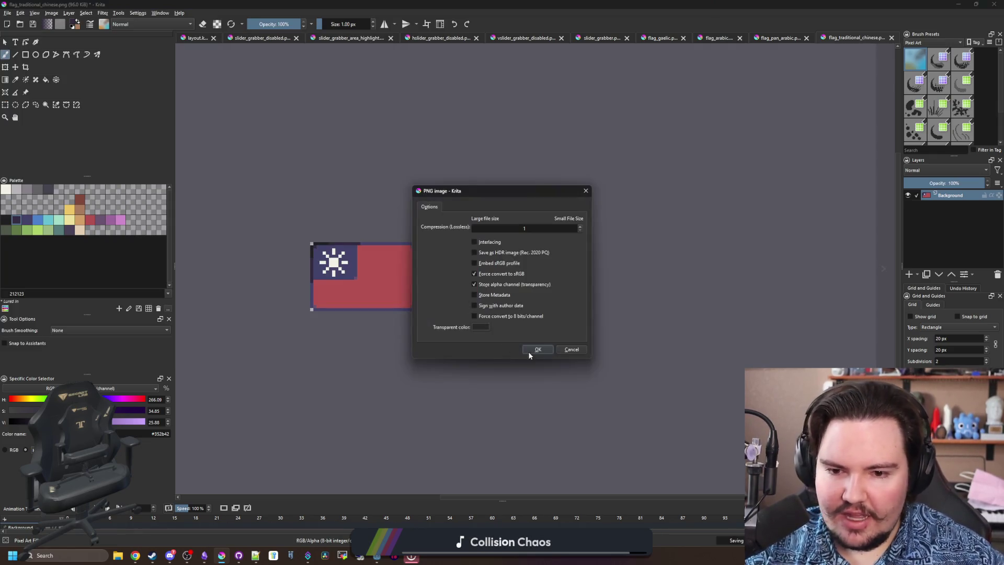
left_click(537, 350)
scroll(446, 343, "up", 2)
scroll(446, 342, "up", 1)
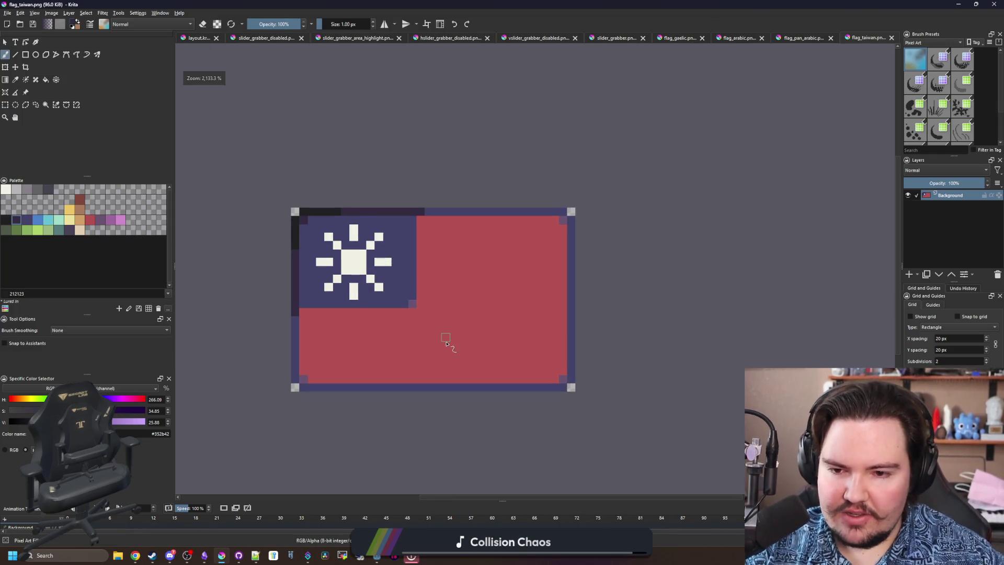
scroll(396, 292, "down", 2)
scroll(354, 269, "up", 3)
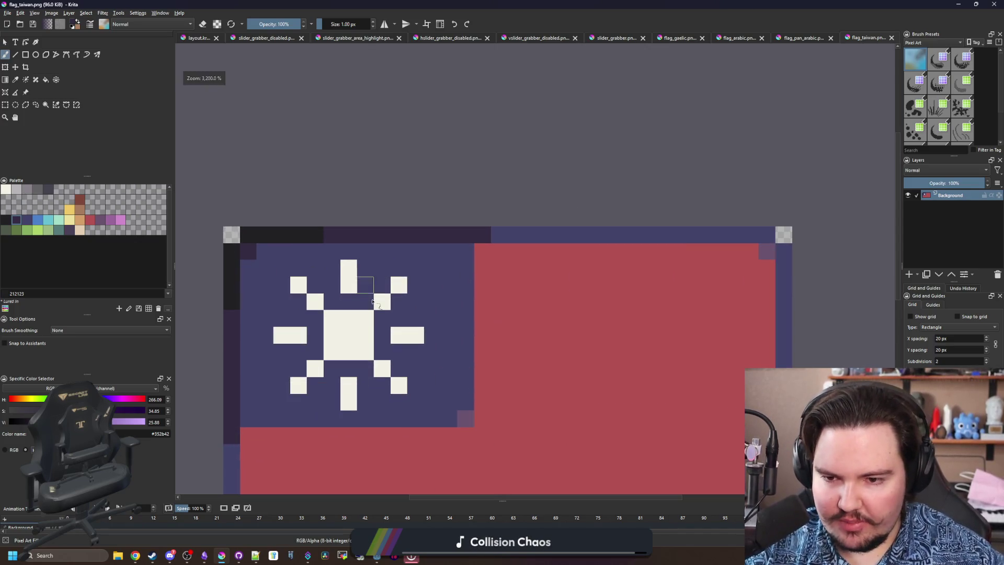
Step: Rectangle-select the blue canton and shift it one pixel to the right
left_click(5, 104)
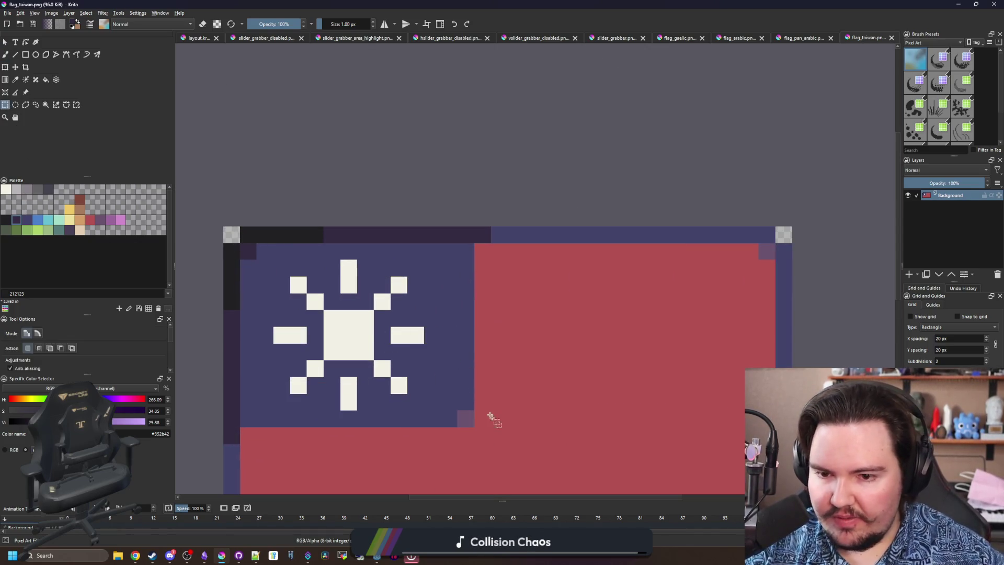
left_click_drag(471, 427, 272, 244)
key("t")
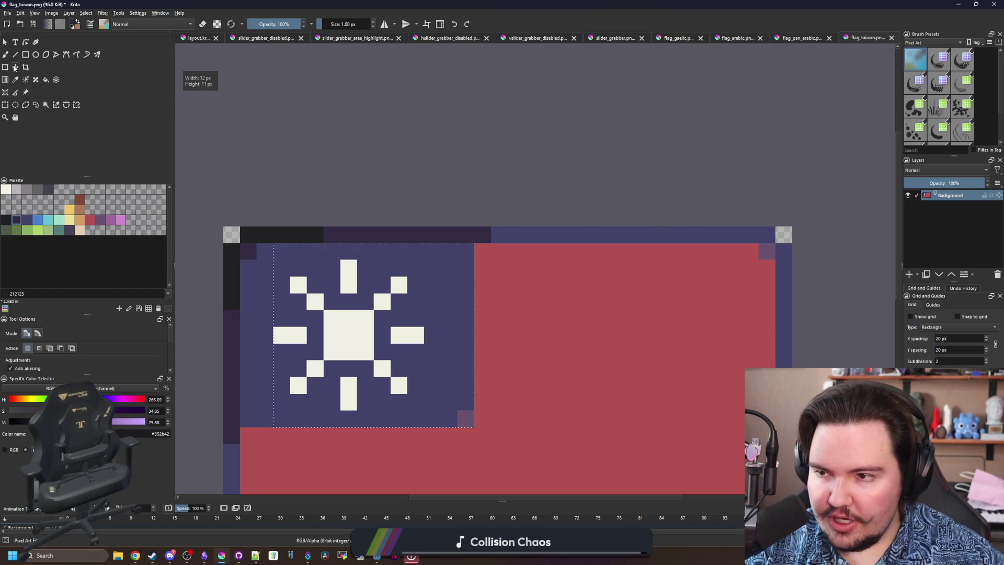
left_click_drag(425, 297, 442, 298)
Step: Fill the gaps left by the move with dark pixels, save flag_taiwan.png and switch back to Godot
key("b")
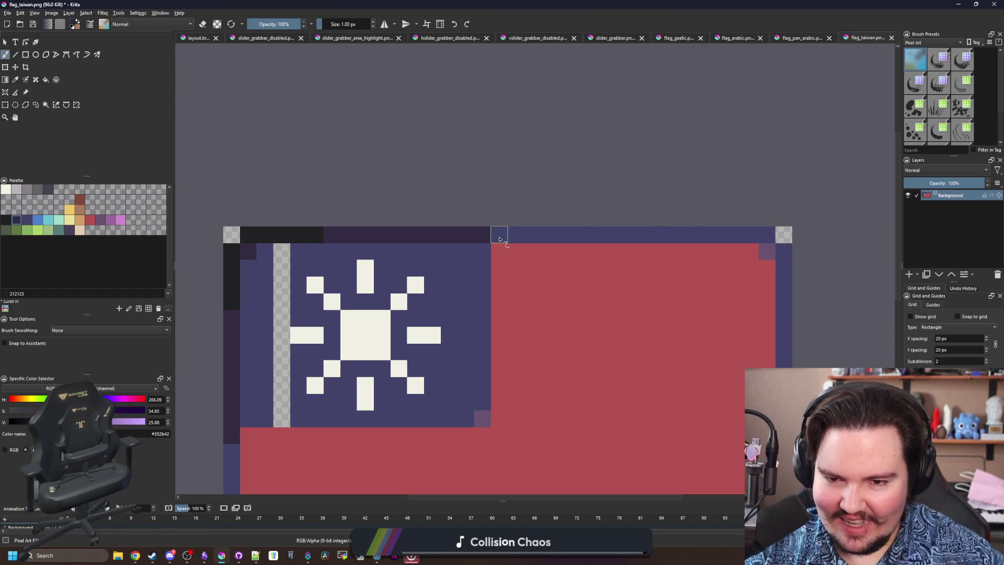
left_click(499, 234)
key("f")
left_click(283, 266)
scroll(290, 227, "down", 3)
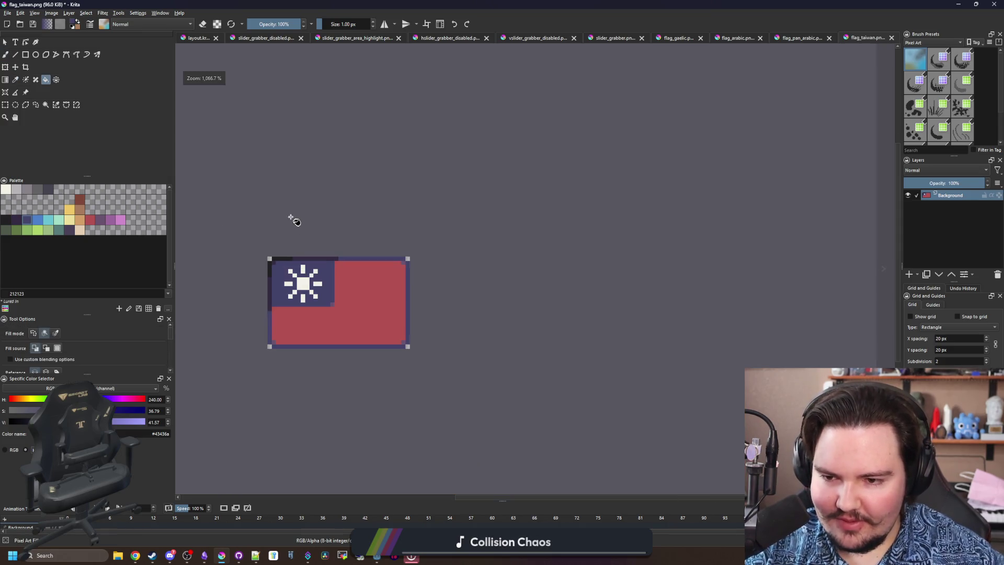
key("ctrl+s")
left_click(538, 349)
key("alt+Tab")
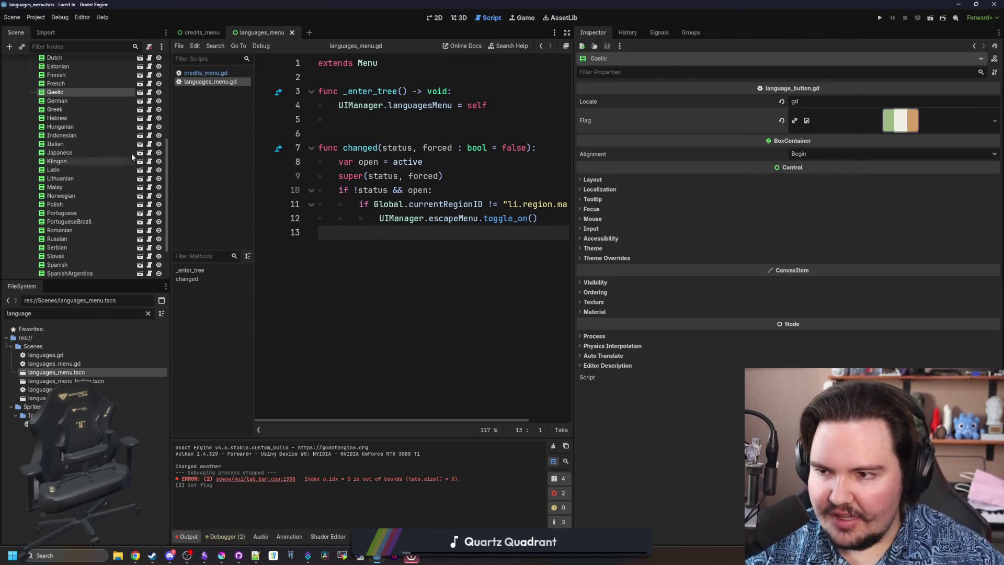
scroll(90, 173, "up", 3)
scroll(91, 174, "up", 1)
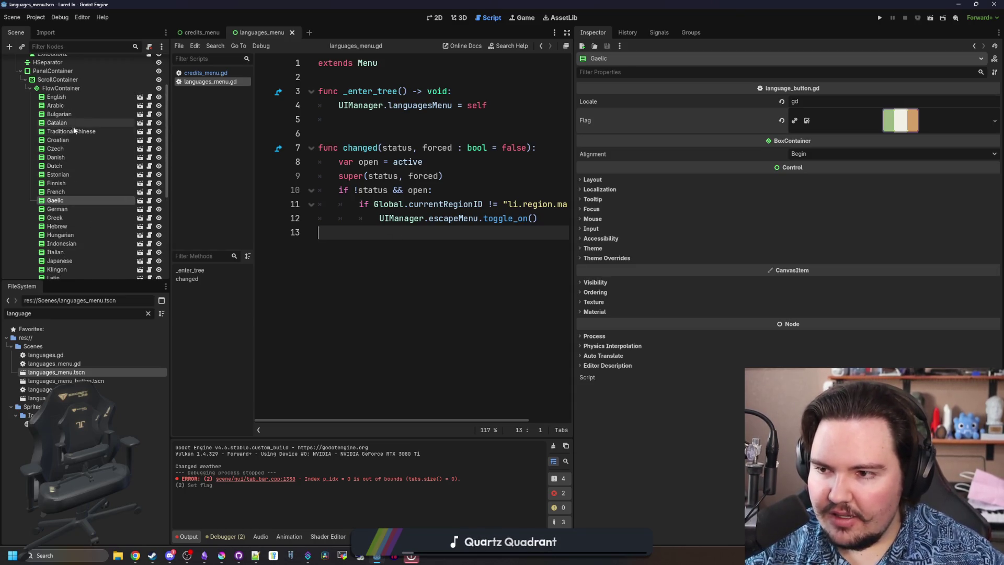
Step: Load flag_taiwan.png as the TraditionalChinese button's Flag texture and save the languages menu scene
left_click(76, 132)
left_click(994, 120)
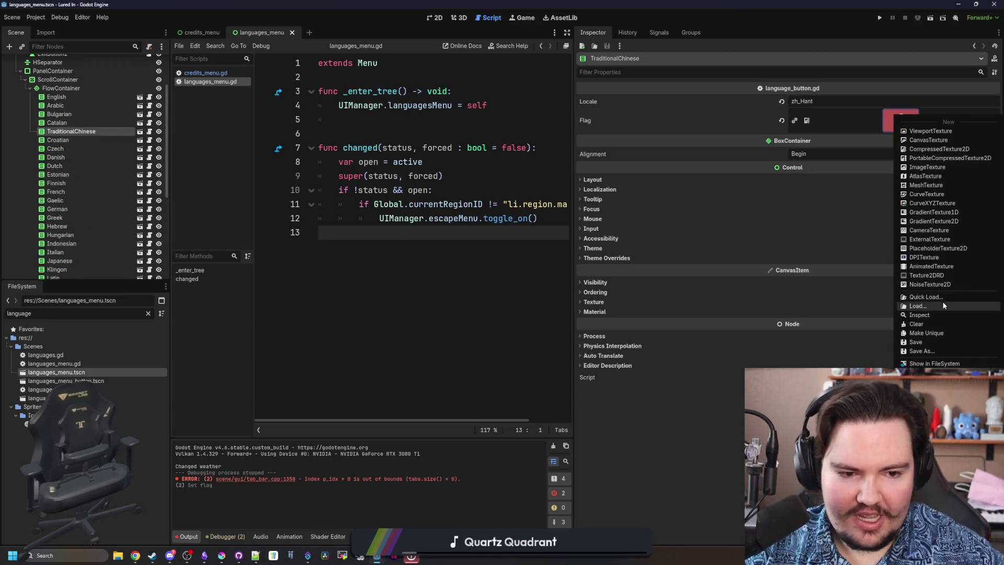
left_click(943, 301)
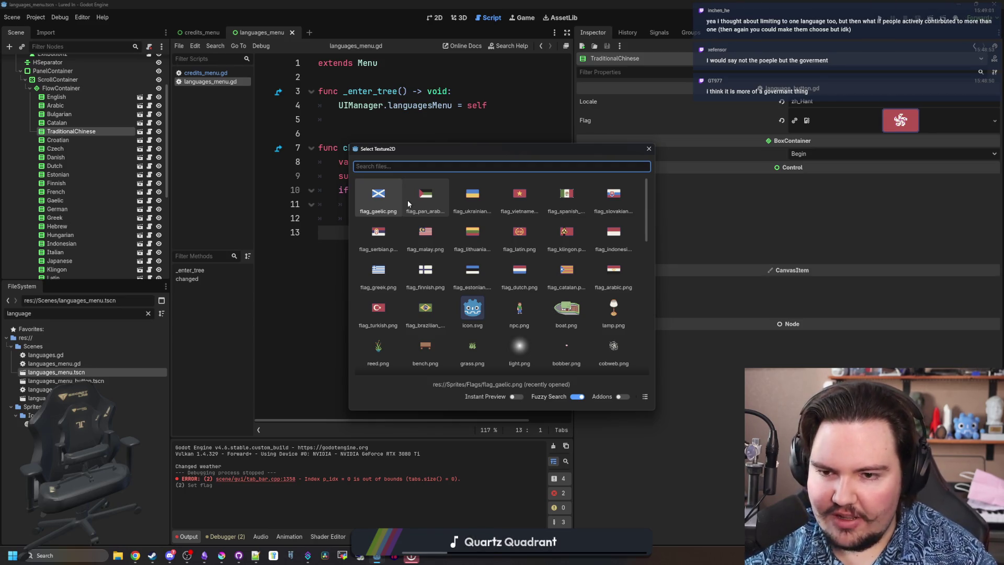
type("taw")
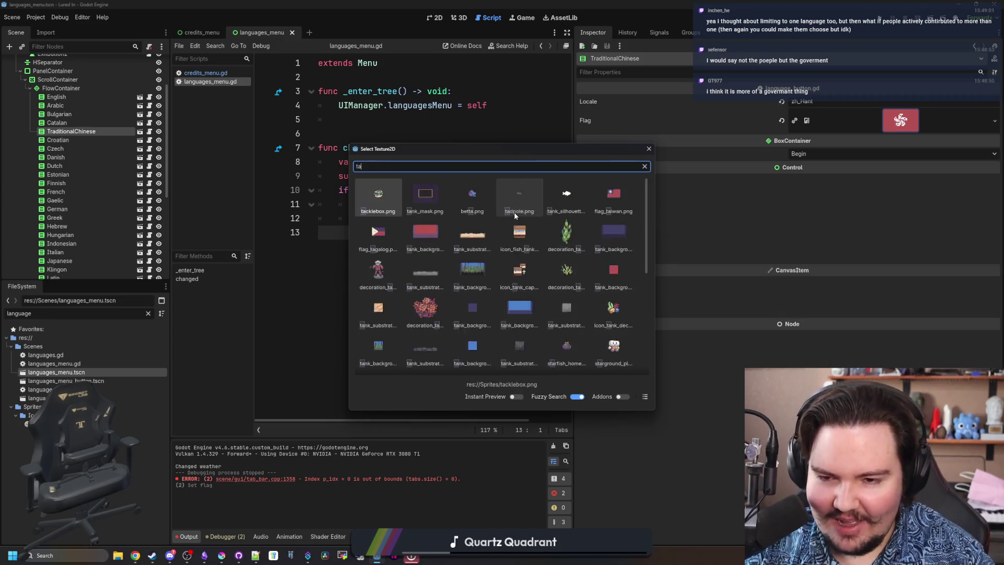
double_click(375, 200)
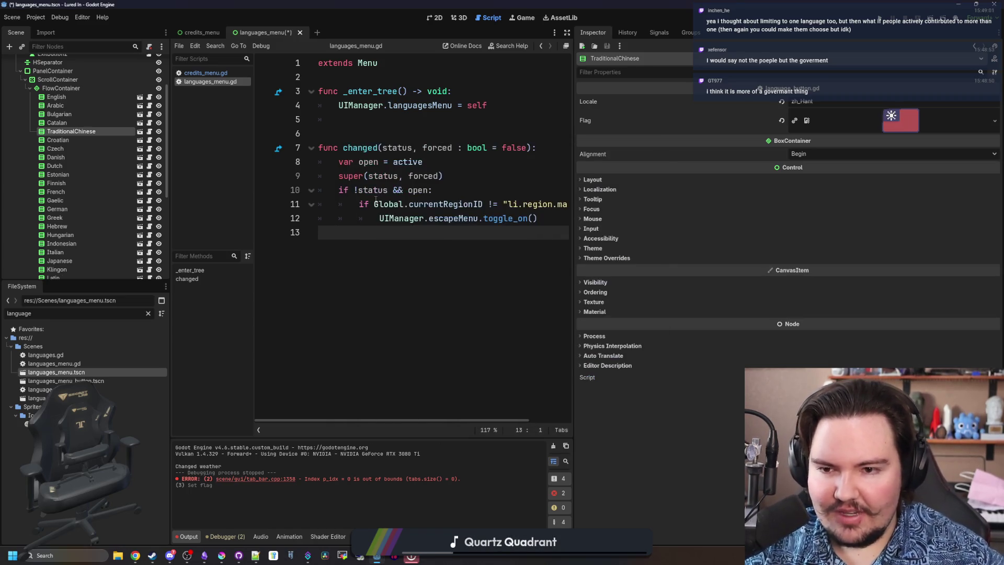
key("ctrl+s")
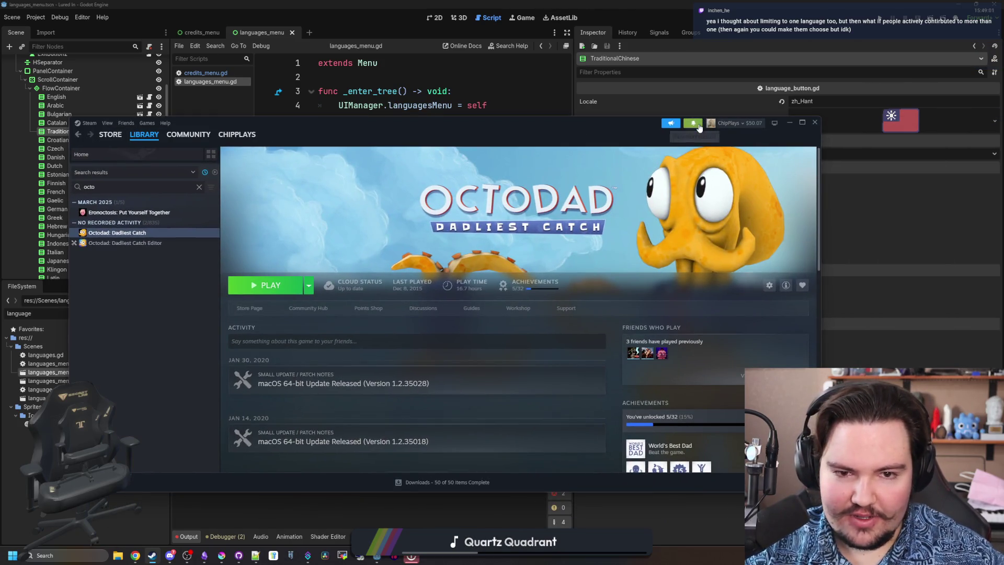
Step: From Steam notifications, visit the Mini Settlers store page and add it to the cart
left_click(699, 128)
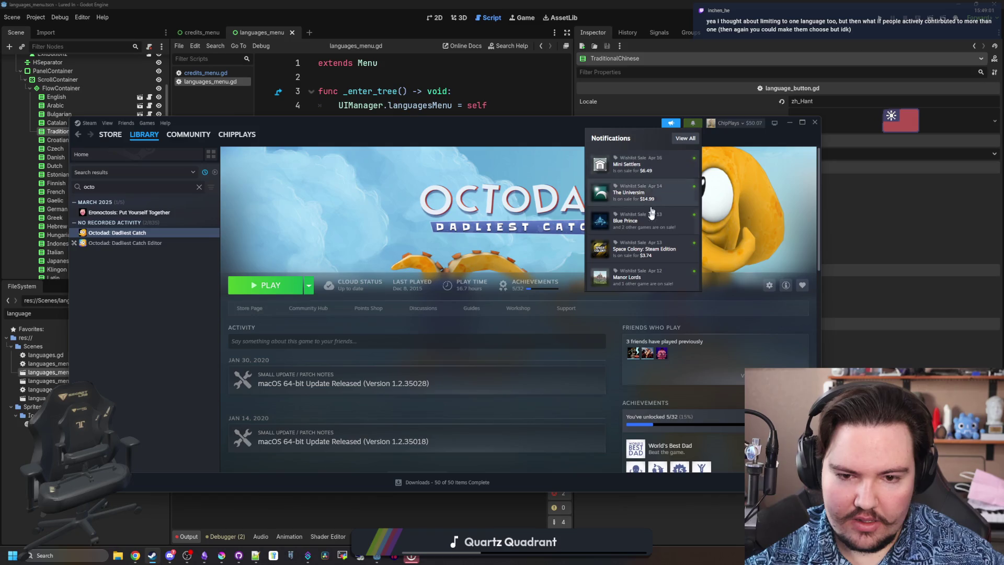
left_click(693, 124)
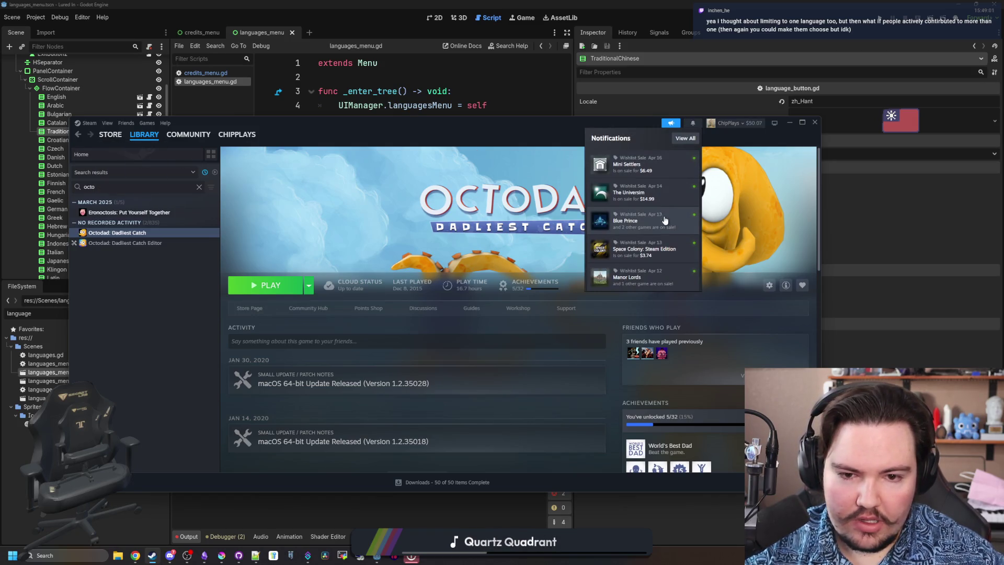
left_click(657, 167)
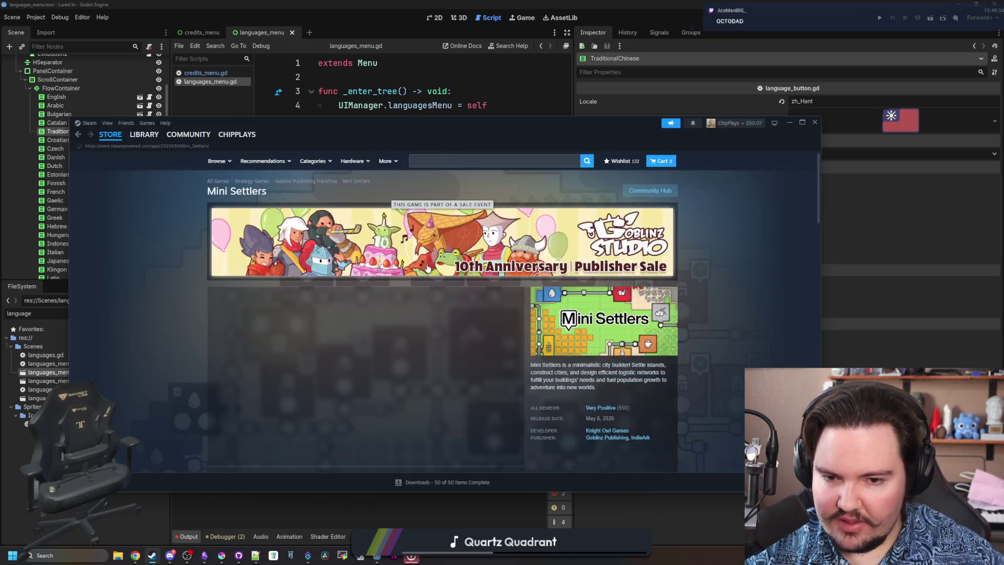
scroll(434, 358, "down", 2)
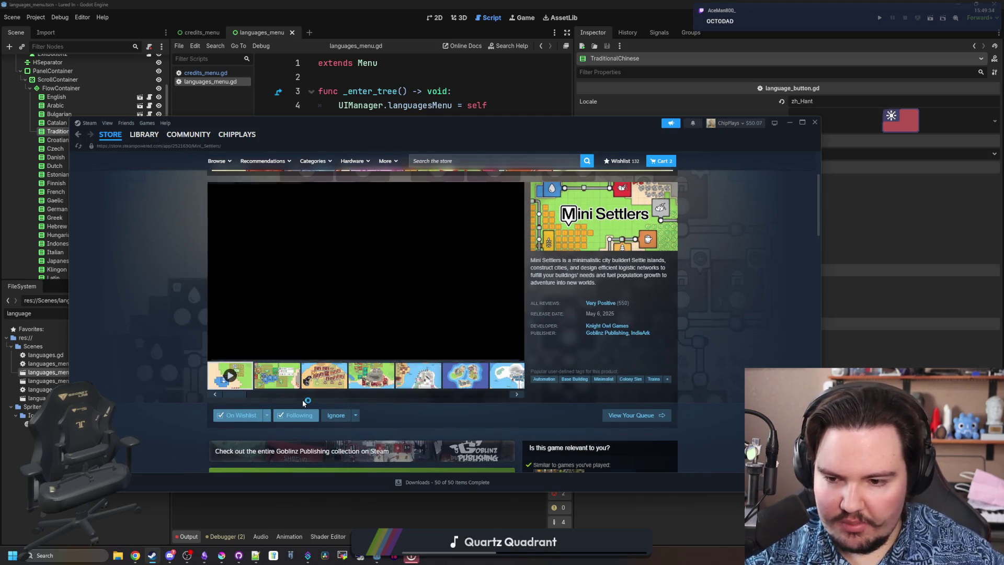
scroll(346, 362, "down", 3)
scroll(598, 364, "up", 3)
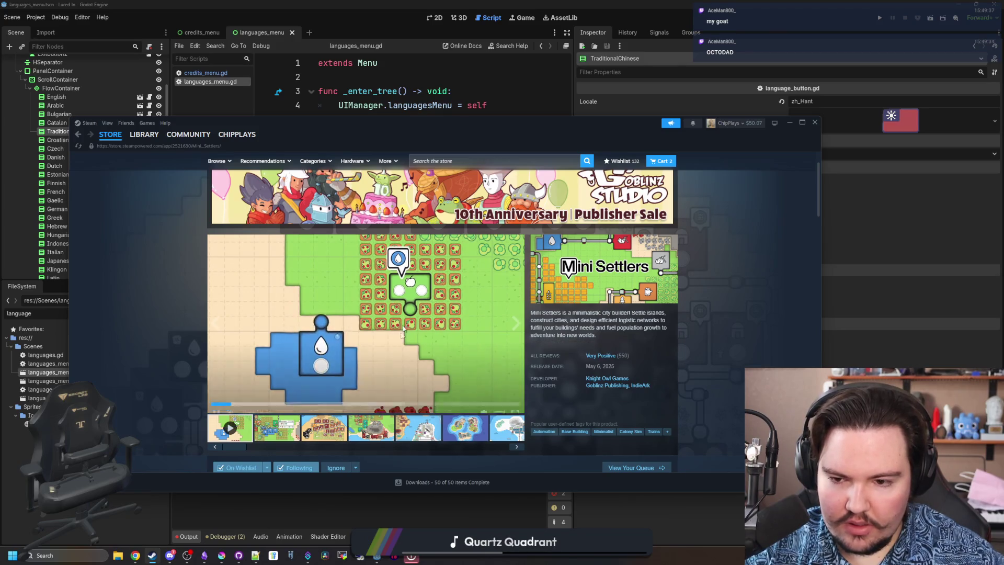
scroll(375, 387, "down", 1)
left_click(373, 385)
scroll(471, 424, "down", 2)
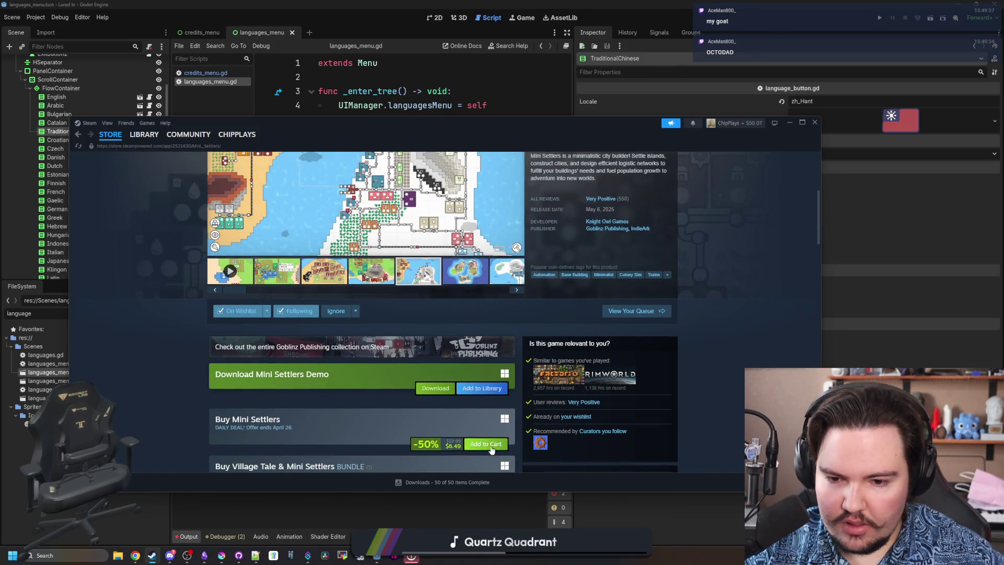
left_click(486, 444)
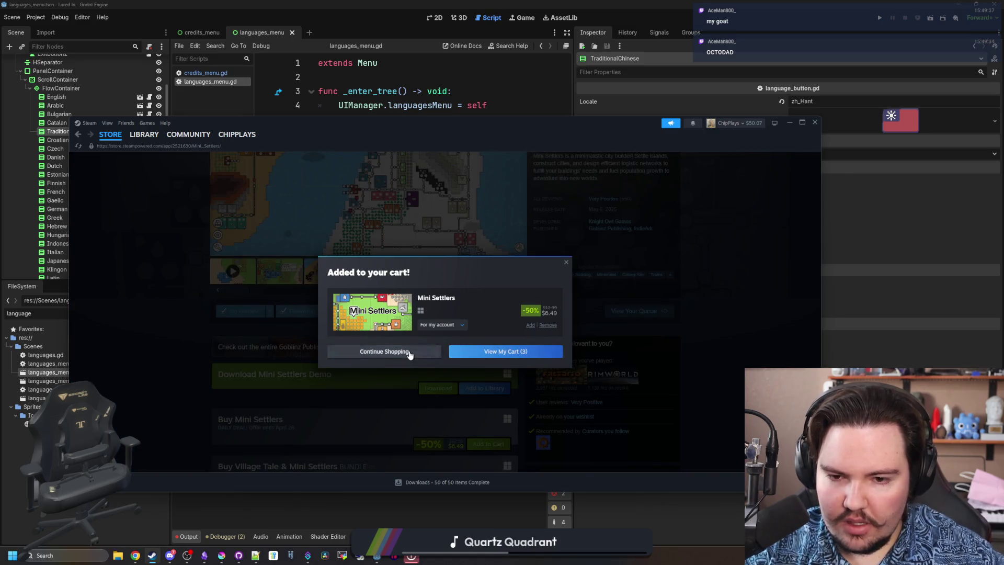
left_click(409, 352)
Step: Accept the Cast n Chill gift into the library from the notifications page, then hide Steam
left_click(692, 124)
mouse_move(143, 135)
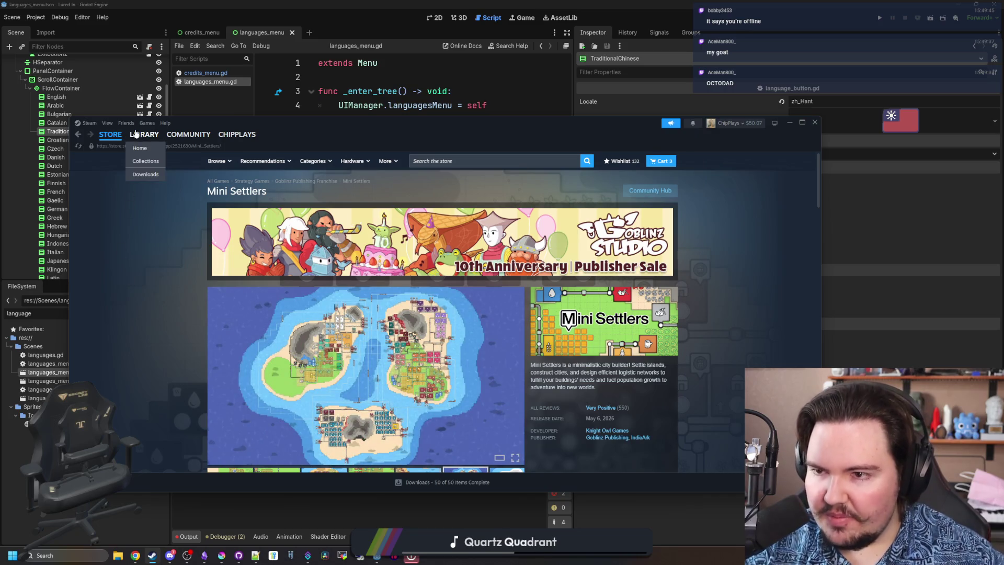
left_click(690, 124)
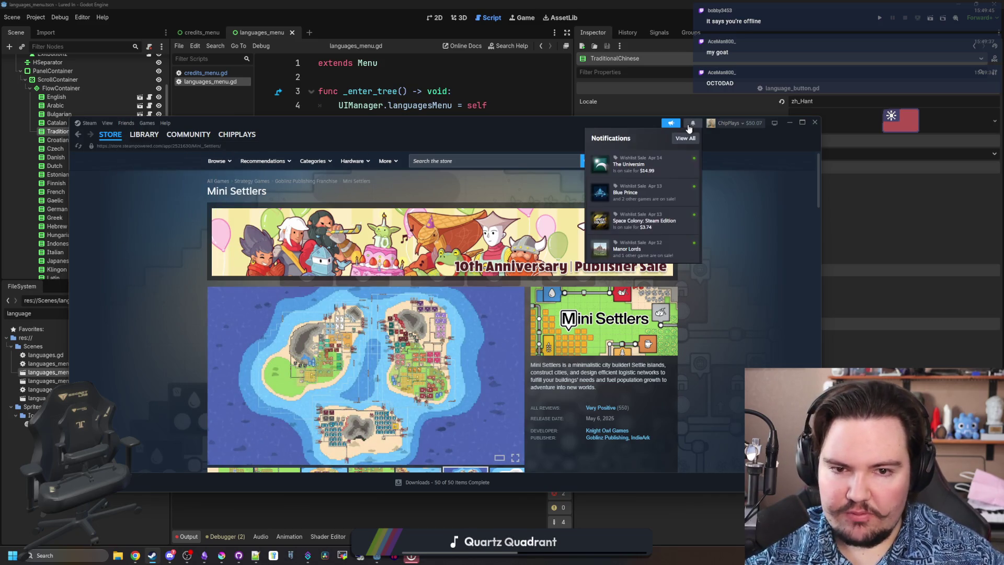
left_click(685, 138)
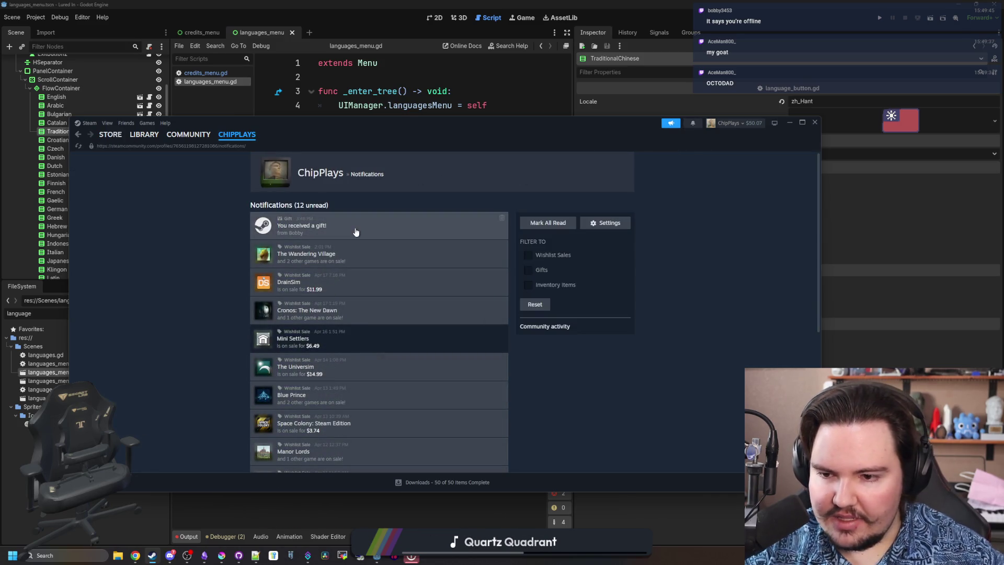
mouse_move(341, 226)
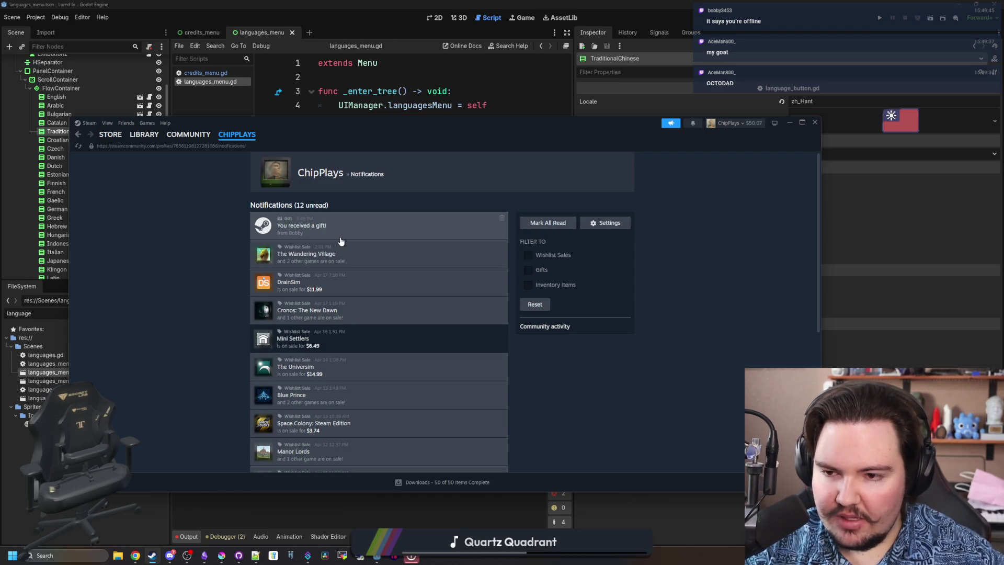
left_click(330, 235)
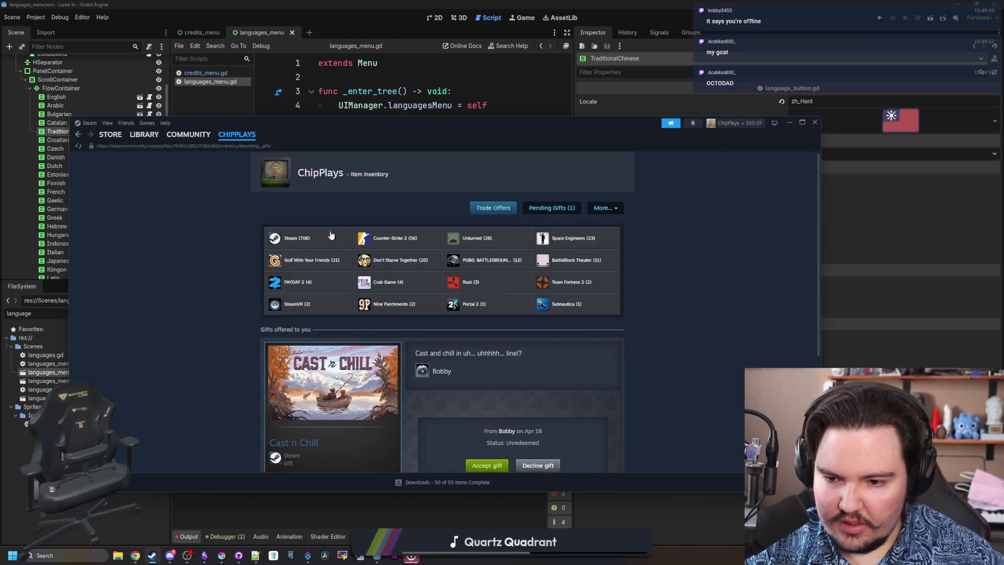
scroll(330, 247, "down", 1)
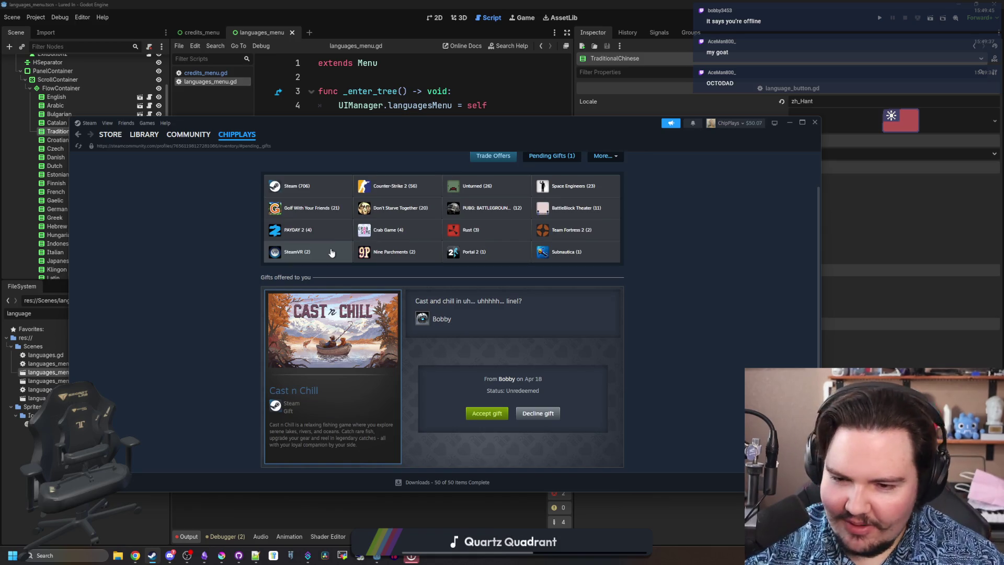
scroll(330, 252, "down", 1)
scroll(341, 306, "down", 1)
scroll(354, 358, "up", 1)
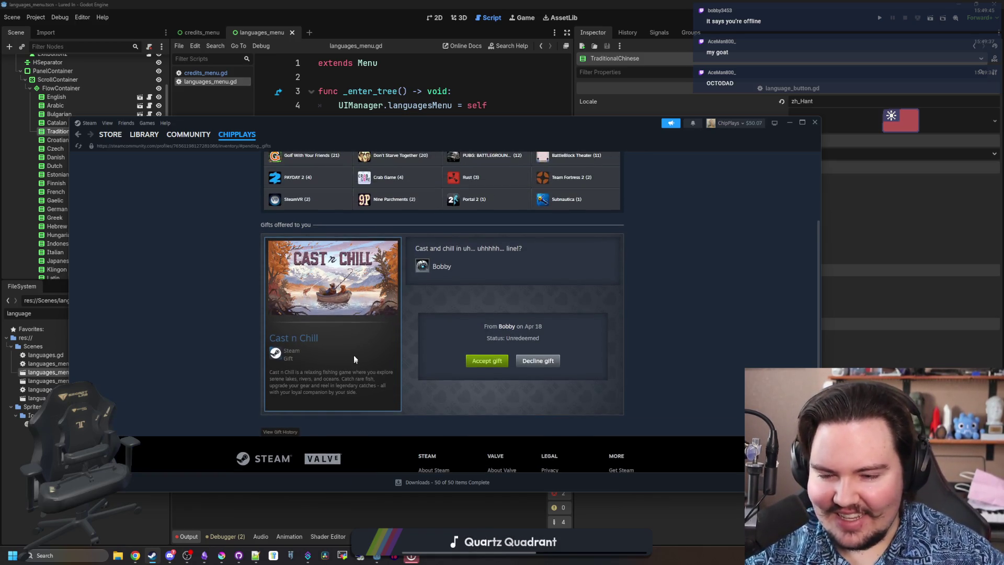
left_click(485, 361)
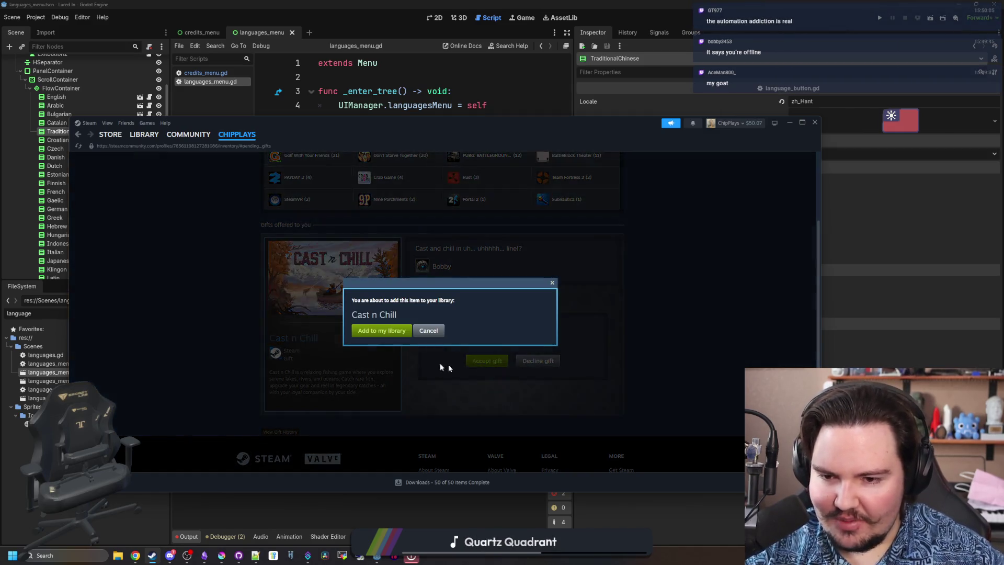
left_click(382, 330)
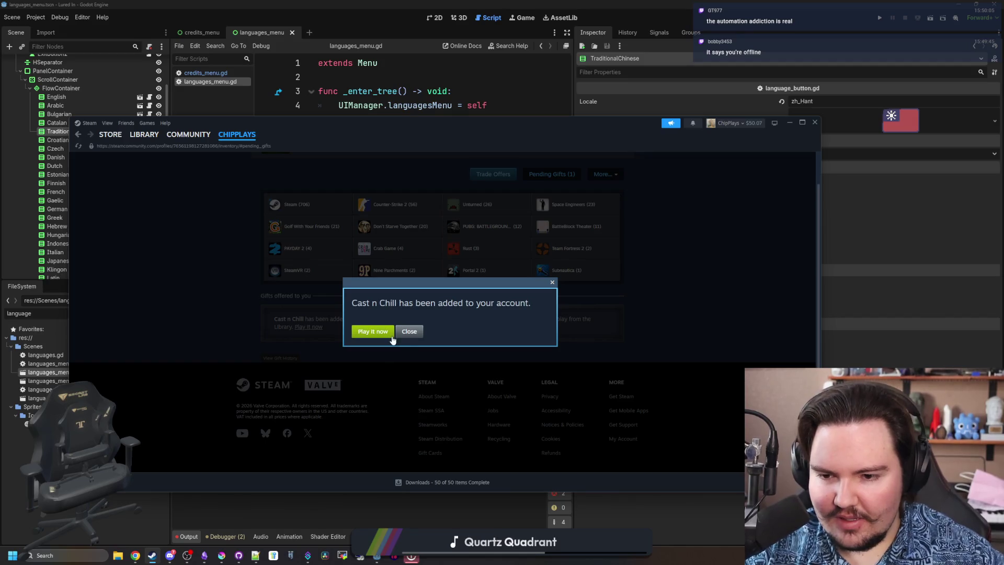
left_click(408, 334)
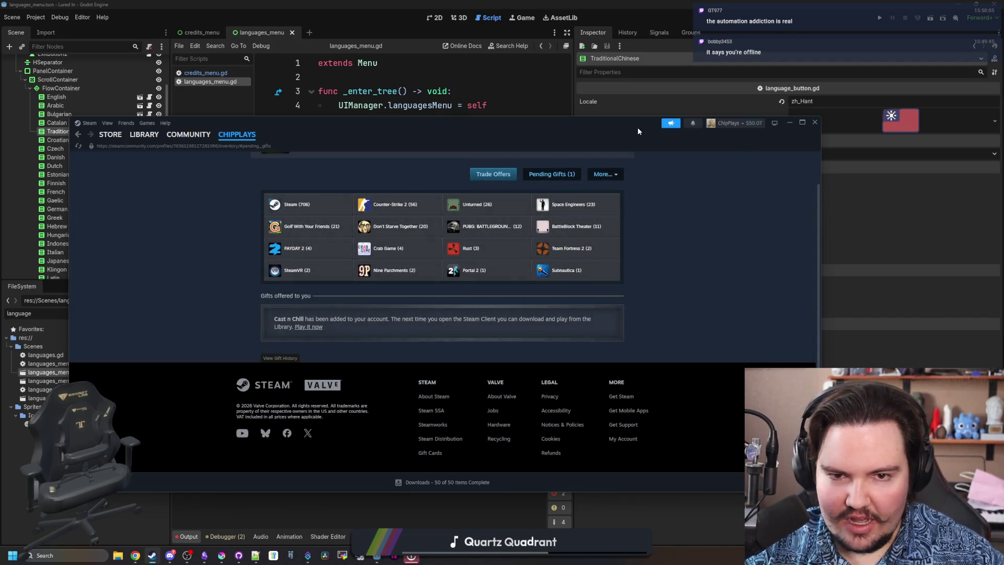
left_click(814, 123)
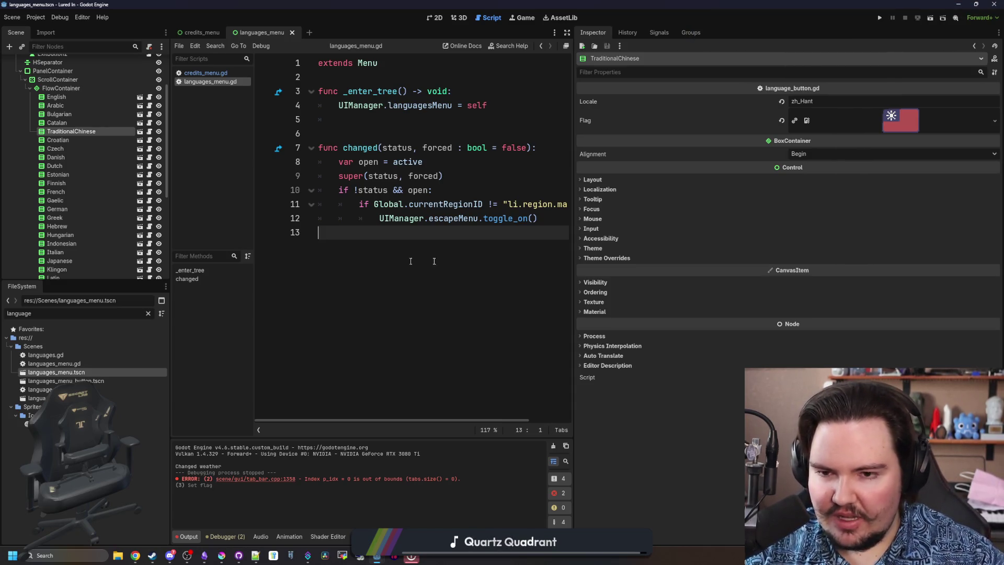
Step: Widen the code area and read through languages_menu.gd between lines 5 and 13, then leave for the Obsidian notes
left_click_drag(574, 251, 711, 251)
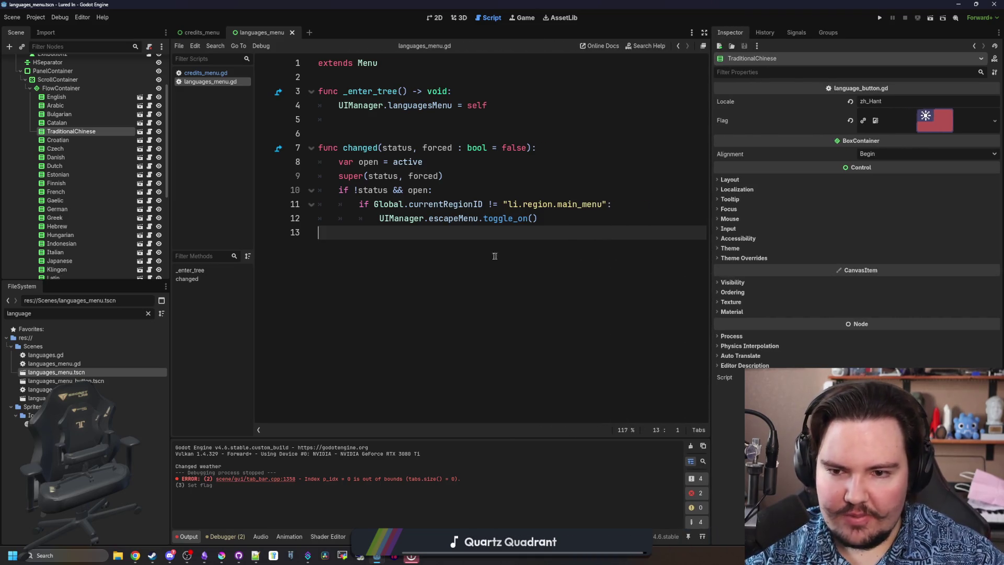
left_click(337, 124)
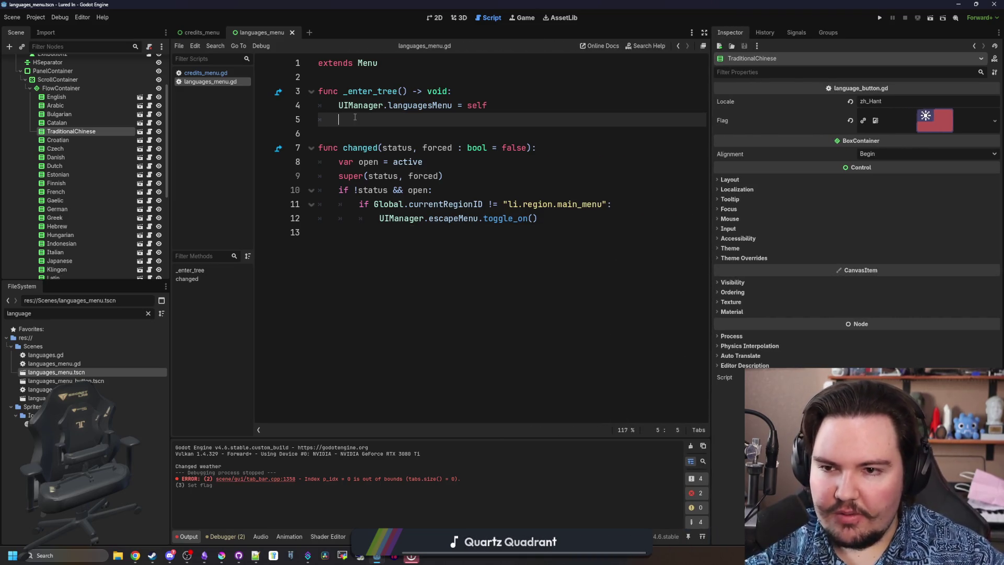
left_click(408, 232)
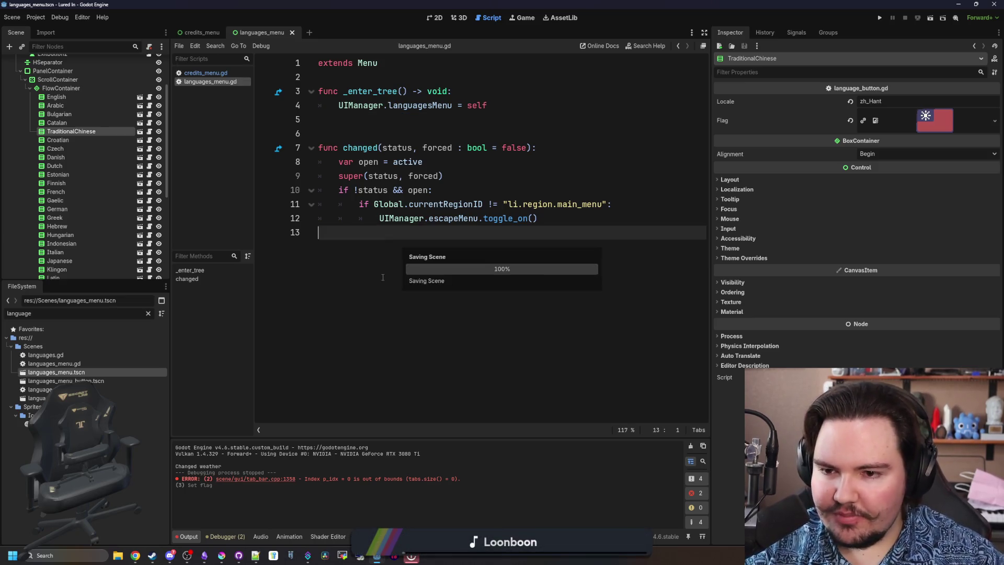
left_click(393, 134)
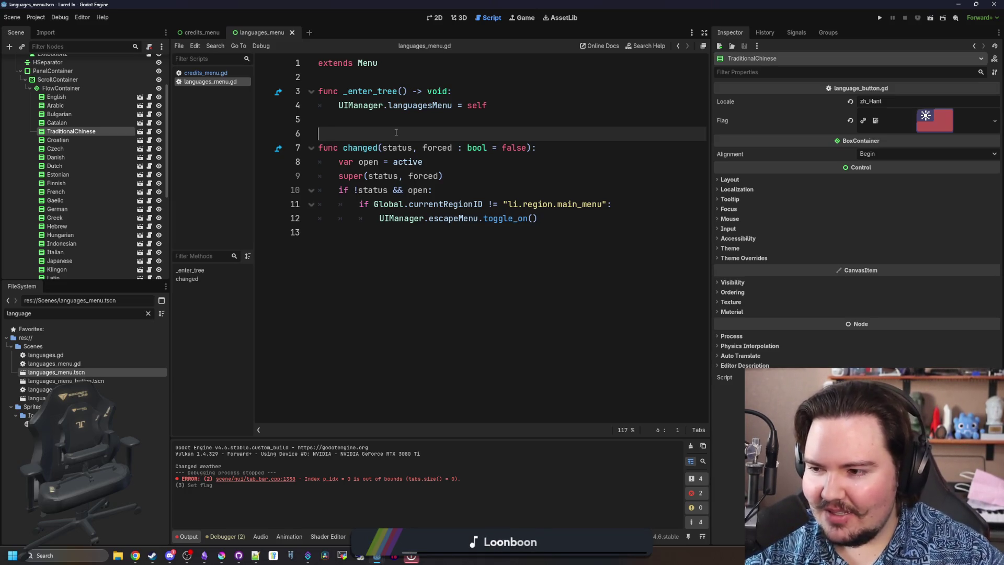
left_click(404, 230)
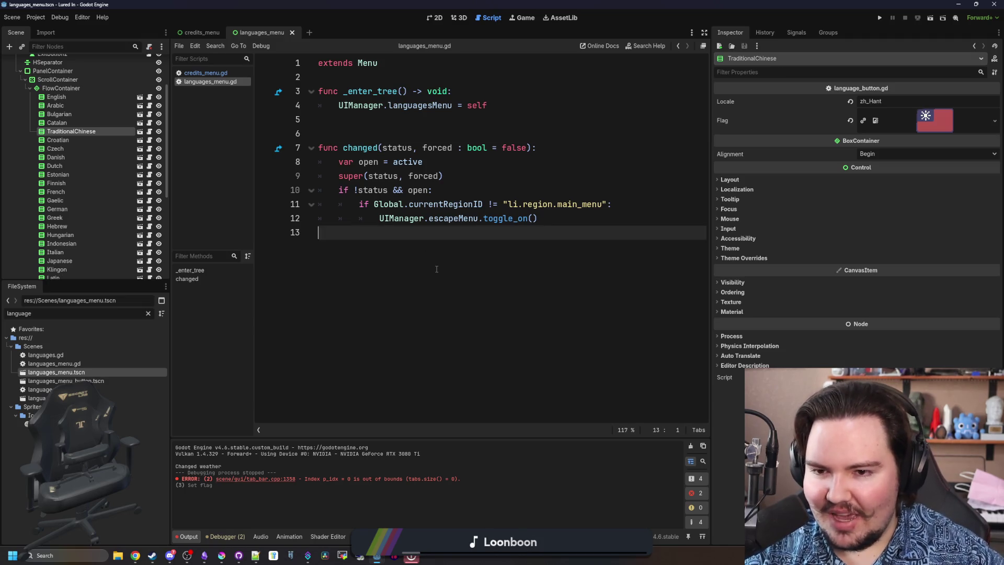
left_click(374, 120)
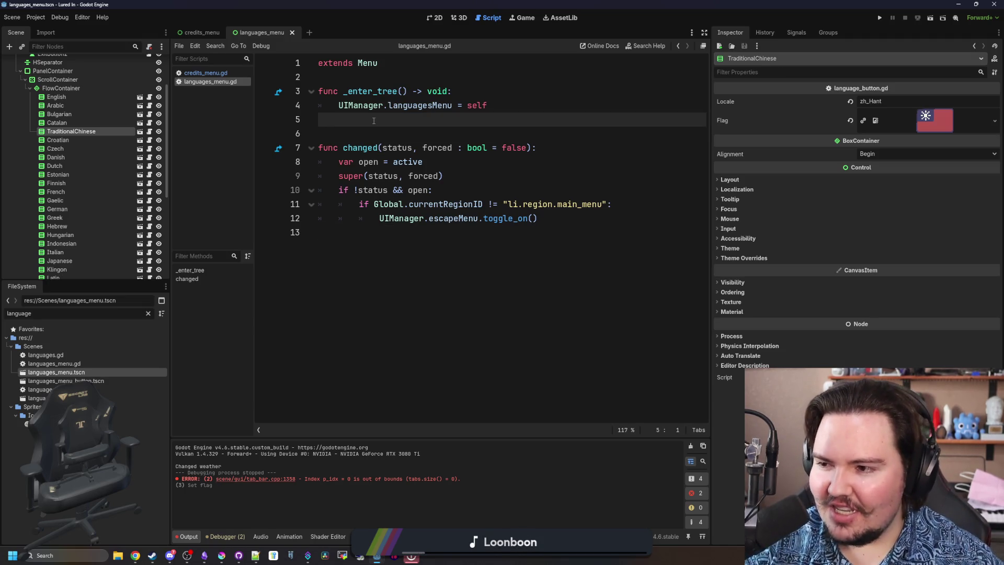
left_click(387, 231)
scroll(106, 195, "up", 2)
scroll(102, 191, "up", 2)
scroll(96, 193, "up", 1)
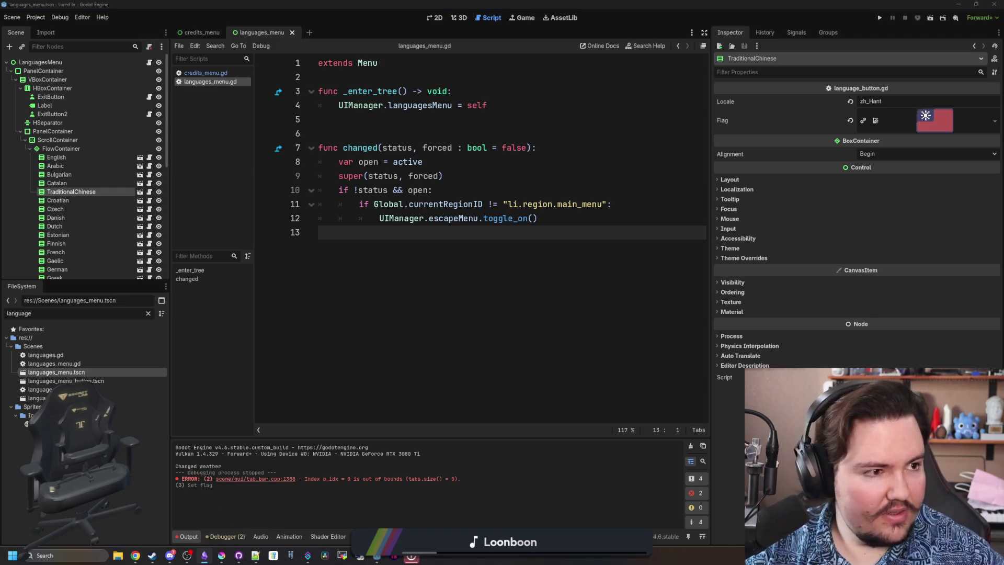
key("alt+Tab")
scroll(503, 358, "down", 3)
scroll(502, 358, "down", 5)
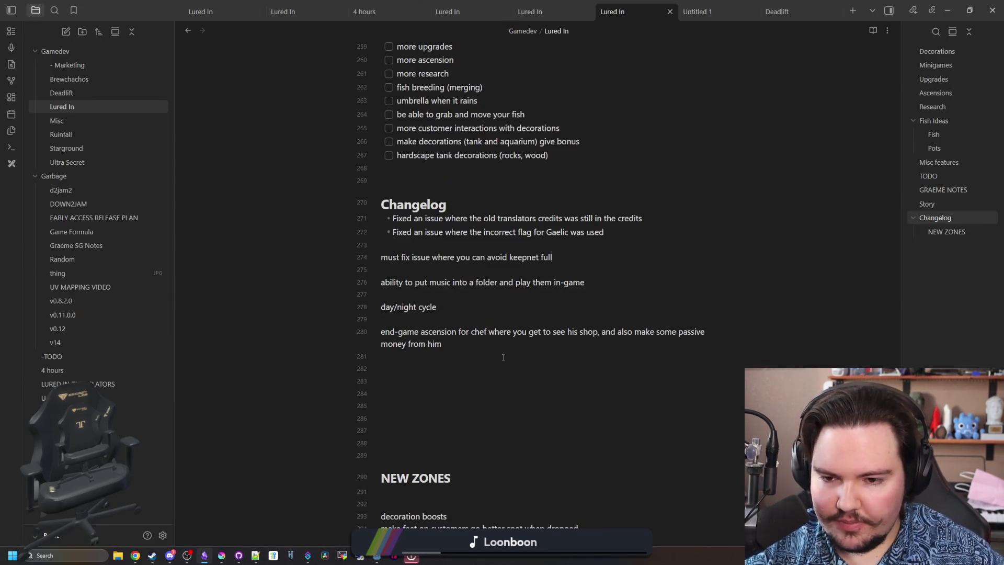
Step: Remove the half-written bullet and add blank lines under the Changelog heading
key("Return")
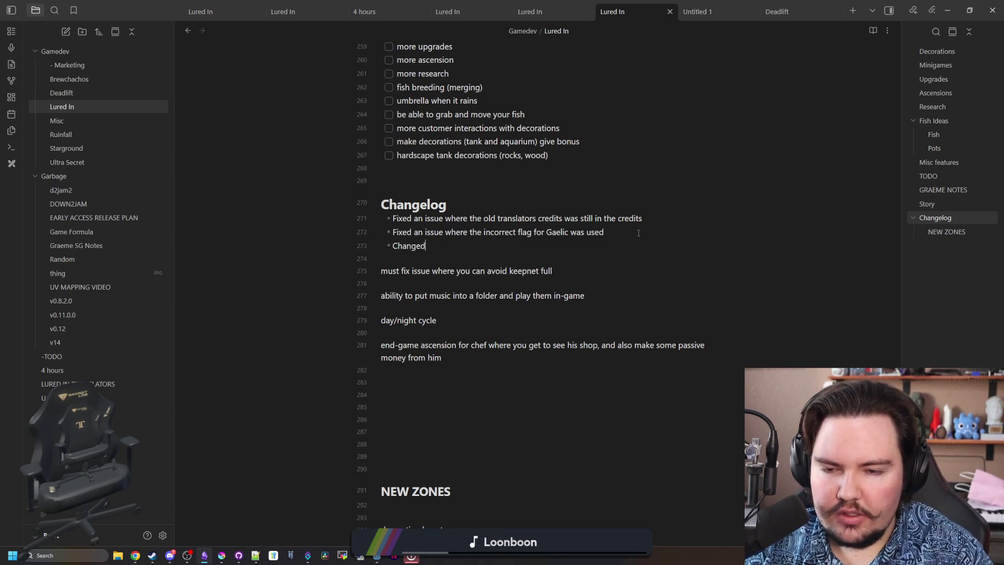
key("ctrl+shift+Left")
key("BackSpace")
key("BackSpace")
key("BackSpace")
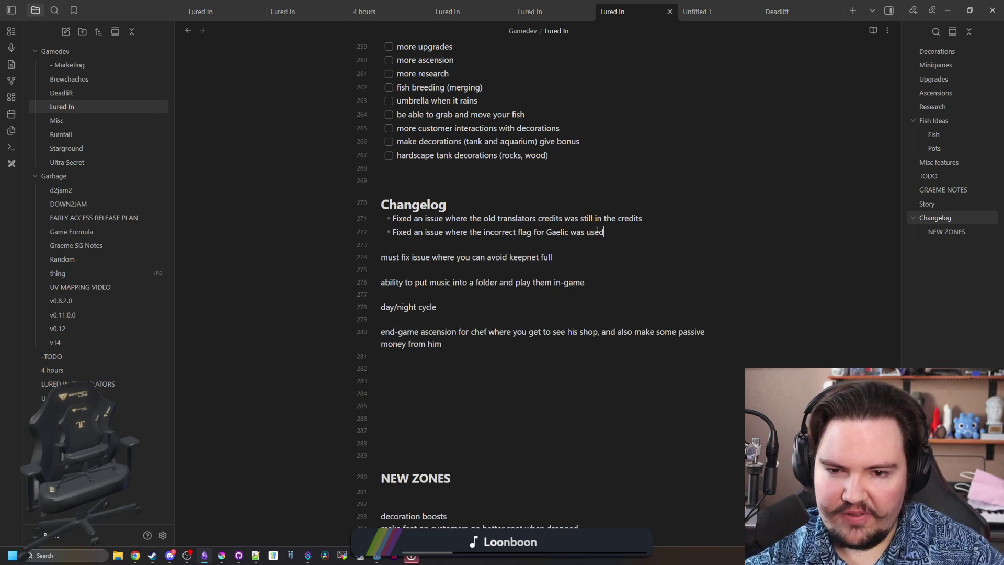
left_click(533, 205)
key("Return")
key("Return")
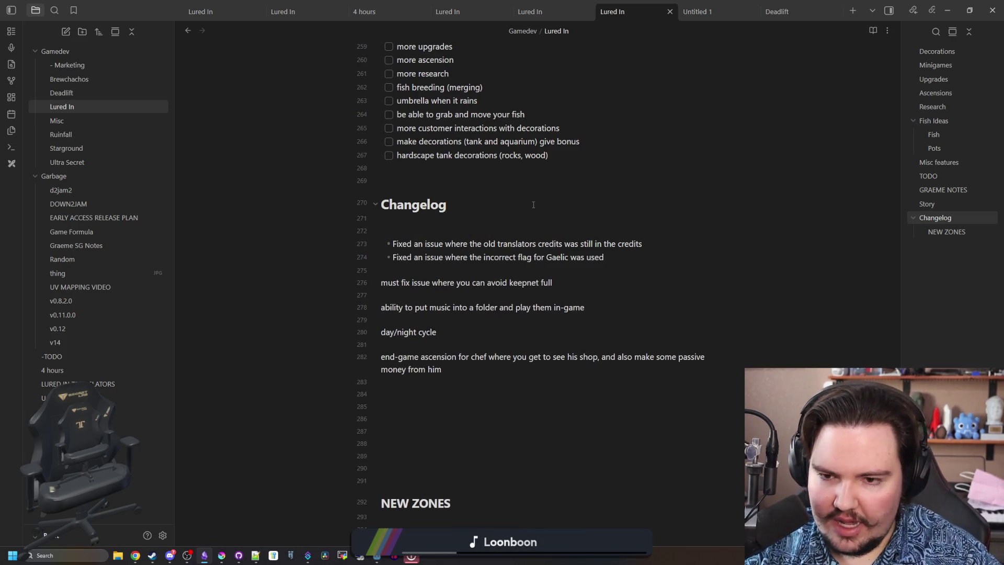
type("- Change")
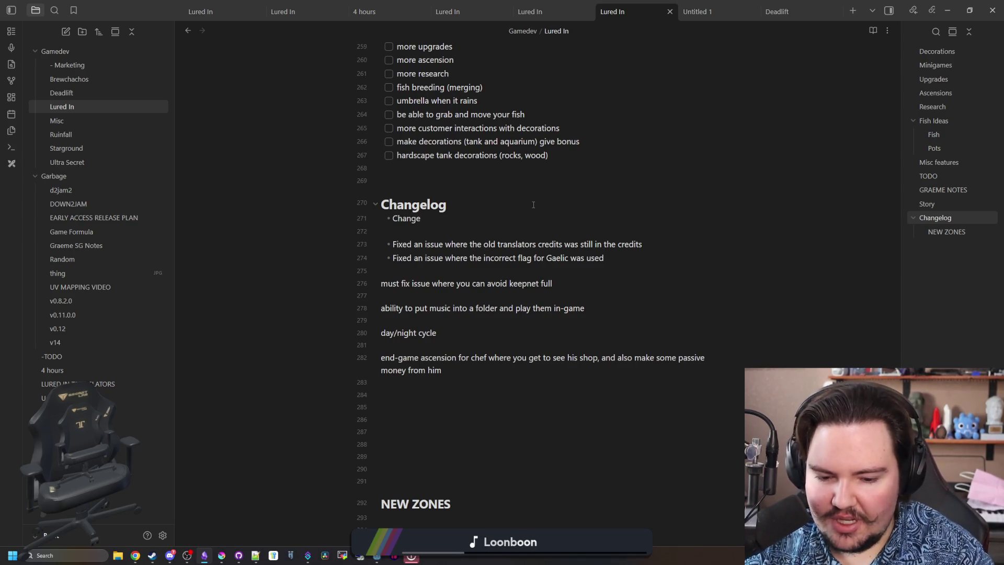
type(" fla")
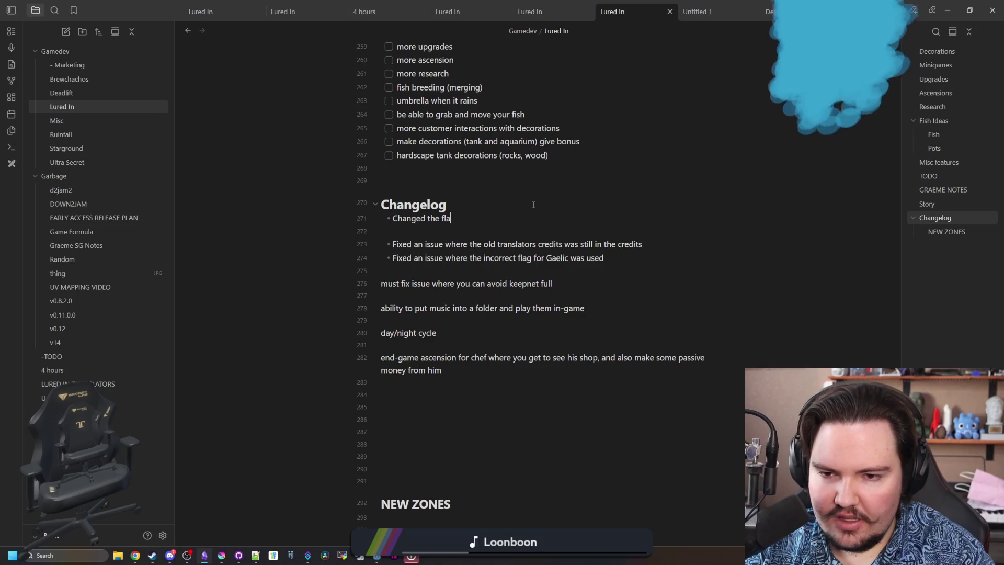
type("g of")
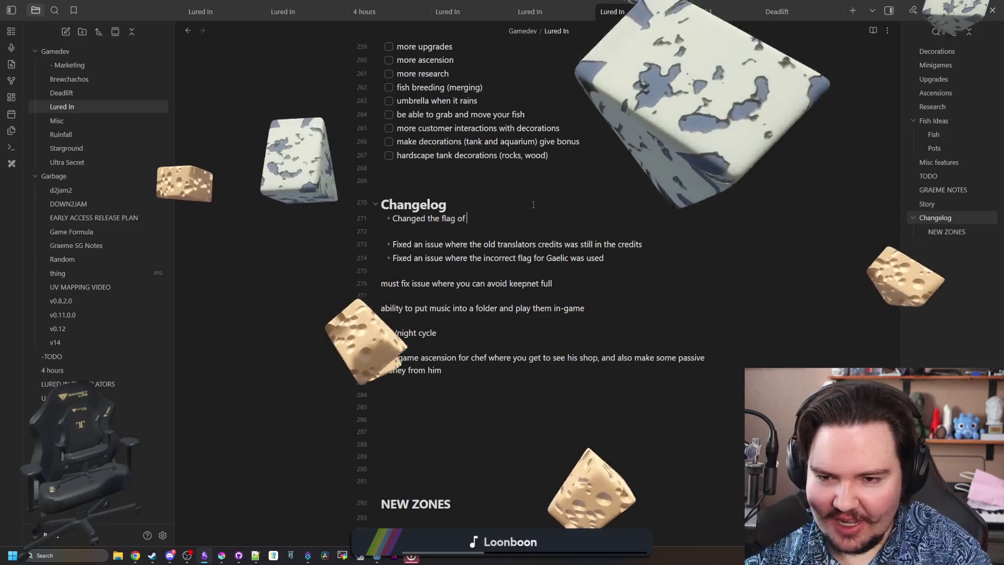
type("t")
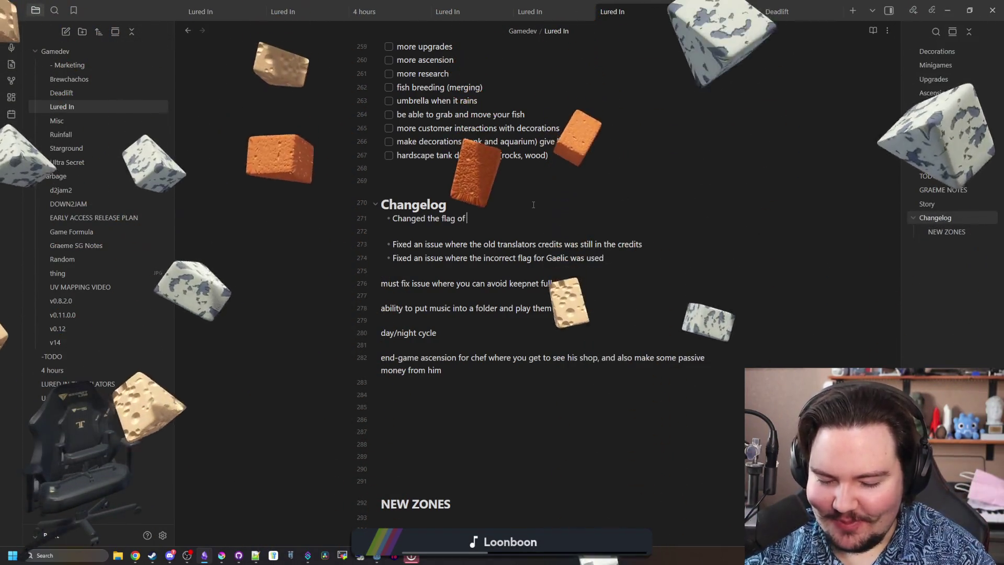
type("raditional chinese")
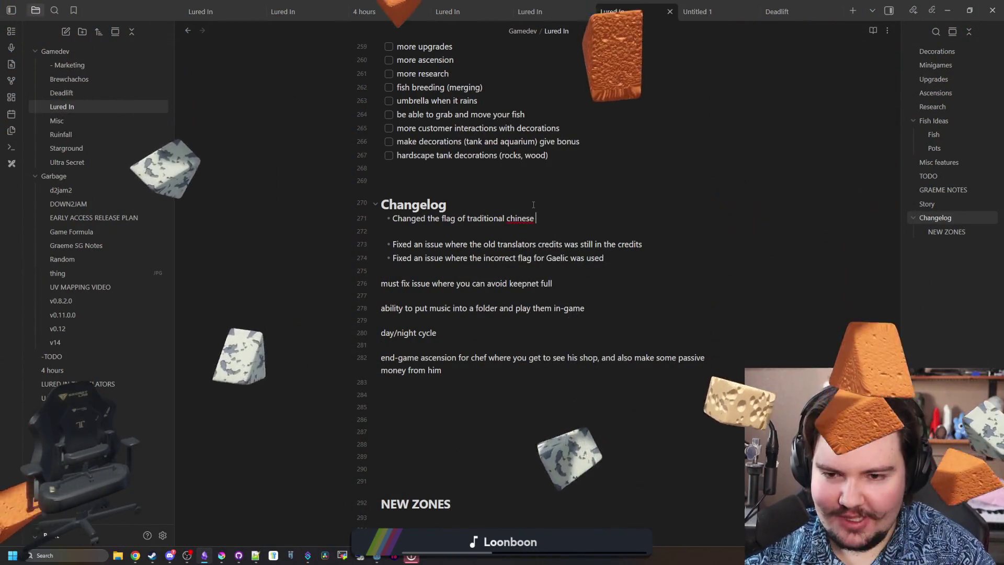
type(" to")
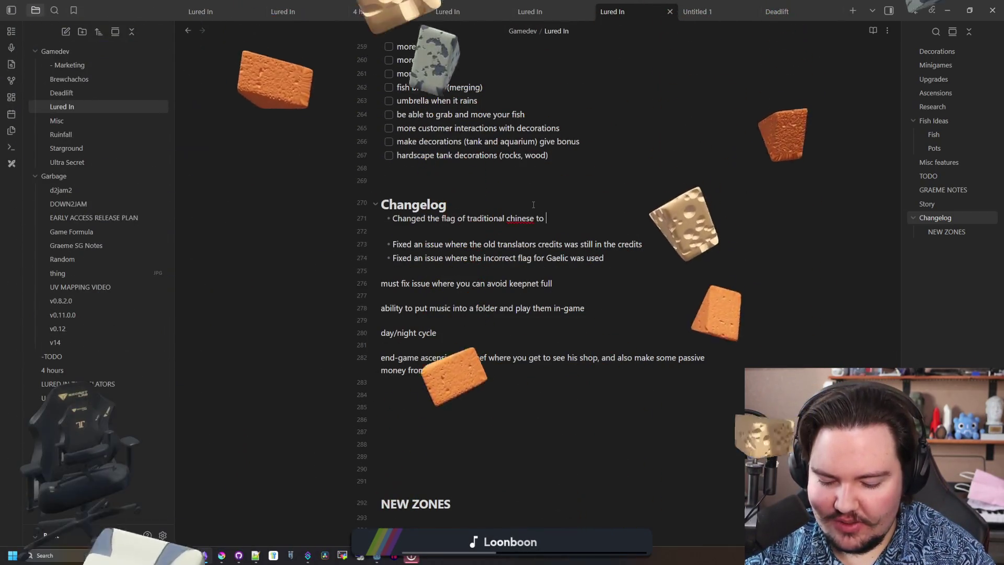
type(" the flag of")
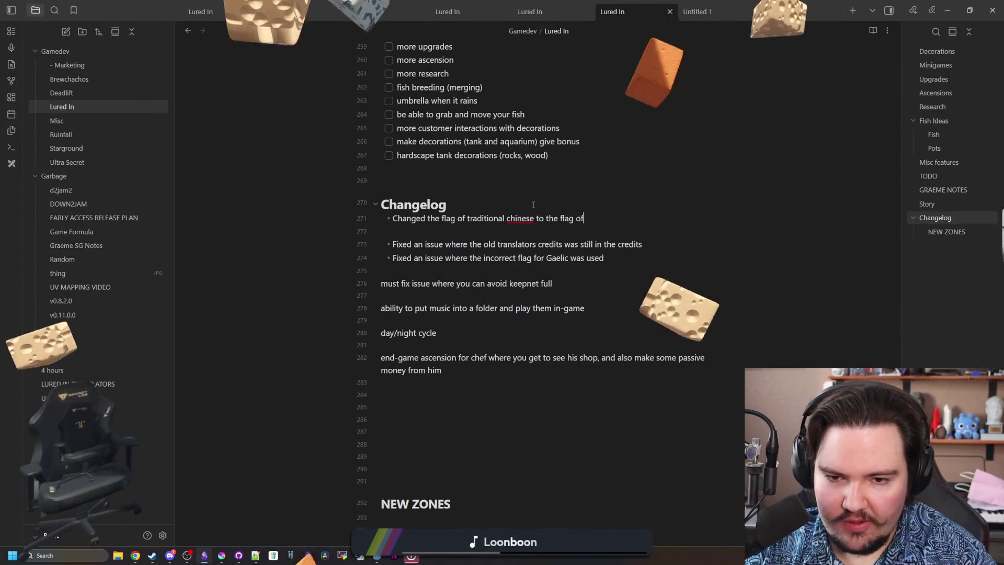
type(" Taiwan")
Step: Add the Pan-Arab flag changelog bullet, leave blank lines below, and return to Godot
key("Return")
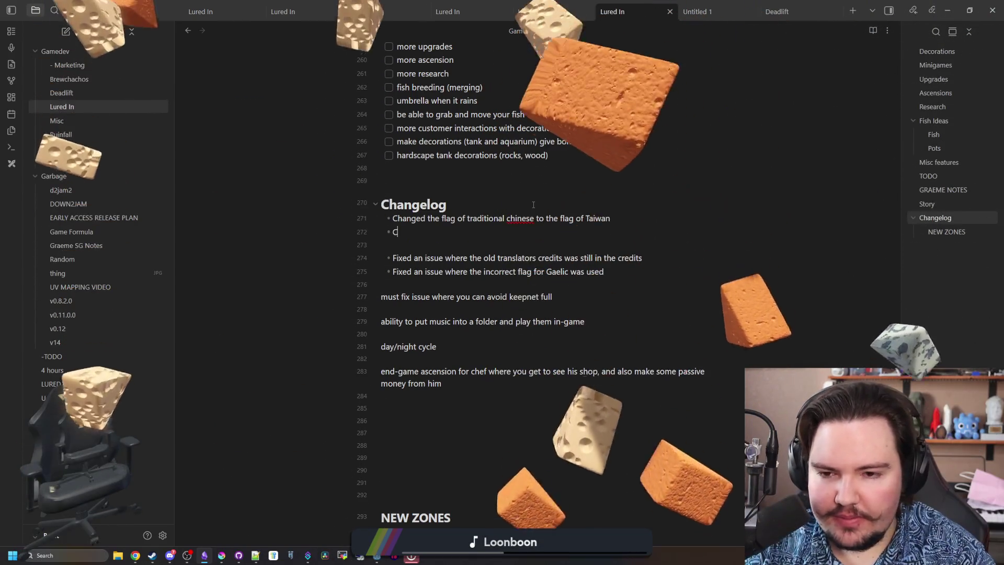
type("Changed the flag of")
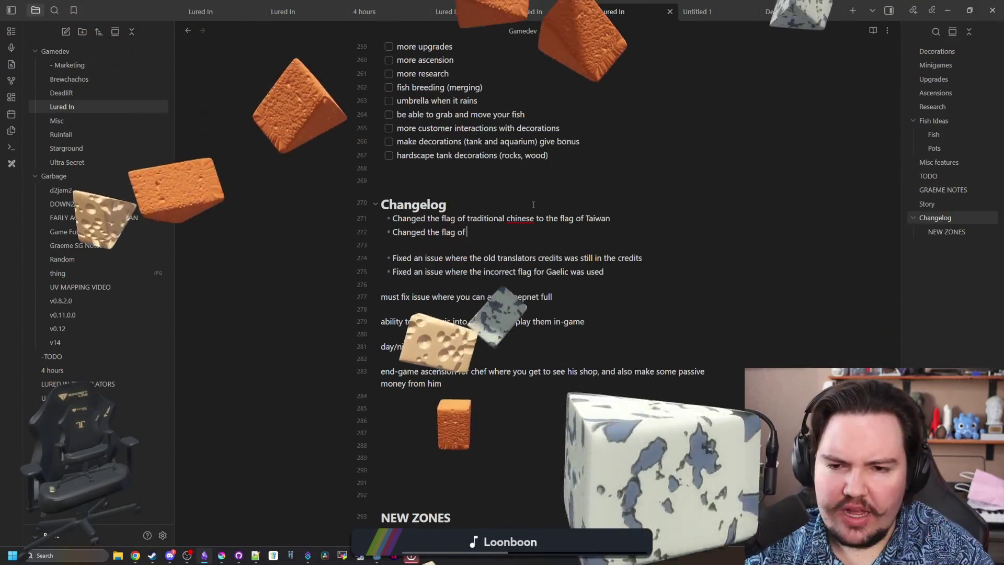
type(" arabic to t")
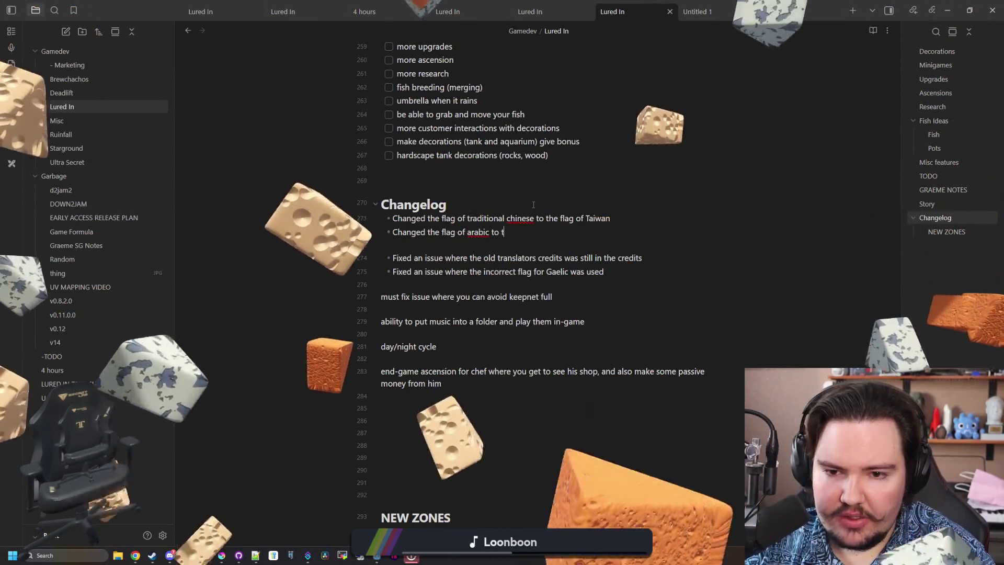
type("he Pan")
key("BackSpace")
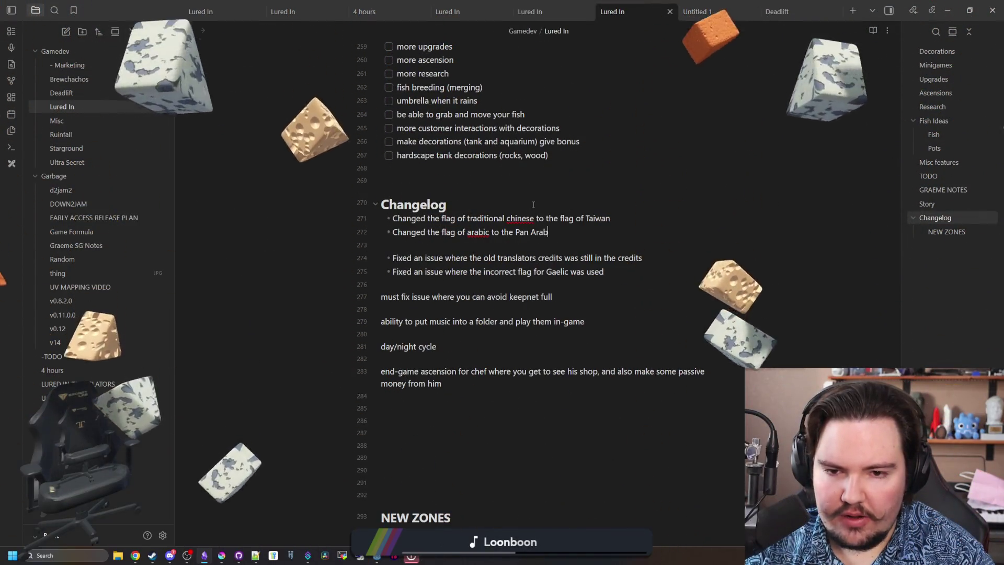
type("-Ar")
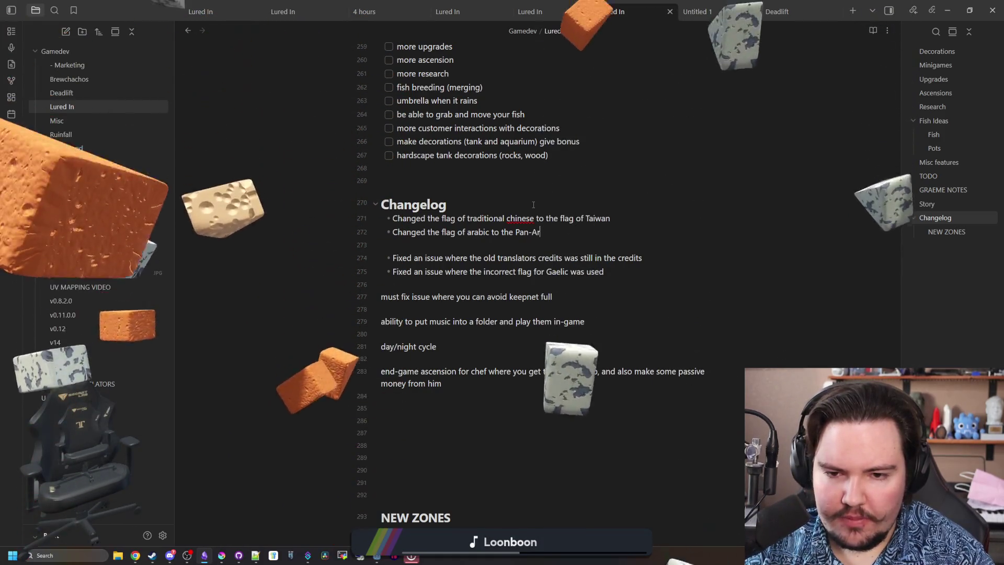
type("ab flag to  be")
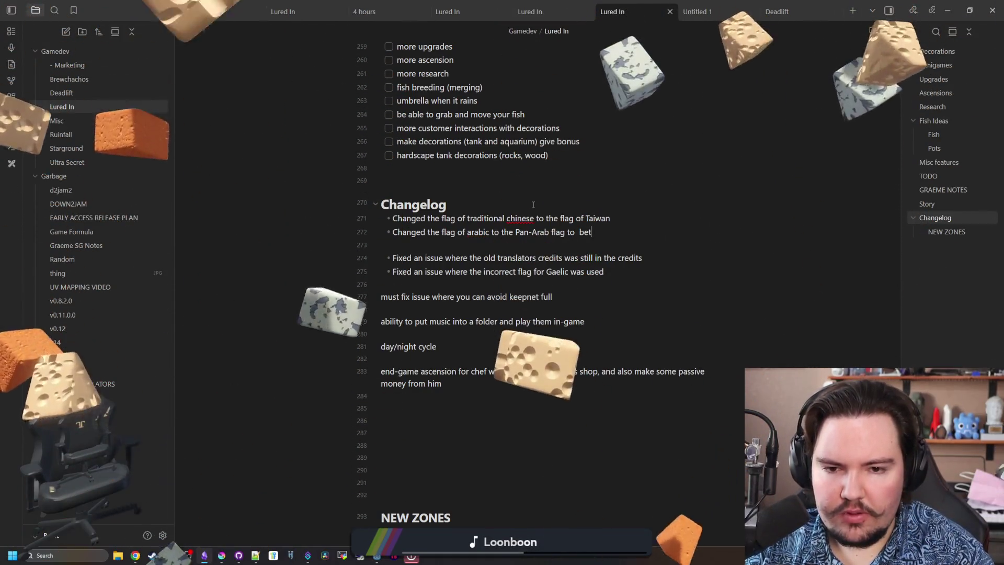
type("tter r")
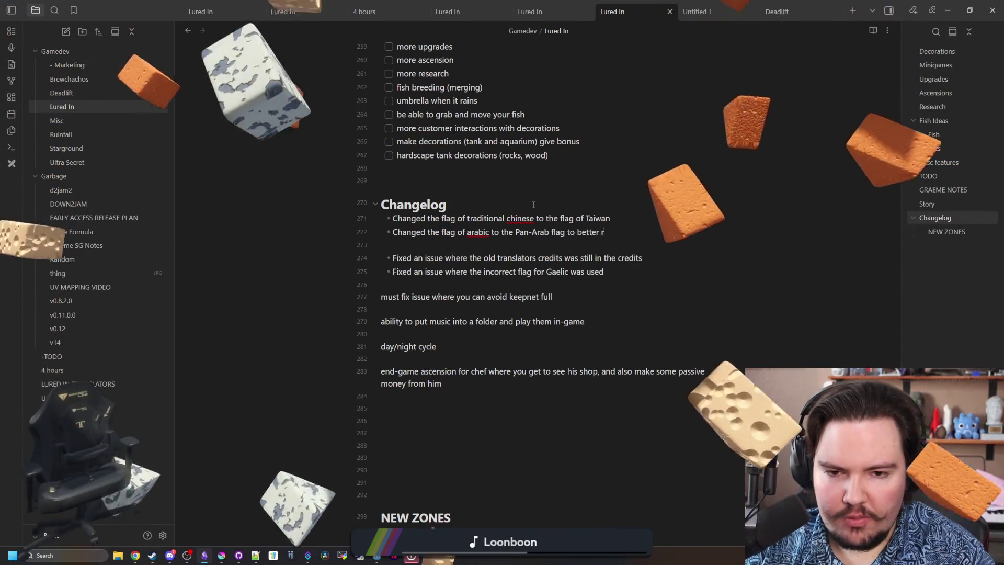
type("epresent all arab")
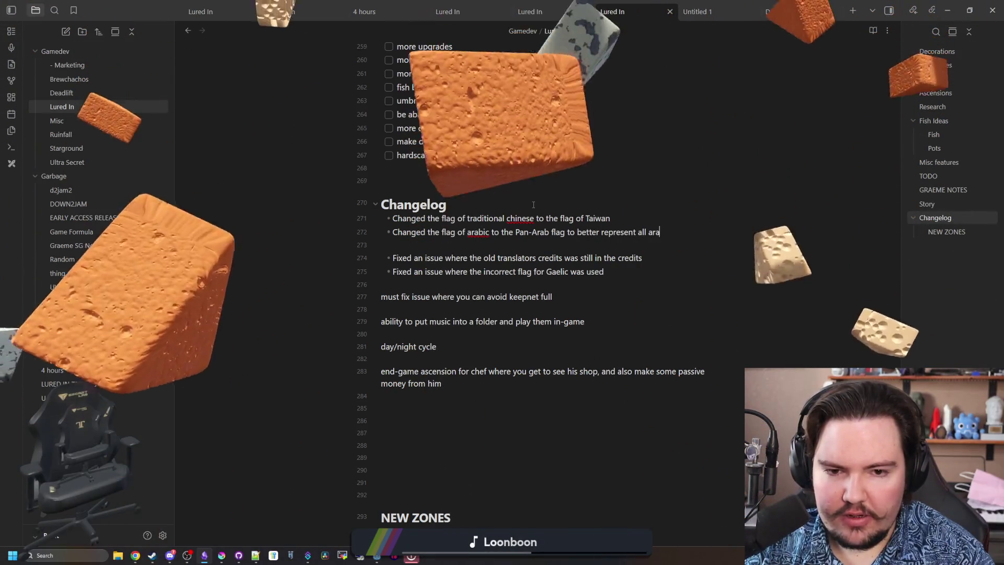
type("ic speakers")
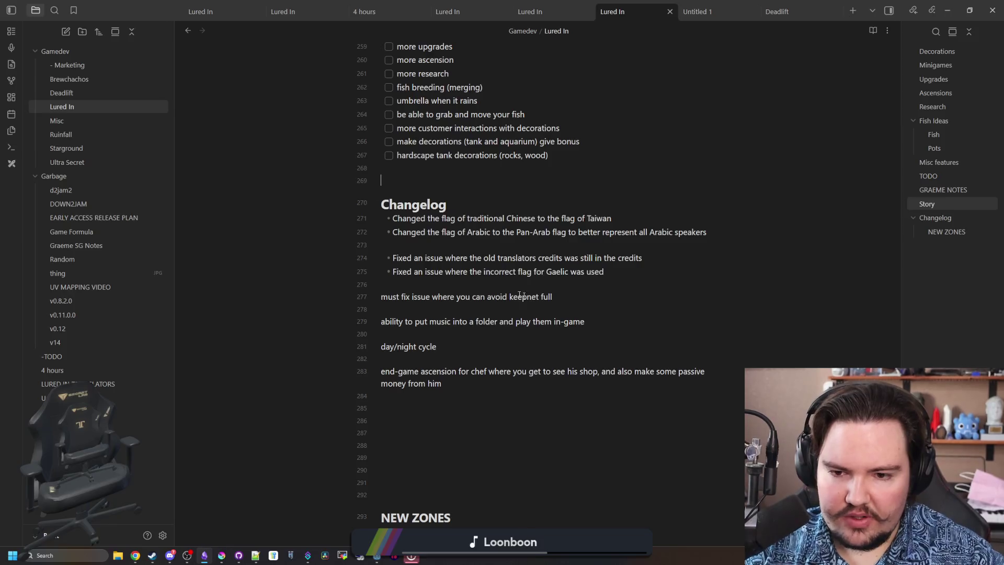
key("Down")
key("Down")
key("Down")
key("Return")
key("Return")
key("Return")
key("Return")
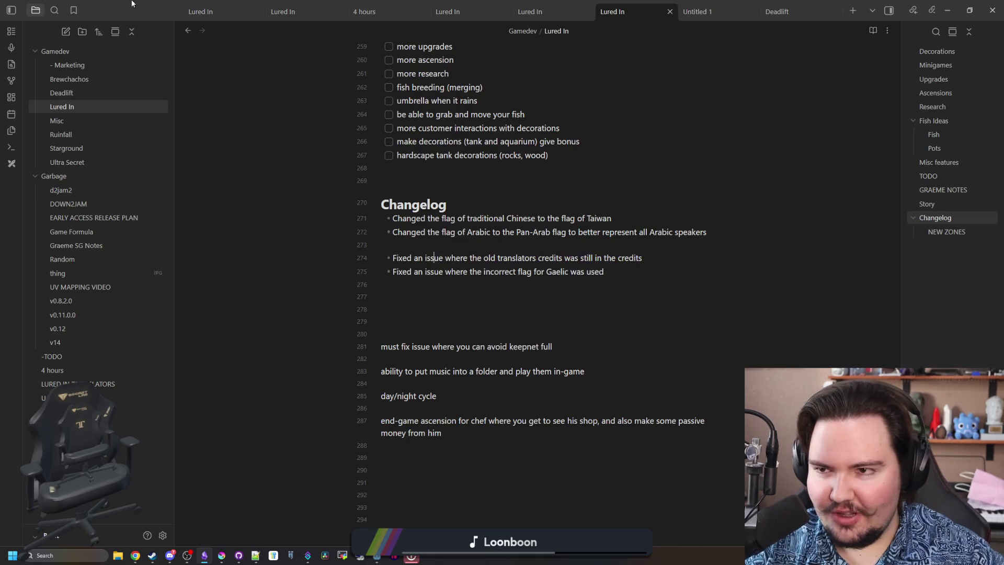
key("alt+Tab")
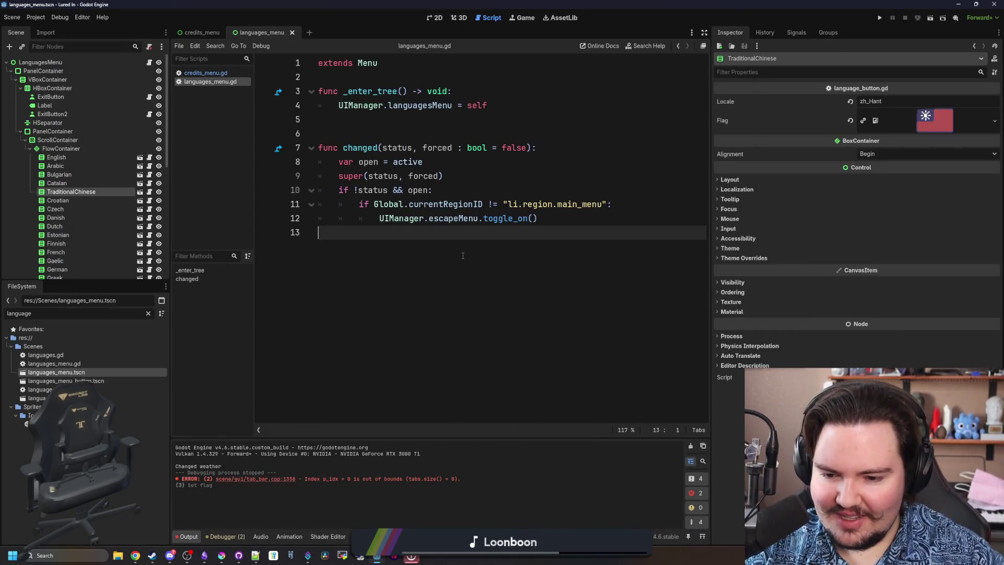
Step: Run the Lured In project in a debug window
left_click(879, 17)
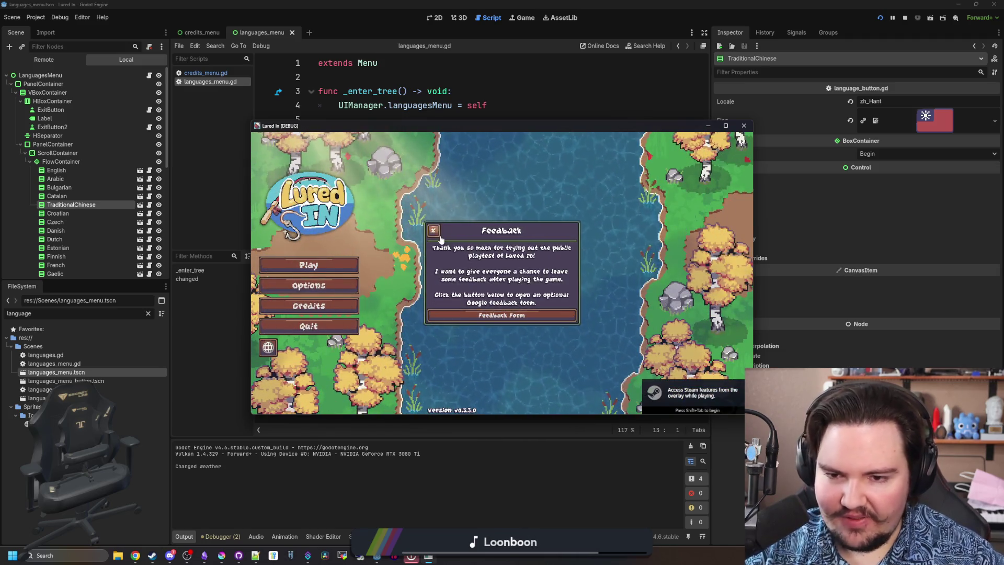
Step: Dismiss the notices, start playing, and travel to the Pond
left_click(503, 315)
left_click(726, 126)
left_click(197, 265)
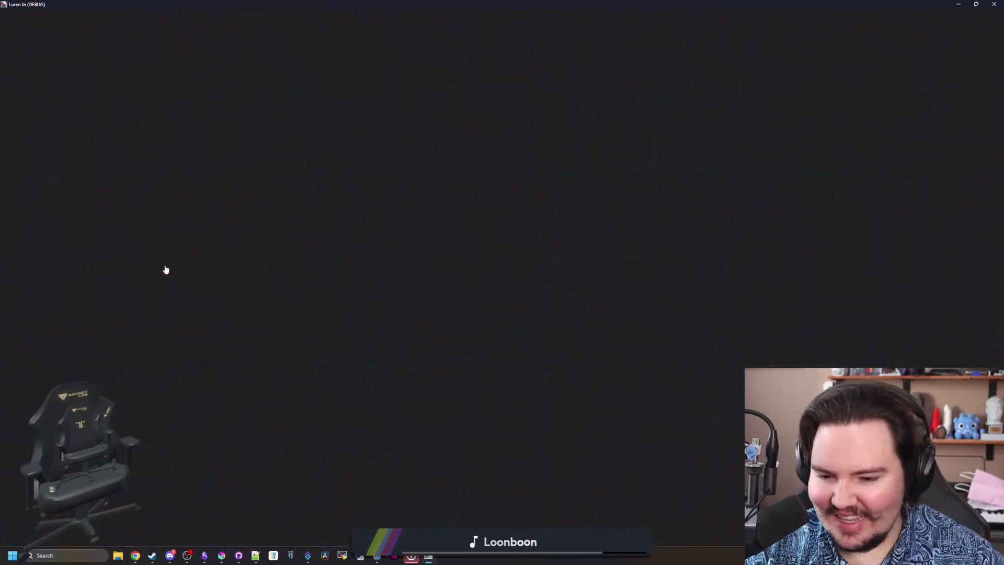
left_click(500, 343)
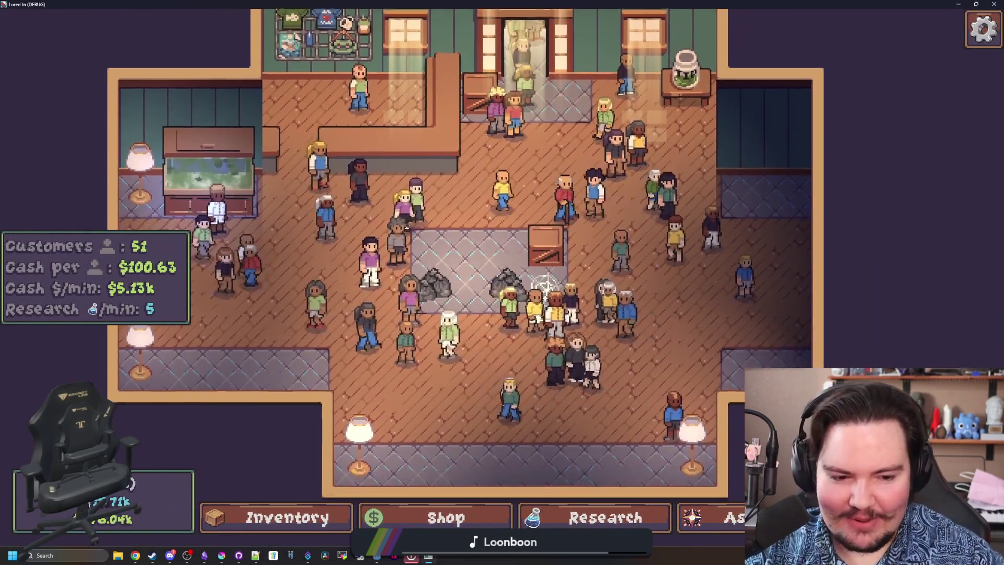
left_click(713, 373)
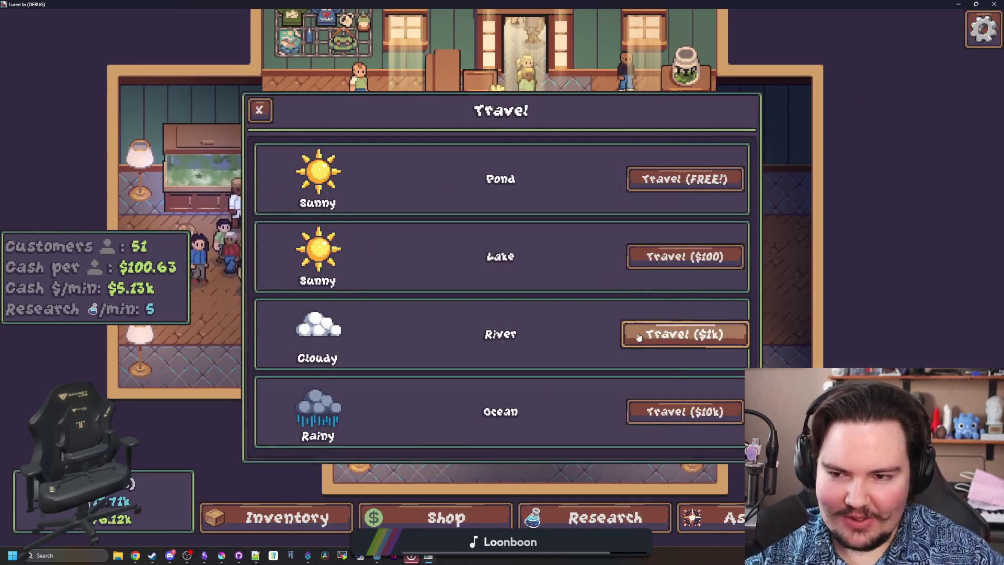
left_click(664, 188)
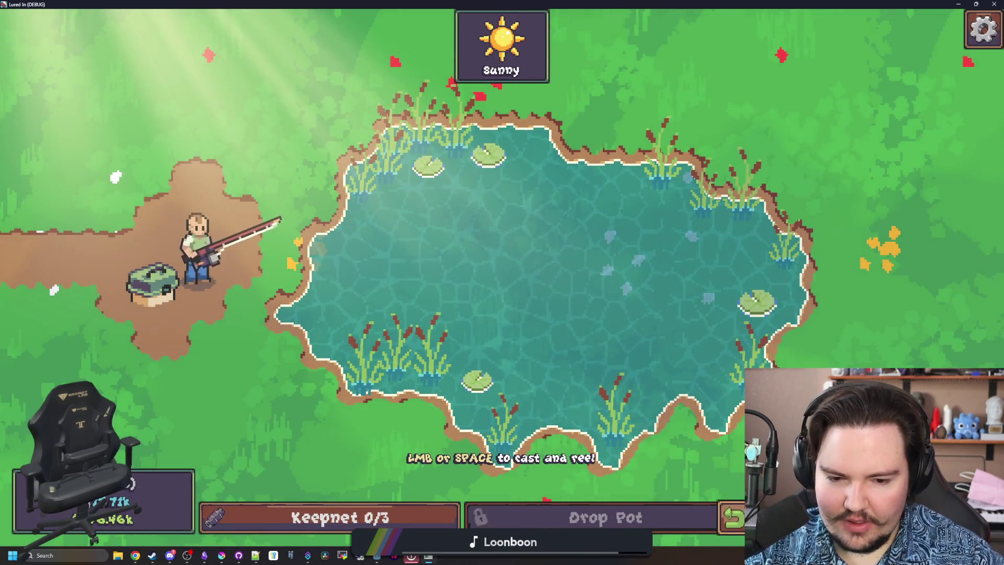
Step: Cast and catch minnows via the secret minigame command until the Keepnet Full summary appears
left_click(566, 287)
key("grave")
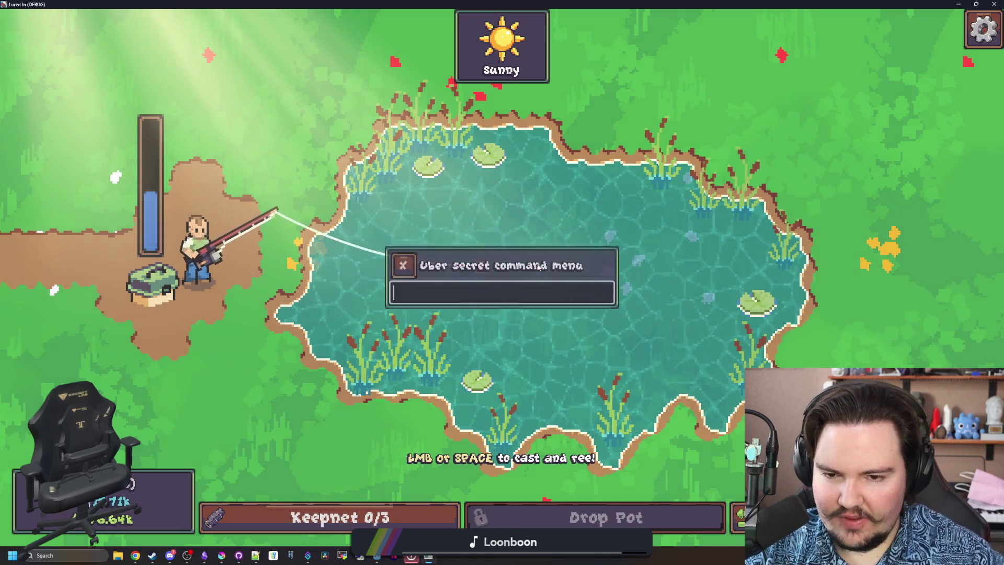
type("minigame")
key("Return")
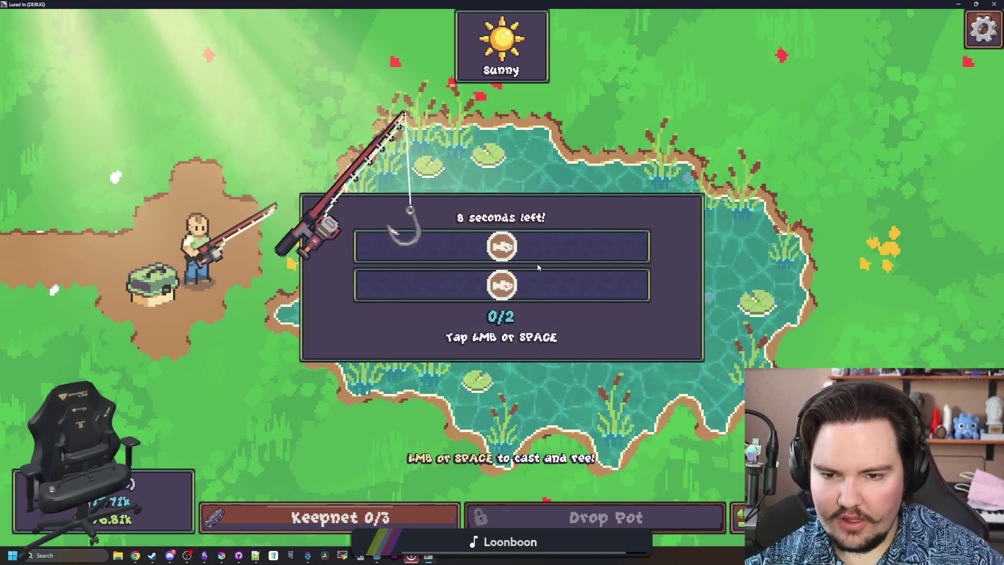
left_click(520, 278)
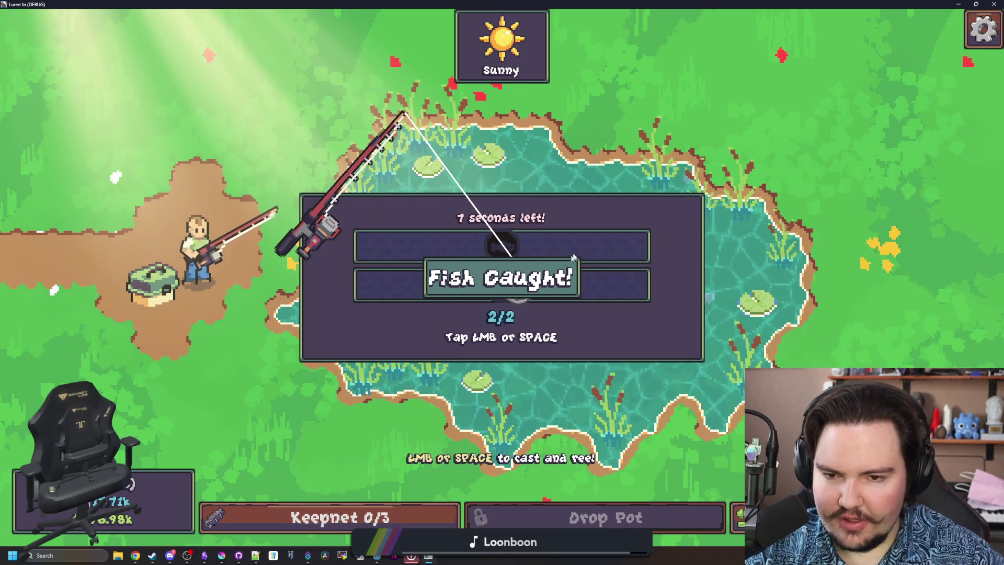
key("grave")
type("minigame")
key("Return")
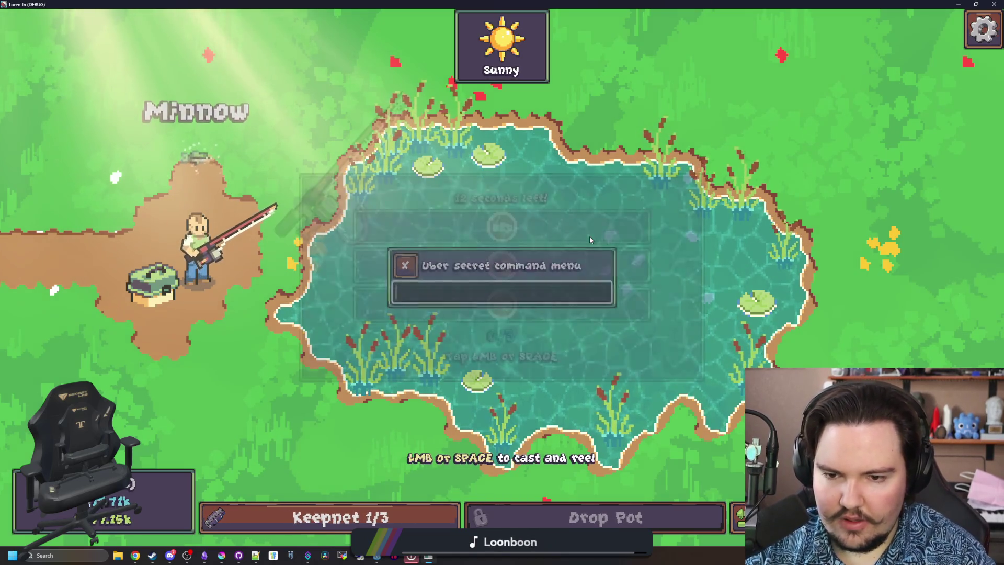
left_click(587, 238)
left_click(560, 246)
left_click(591, 252)
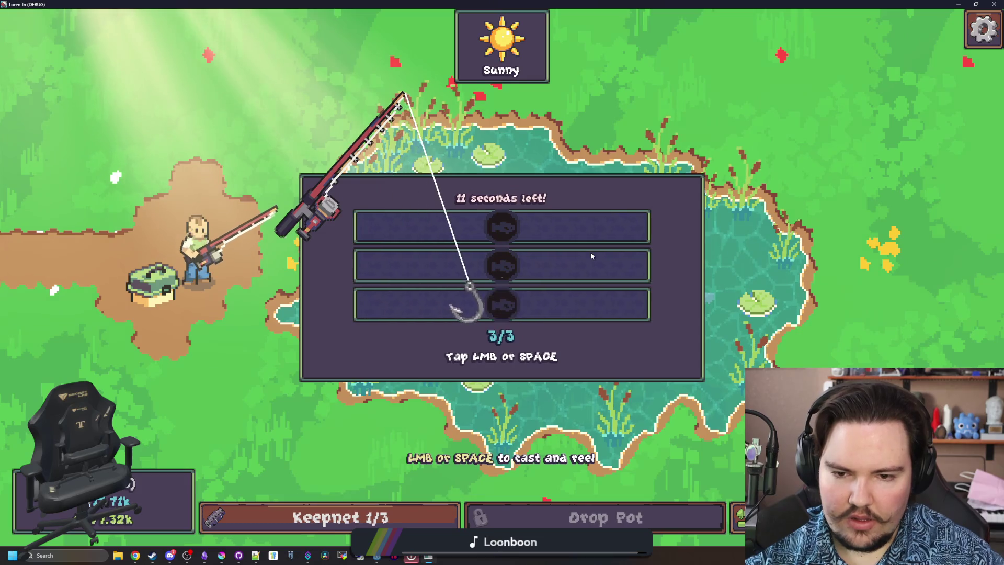
key("grave")
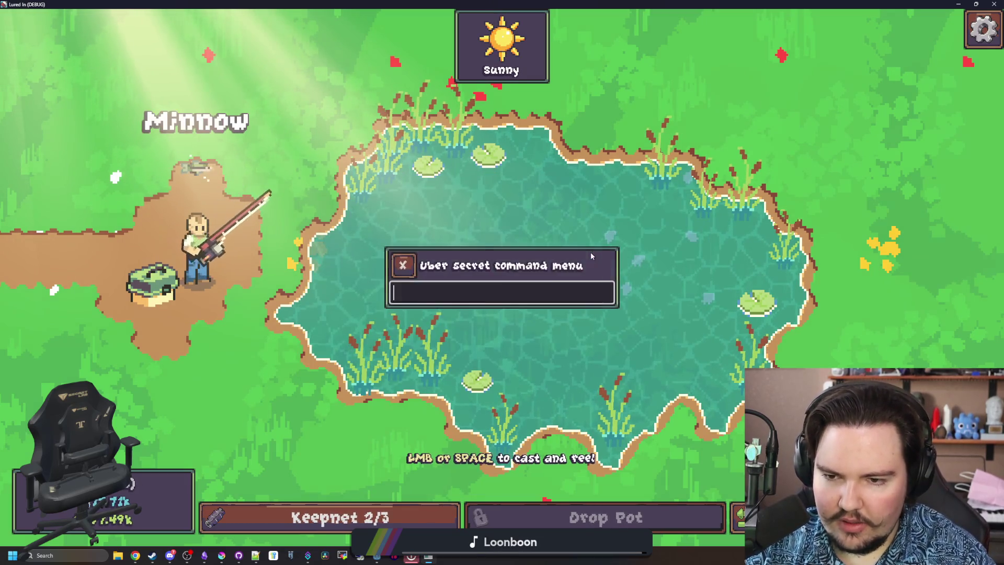
type("minigame")
key("Return")
left_click(591, 252)
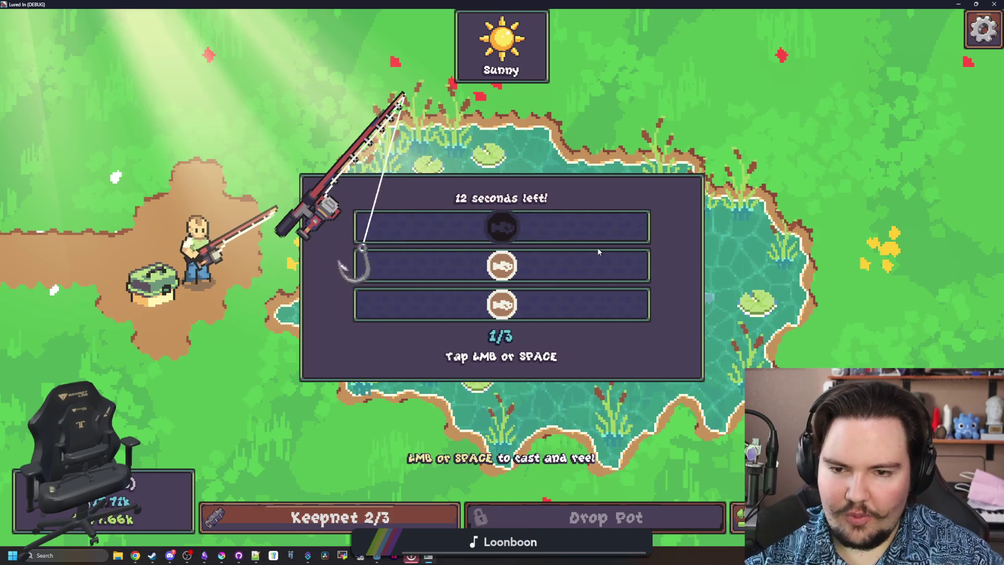
left_click(597, 247)
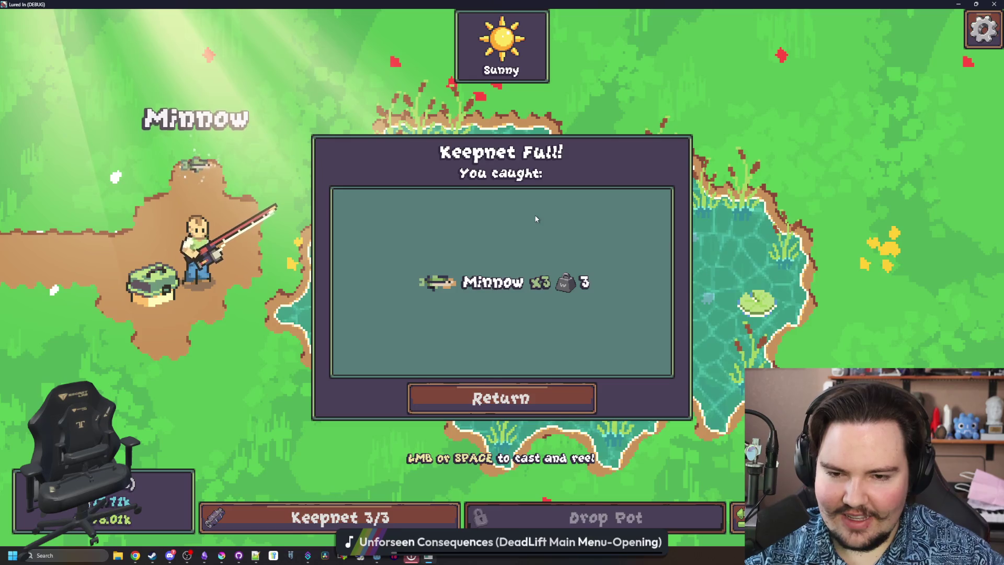
Step: Cast again and catch past the limit to 4/3, then stop the game with F8
left_click(501, 397)
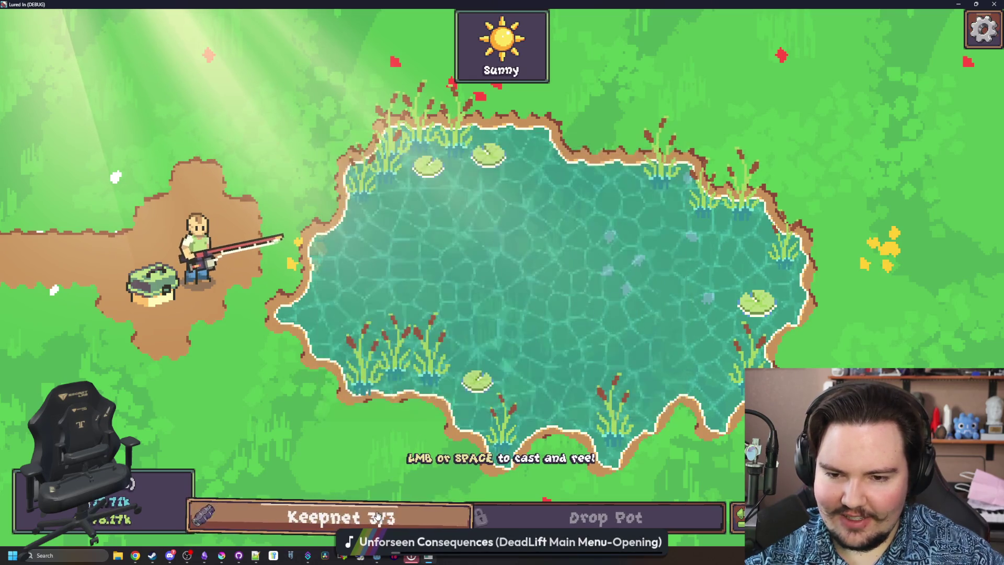
left_click_drag(374, 271, 500, 270)
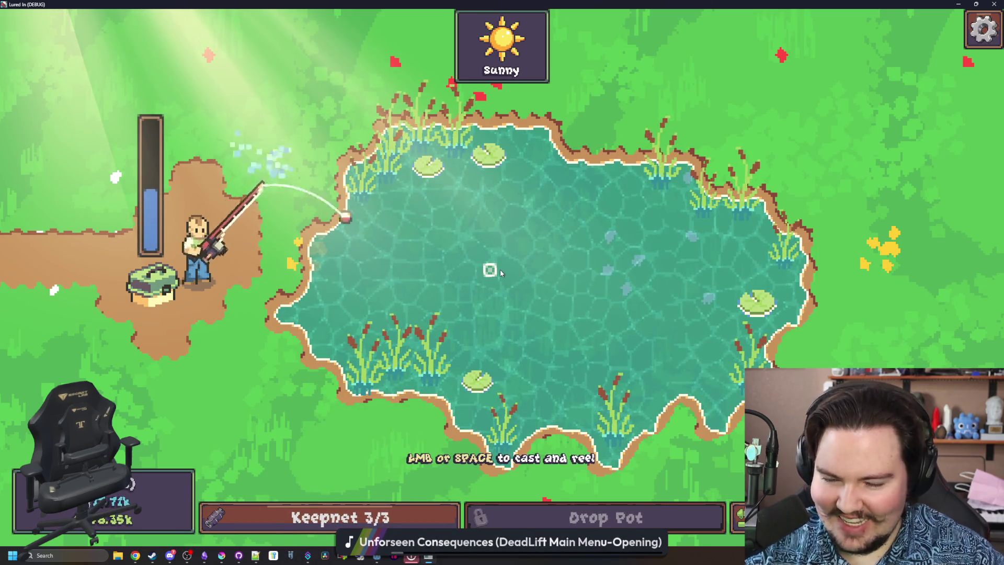
key("grave")
type("minig")
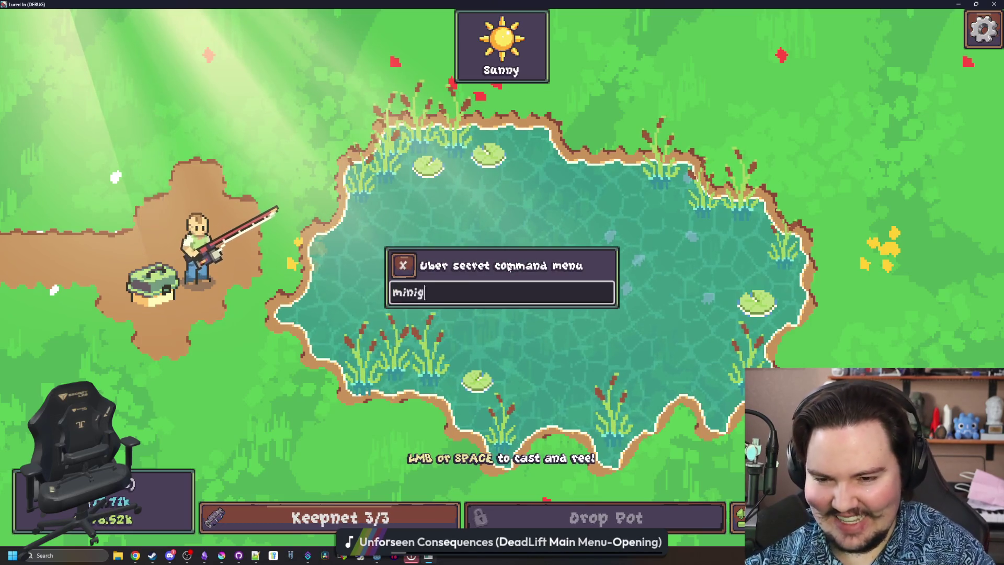
type("ame")
key("Return")
left_click(572, 268)
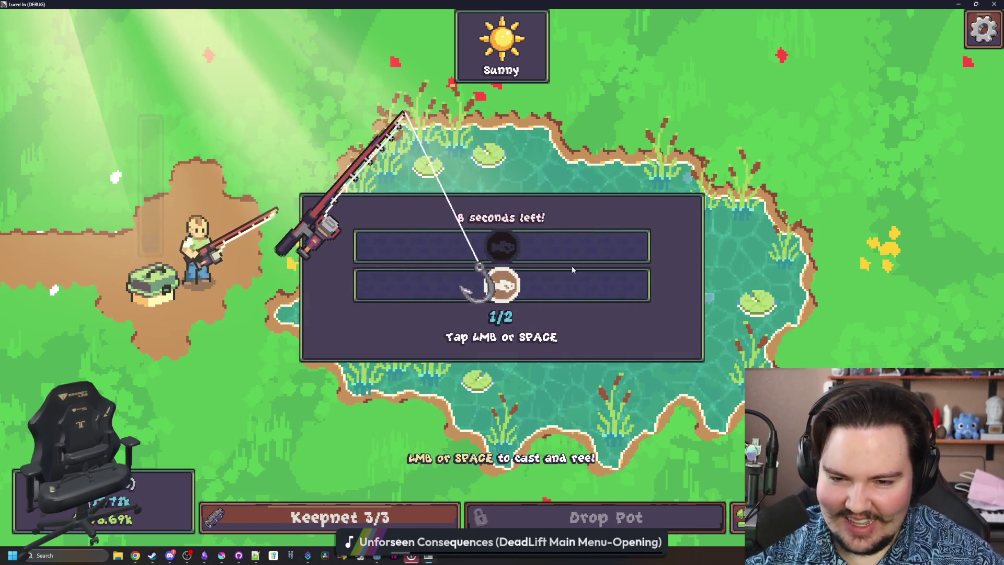
left_click(548, 296)
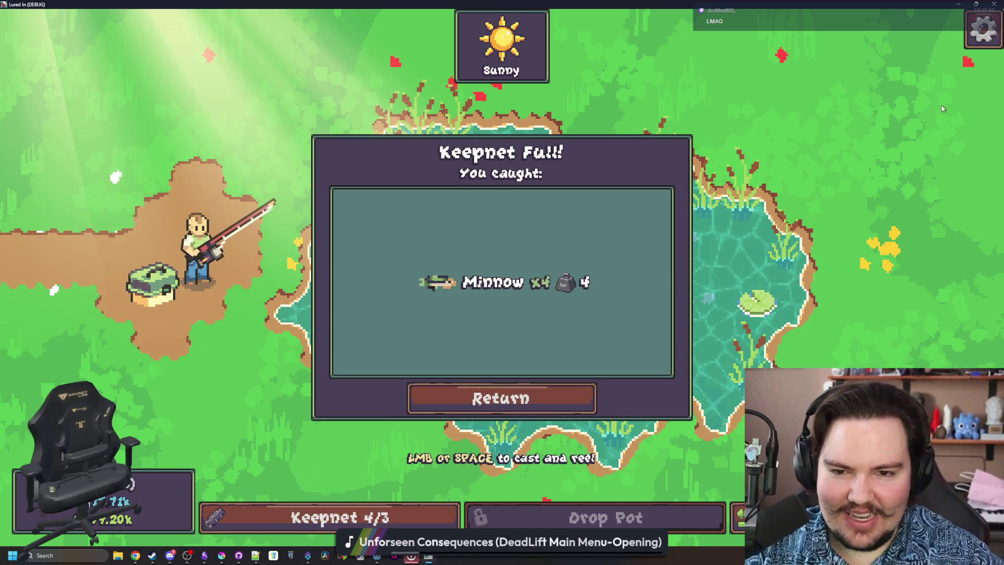
key("Escape")
key("Escape")
key("Escape")
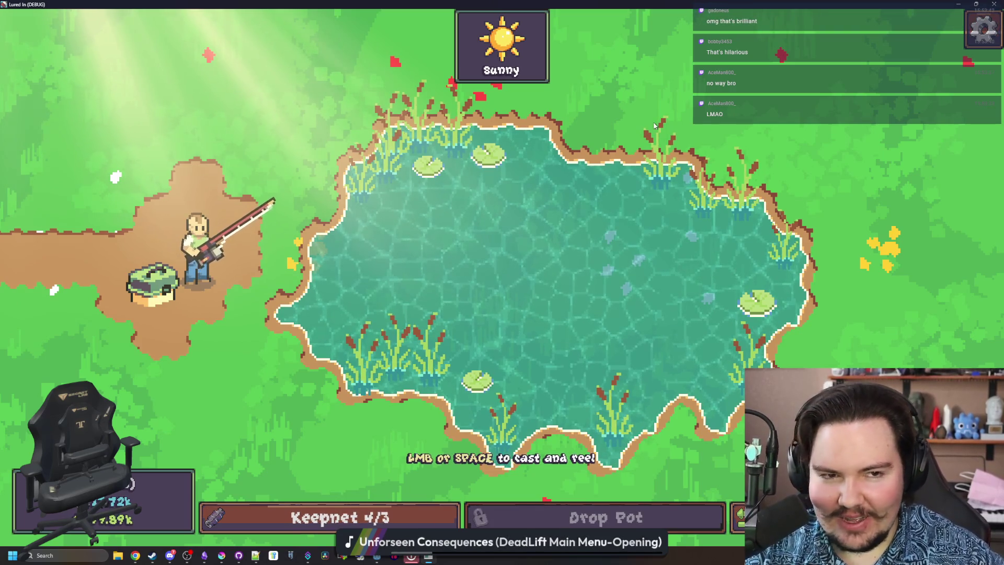
key("F8")
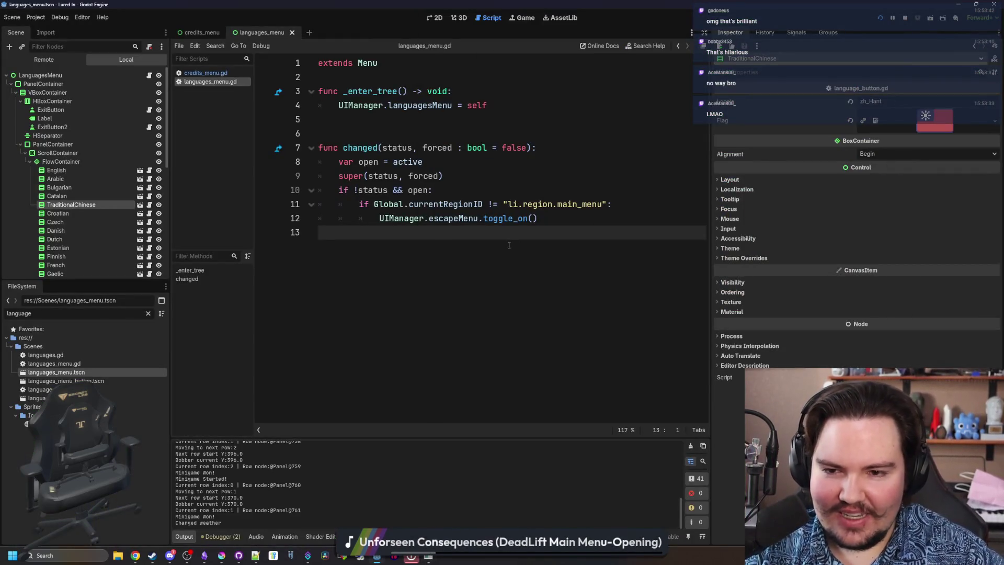
Step: Open fishing_region.gd and search KeepnetFull to reach the keepnet_full function
left_click(148, 313)
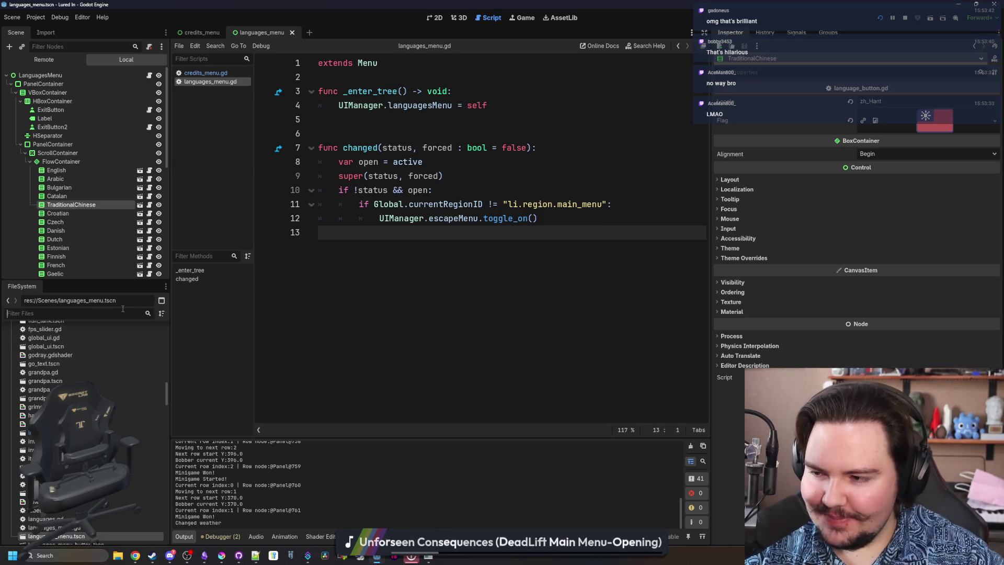
type("fishing_re")
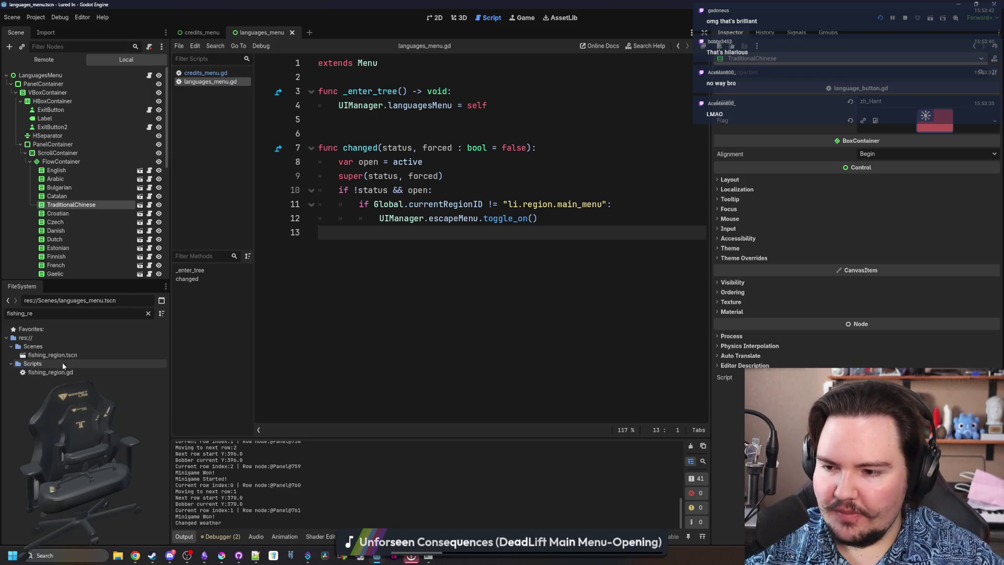
left_click(62, 372)
double_click(61, 372)
key("ctrl+f")
type("k")
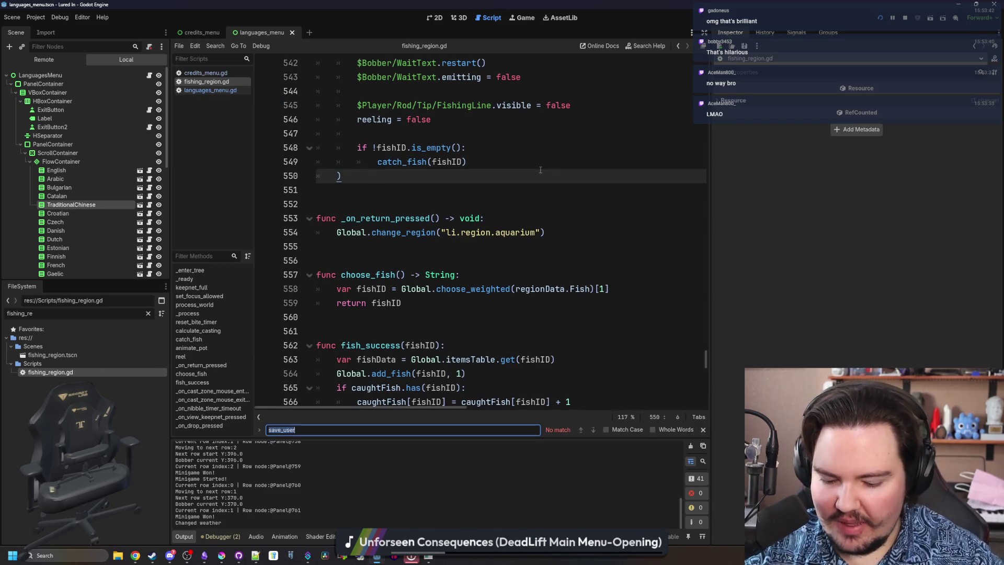
type("eepnet")
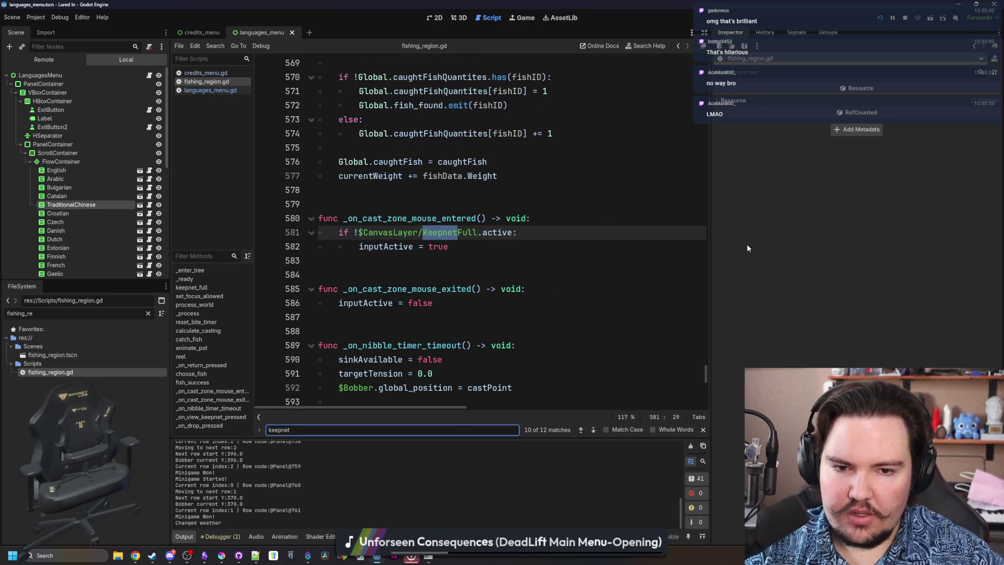
left_click_drag(712, 237, 913, 259)
left_click(586, 273)
key("ctrl+f")
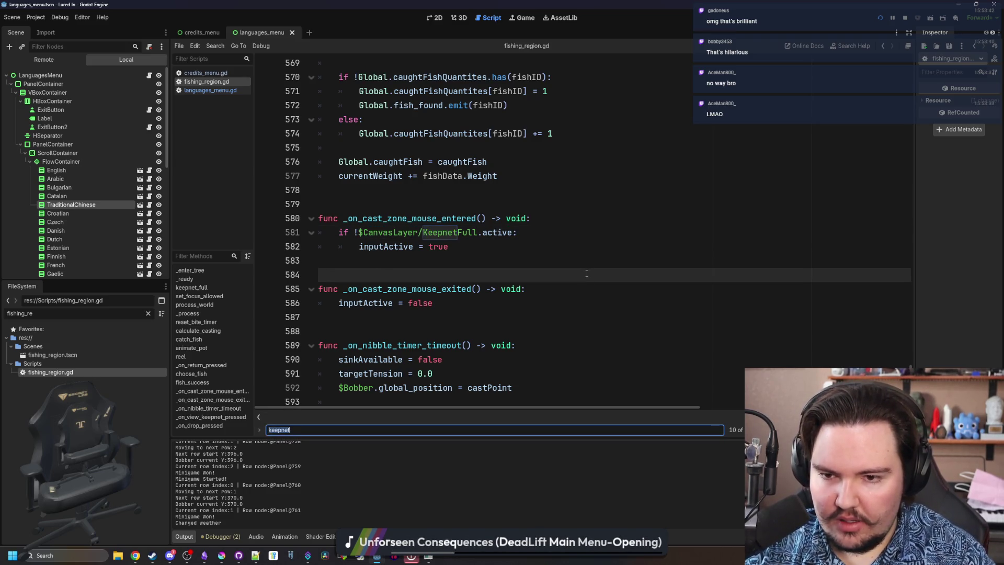
type("KeepnetFull")
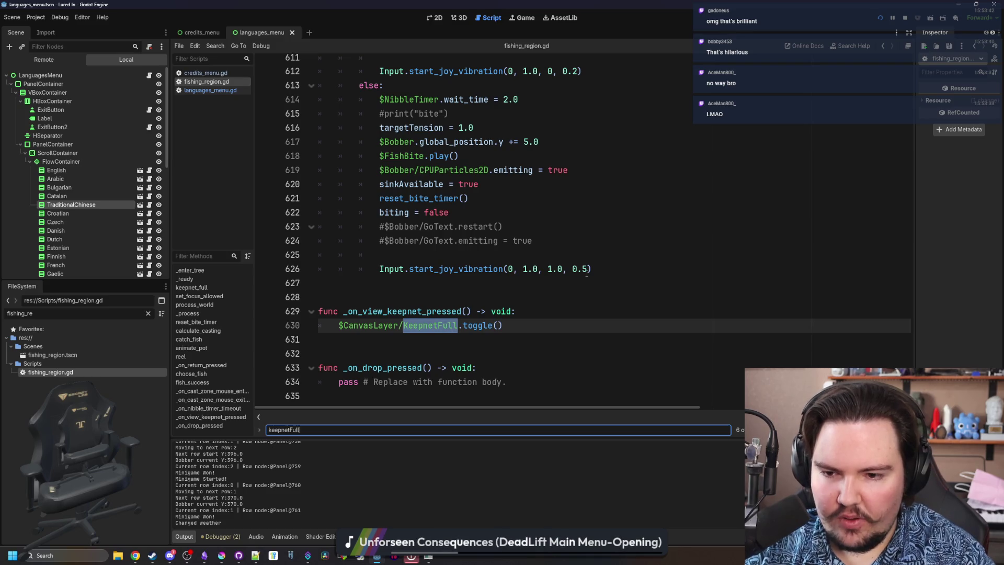
key("Return")
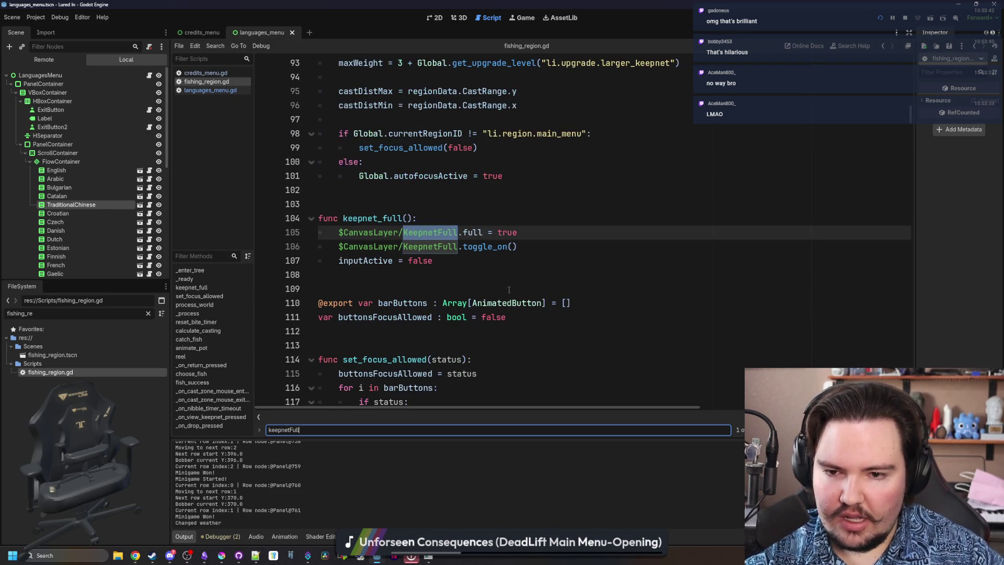
Step: Add blank lines after inputActive = false and open the fishing_region scene
left_click(524, 261)
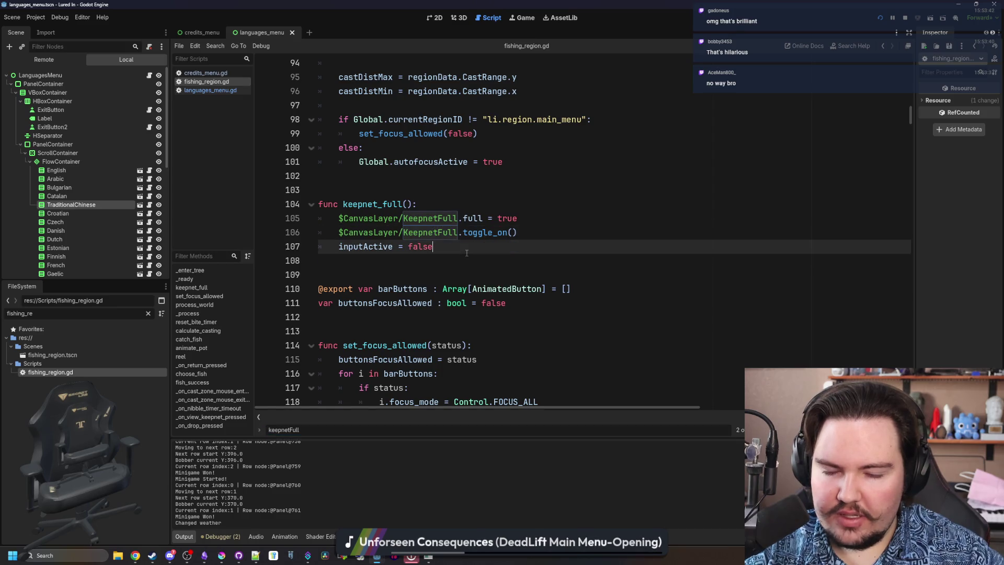
key("Return")
key("Return")
double_click(94, 353)
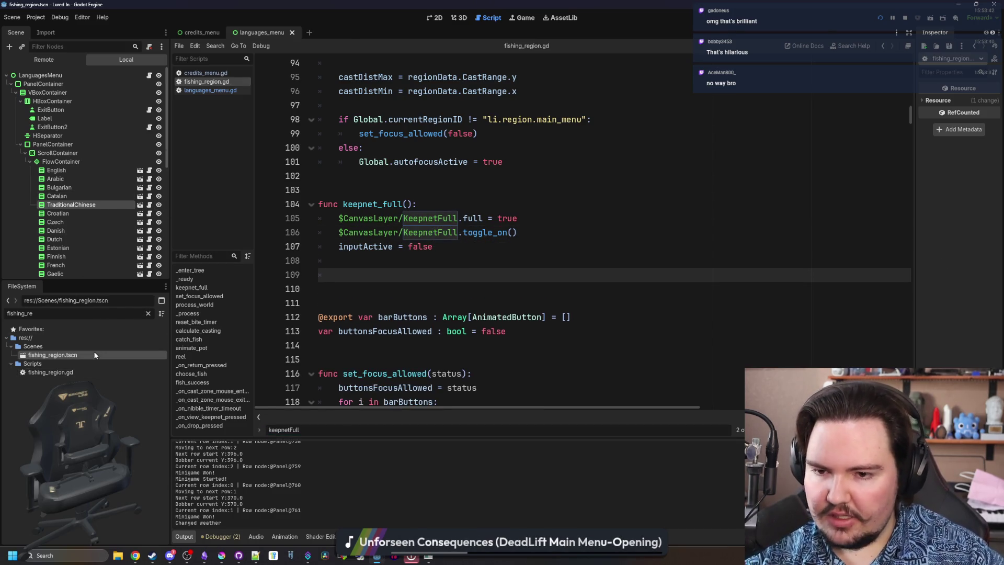
scroll(142, 190, "down", 5)
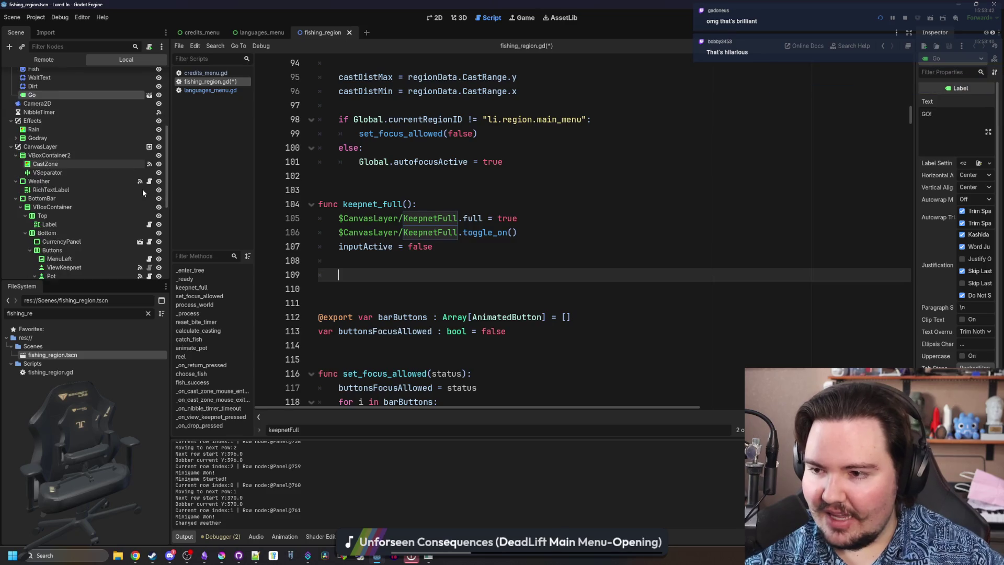
scroll(142, 189, "down", 3)
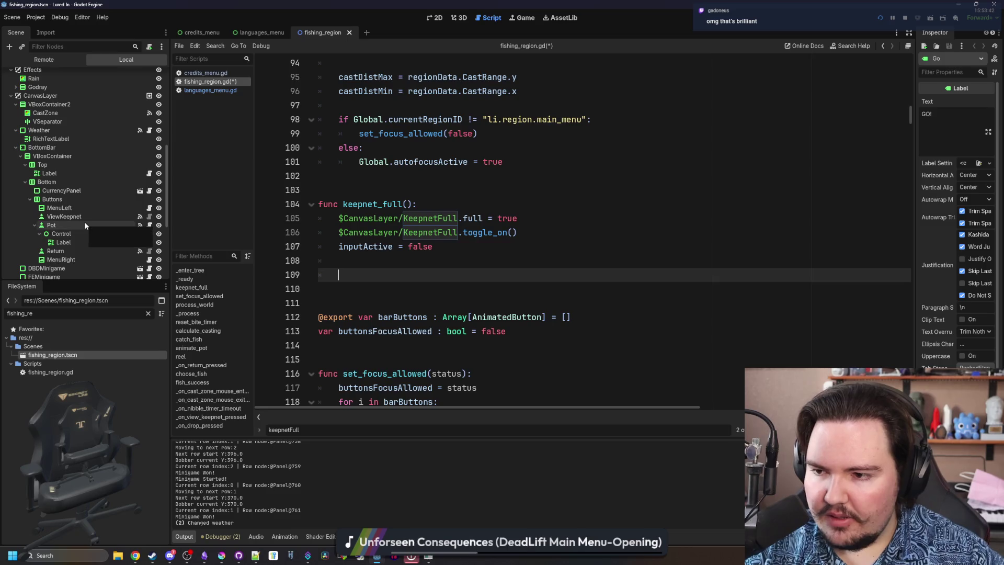
scroll(92, 222, "down", 1)
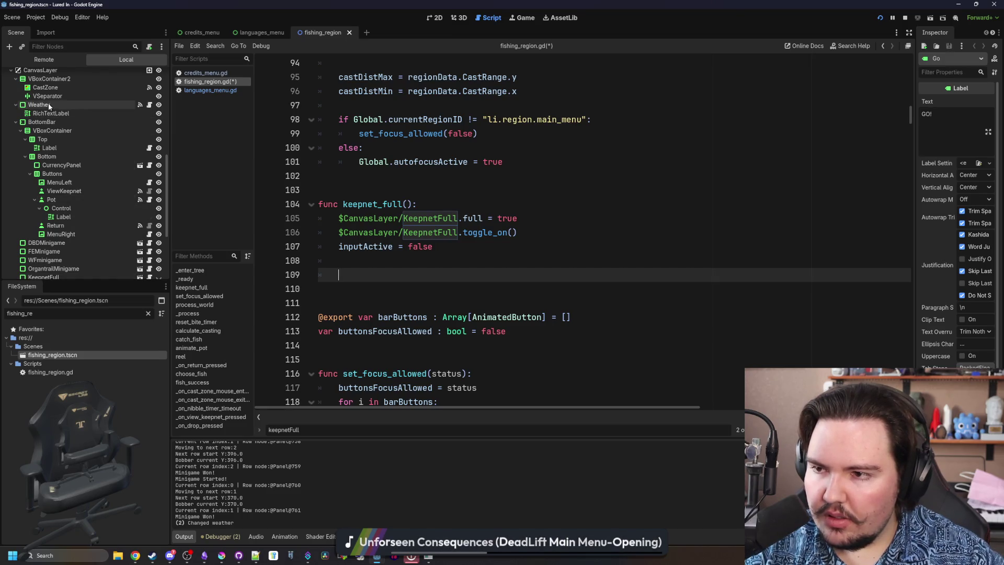
scroll(84, 147, "down", 2)
scroll(86, 181, "down", 1)
scroll(87, 185, "up", 4)
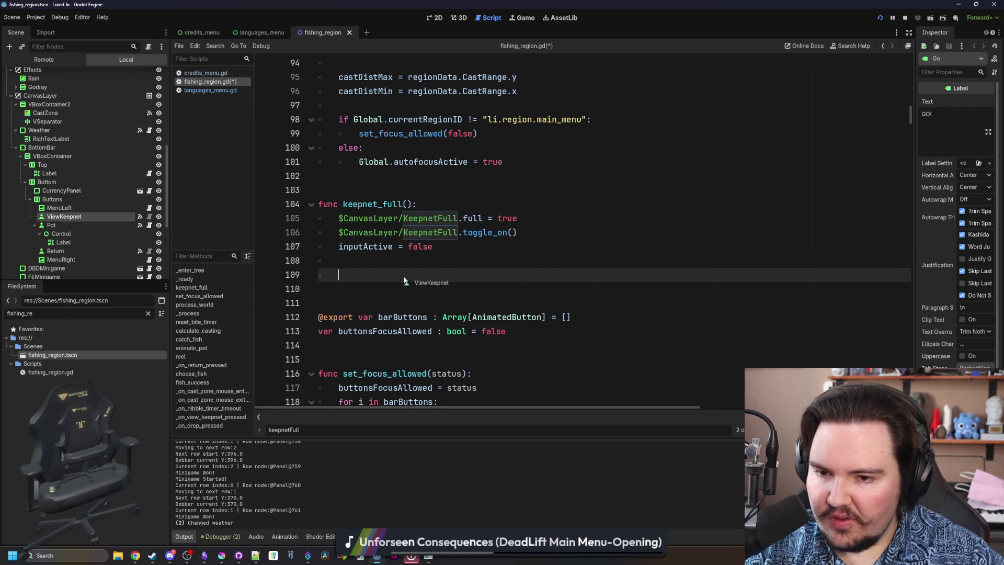
Step: Add ViewKeepnet.disabled = true to keepnet_full(), discard the stray Return line, and reset the FileSystem filter
left_click_drag(76, 220, 403, 276)
type(".disa")
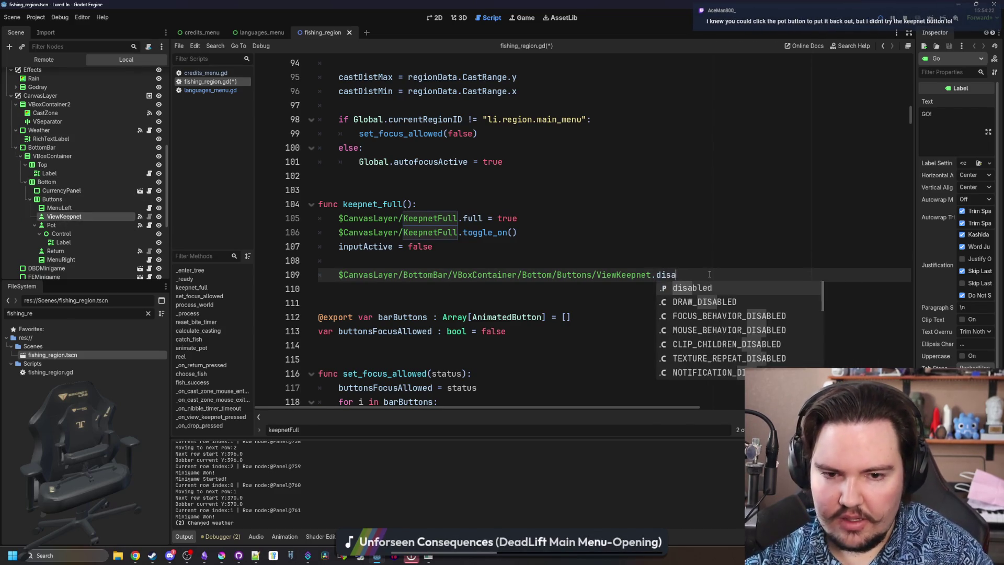
type("bled = true")
key("Return")
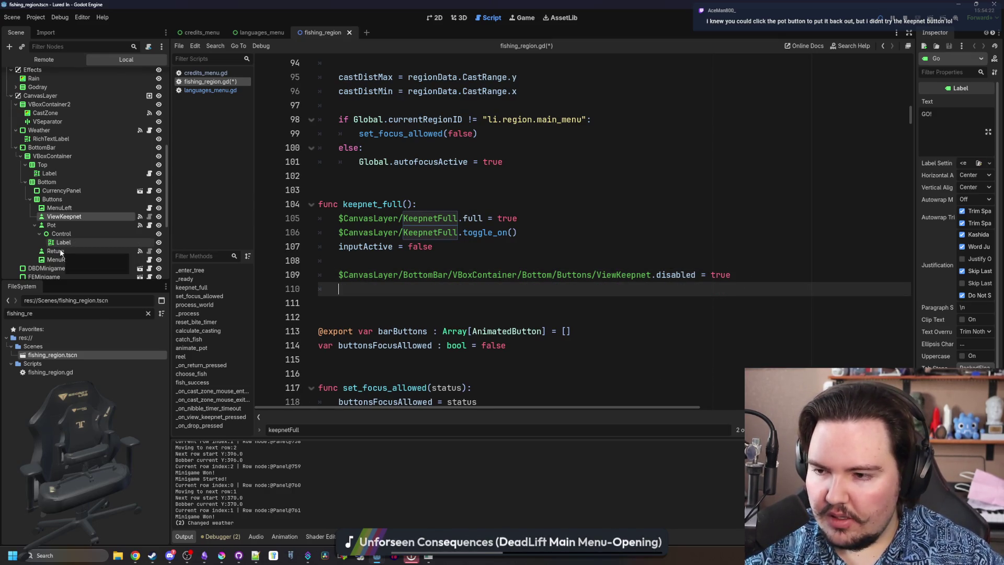
left_click_drag(55, 249, 532, 300)
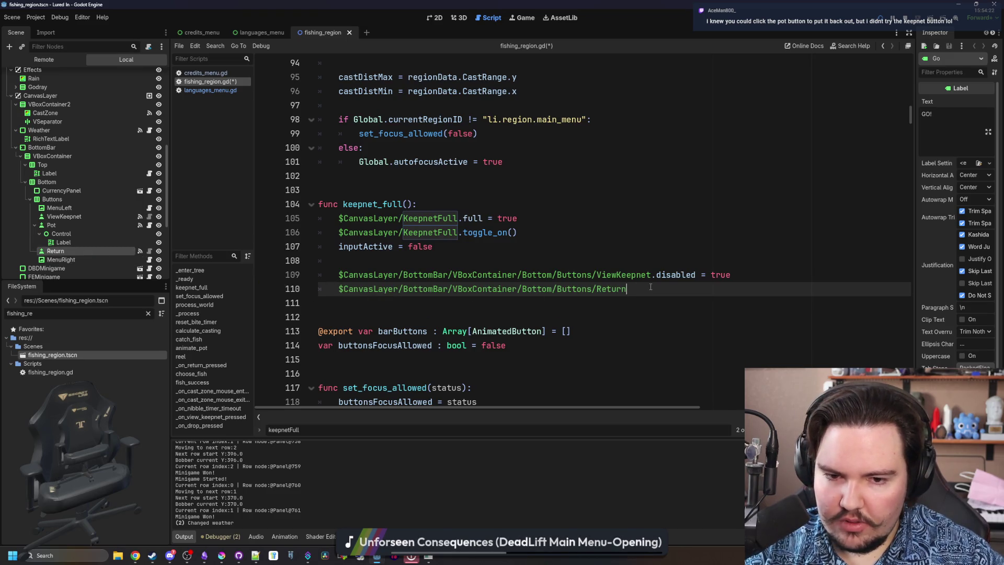
left_click_drag(650, 286, 320, 288)
key("BackSpace")
key("BackSpace")
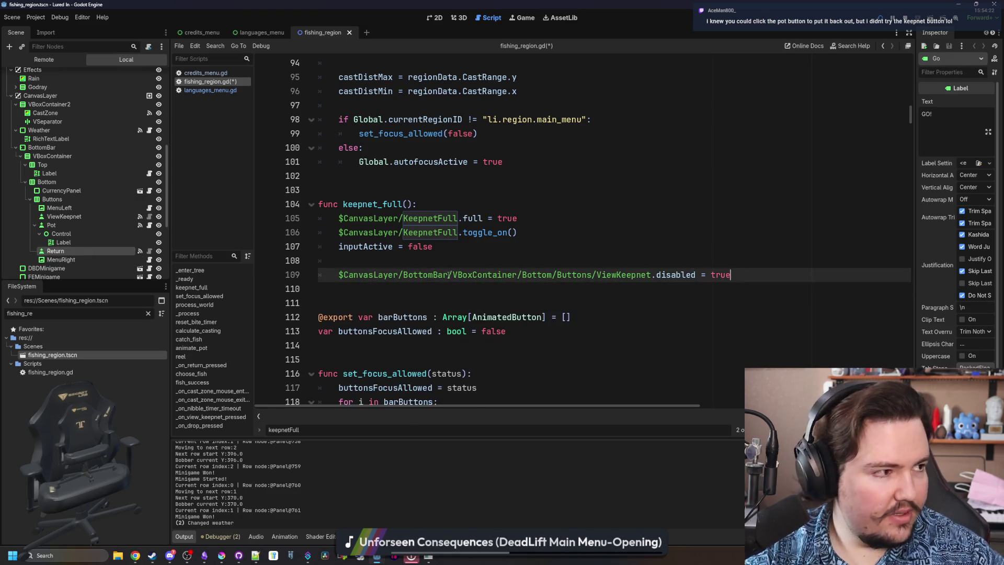
key("Return")
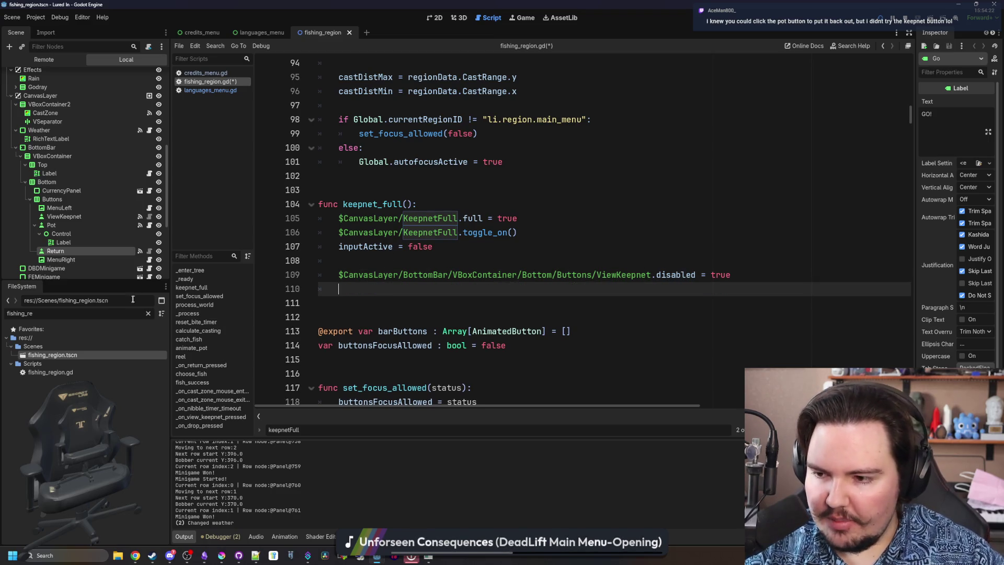
left_click(149, 314)
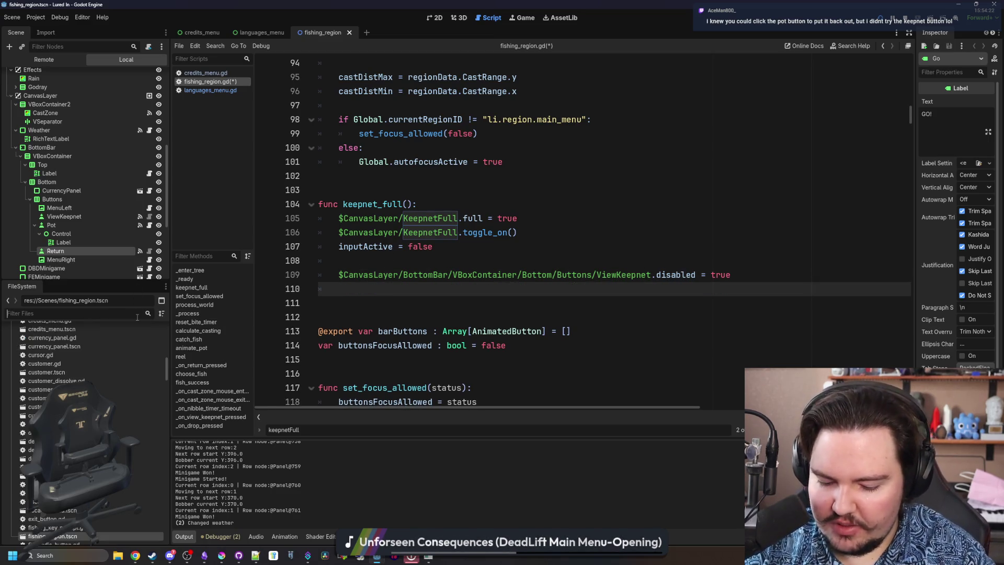
type("glob")
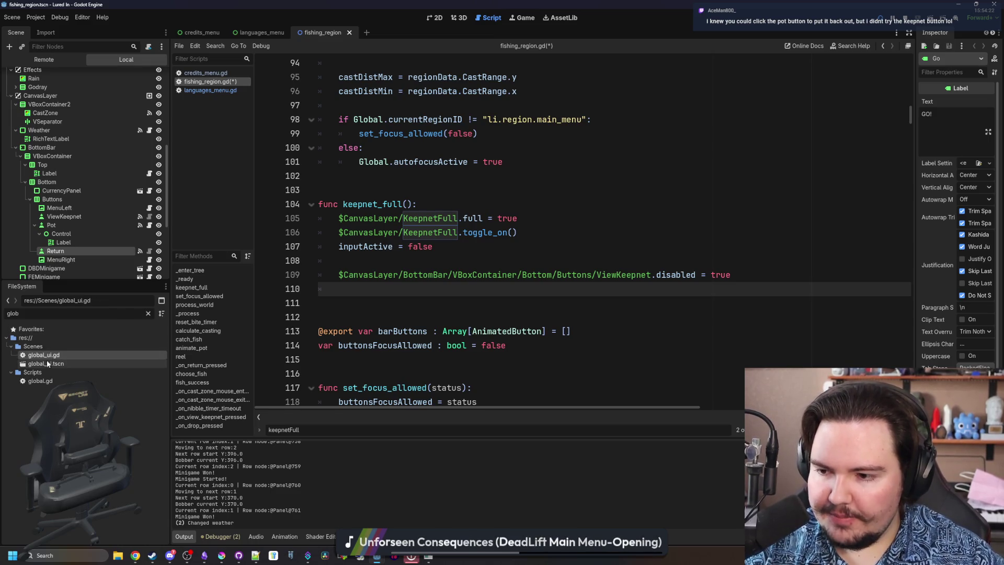
Step: Open global_ui.tscn in the 2D view and inspect the OptionsMenu and Label nodes
double_click(46, 363)
left_click(434, 17)
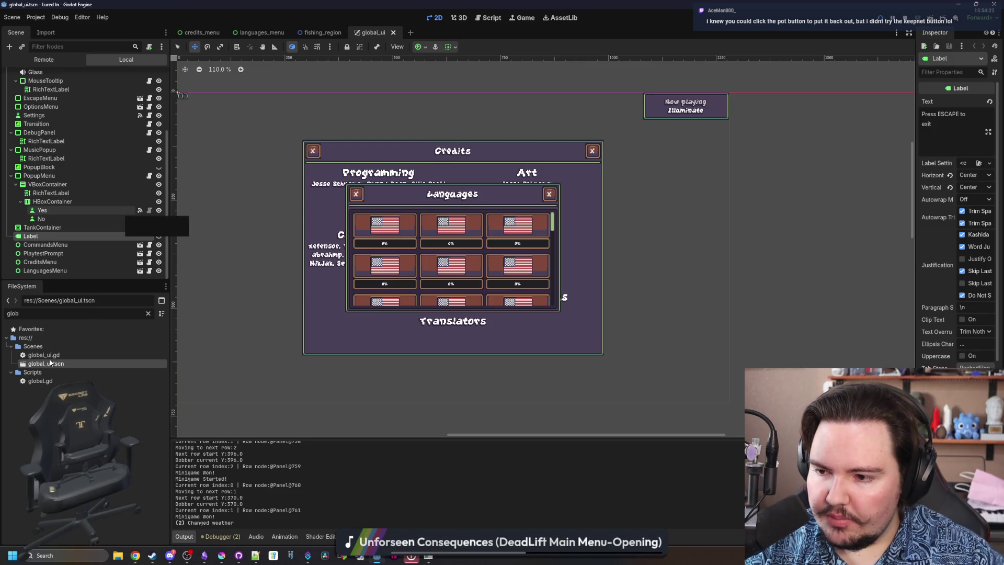
scroll(396, 276, "down", 3)
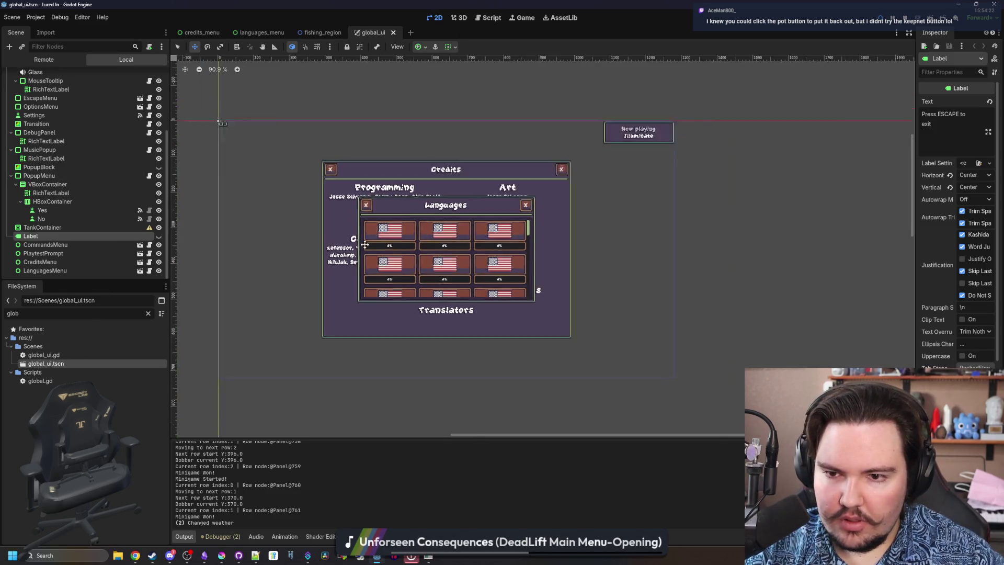
scroll(28, 170, "up", 3)
scroll(28, 170, "down", 1)
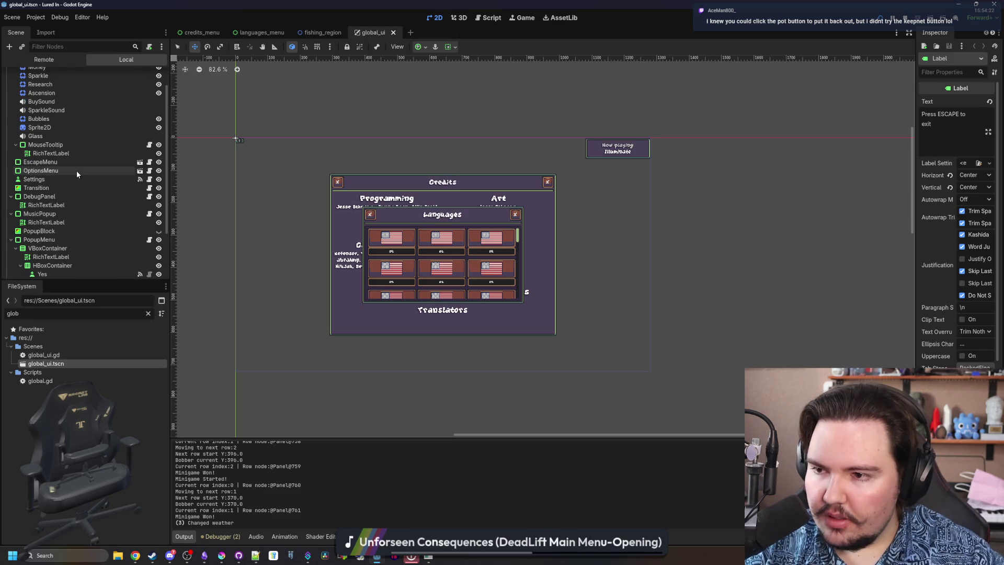
left_click(105, 172)
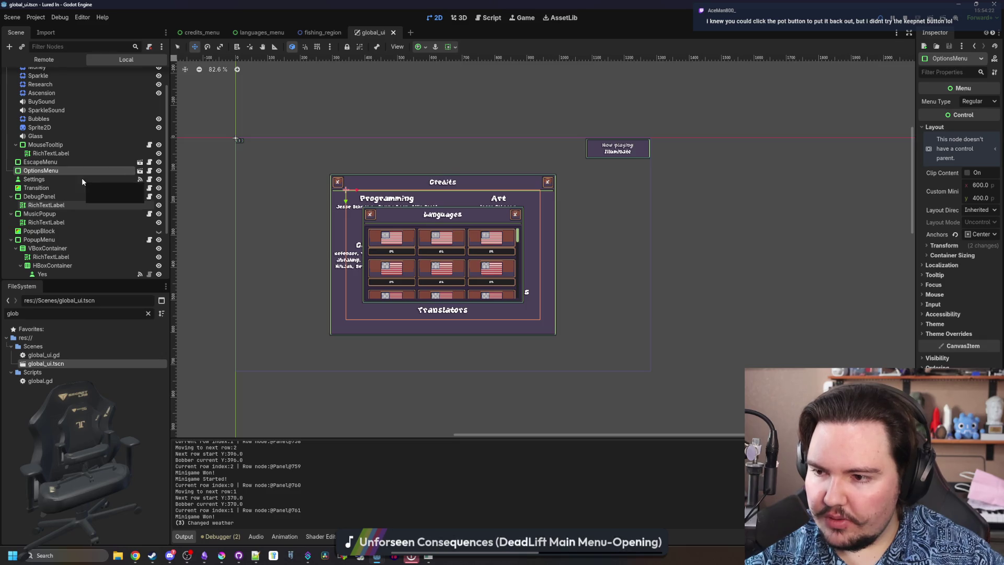
scroll(81, 179, "up", 1)
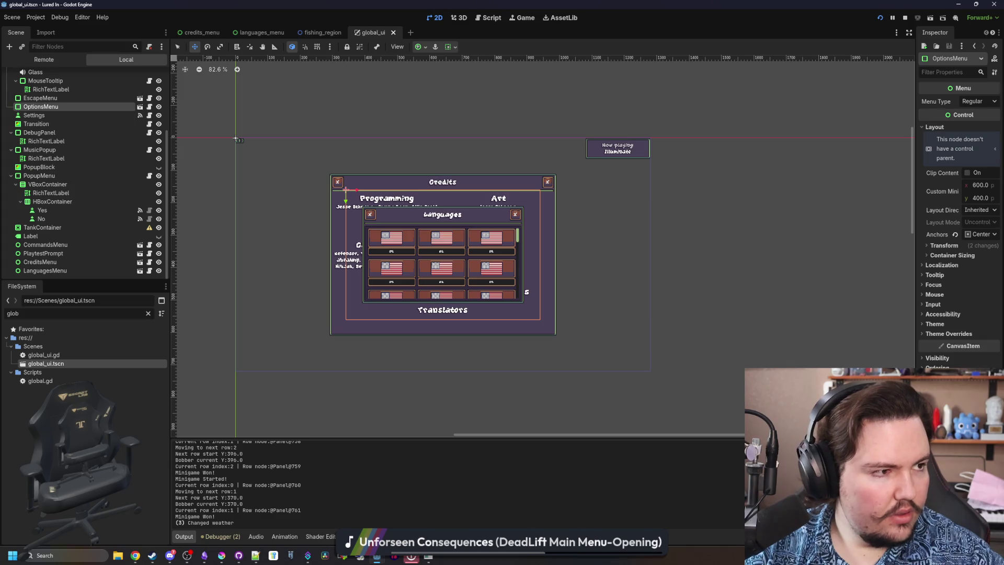
key("alt+Tab")
key("alt+Tab")
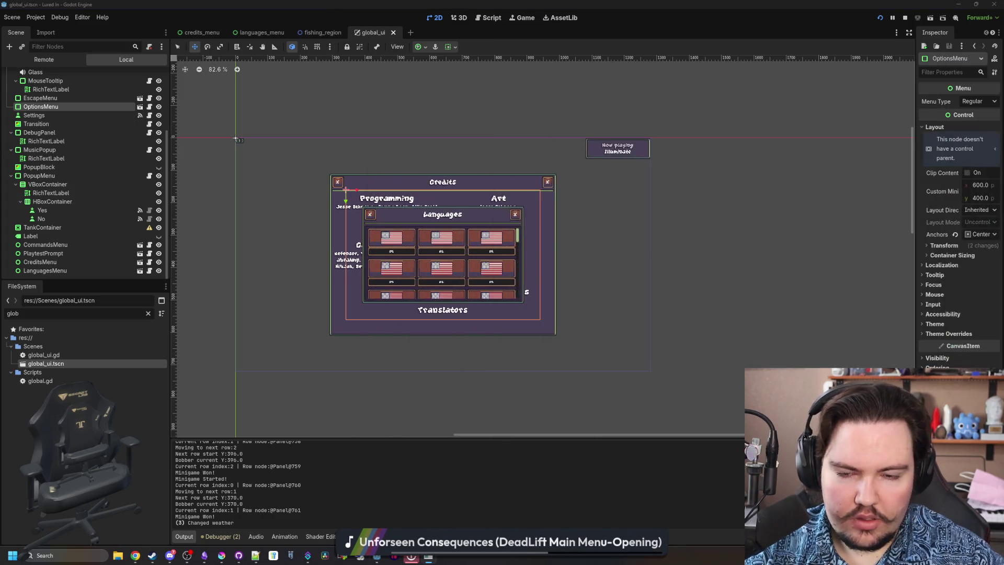
left_click(89, 236)
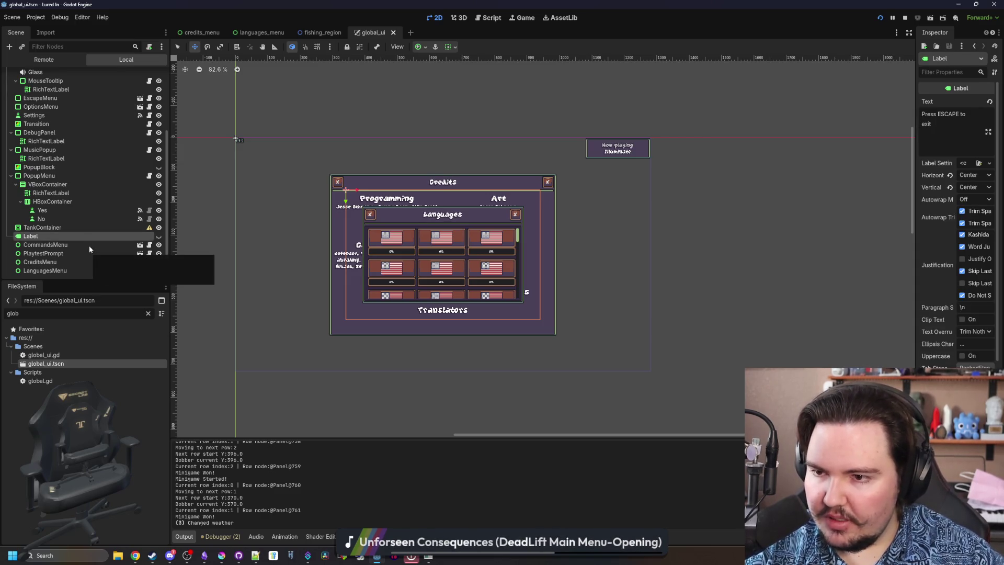
scroll(86, 235, "up", 2)
scroll(78, 189, "up", 1)
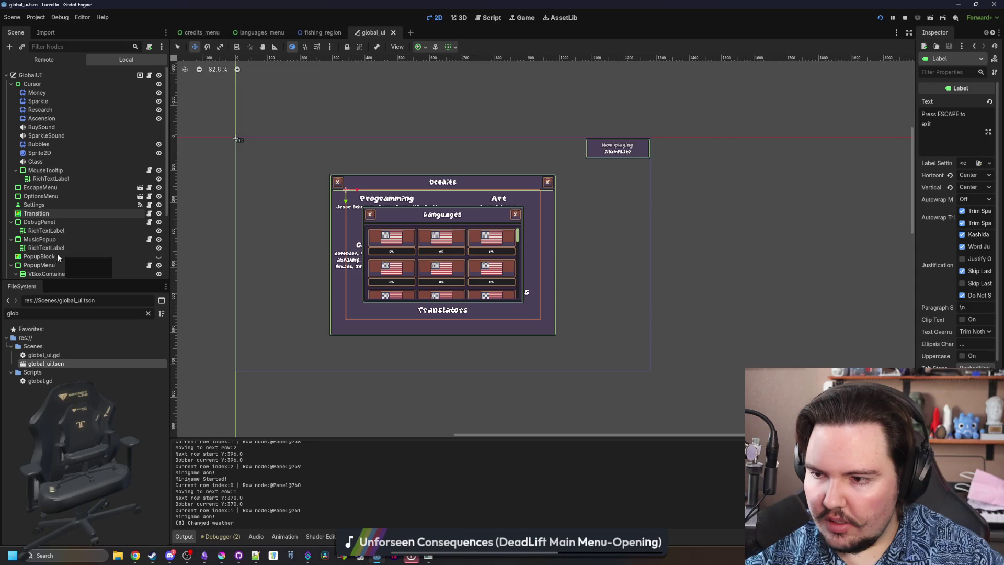
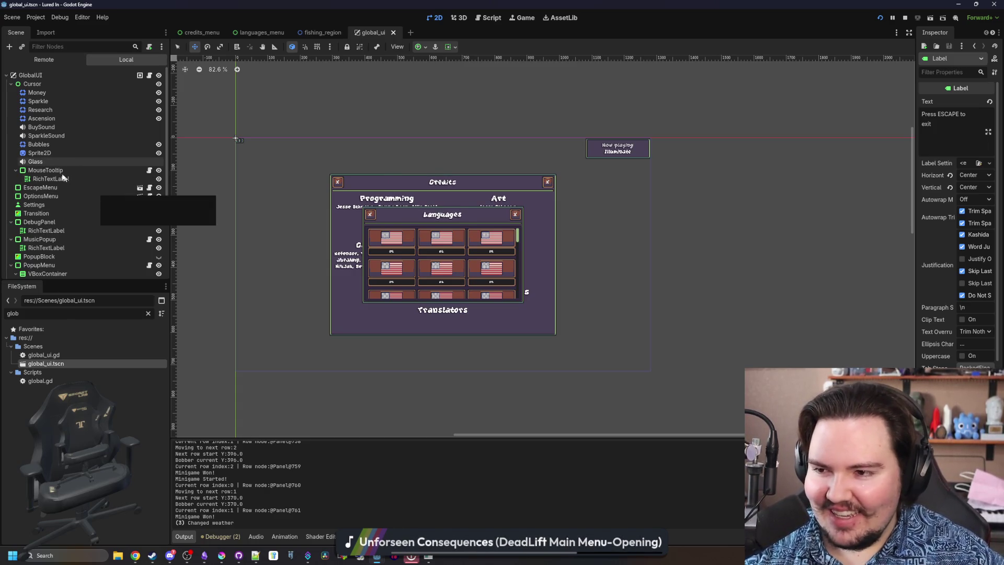
Step: Fold PopupMenu, MusicPopup and DebugPanel in the GlobalUI tree and select the Settings node's script
left_click(99, 153)
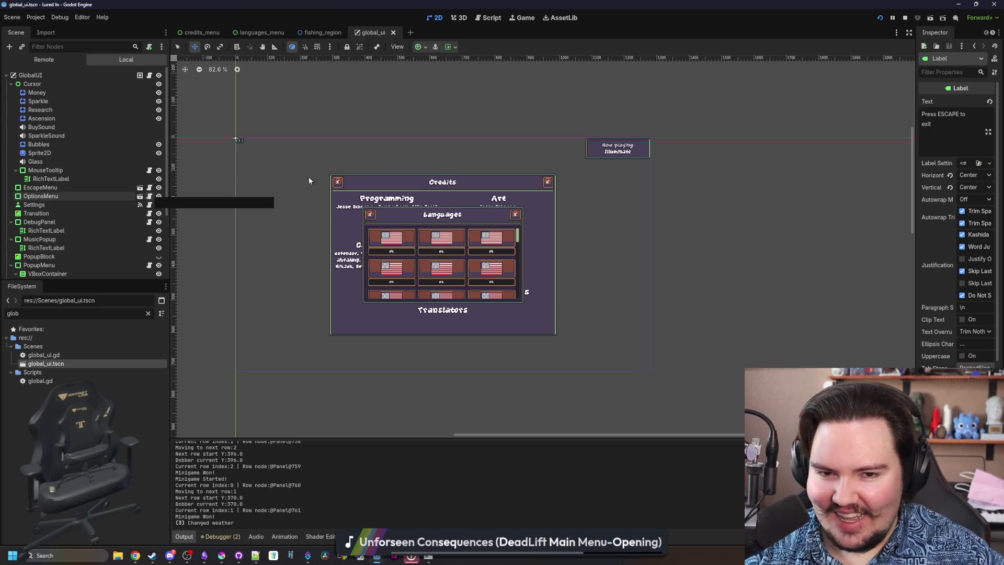
scroll(644, 153, "up", 2)
scroll(508, 134, "up", 2)
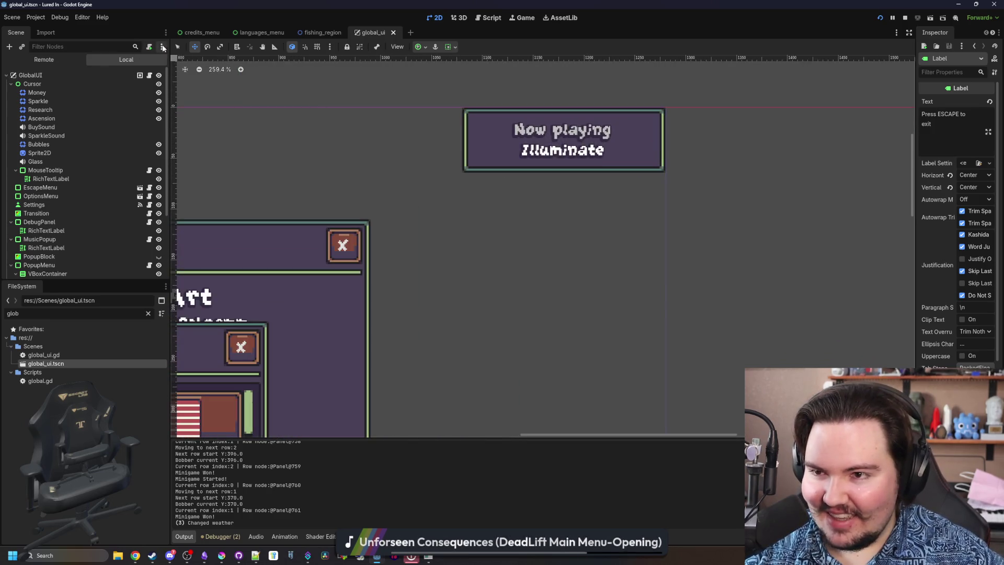
left_click(614, 150)
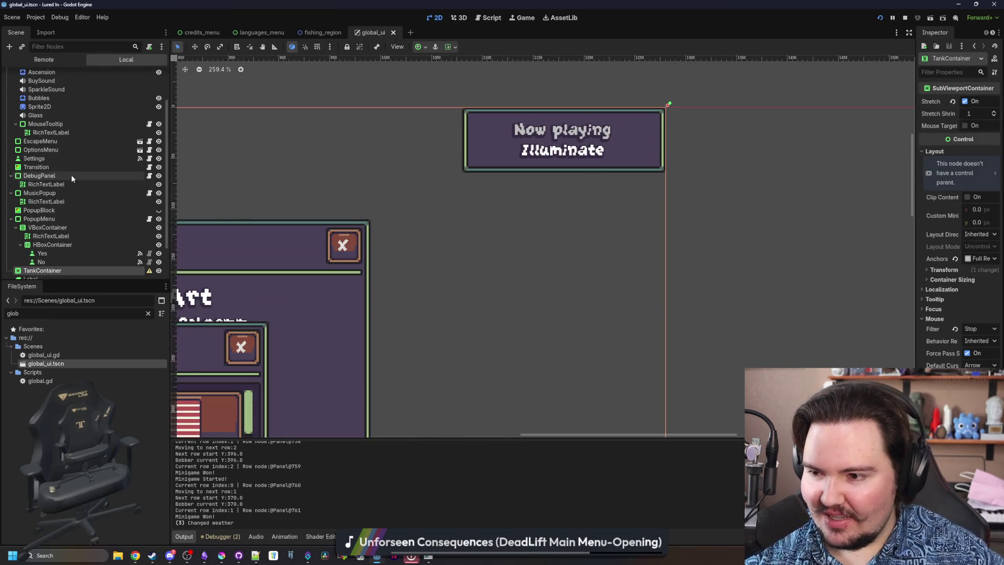
left_click(51, 244)
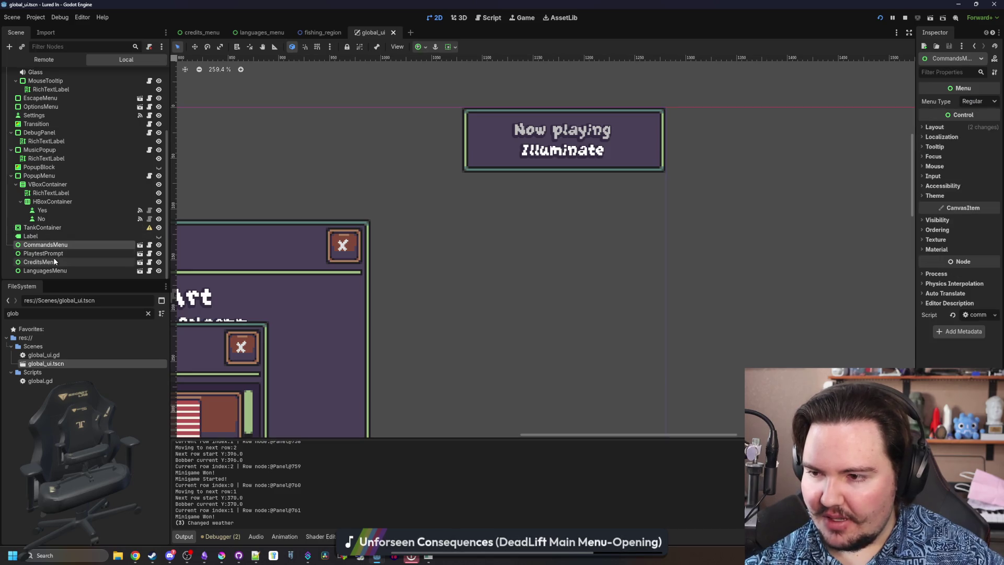
scroll(40, 236, "up", 2)
left_click(35, 227)
scroll(295, 239, "down", 3)
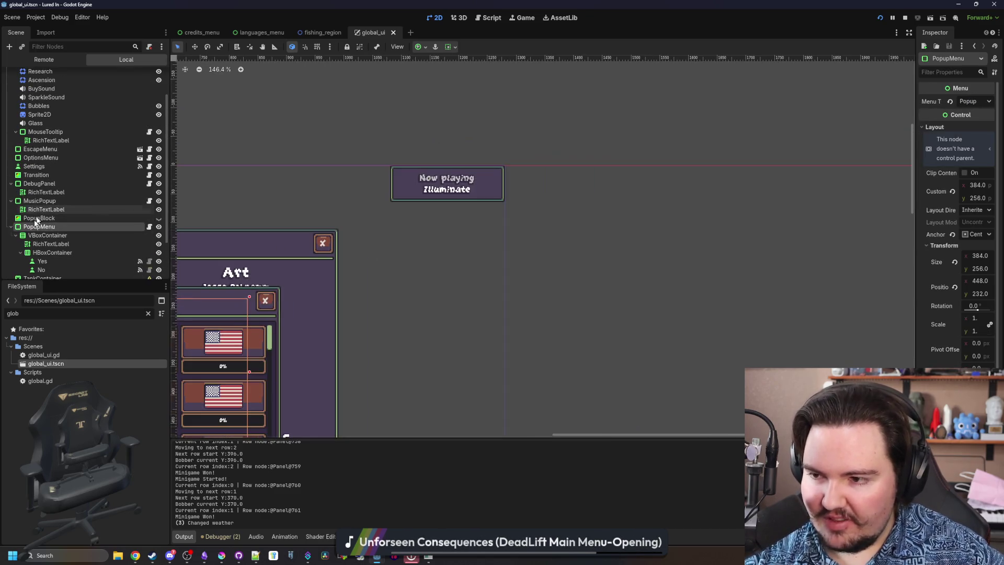
left_click(11, 227)
left_click(11, 201)
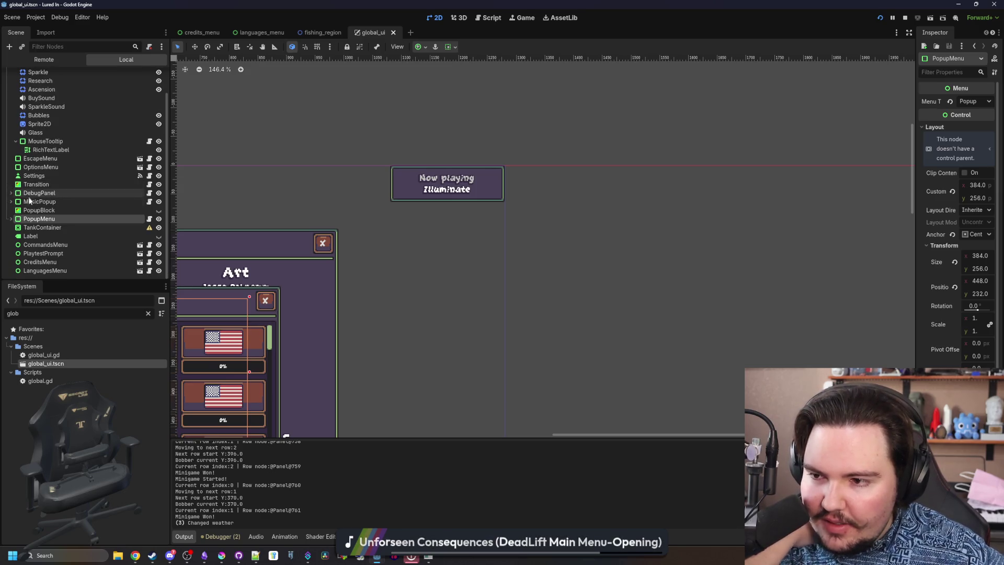
left_click(36, 201)
left_click(34, 176)
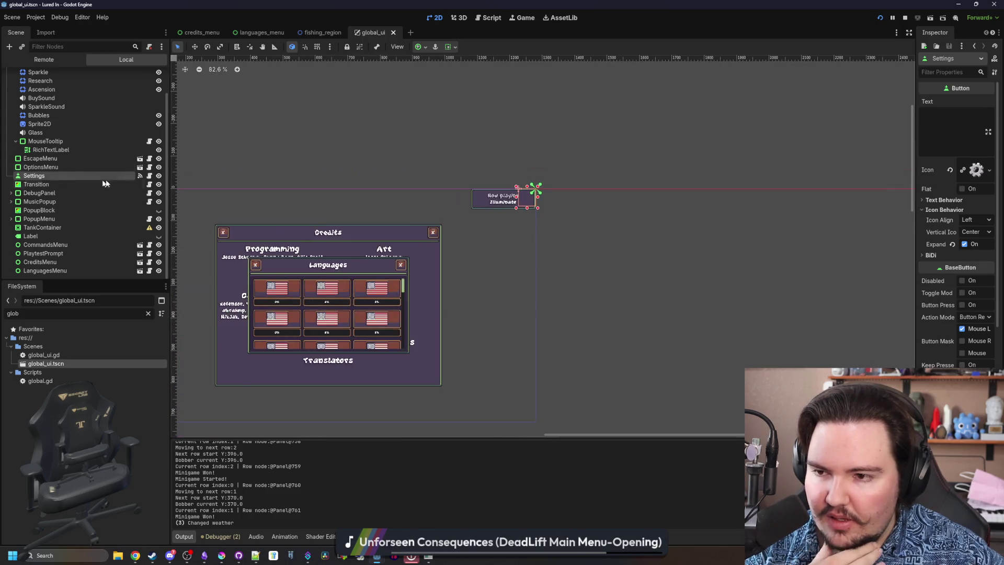
left_click(149, 176)
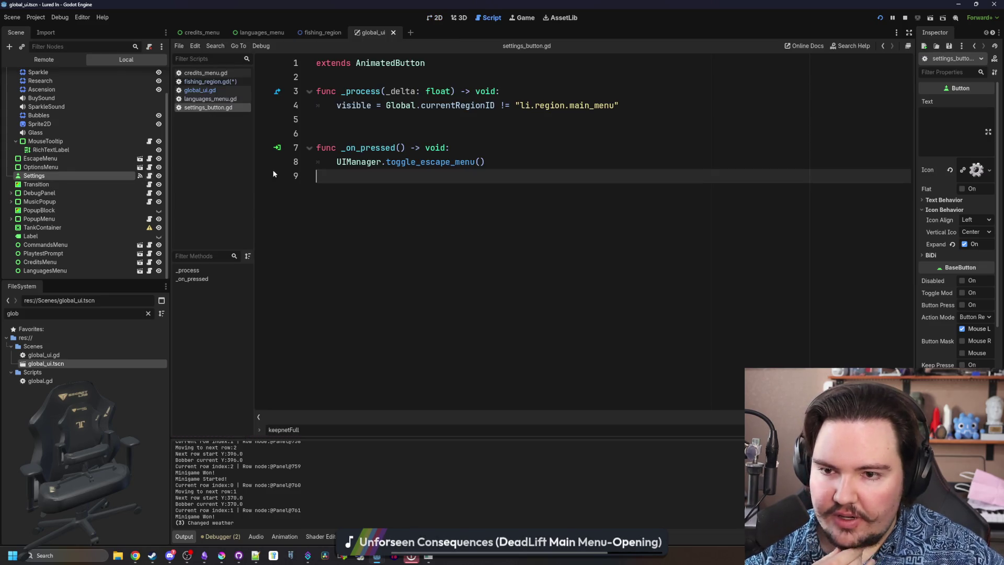
Step: Adjust the blank line after line 4 of settings_button.gd and save
left_click(463, 132)
left_click(642, 107)
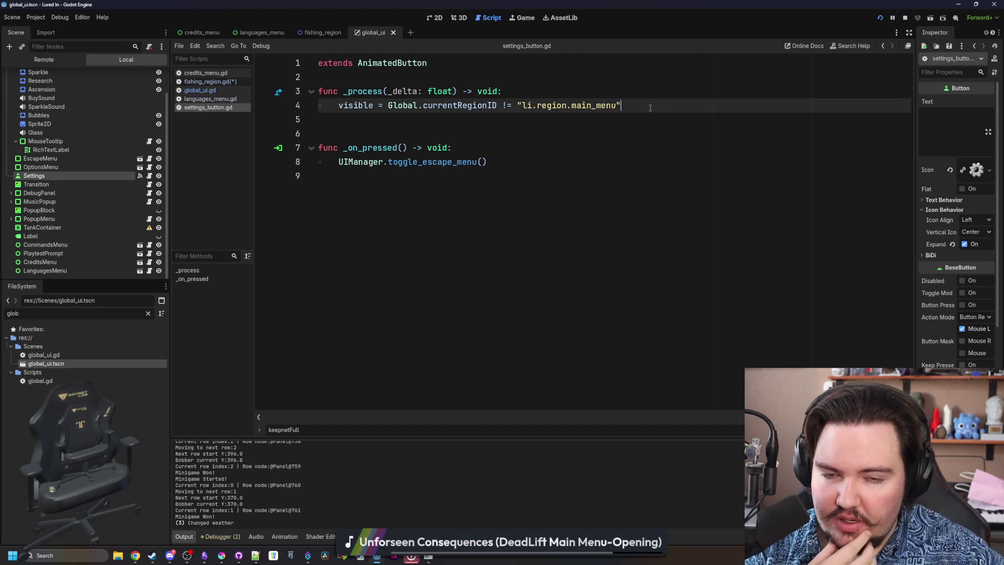
key("Return")
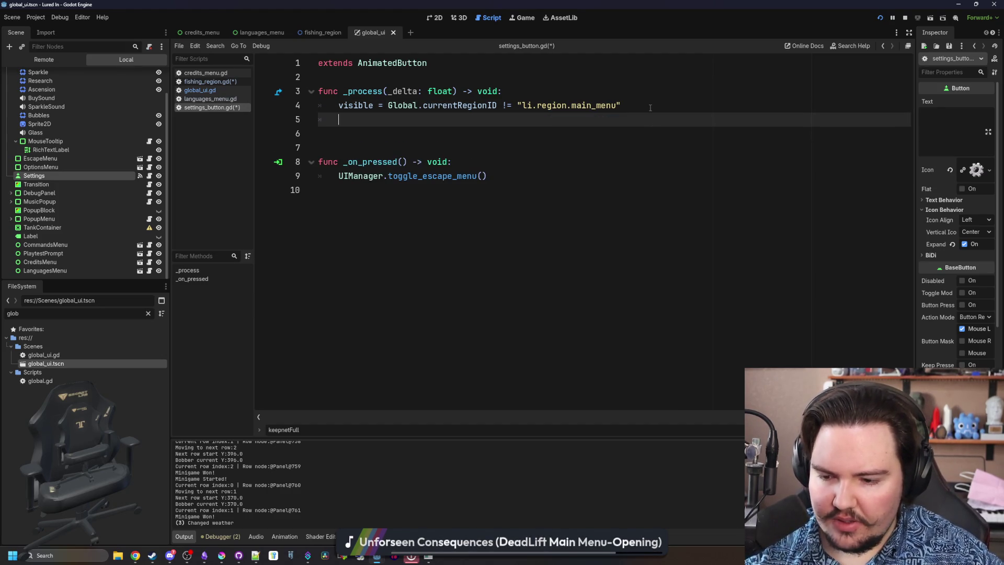
key("BackSpace")
key("BackSpace")
key("Down")
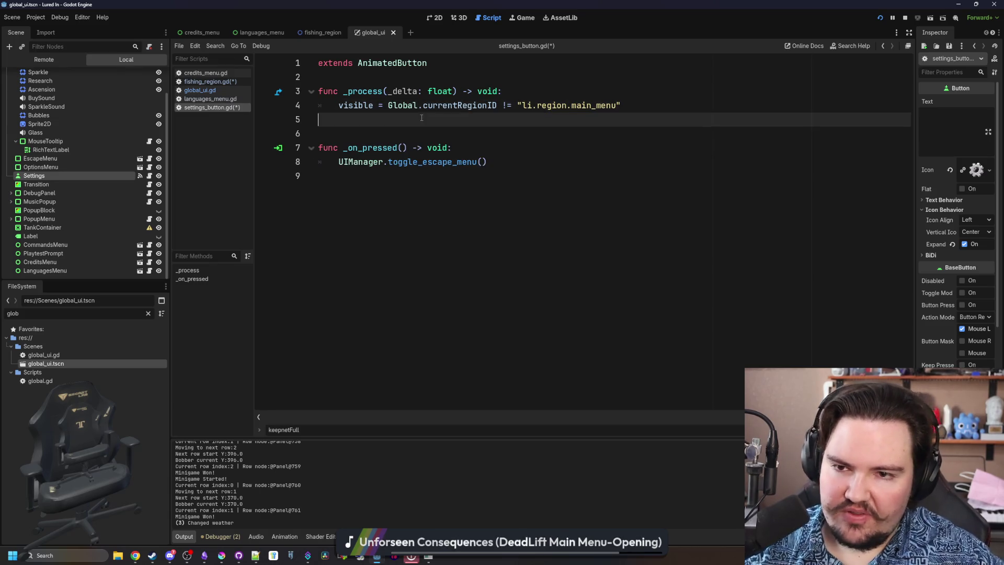
key("ctrl+s")
Step: Add 'Global.region_changed.connect(func(): disabled = false)' on line 5 and save settings_button.gd
left_click(705, 103)
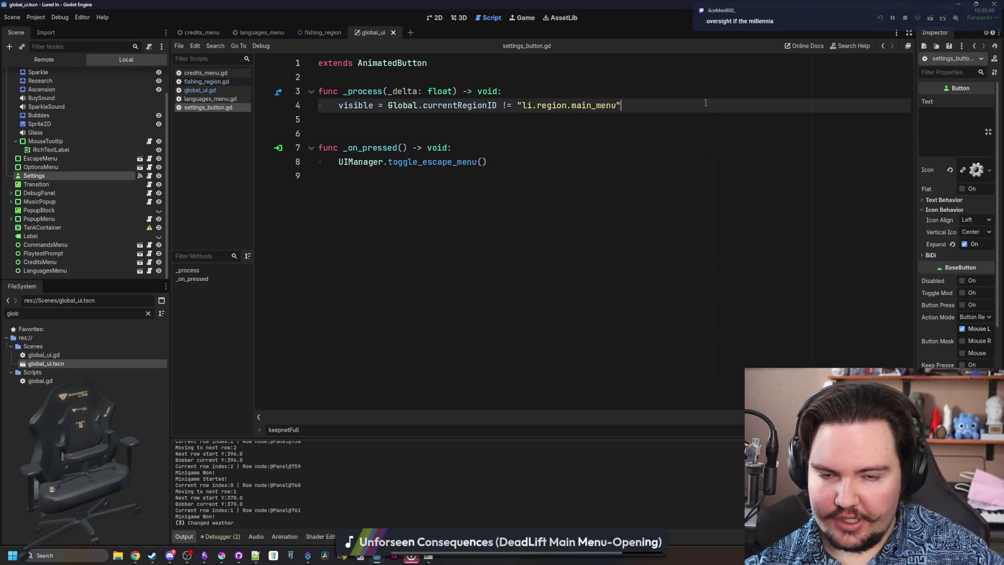
key("Return")
type("Global")
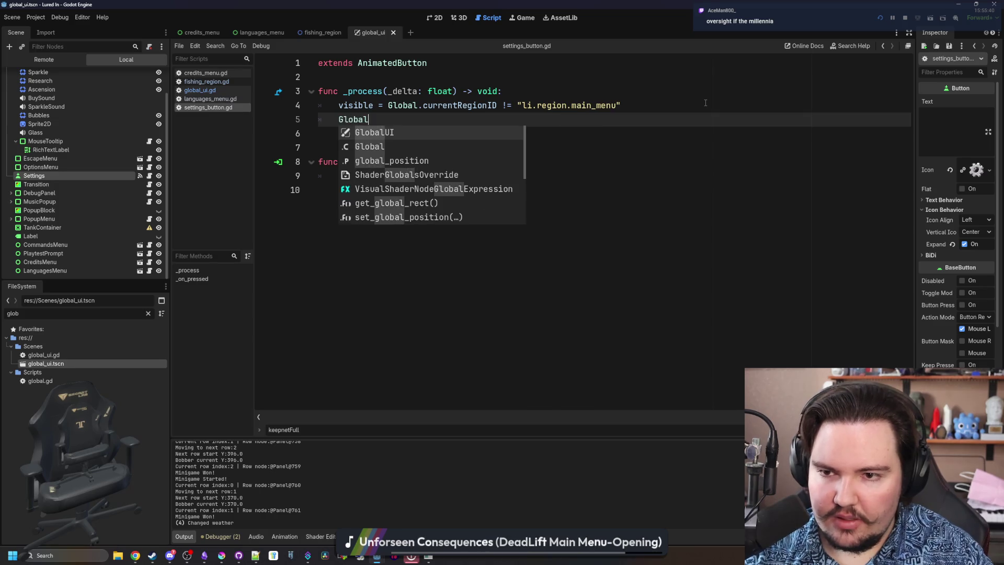
type(".region")
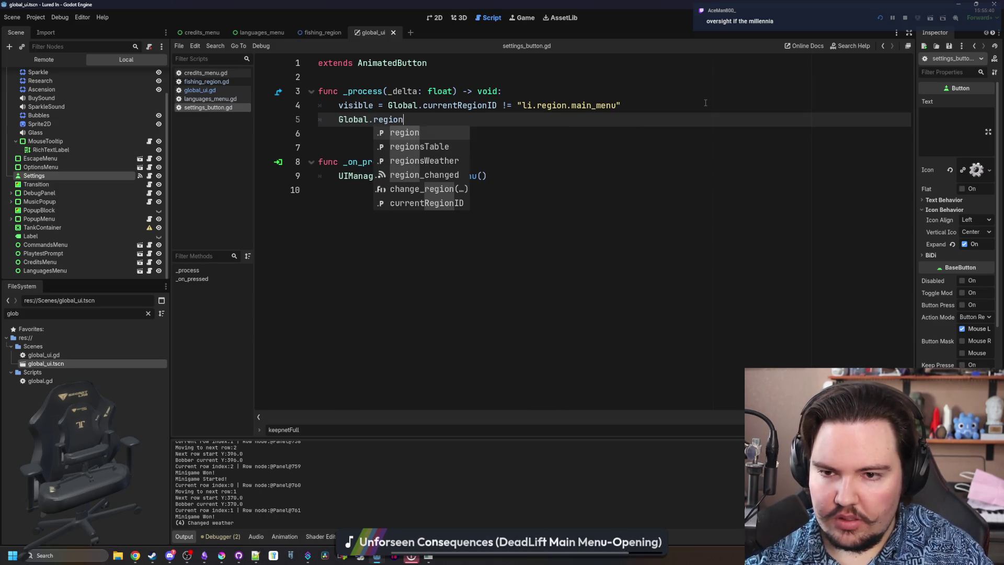
key("Down")
key("Down")
key("Down")
key("Return")
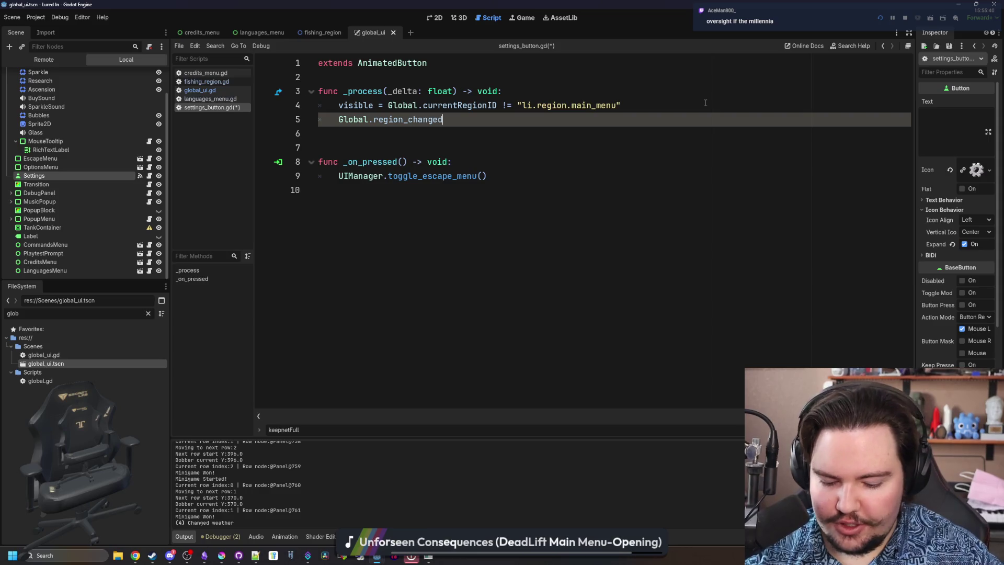
key("BackSpace")
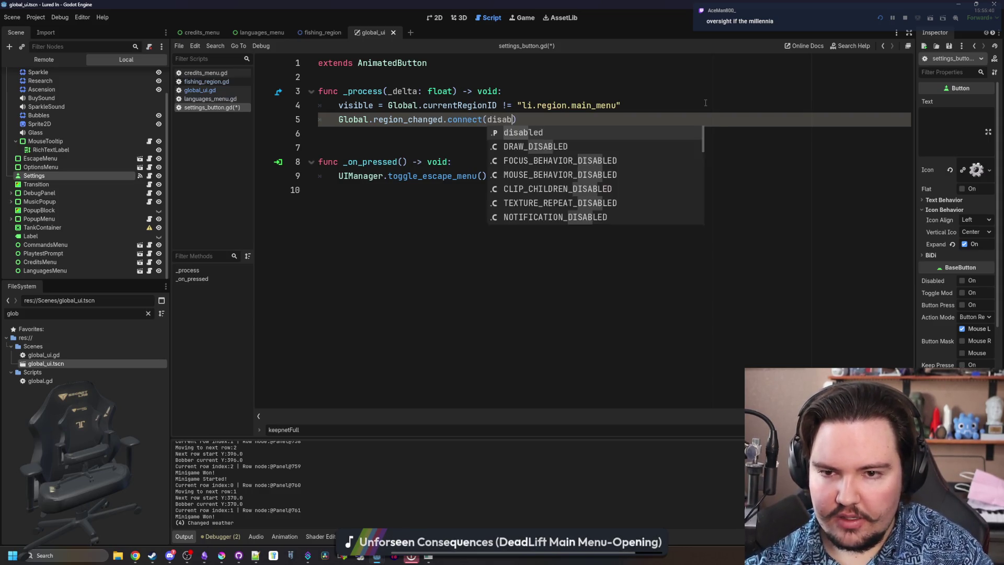
key("BackSpace")
key("BackSpace")
key("BackSpace")
type("fuy")
key("BackSpace")
type("n")
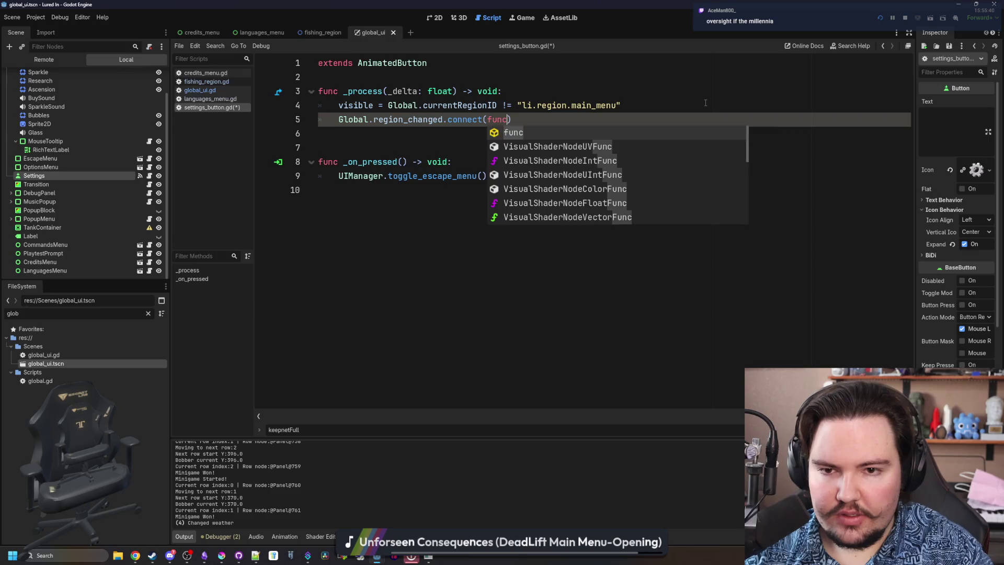
type("c")
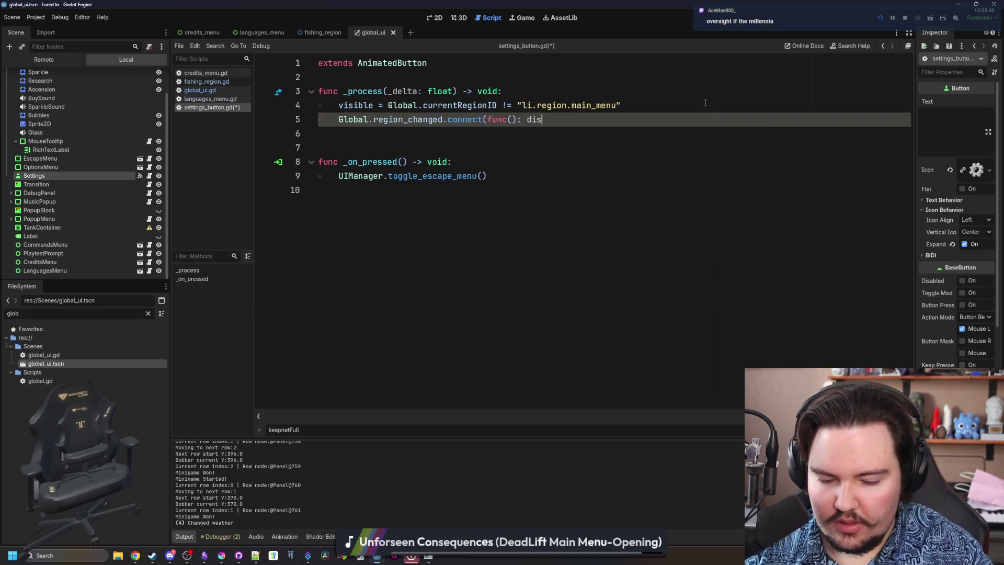
left_click(705, 102)
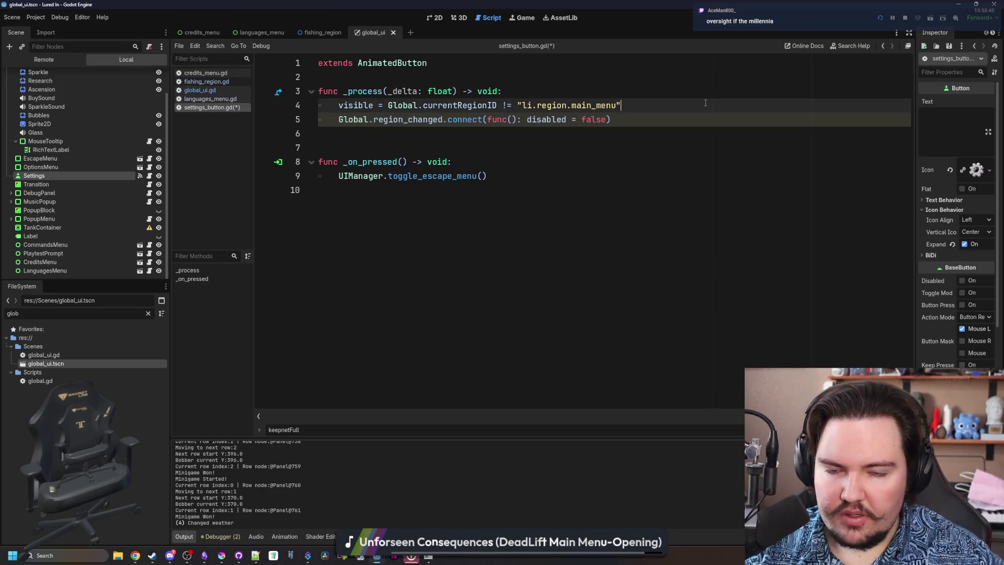
left_click(499, 136)
key("ctrl+s")
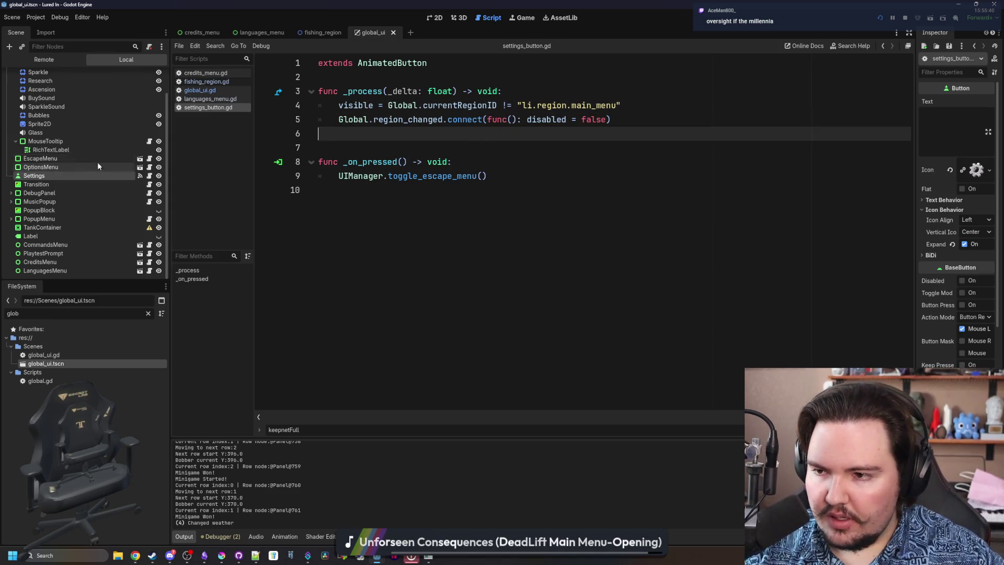
scroll(128, 275, "up", 3)
left_click(223, 82)
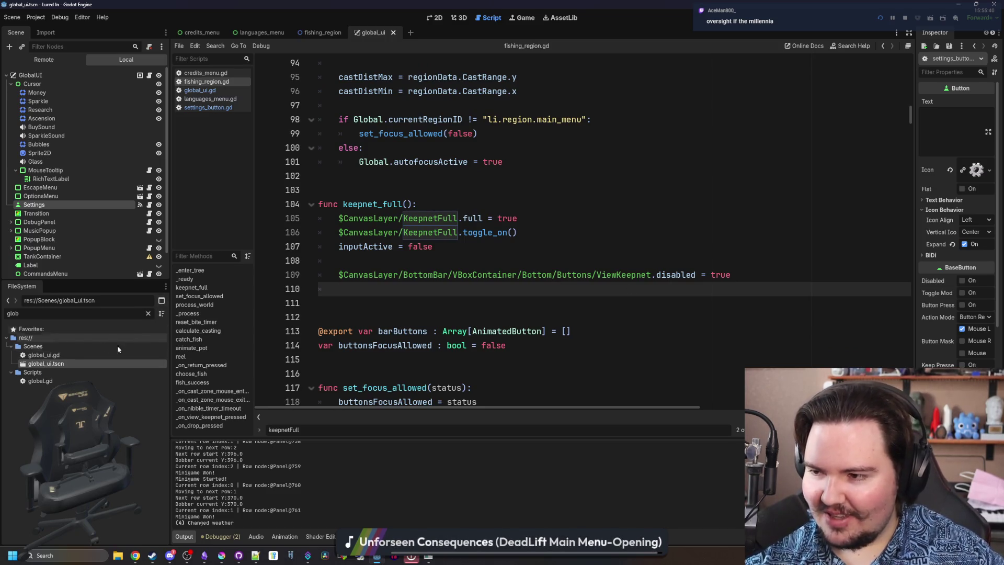
Step: Expose the Settings node as a reference in global_ui.gd by dragging it onto line 13, then save
left_click(149, 204)
left_click(149, 75)
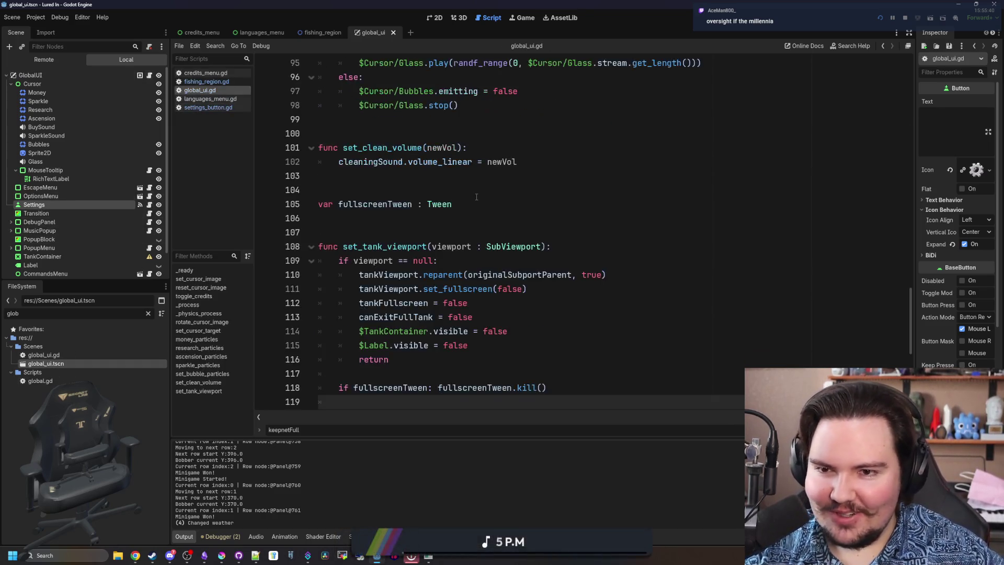
scroll(471, 196, "up", 10)
scroll(471, 196, "up", 10)
scroll(477, 187, "up", 5)
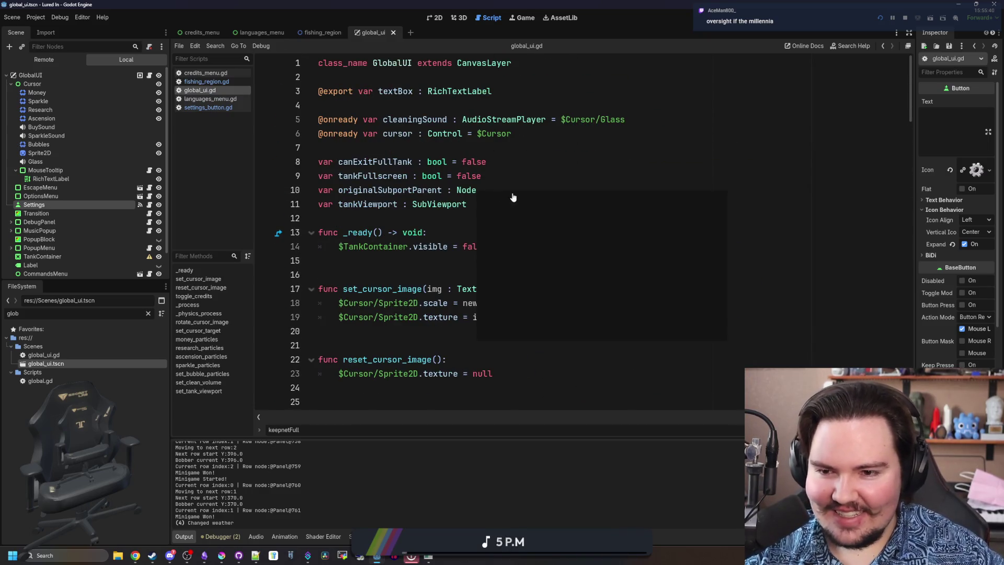
left_click(469, 147)
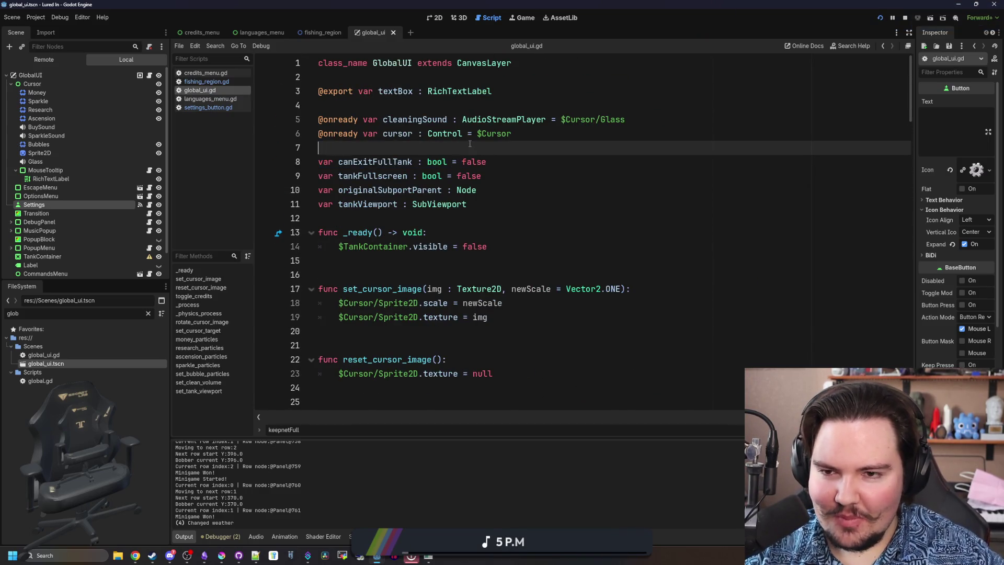
left_click(497, 208)
key("Return")
key("Return")
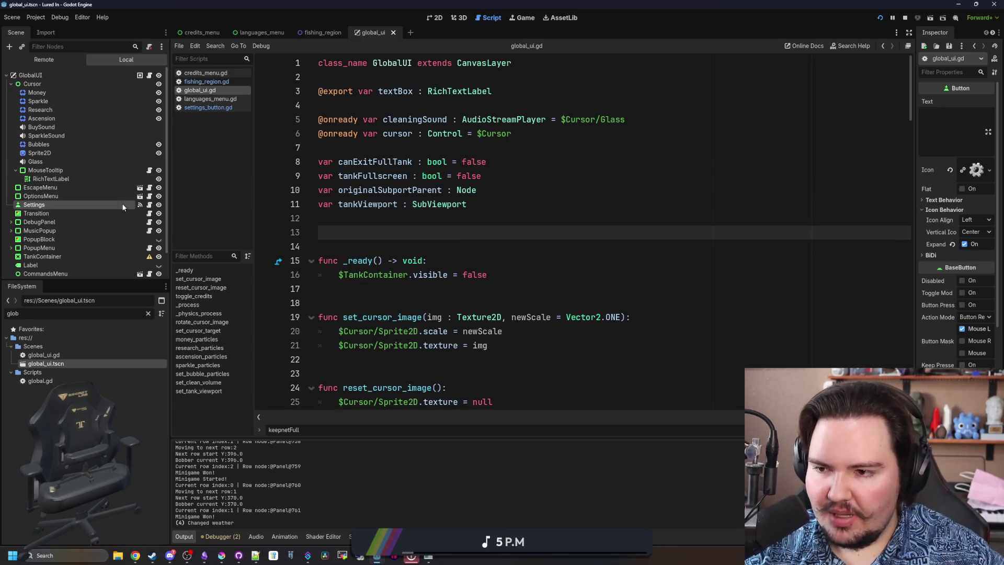
left_click_drag(121, 203, 408, 232)
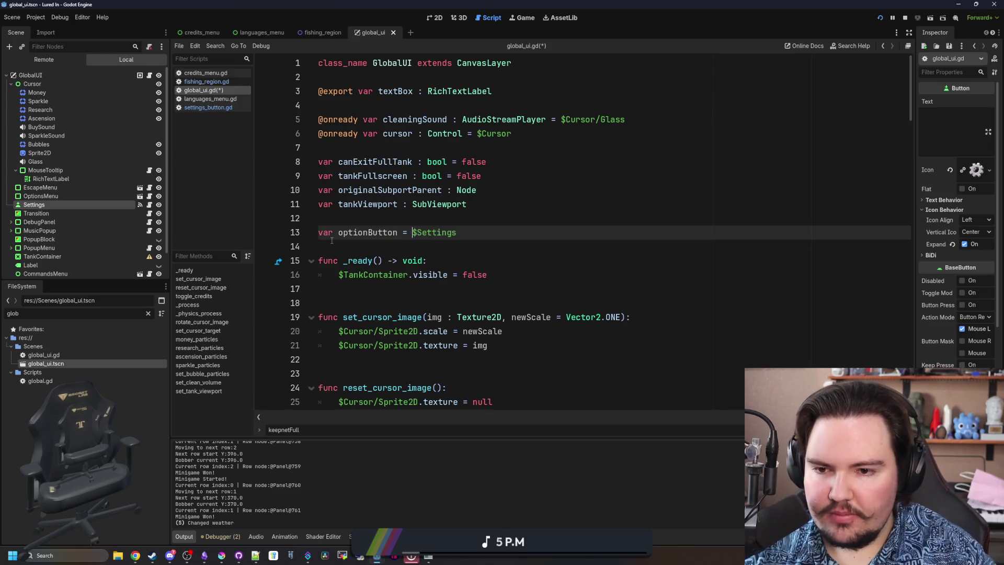
key("Escape")
key("Home")
type("@onread")
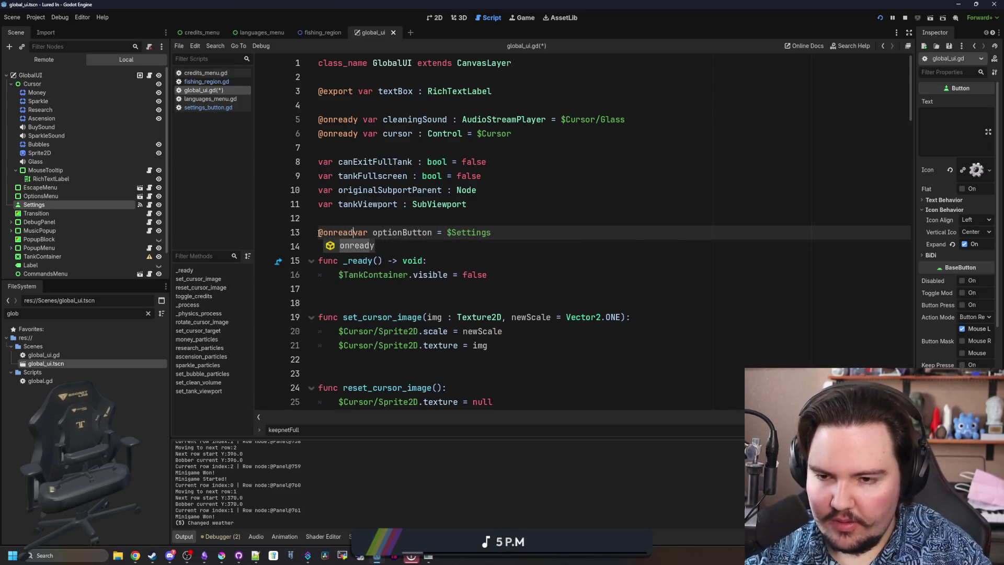
type("y ")
type(": A")
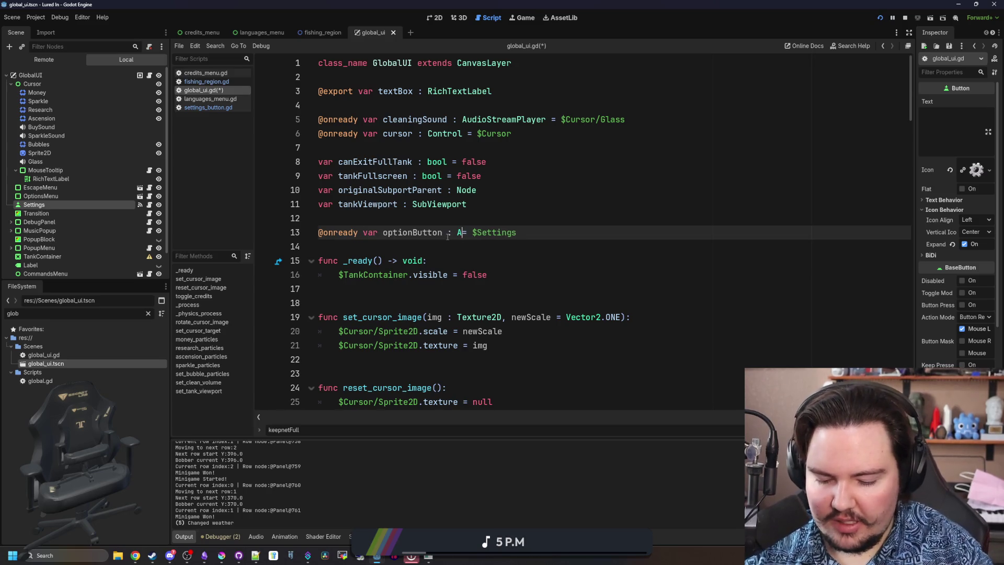
type("tton")
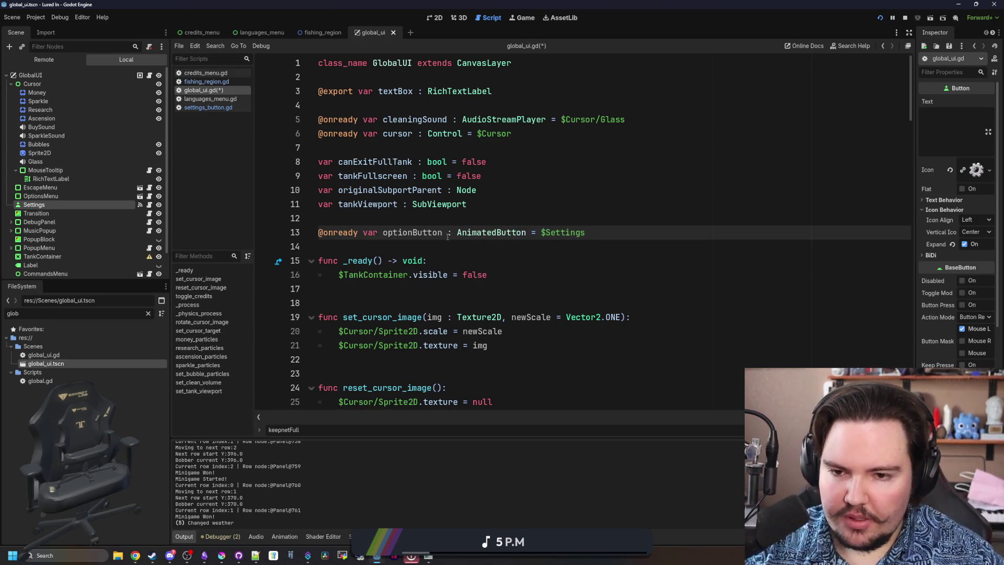
key("Up")
key("ctrl+s")
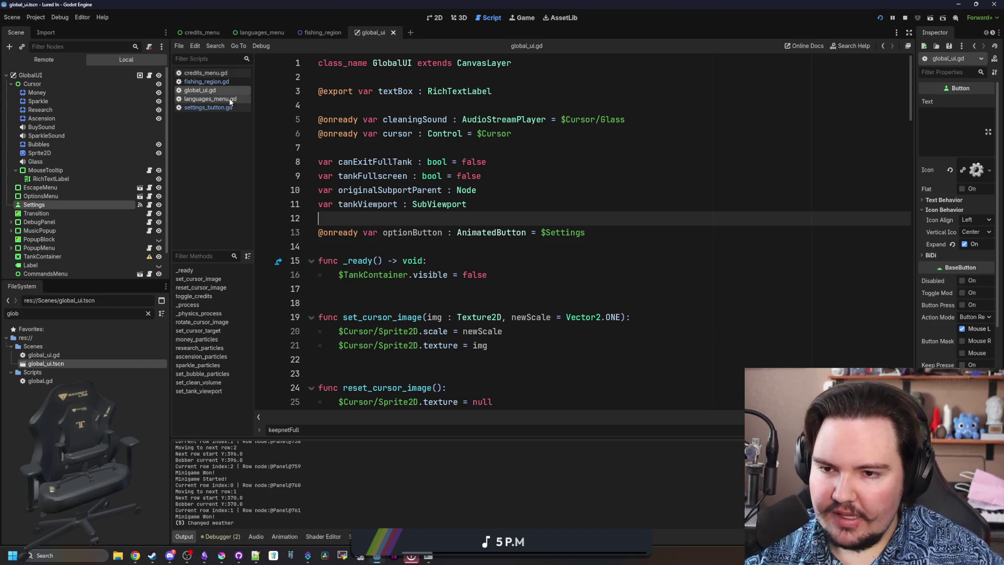
Step: In fishing_region.gd's keepnet_full, add 'Global.globalUI.optionButton.disabled = true'
left_click(229, 81)
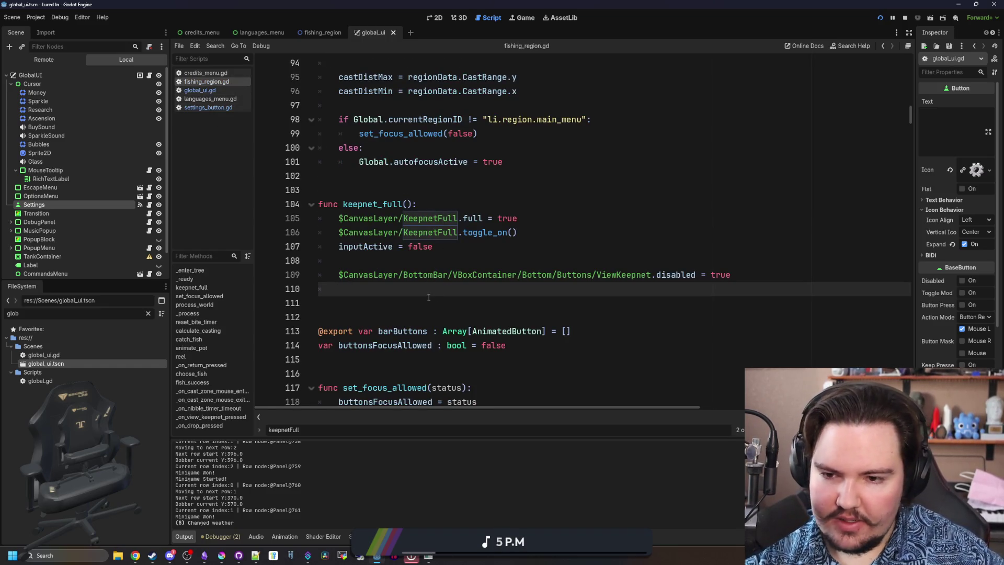
type("glo")
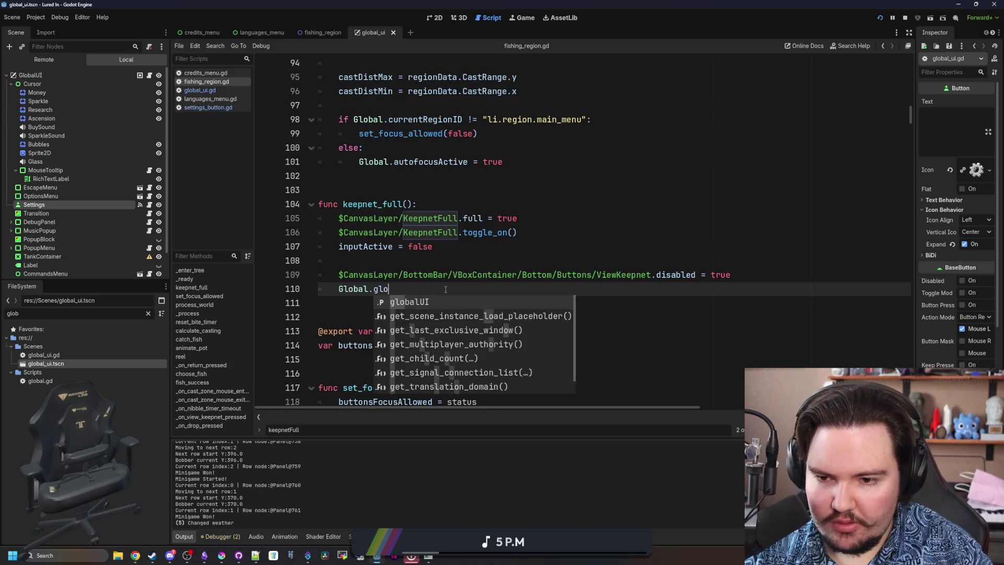
type("balUI.optio")
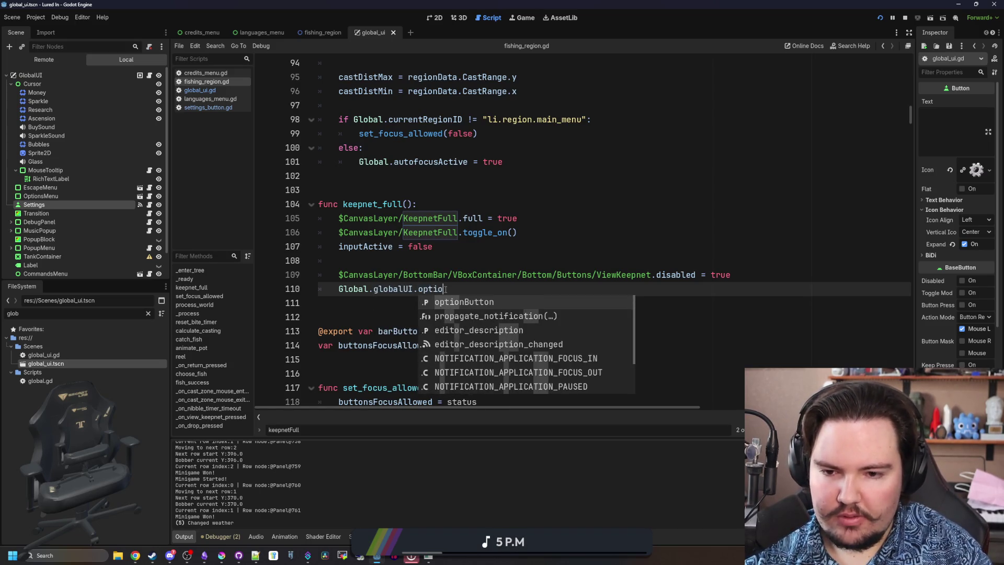
key("Return")
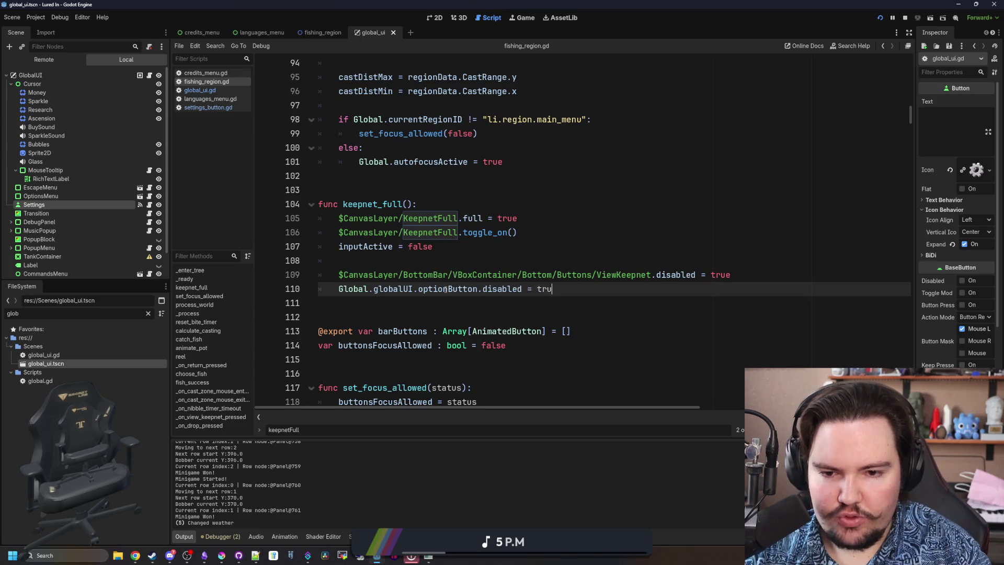
left_click(506, 248)
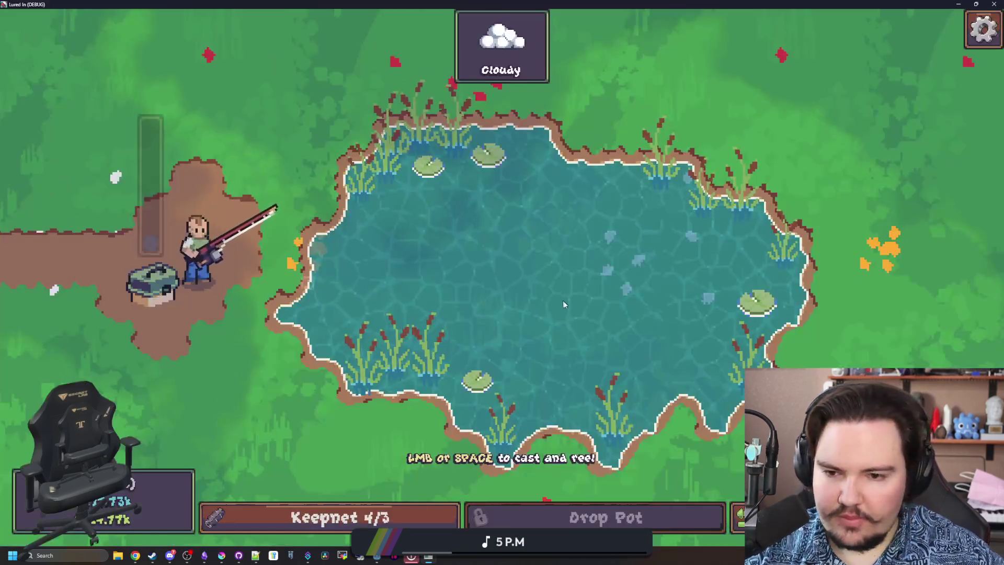
Step: Cast into the pond with a full keepnet, hook the bite and drag the bobber onto the fish
left_click(547, 296)
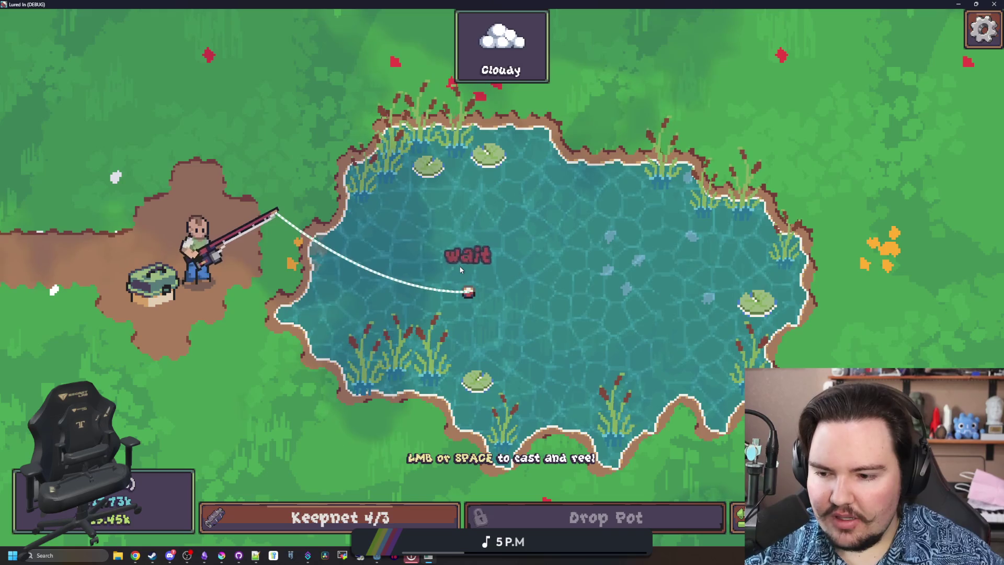
left_click(495, 277)
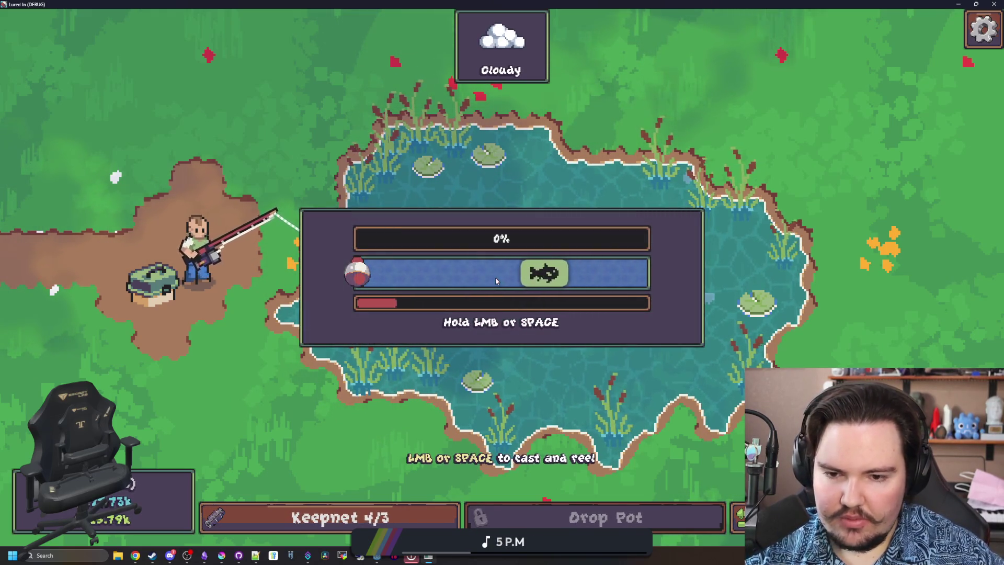
mouse_move(495, 277)
left_mouse_down()
mouse_move(528, 276)
mouse_move(684, 332)
left_mouse_up()
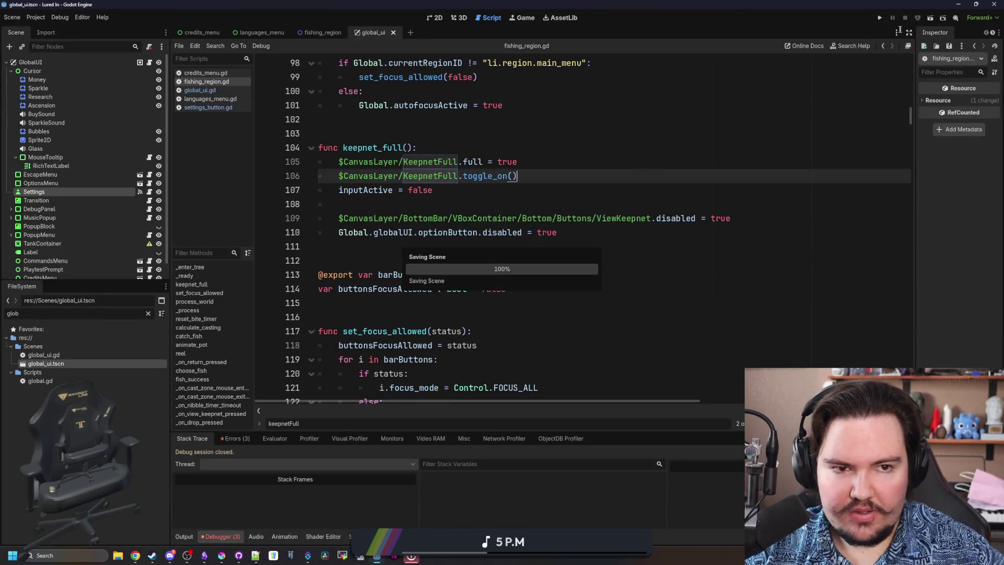
Step: Run the project, maximize the game, dismiss the feedback popup, press Play and bring up Travel
left_click(880, 17)
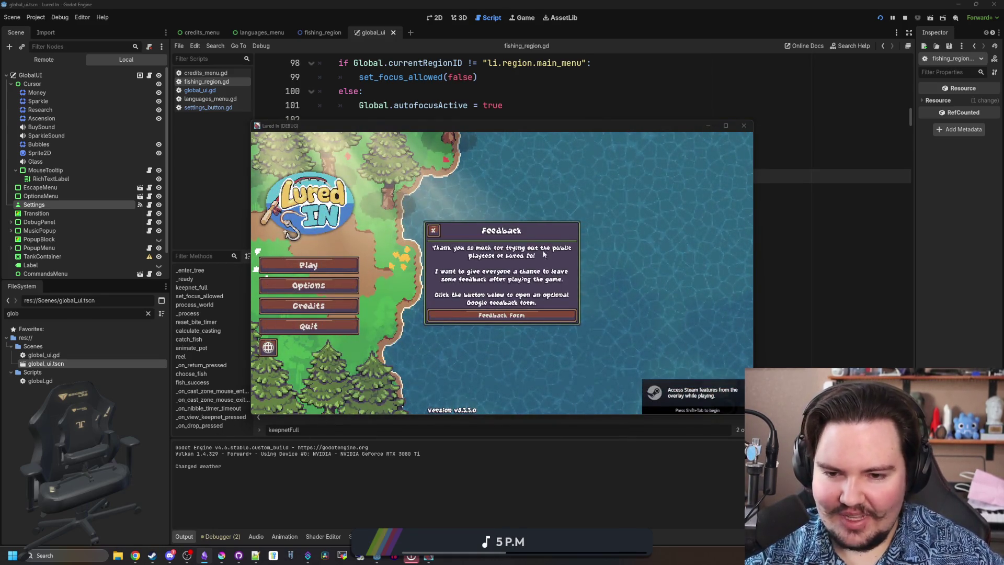
left_click(727, 127)
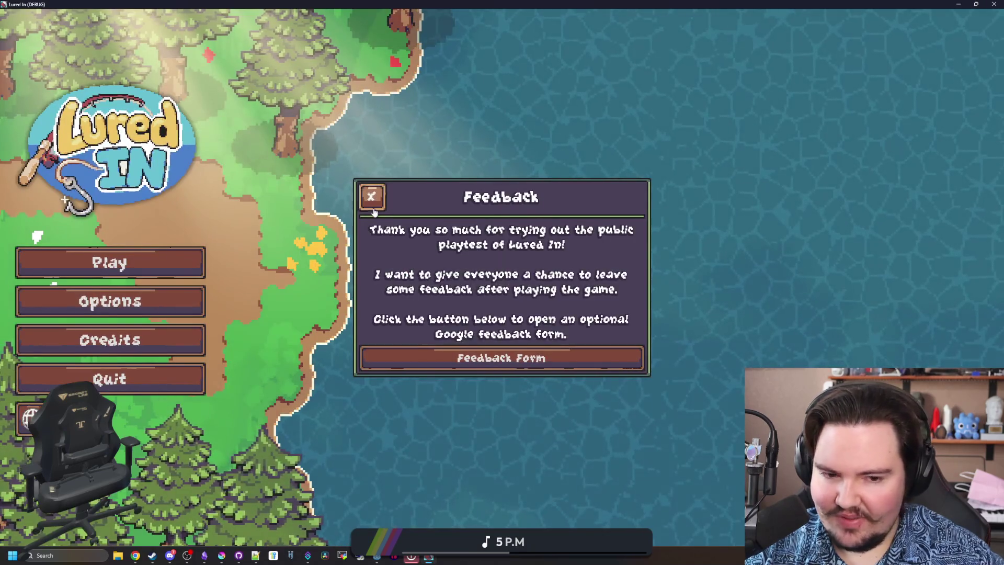
left_click(368, 196)
left_click(102, 267)
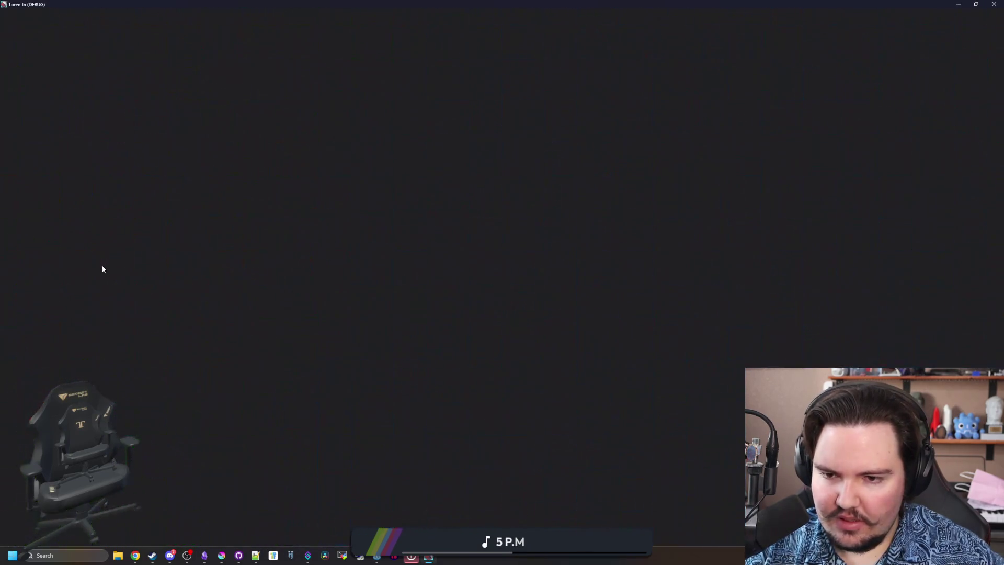
key("t")
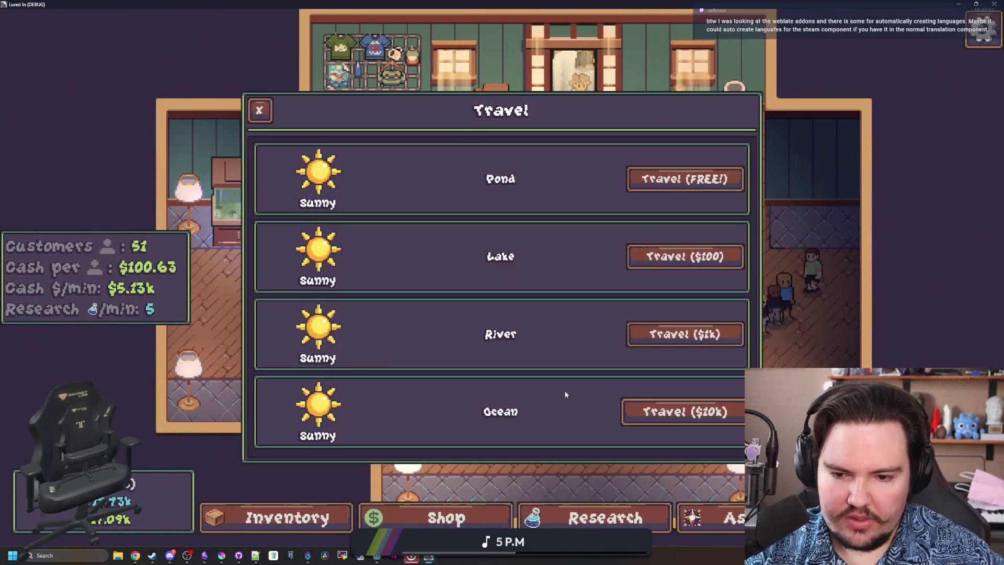
Step: Travel to the Ocean and catch two fish through the reel minigame until Keepnet Full appears
left_click(683, 410)
left_click(510, 263)
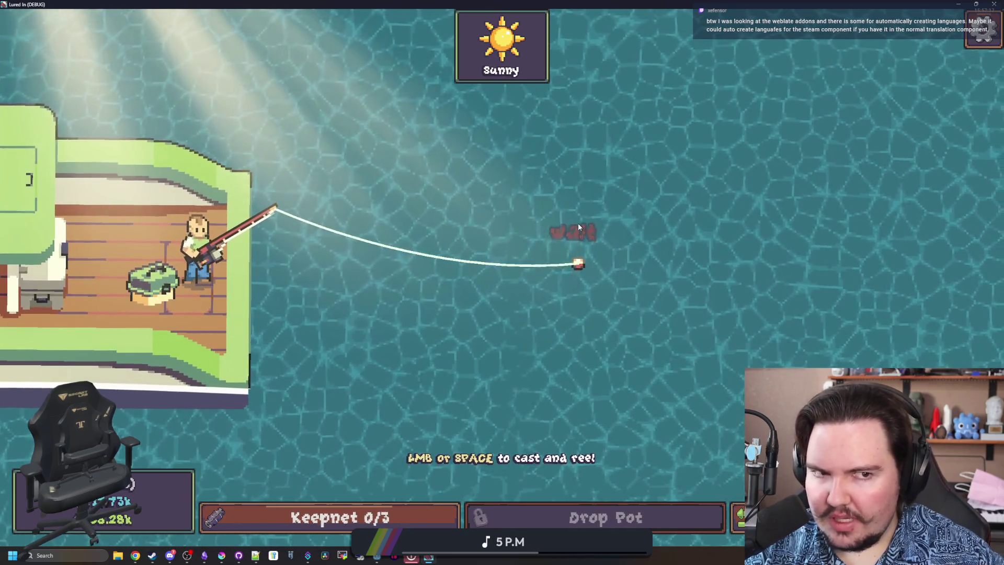
left_click(578, 227)
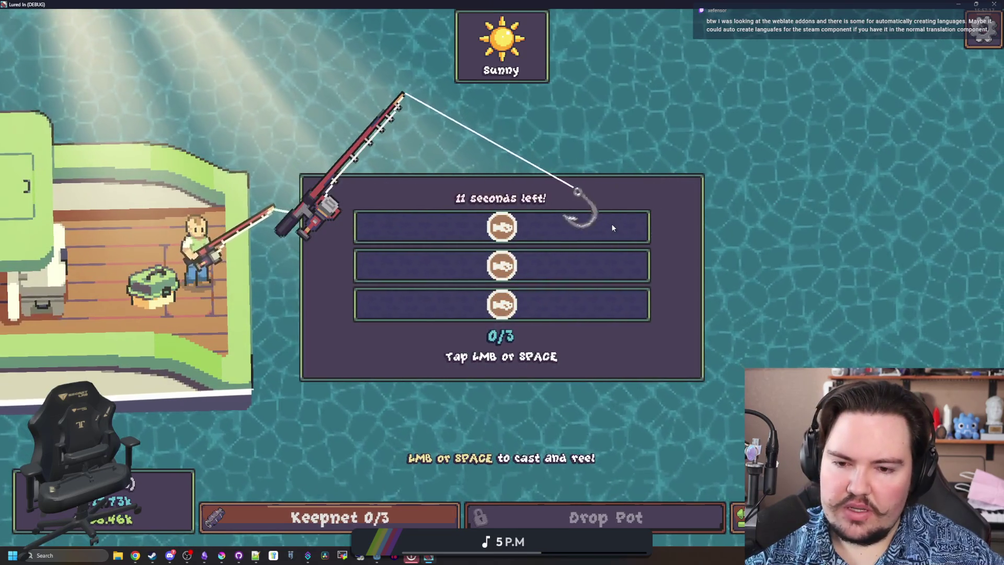
left_click(603, 224)
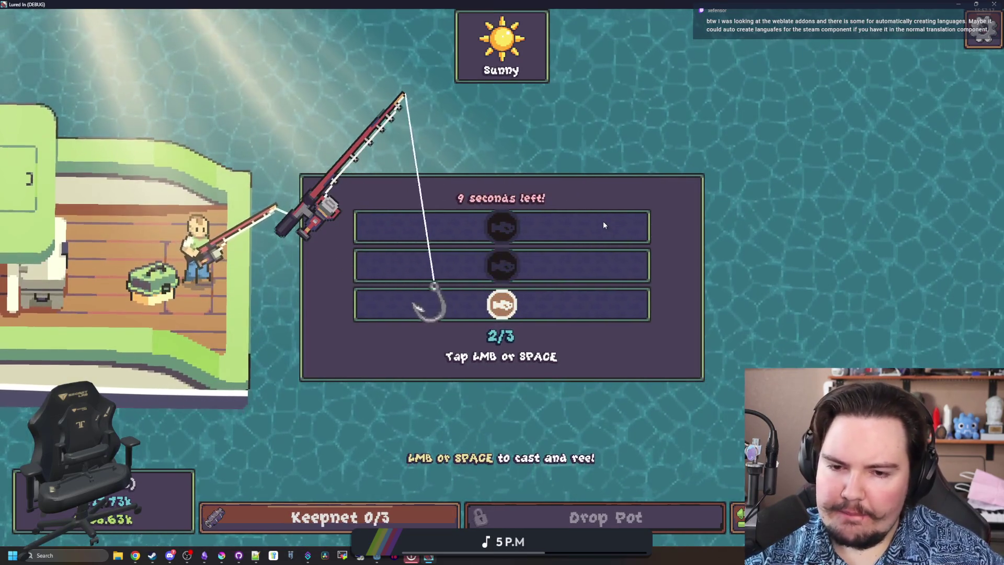
left_click(603, 224)
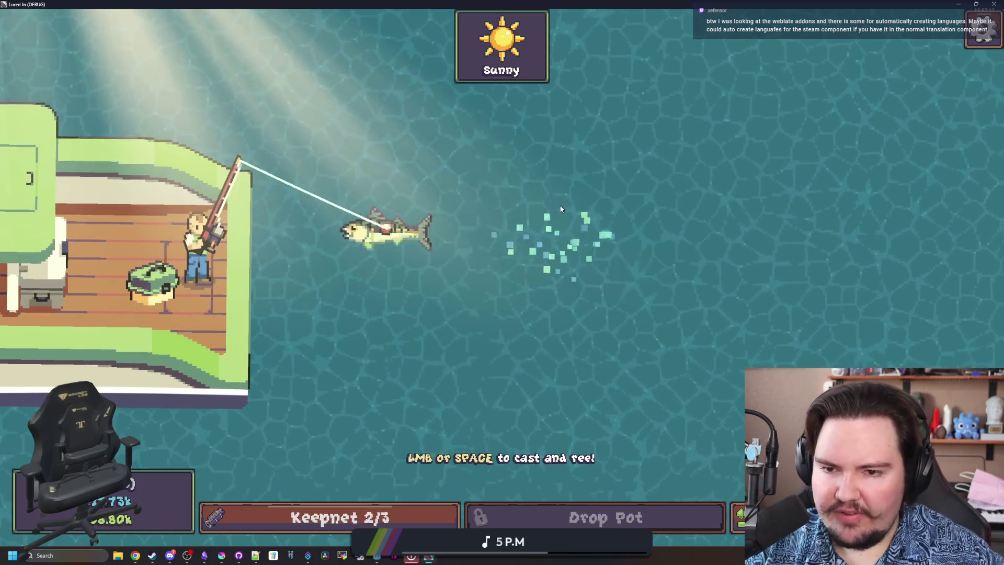
left_click(508, 262)
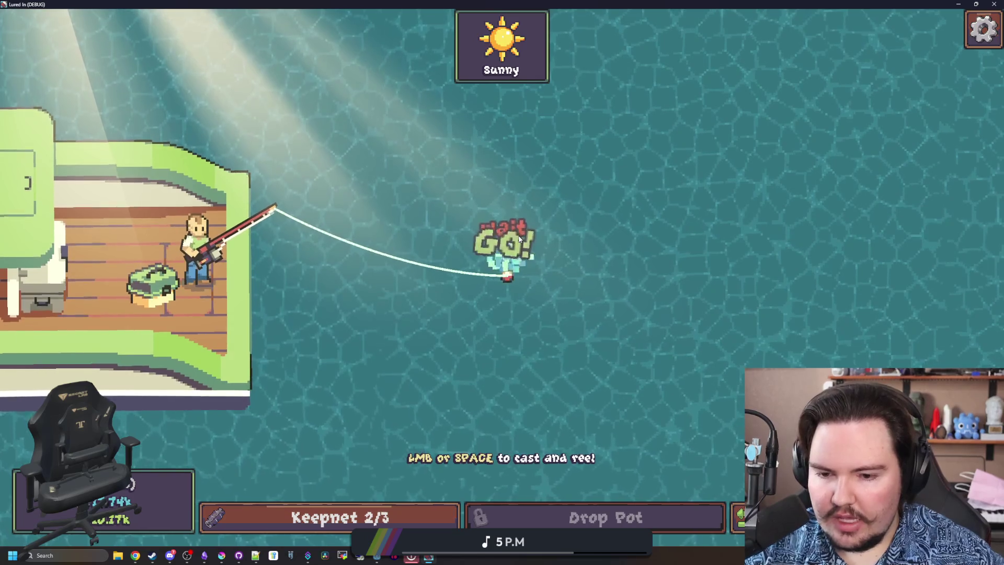
left_click(520, 219)
left_click(520, 219)
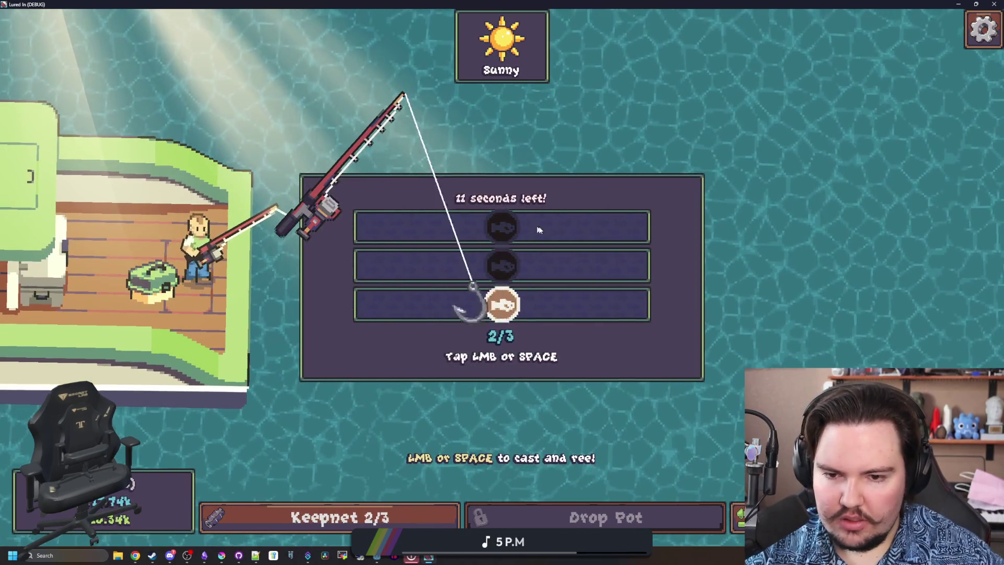
left_click(541, 227)
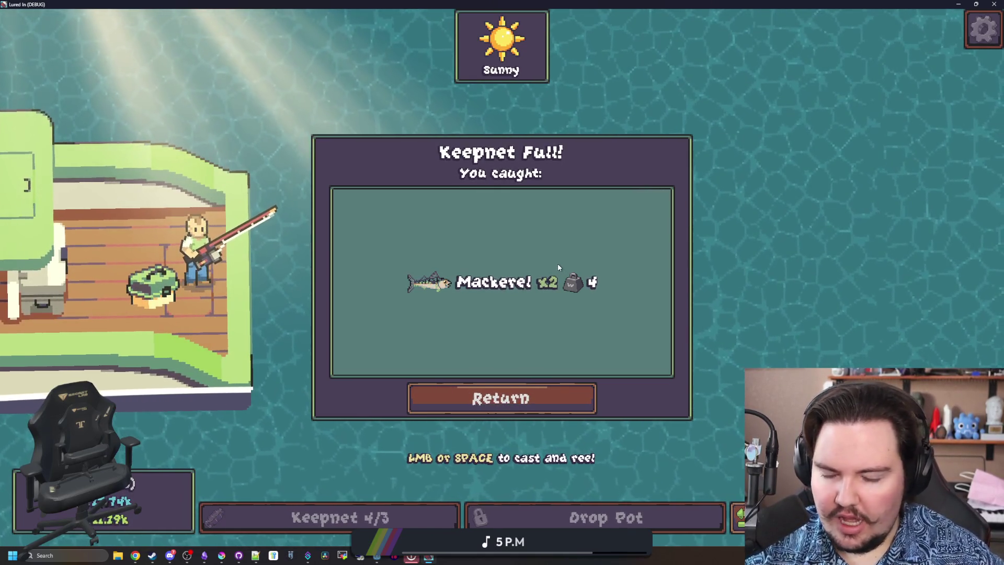
Step: Toggle the secret command menu with ` several times, try casting while full, then stop the game with F8
key("grave")
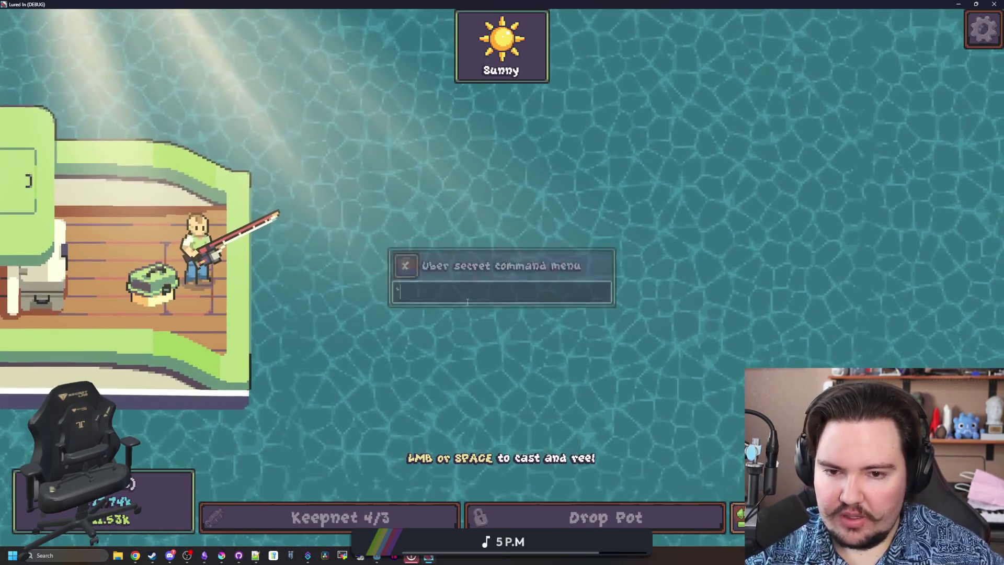
key("grave")
key("grave")
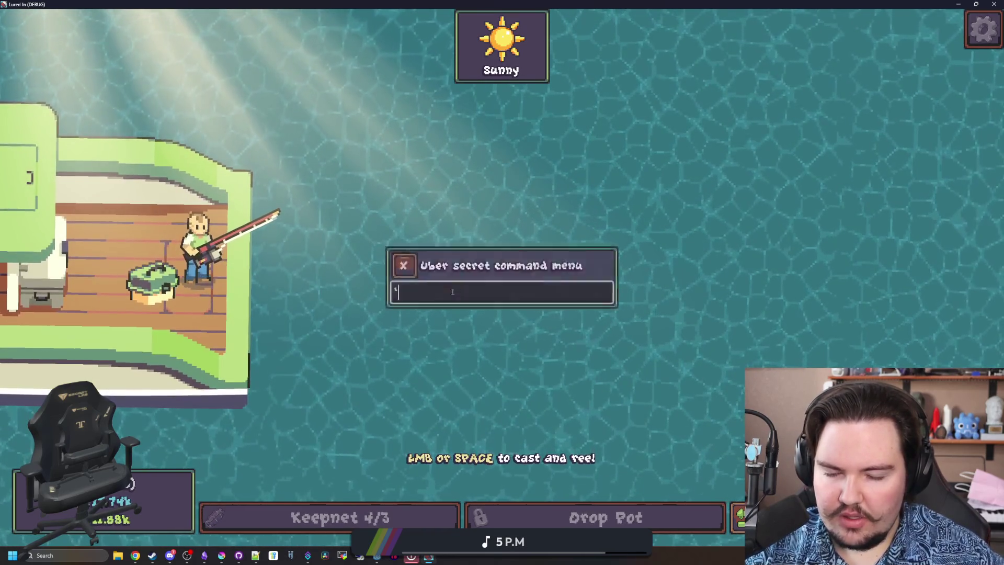
key("grave")
key("grave")
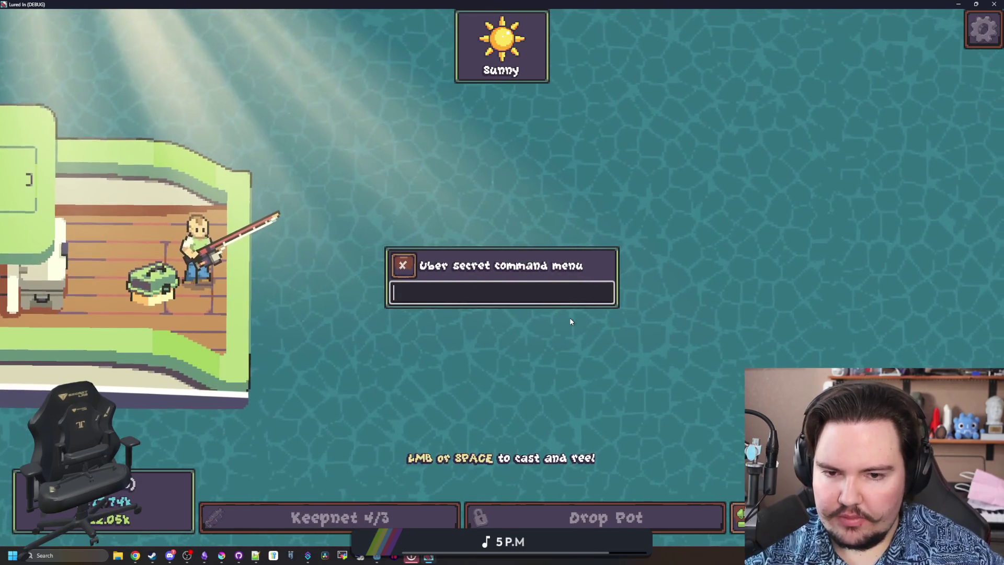
key("grave")
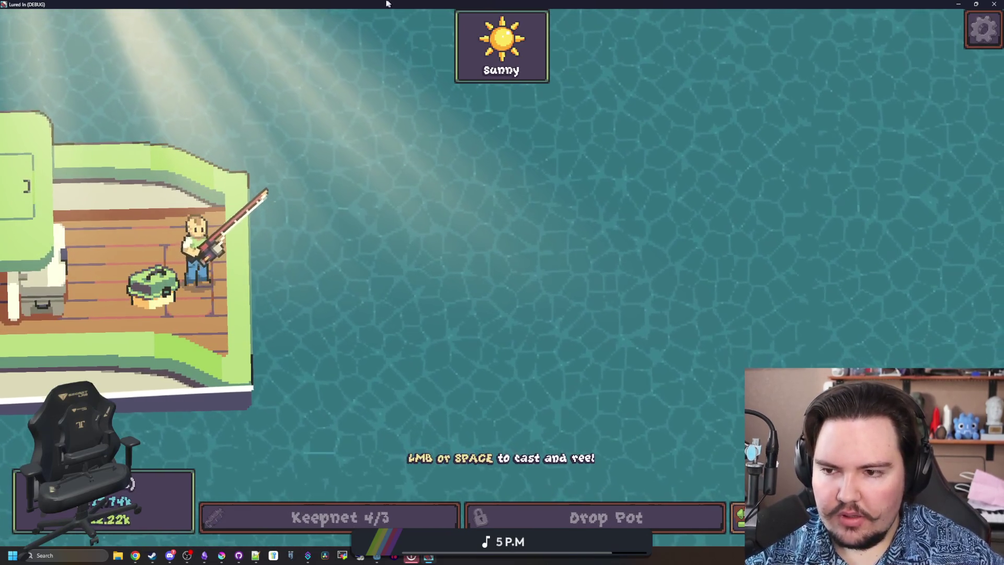
left_click(509, 235)
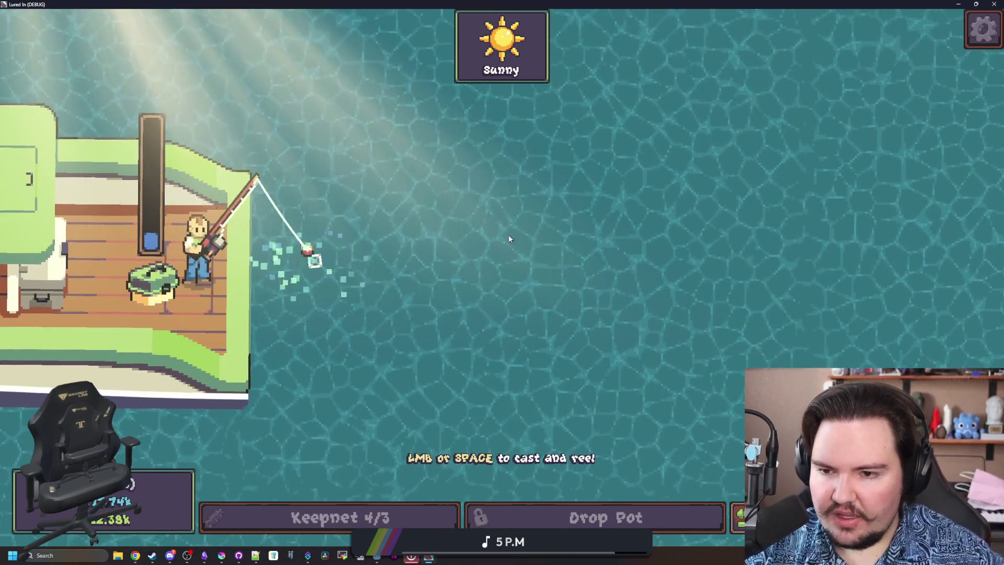
key("F8")
left_click(350, 249)
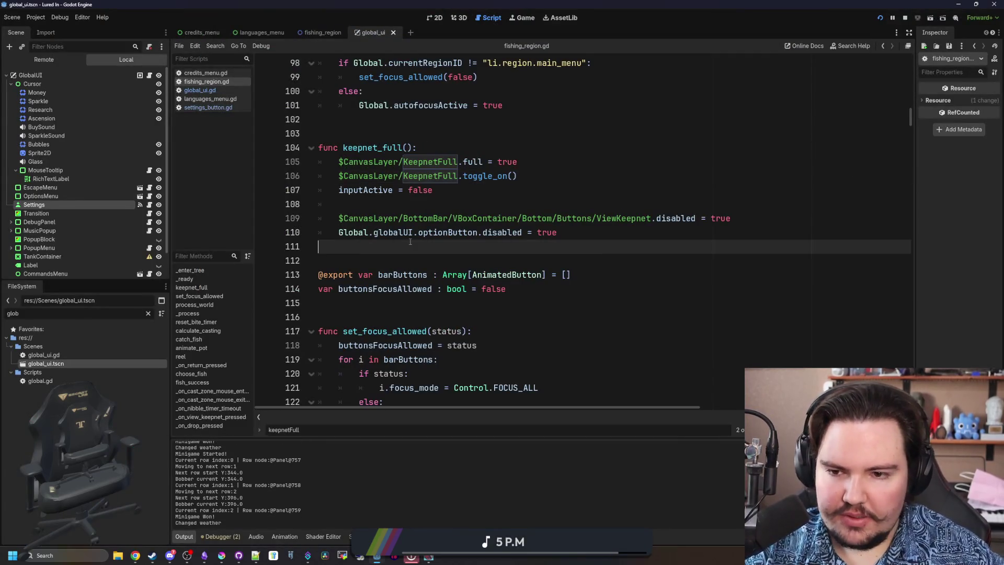
Step: Delete blank line 108 inside keepnet_full and save fishing_region.gd
key("ctrl+s")
left_click(373, 190)
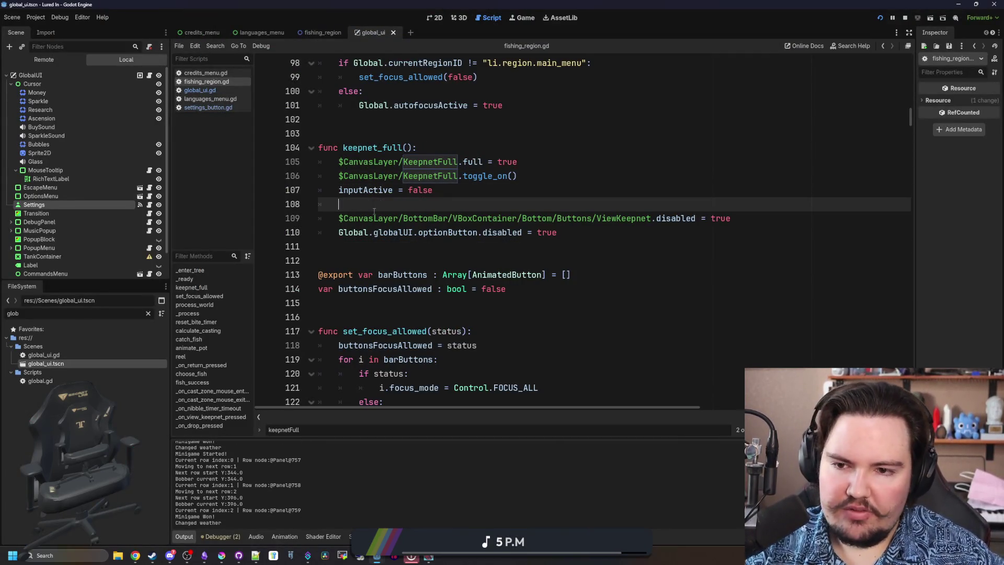
key("BackSpace")
left_click(385, 231)
key("ctrl+s")
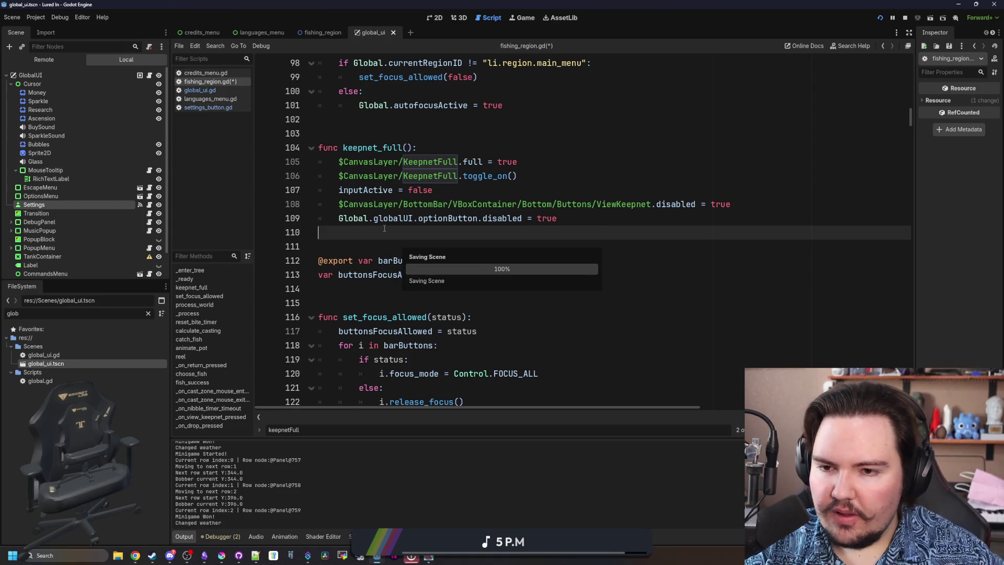
Step: Filter the FileSystem for 'command' and open commands_menu.gd
left_click(150, 312)
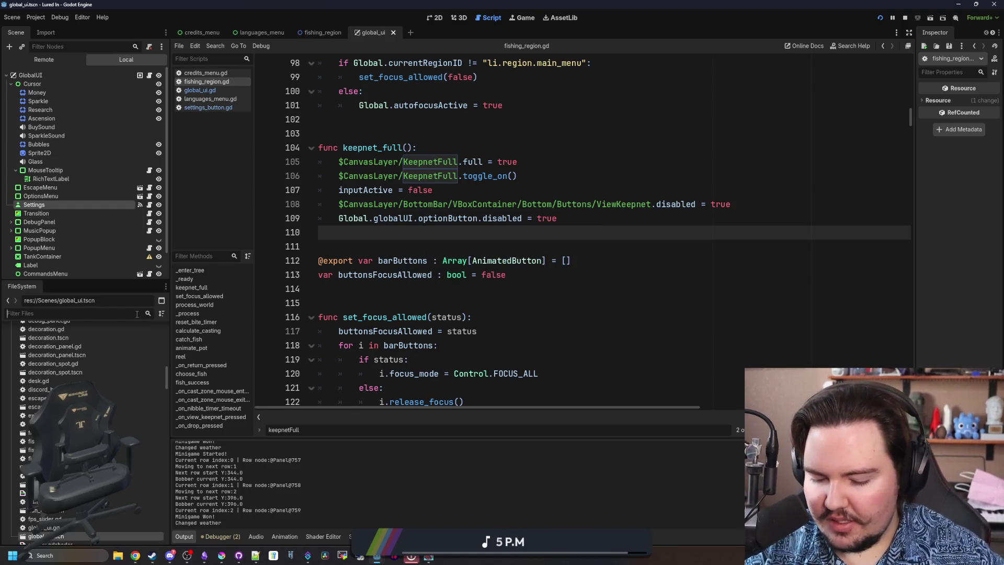
type("command")
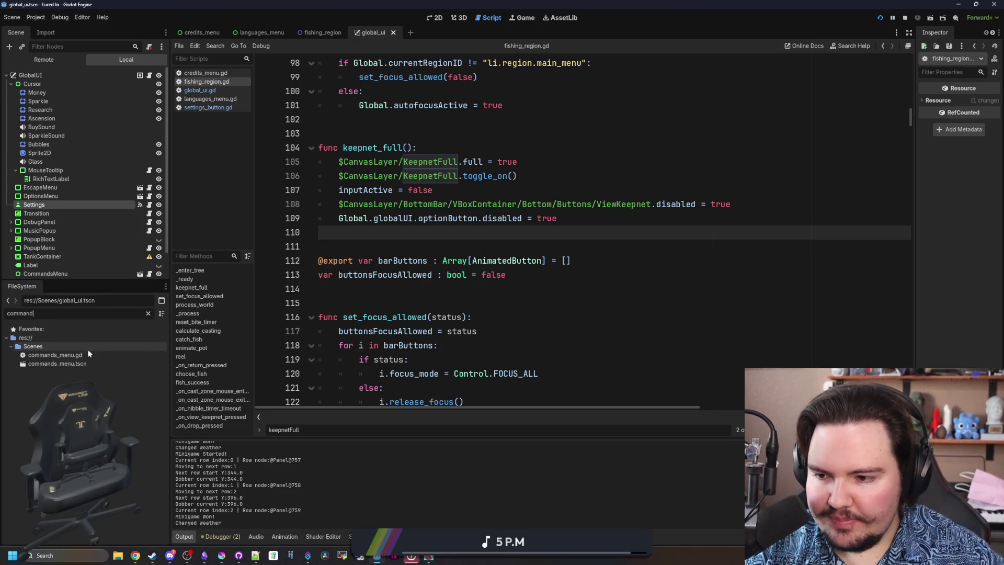
double_click(55, 355)
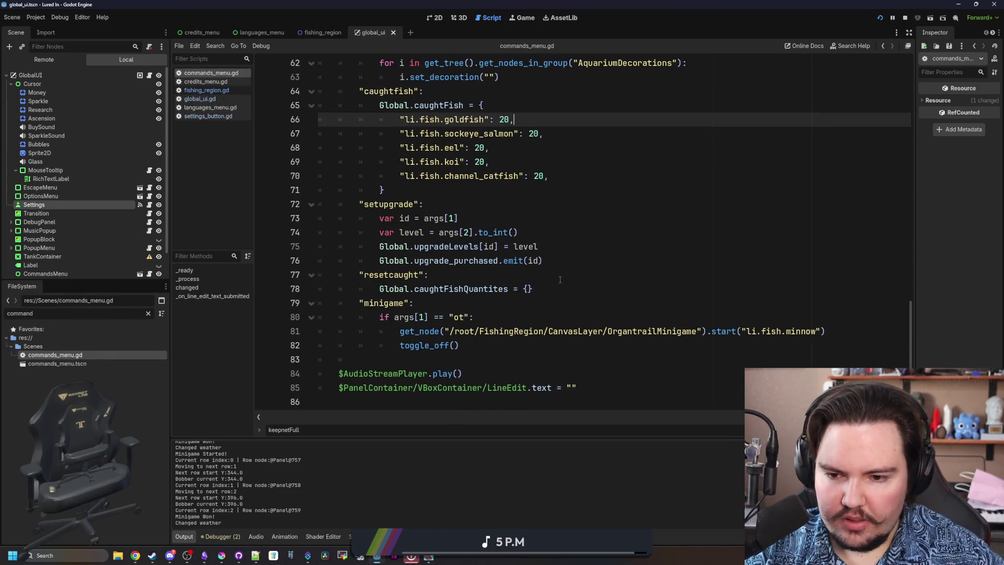
scroll(550, 304, "up", 6)
scroll(533, 301, "up", 8)
scroll(503, 297, "up", 5)
Step: Add an else branch after line 18 of commands_menu.gd's changed() function
left_click(502, 275)
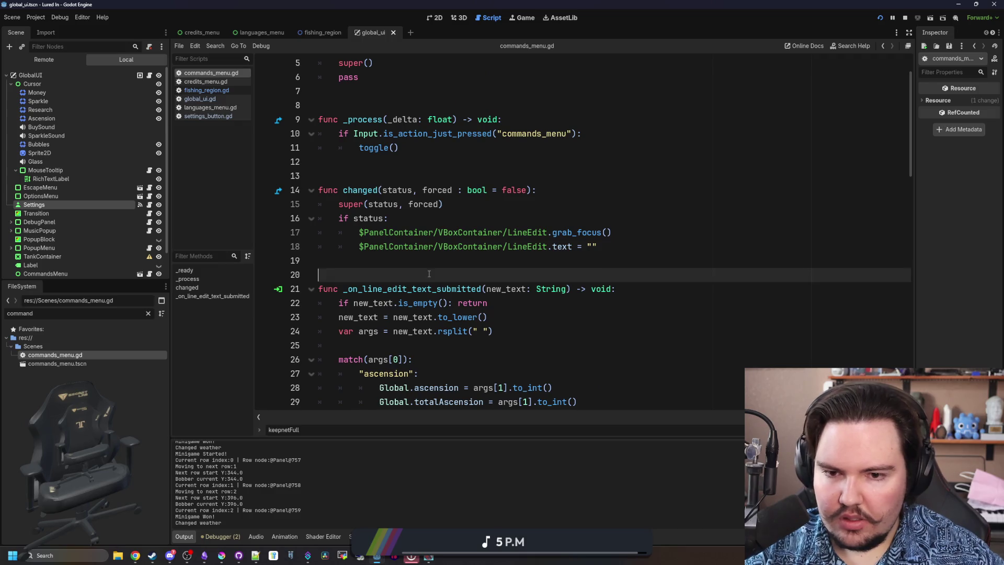
left_click(648, 244)
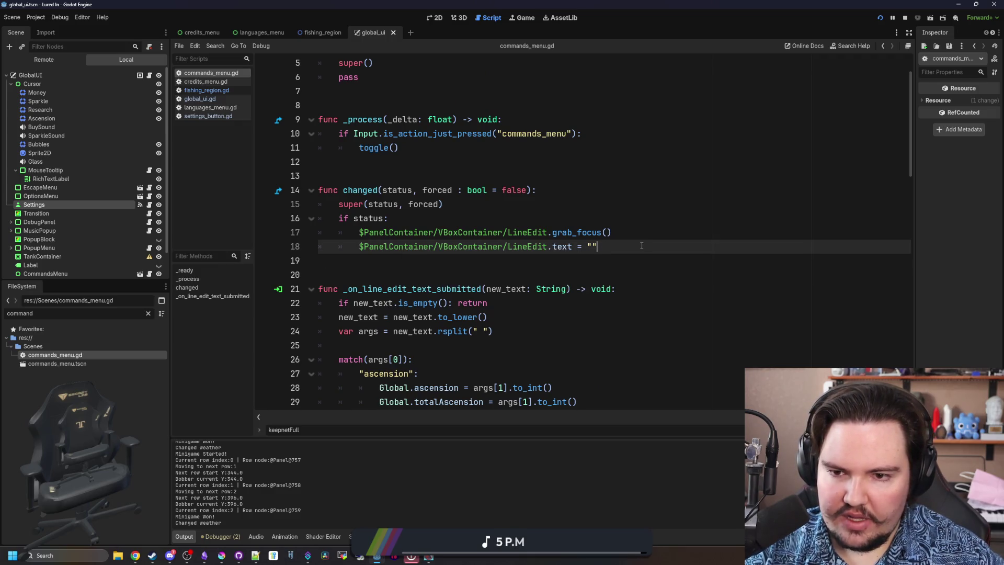
key("Return")
type("lse:")
key("Return")
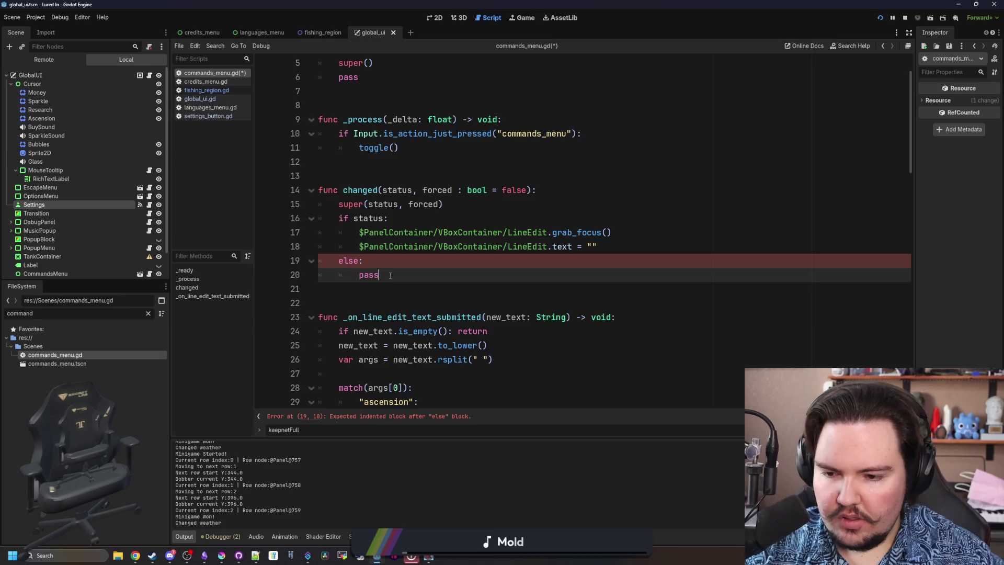
left_click(416, 259)
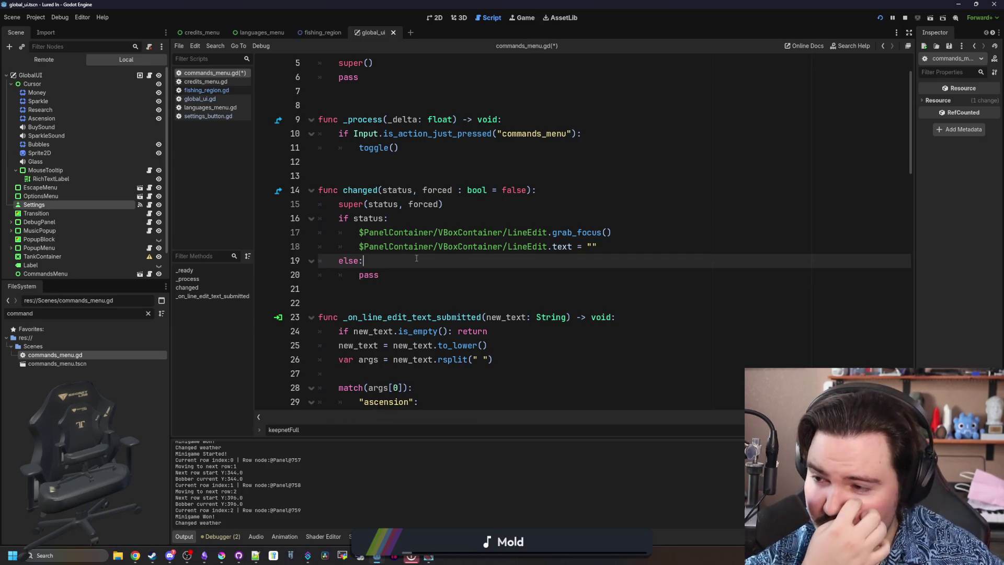
Step: Store UIManager.activeMenu as lastOpened at the top of changed()
left_click(433, 223)
left_click(554, 189)
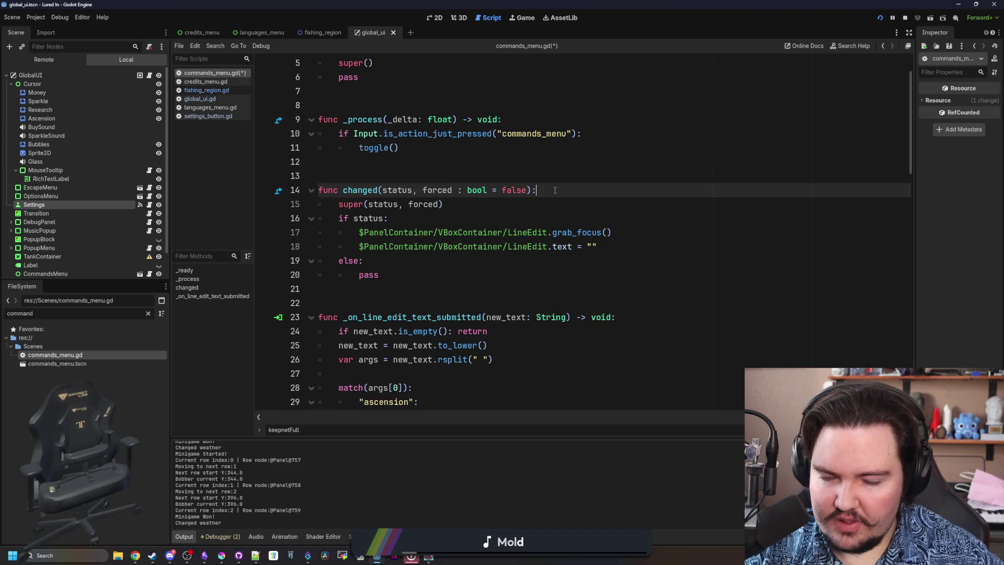
key("Return")
type("var lastOpened")
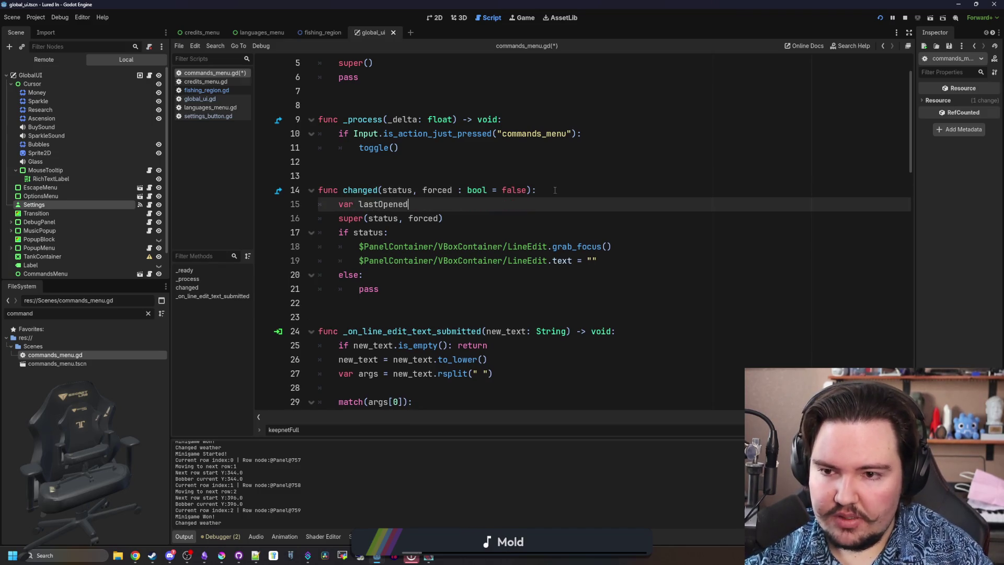
scroll(533, 183, "up", 2)
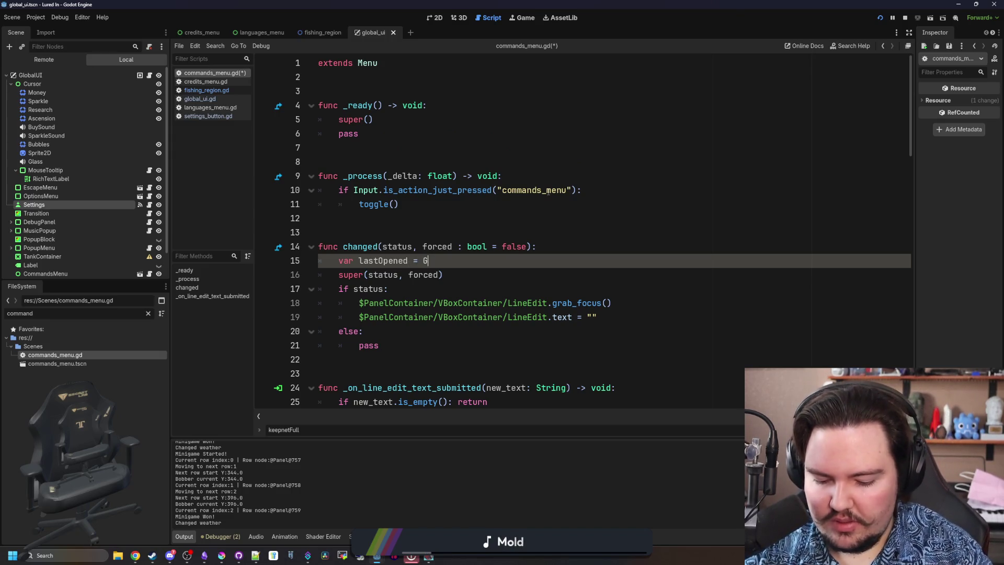
key("BackSpace")
type("UIManager.")
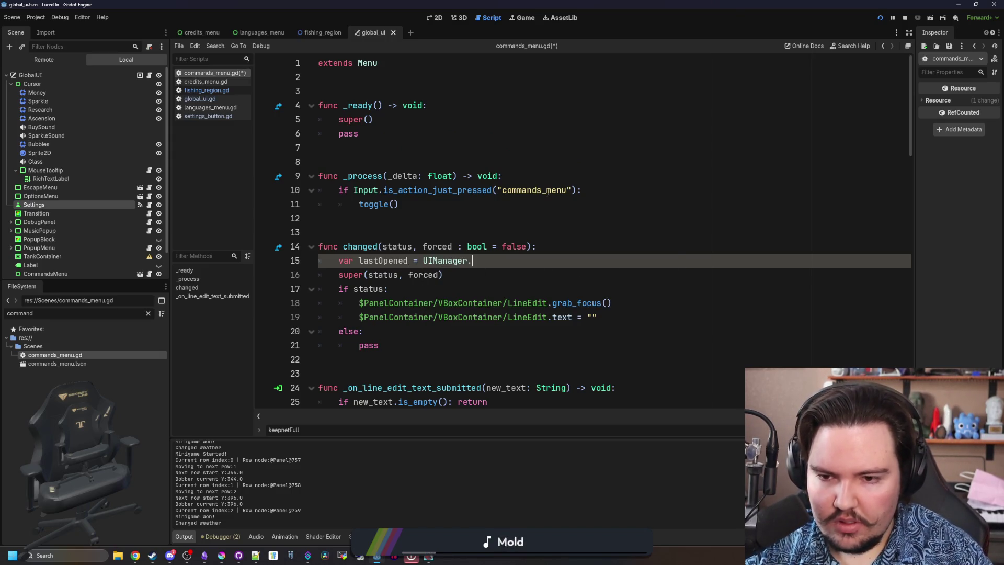
key("Return")
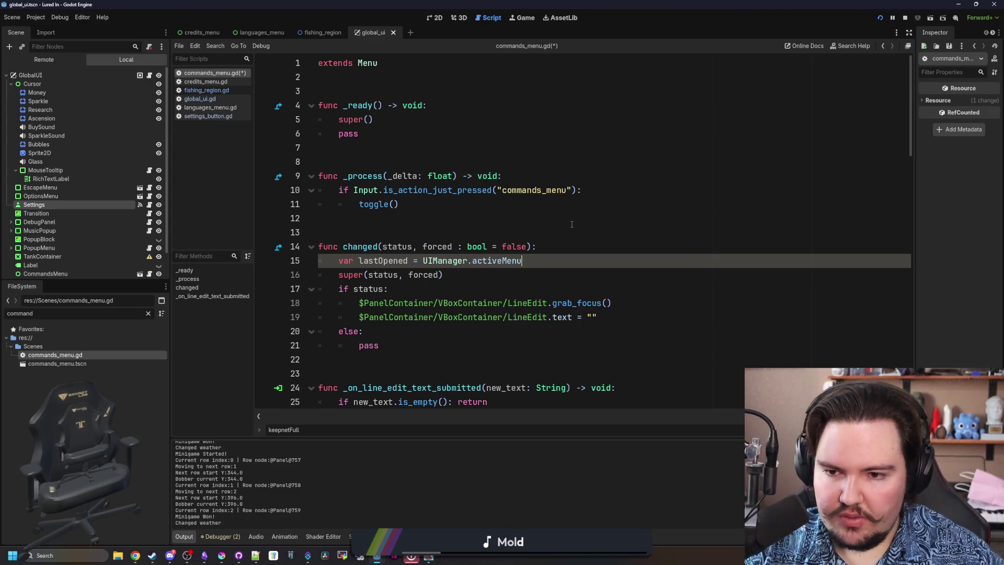
scroll(567, 229, "down", 1)
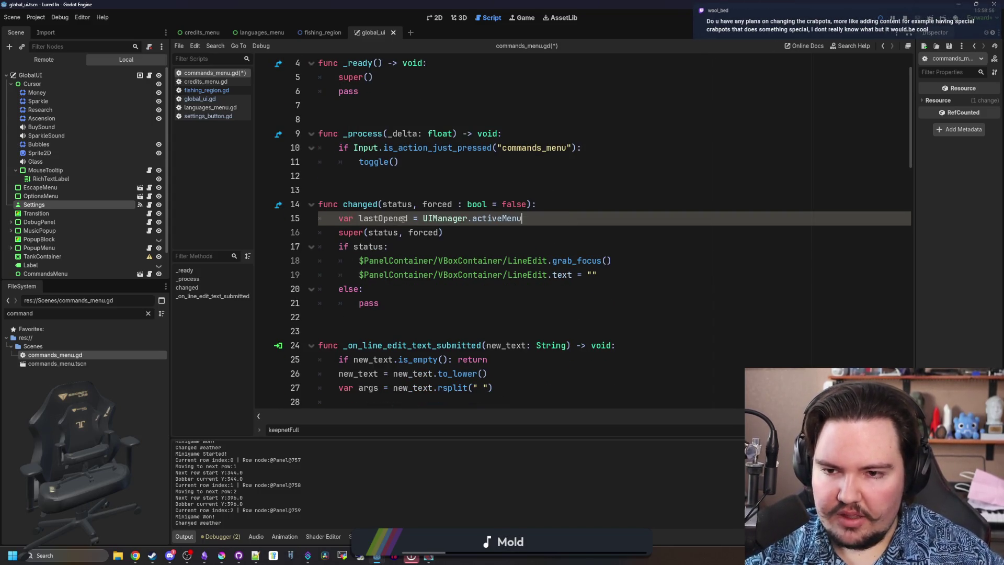
Step: Replace the else branch's pass with lastOpened.toggle_on(), save, and run the game with F5
double_click(386, 301)
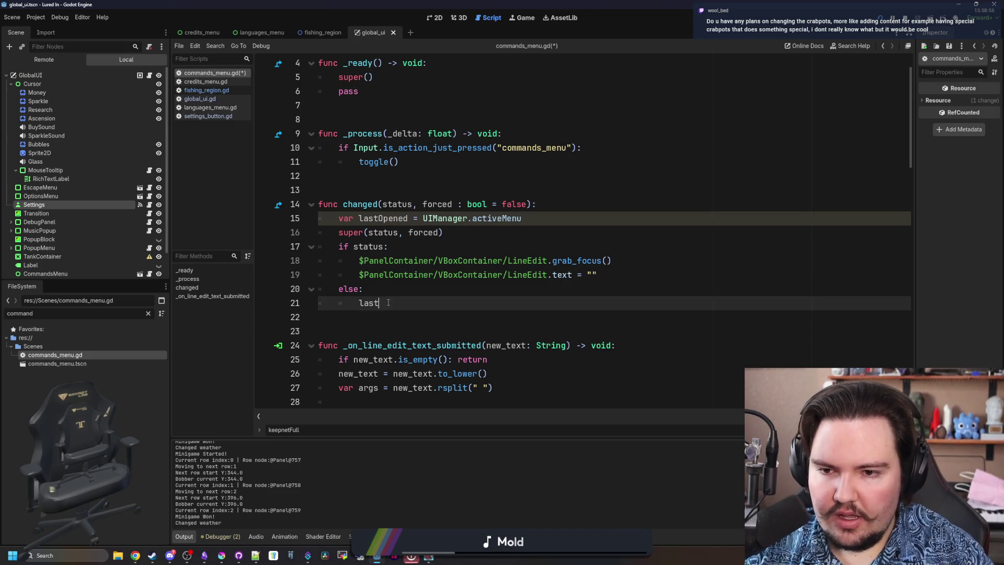
type("toggle_on(")
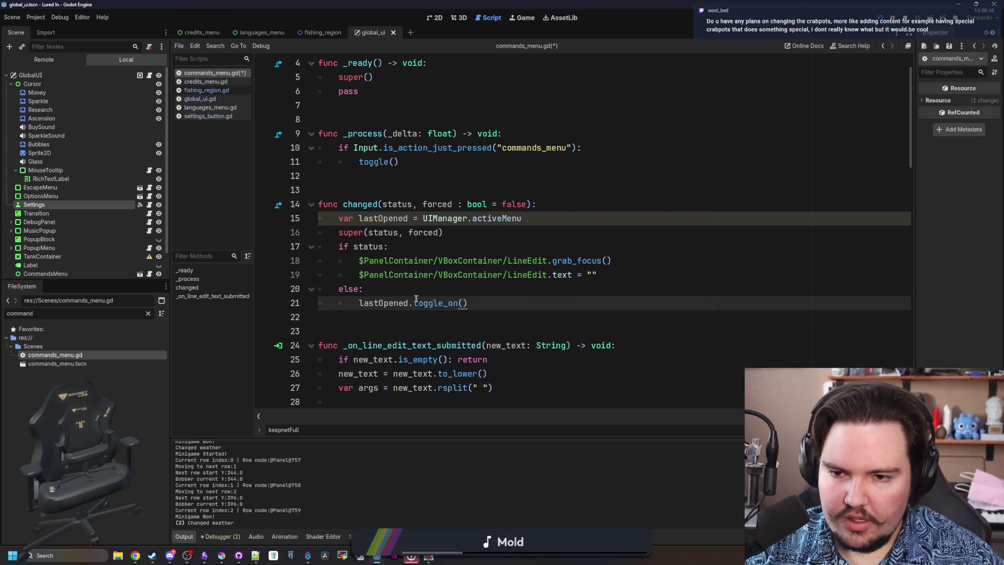
left_click(439, 290)
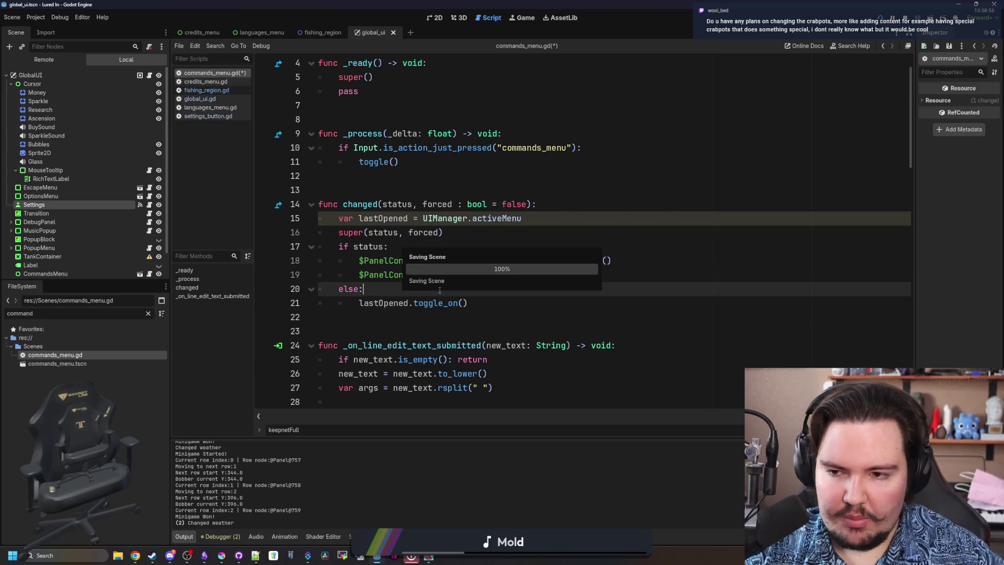
key("ctrl+s")
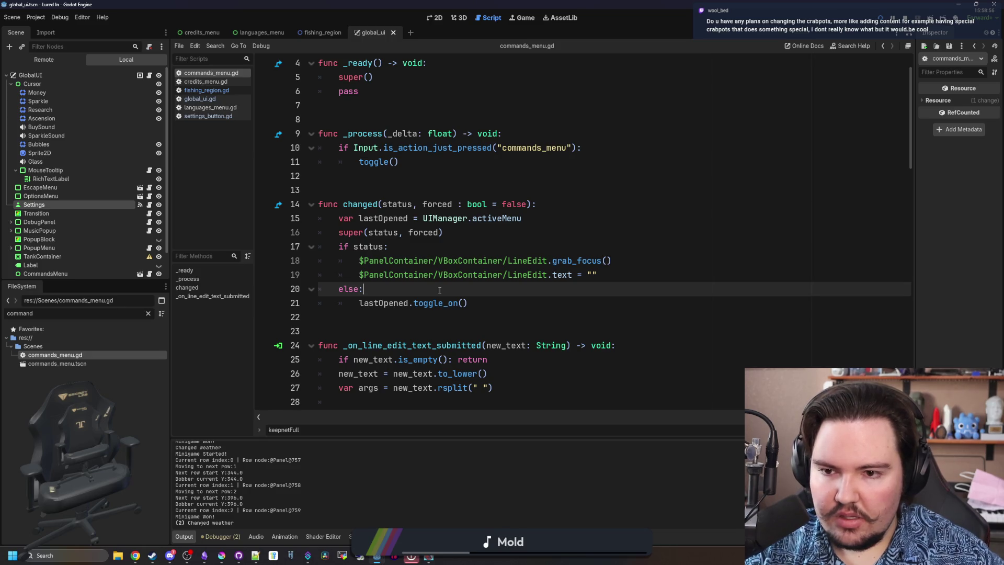
key("F5")
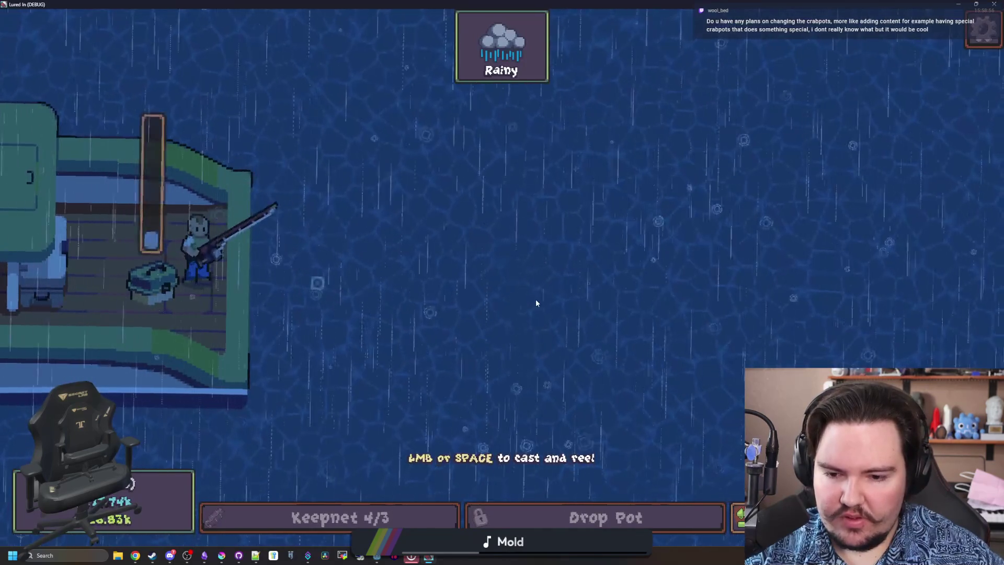
Step: Cast and reel in a fish in the running game until the Nil lastOpened error appears
left_click(575, 290)
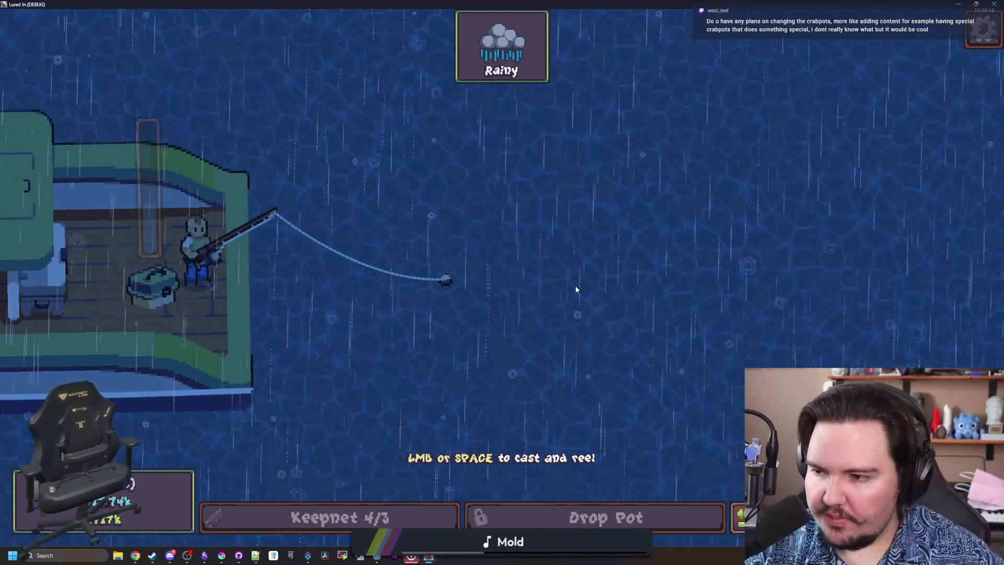
left_click(575, 289)
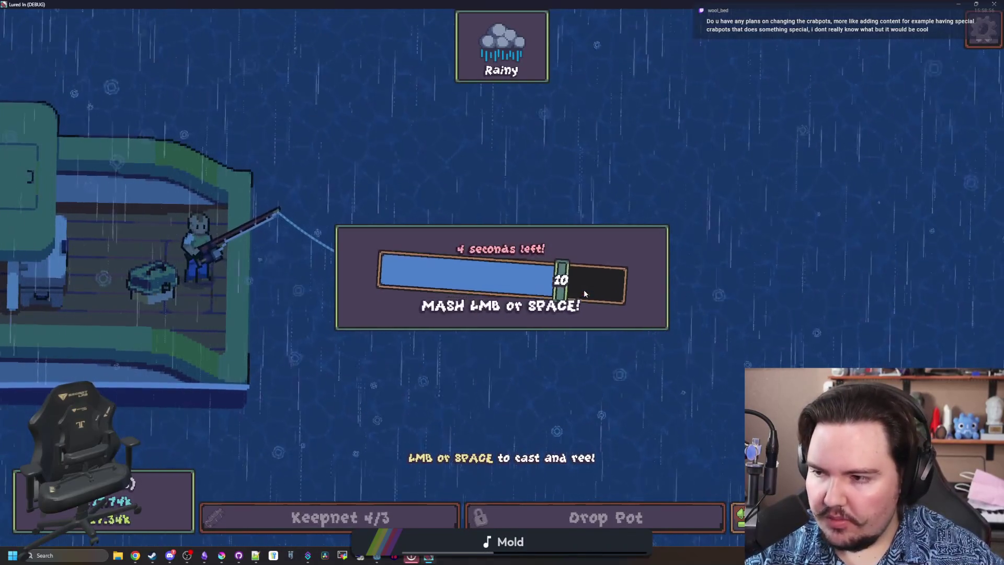
left_click(584, 289)
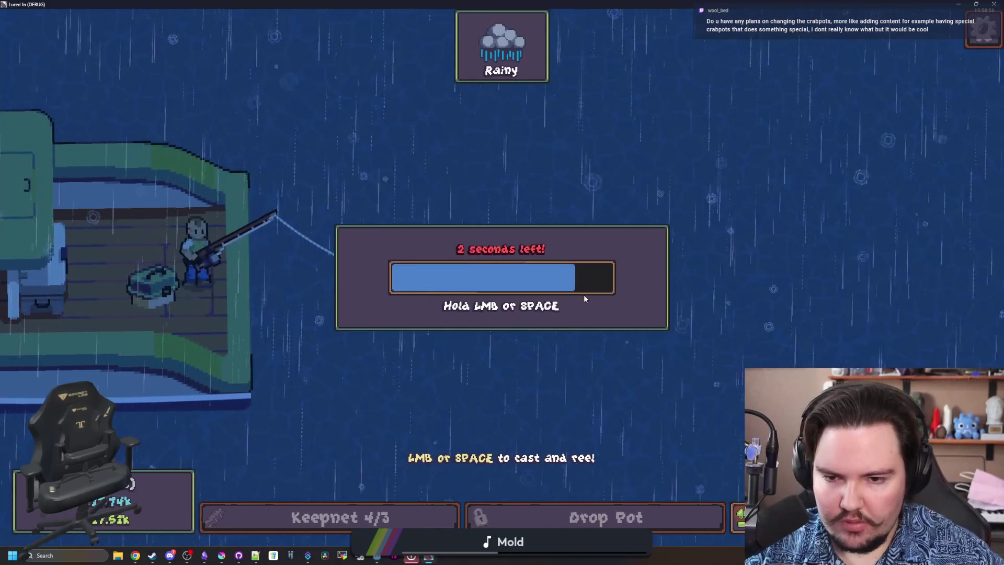
left_click(584, 293)
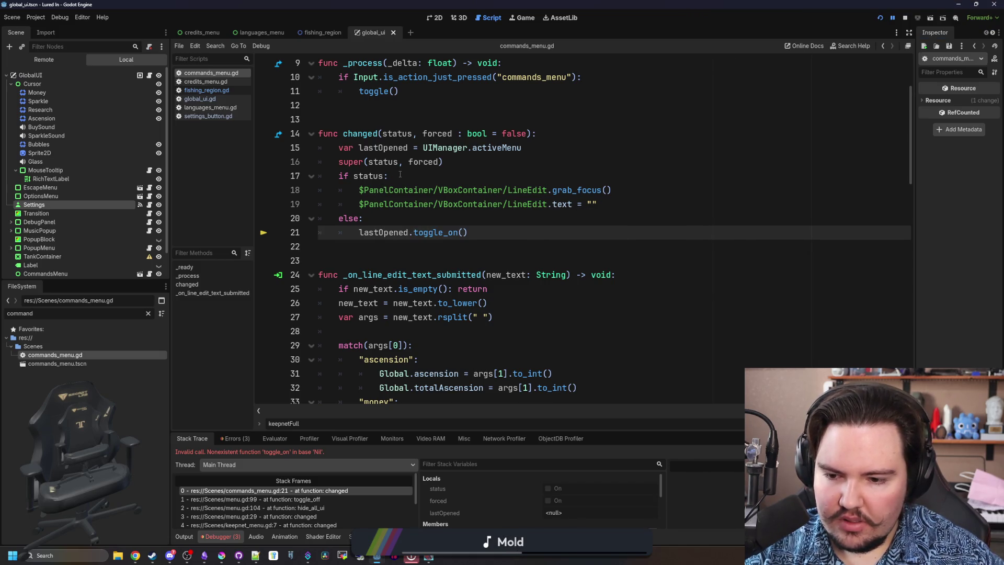
Step: Wrap lastOpened.toggle_on() in 'if lastOpened:' and relaunch the game with F5
left_click(407, 221)
key("Return")
type("if lastOpened:")
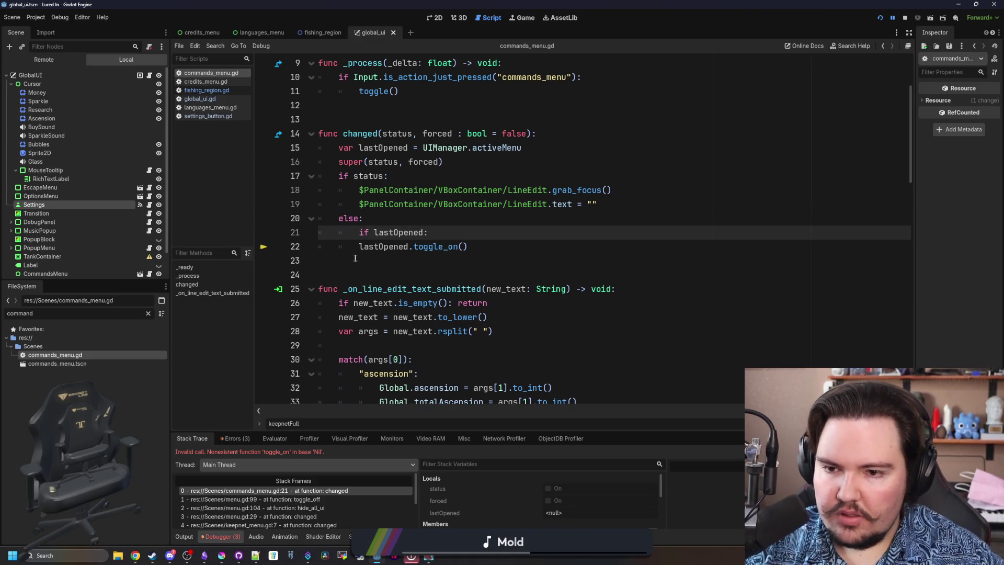
left_click(354, 247)
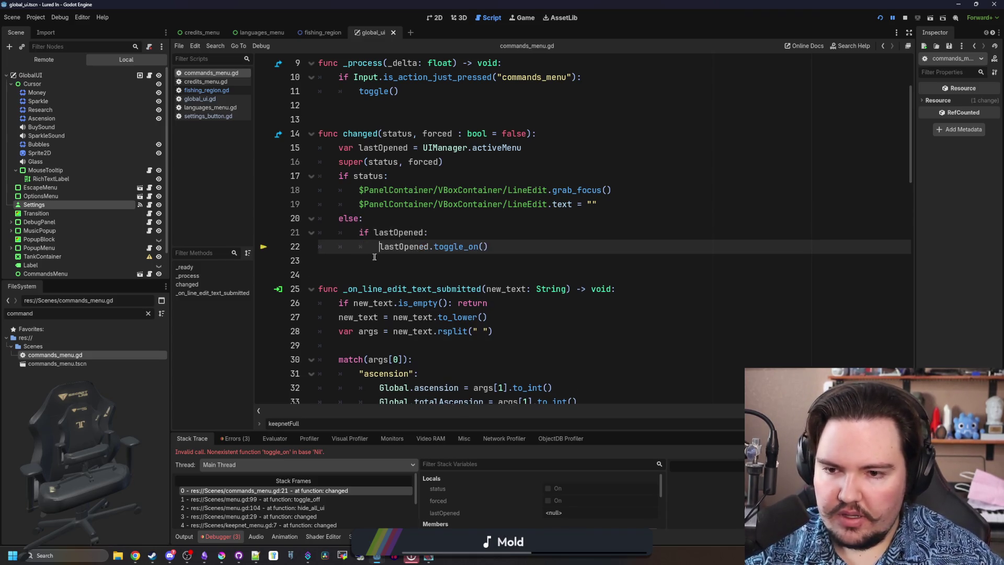
key("Tab")
key("F5")
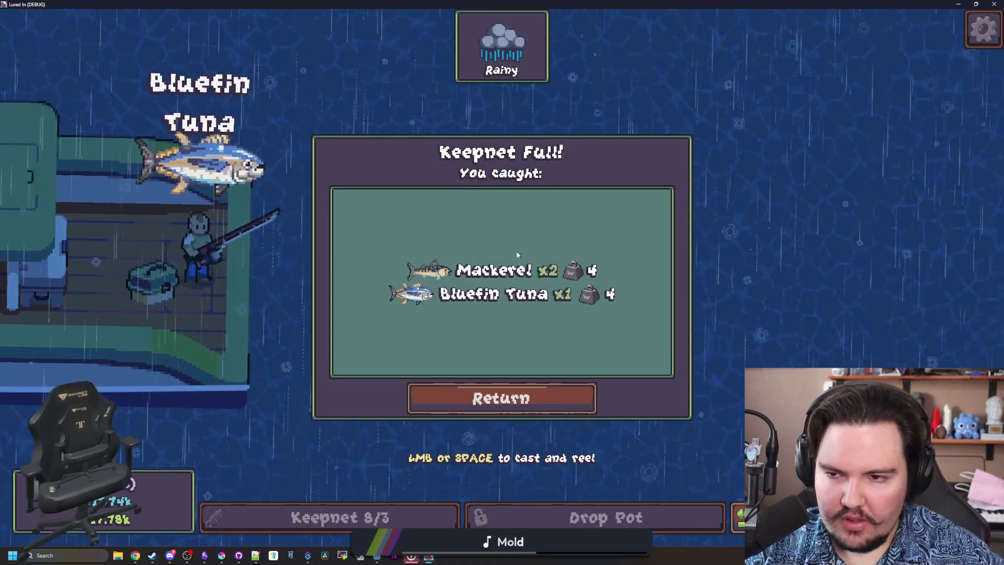
Step: Open and close the command console twice over the Keepnet Full popup, then Alt+Tab back to Godot
key("grave")
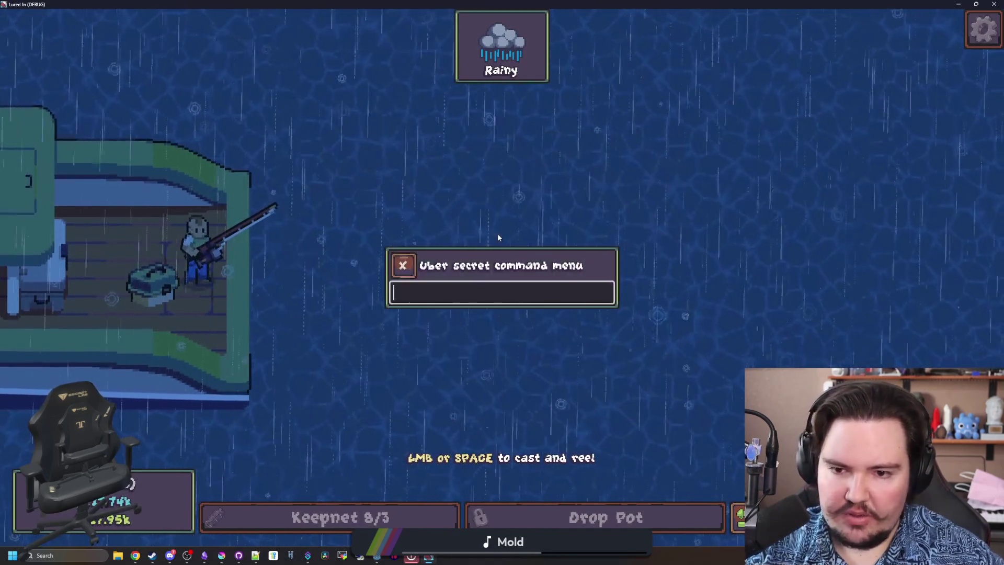
key("grave")
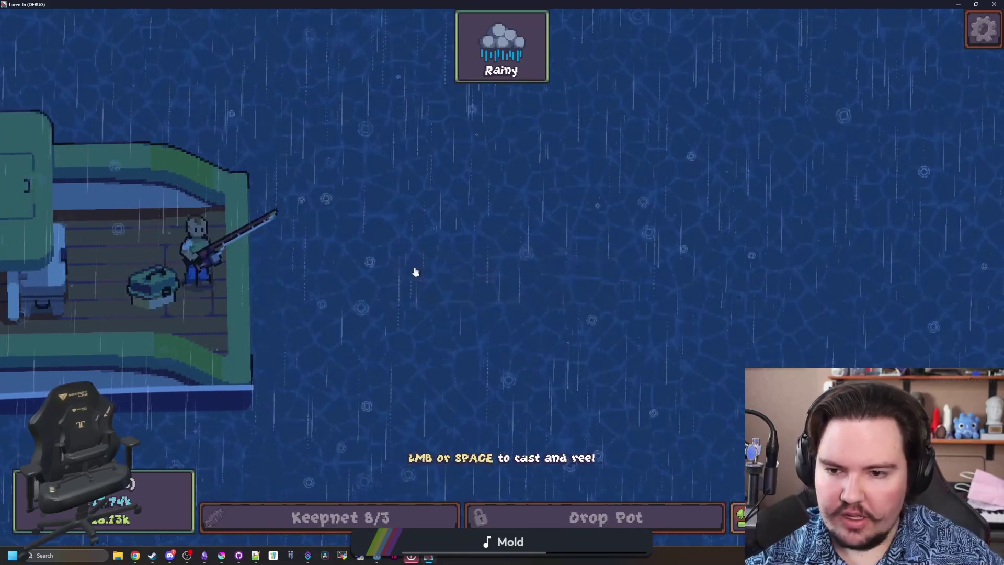
key("grave")
key("grave")
key("grave")
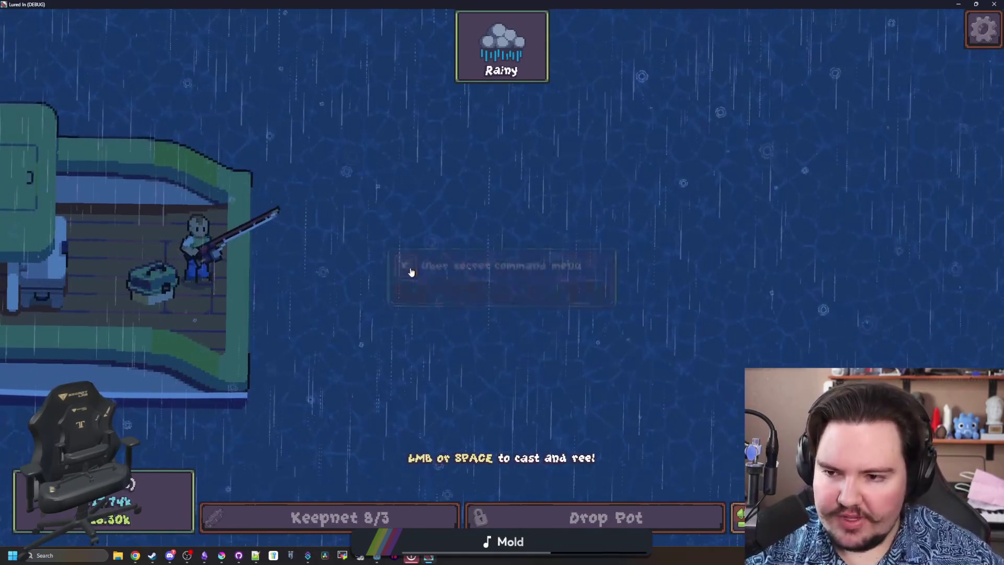
key("grave")
key("grave")
key("grave")
key("alt+Tab")
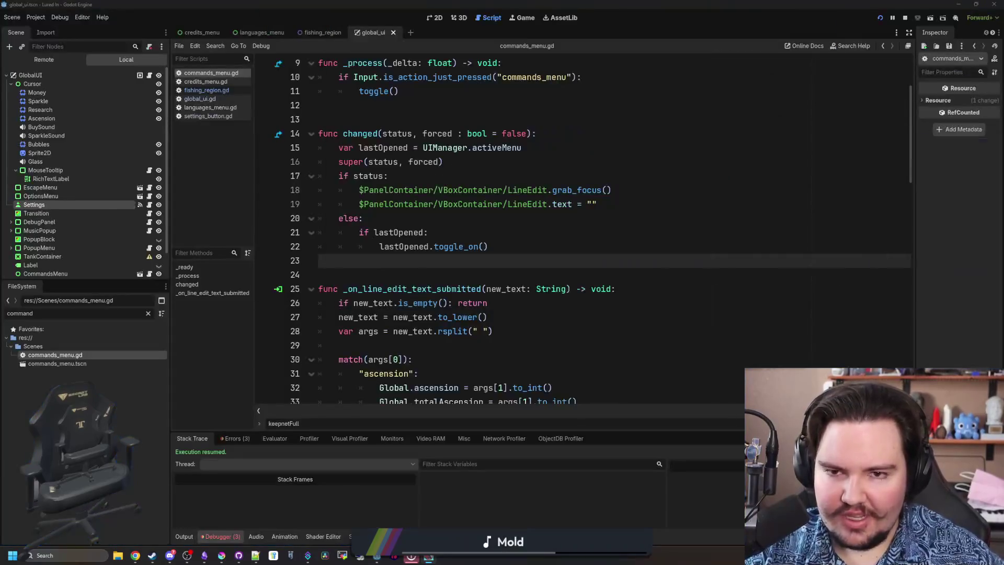
Step: Delete the else reopen branch and the lastOpened line from the commands menu script and save
mouse_move(473, 250)
left_mouse_down()
mouse_move(265, 236)
mouse_move(254, 219)
left_mouse_up()
key("BackSpace")
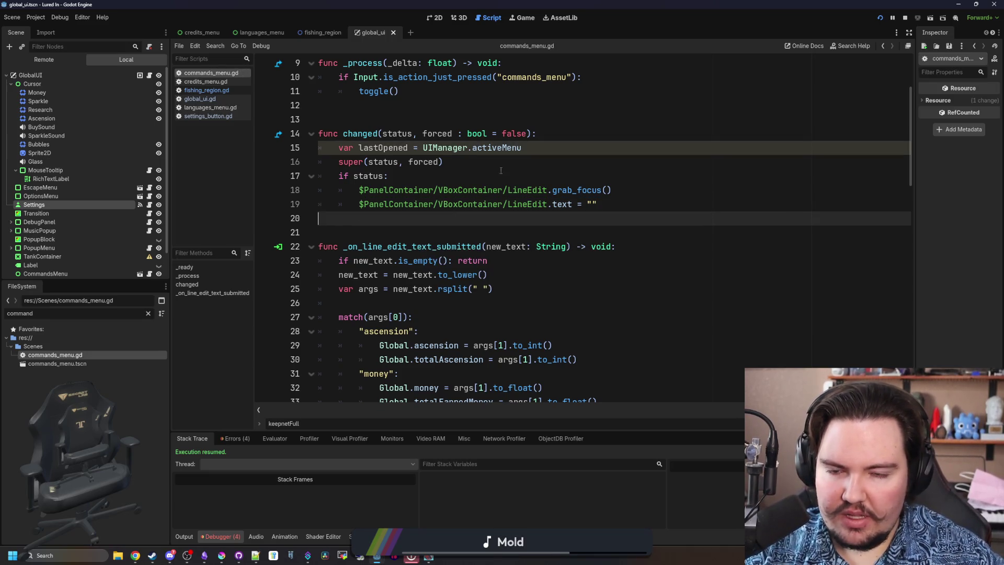
scroll(471, 212, "up", 3)
left_click(440, 218)
left_click(550, 192)
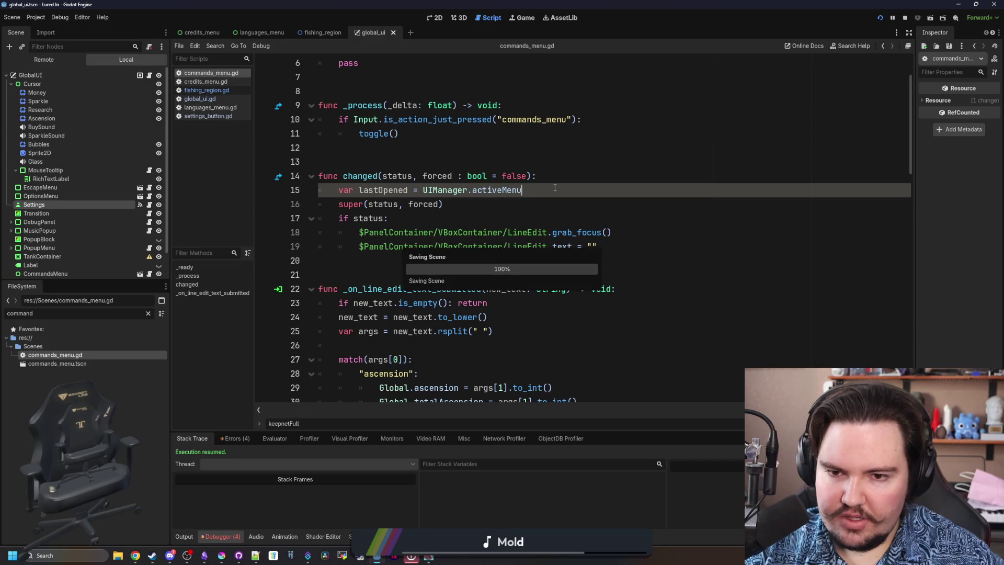
key("shift+Home")
key("BackSpace")
key("BackSpace")
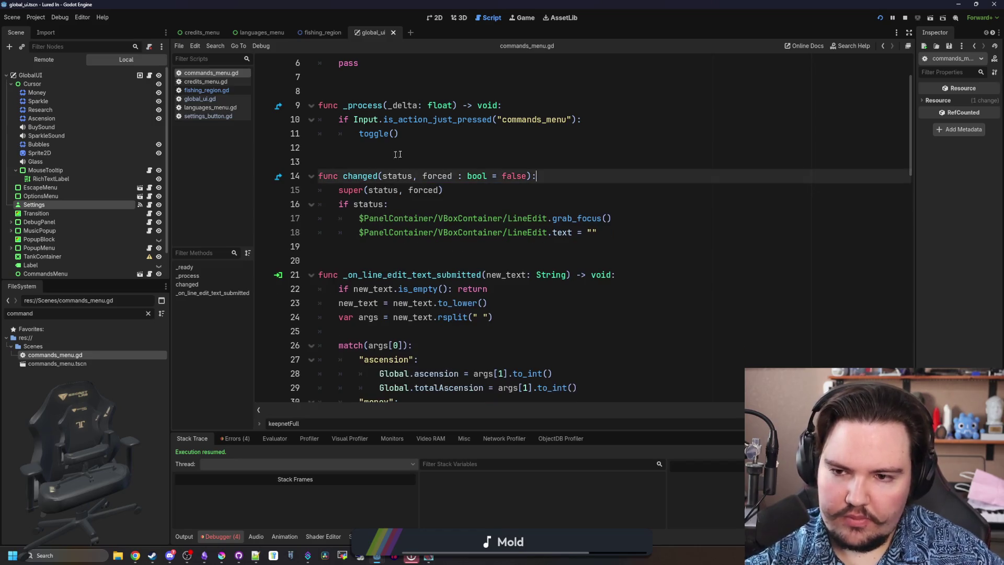
key("Up")
key("Up")
key("ctrl+s")
Step: Switch to the fishing_region.gd script at keepnet_full
left_click(205, 98)
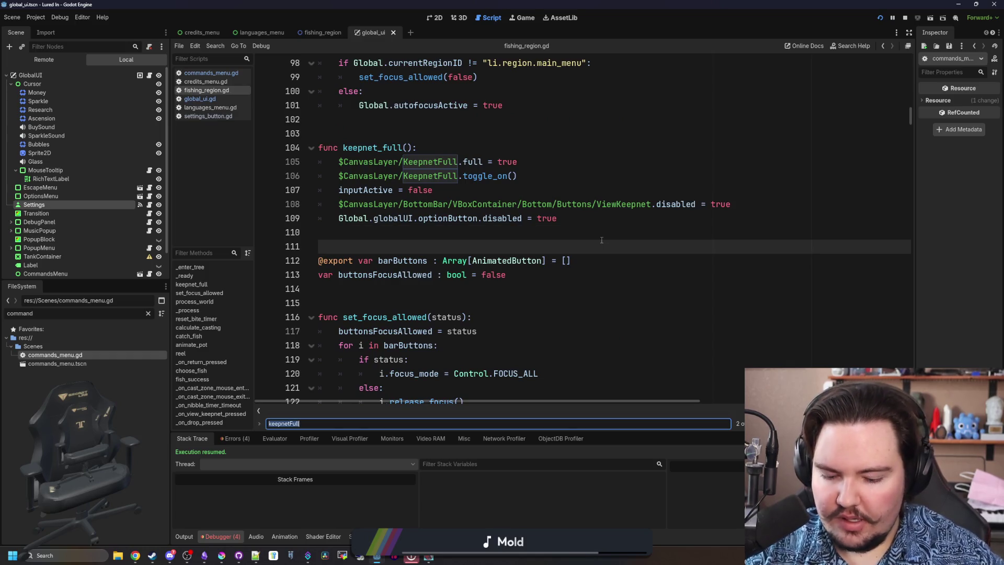
type("ke")
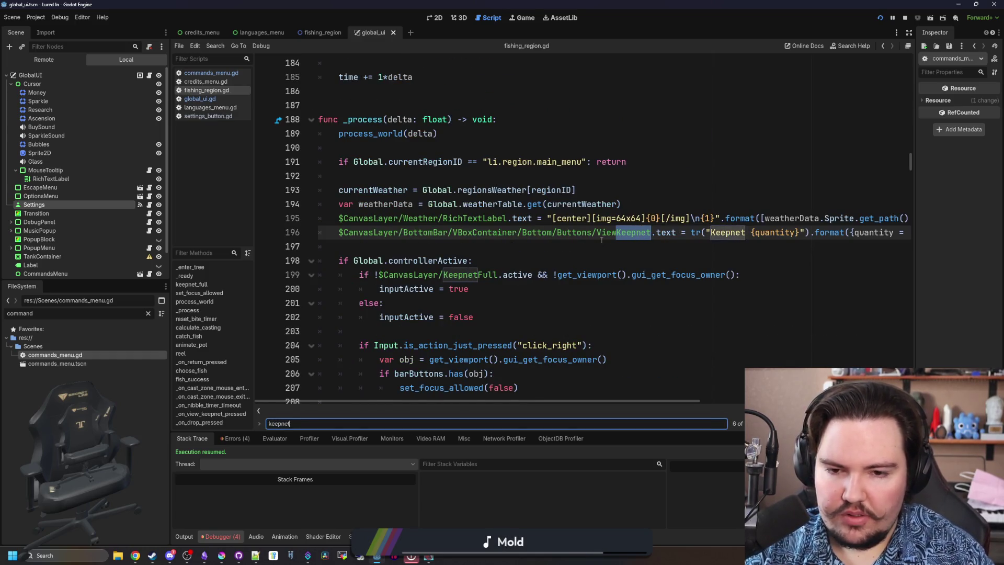
type("_")
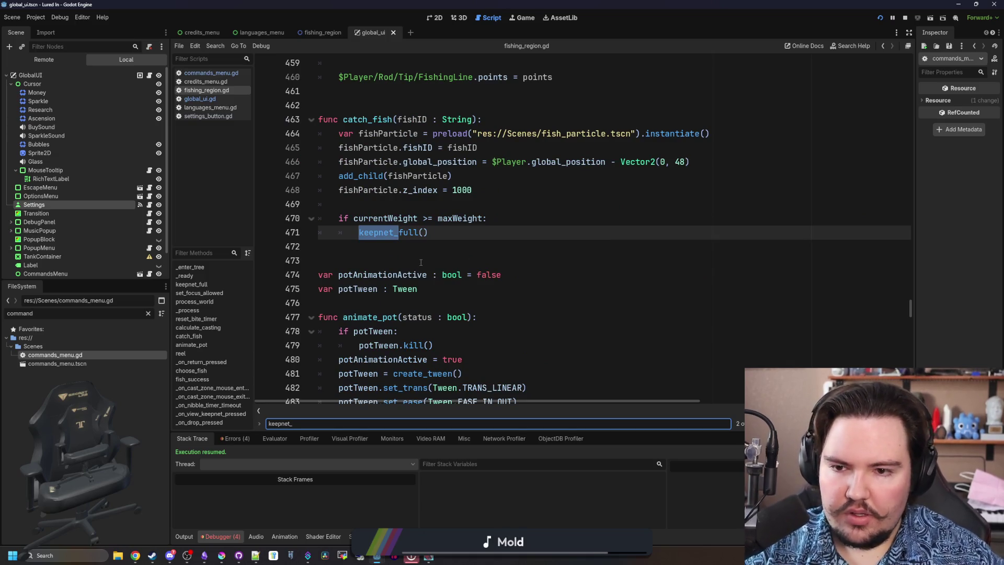
Step: Copy the currentWeight >= maxWeight check and keepnet_full() call from catch_fish
left_click(435, 232)
left_click_drag(430, 233, 300, 222)
key("ctrl+c")
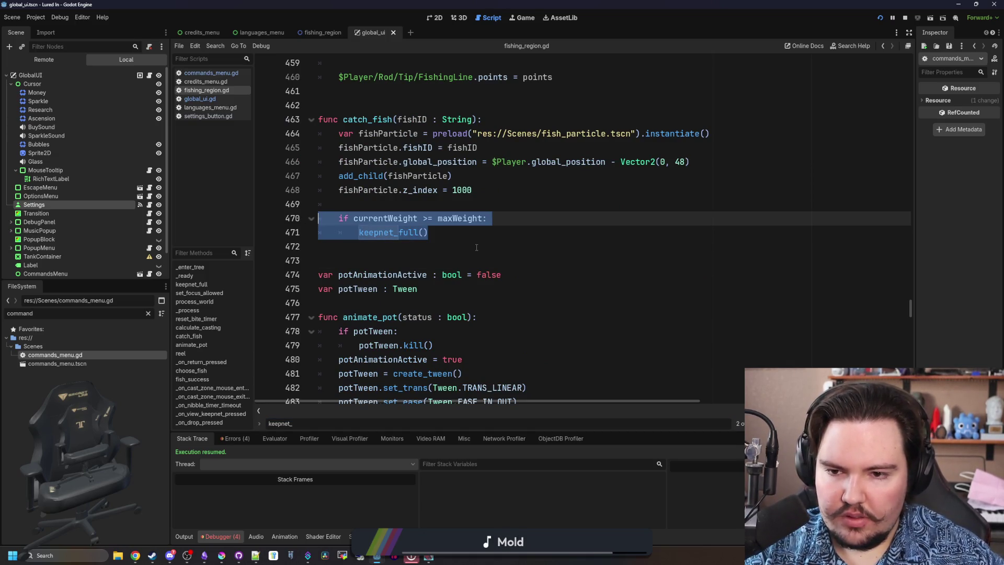
left_click(476, 247)
key("ctrl+f")
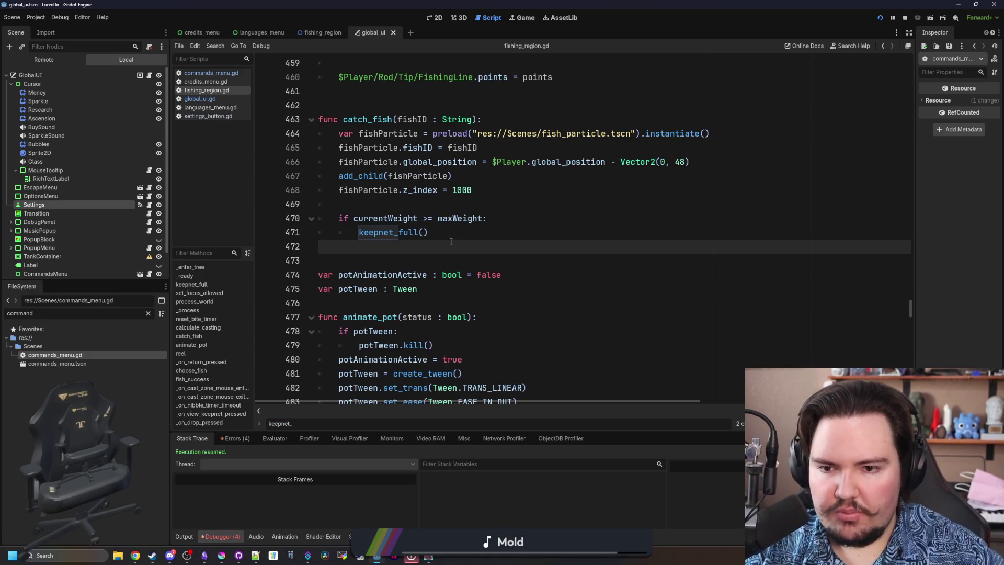
left_click(430, 233)
left_click_drag(430, 234, 304, 222)
left_click(429, 234)
key("ctrl+f")
type("_")
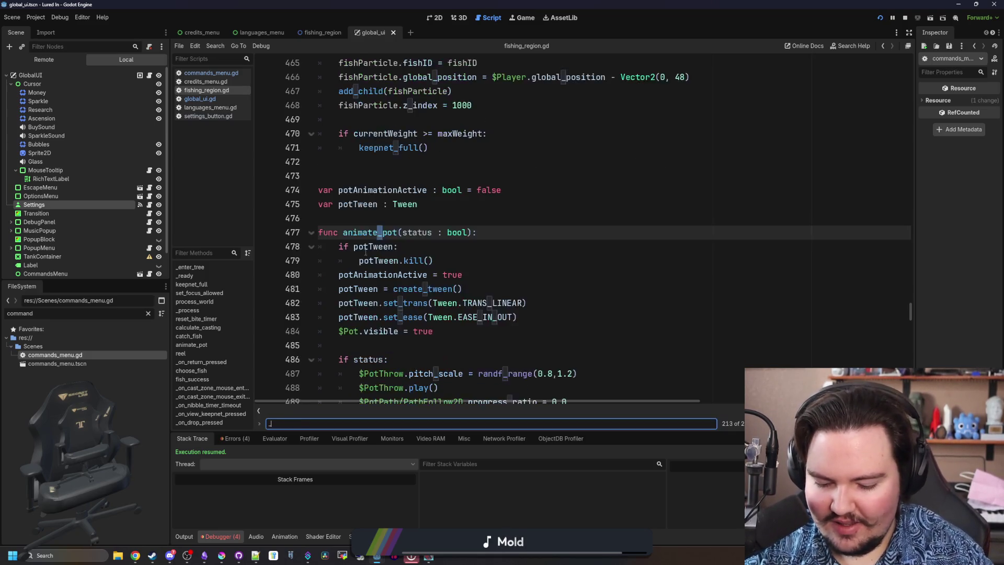
type("process")
Step: Paste the weight check into process_world after weatherFadeTime
left_click(364, 248)
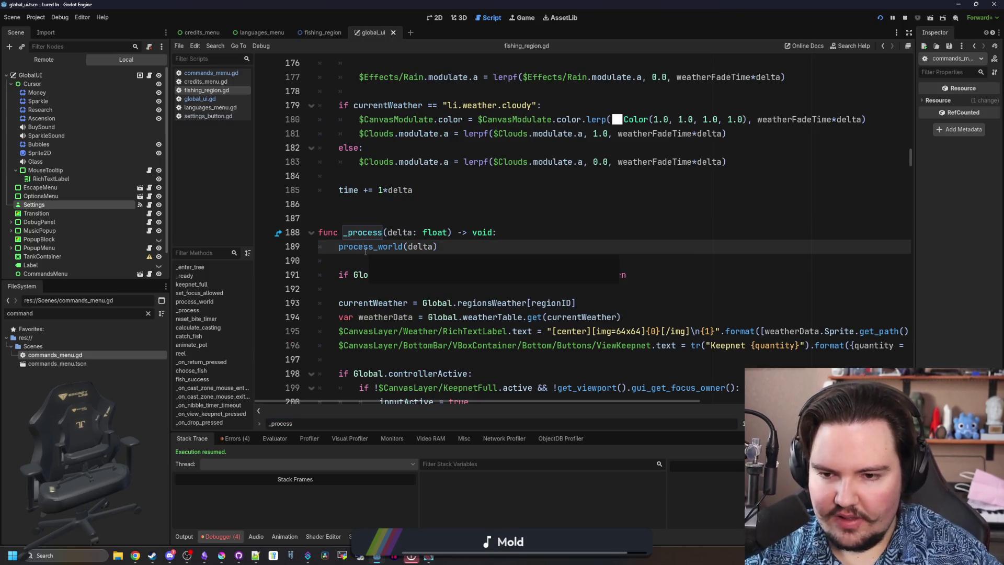
left_click(365, 247, "ctrl")
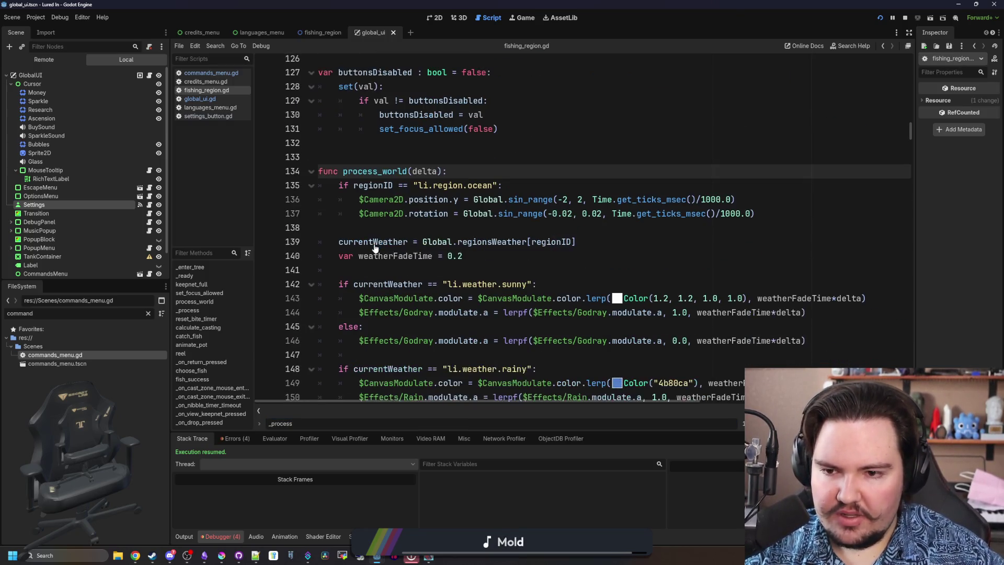
type("herFadeTime = 0.2")
key("Return")
key("Return")
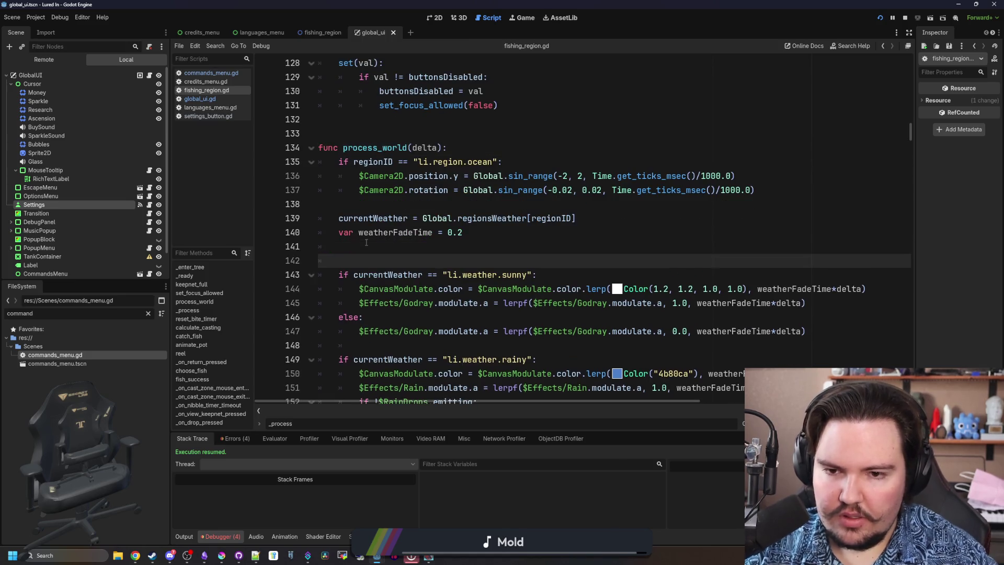
key("ctrl+v")
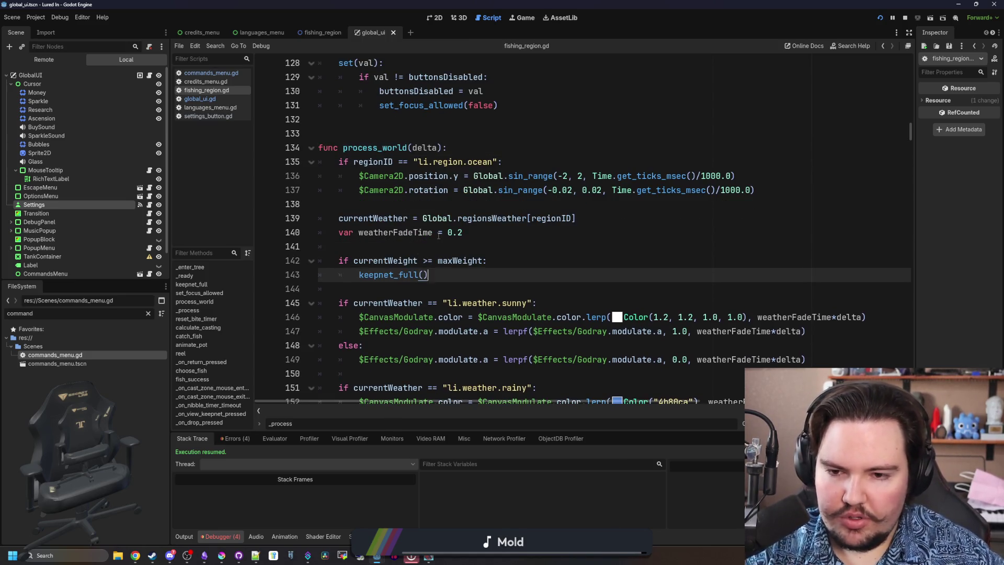
left_click(438, 235)
left_click(439, 246)
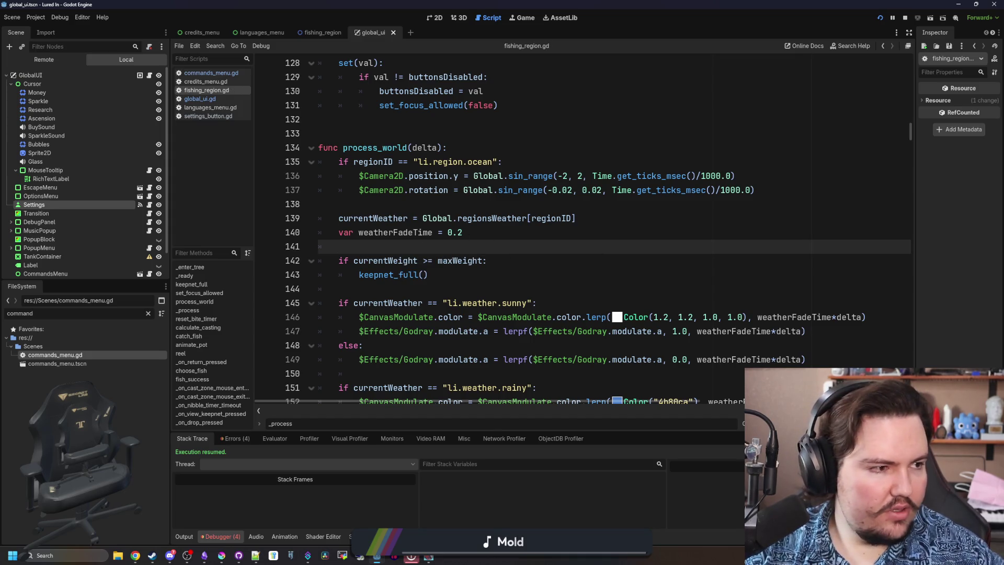
Step: Launch the game and bring up the secret command menu
key("alt+Tab")
key("grave")
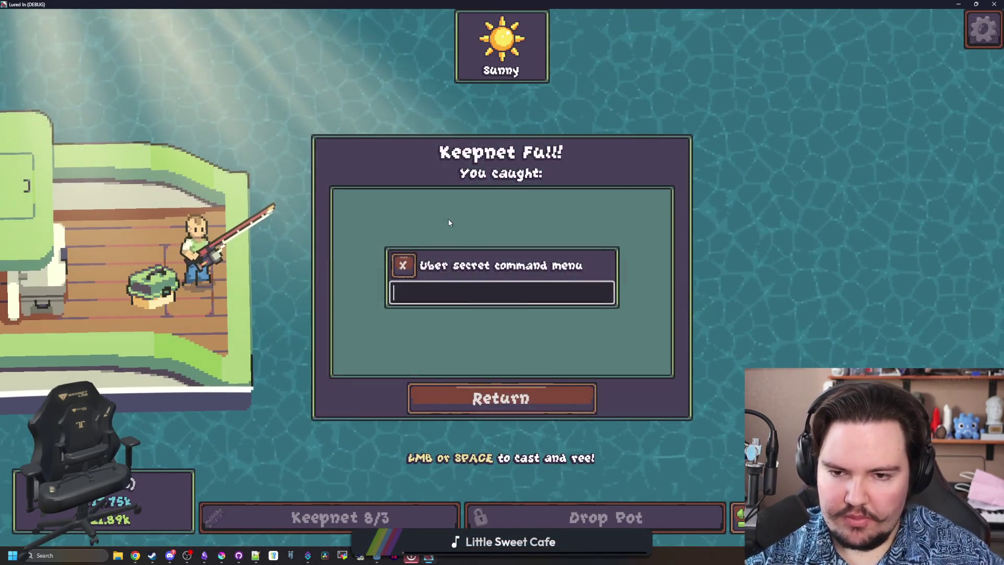
Step: Toggle the command menu over the Keepnet Full popup listing Mackerel x2 and Bluefin Tuna x1
key("grave")
key("grave")
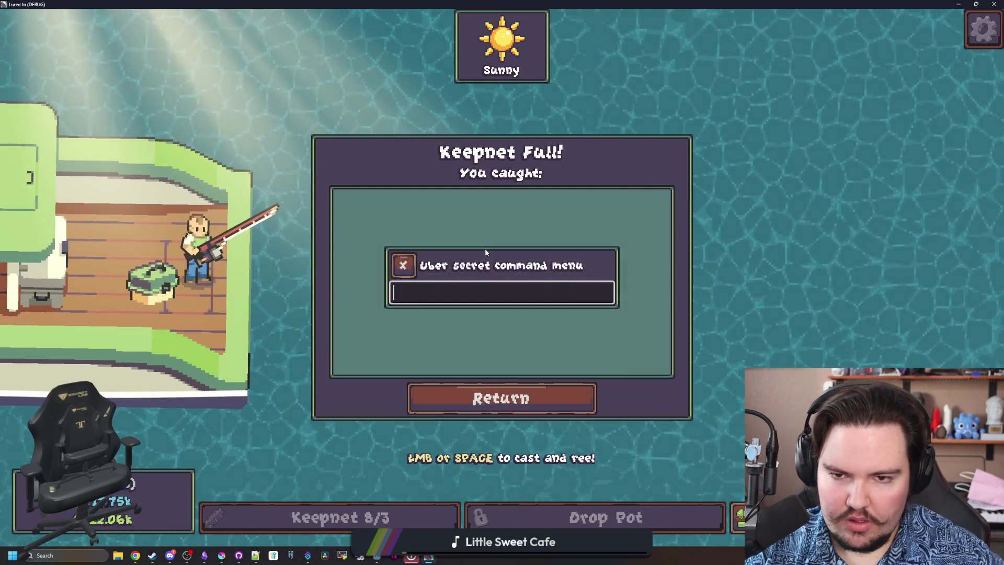
key("grave")
key("grave")
key("grave")
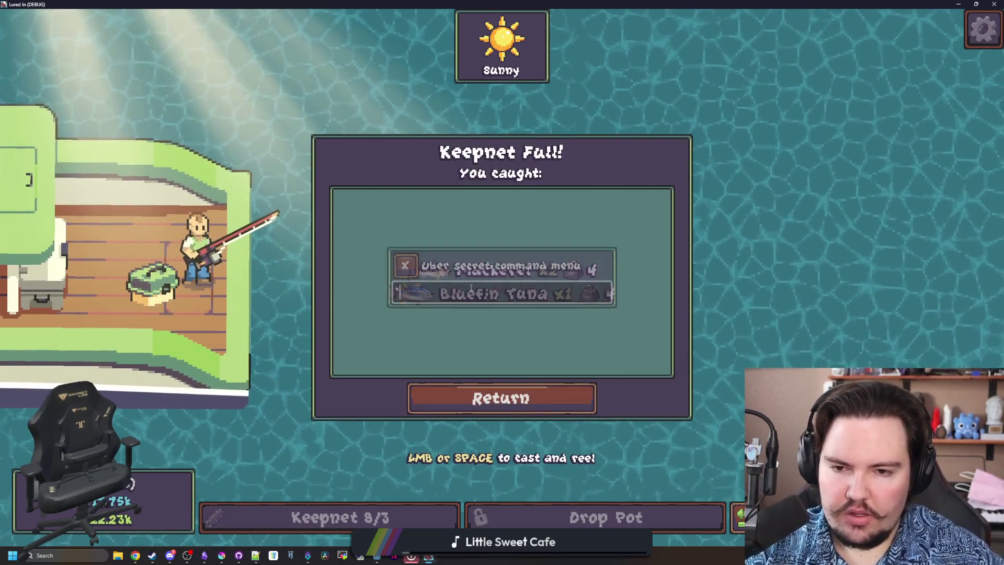
key("grave")
key("grave")
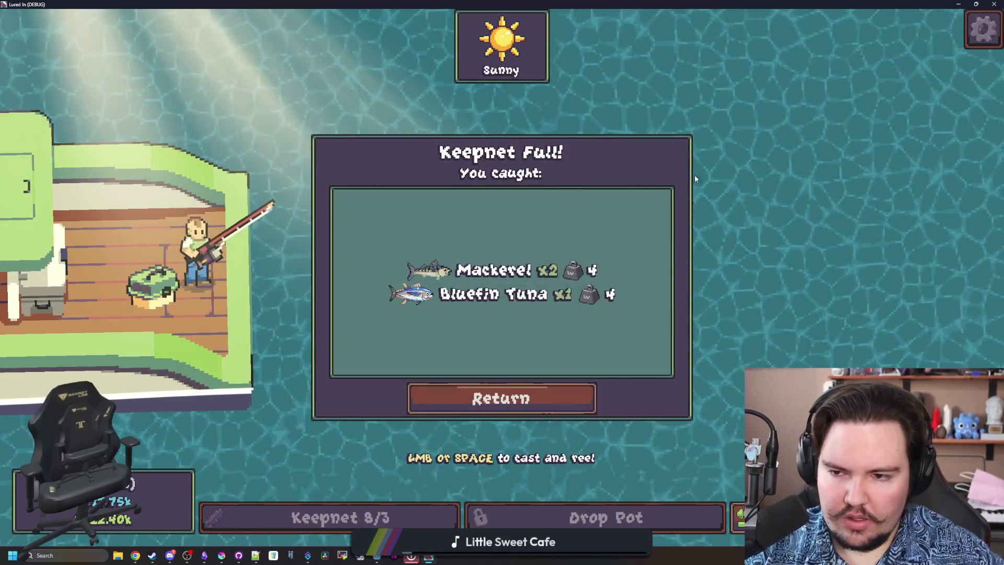
key("grave")
key("grave")
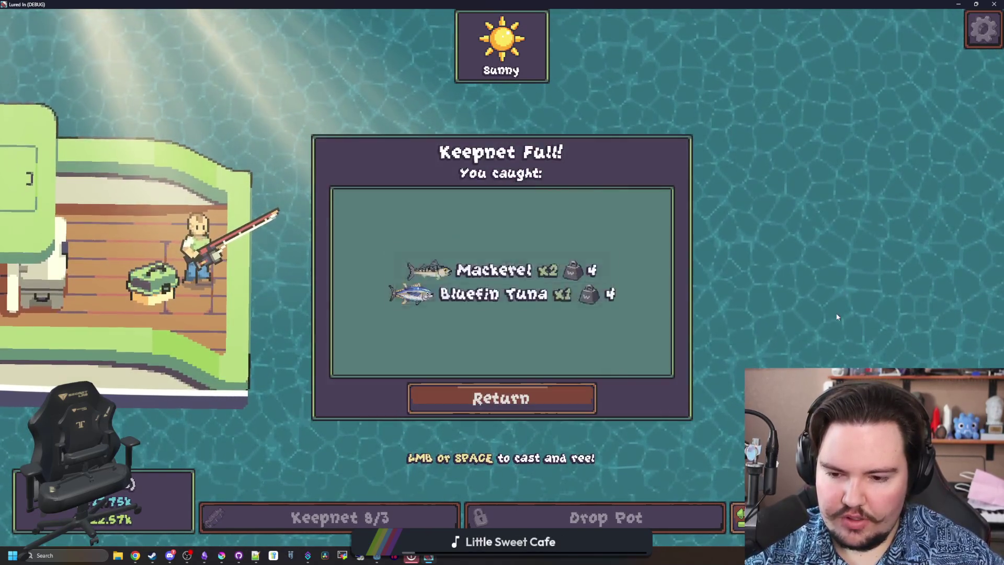
key("grave")
key("grave")
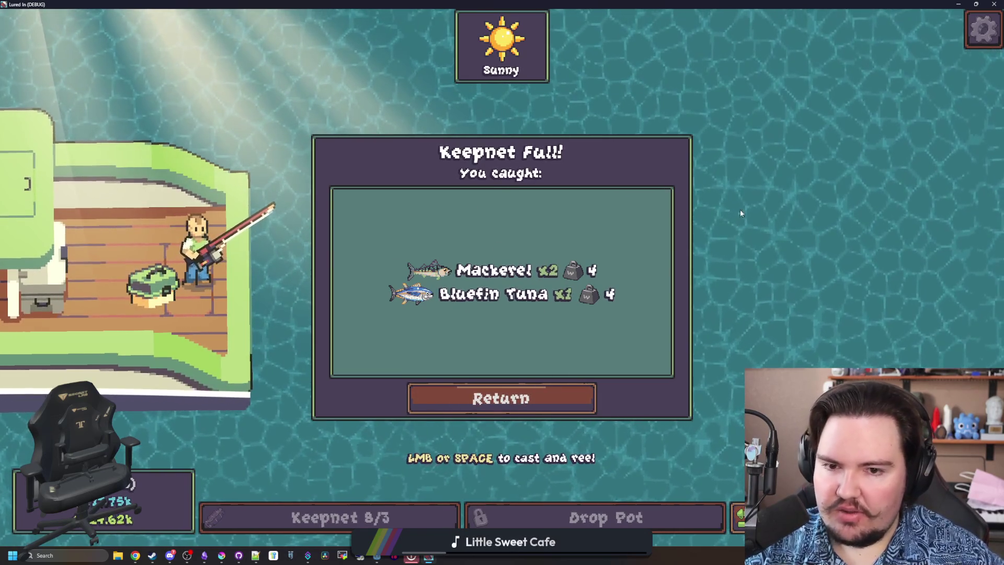
Step: Stop the game and return to process_world in the script
key("alt+Tab")
left_click(385, 291)
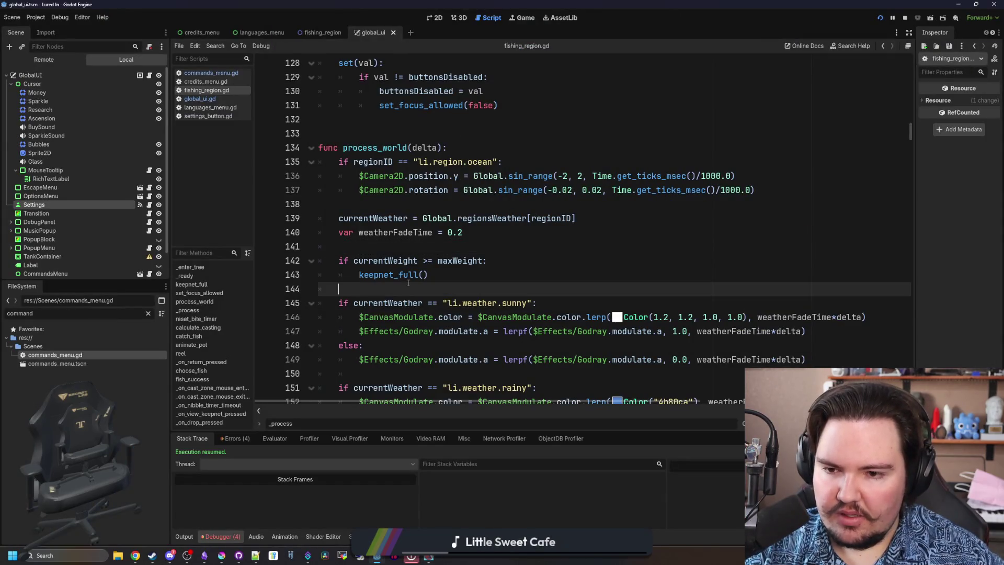
Step: Delete the pasted weight check lines 141-143 from process_world and save
left_click(457, 249)
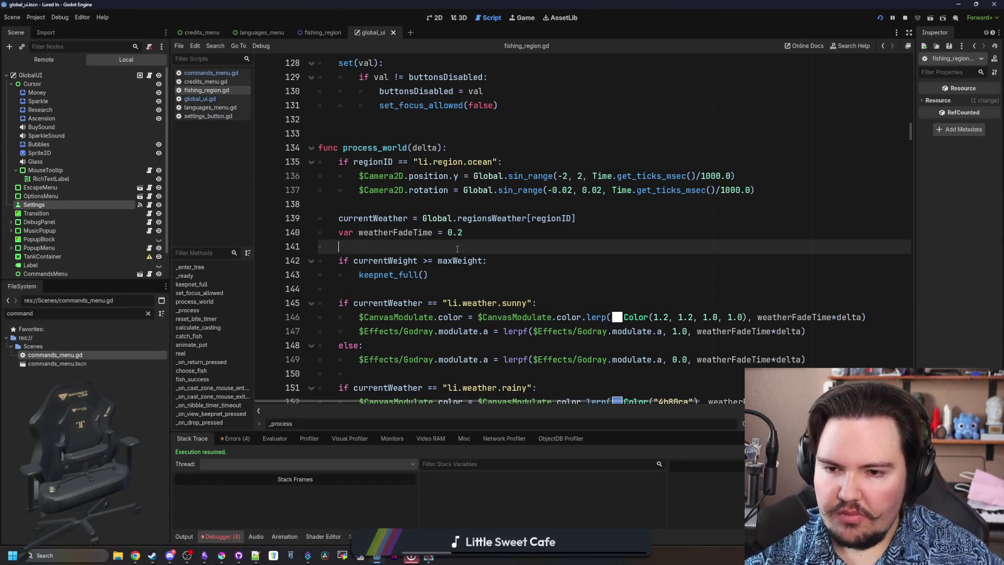
left_click_drag(429, 274, 267, 248)
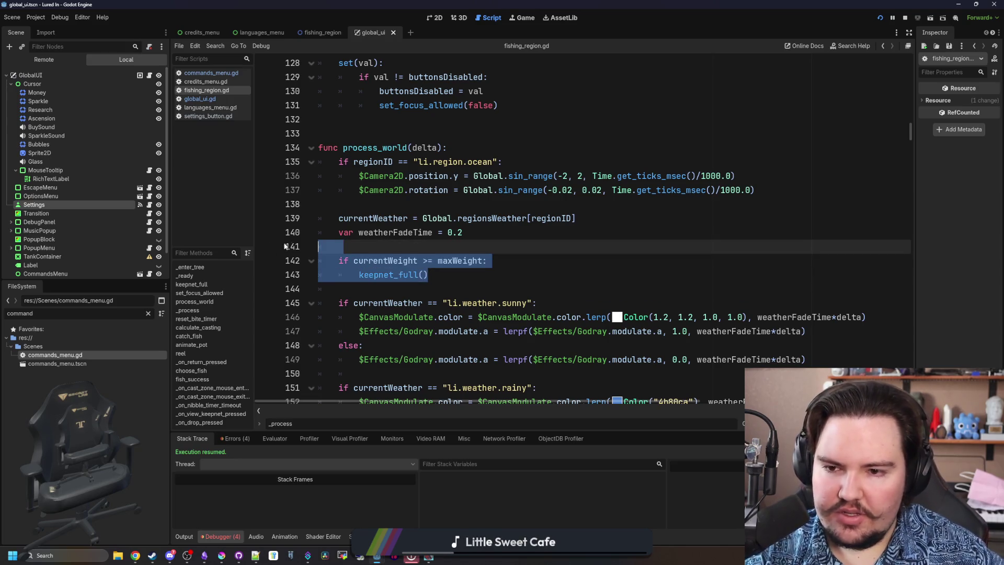
key("Delete")
key("Delete")
key("ctrl+s")
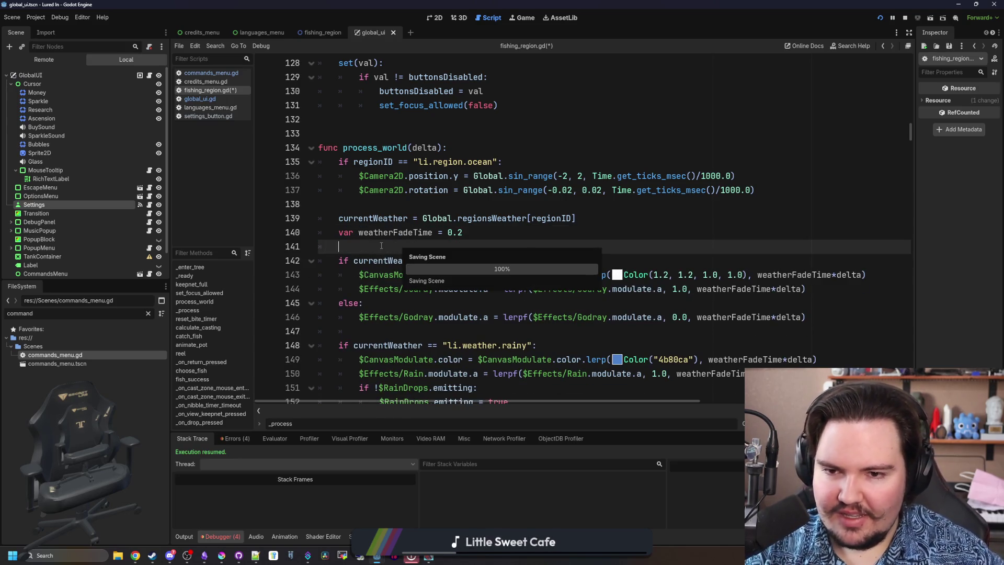
scroll(565, 222, "up", 2)
scroll(564, 222, "up", 6)
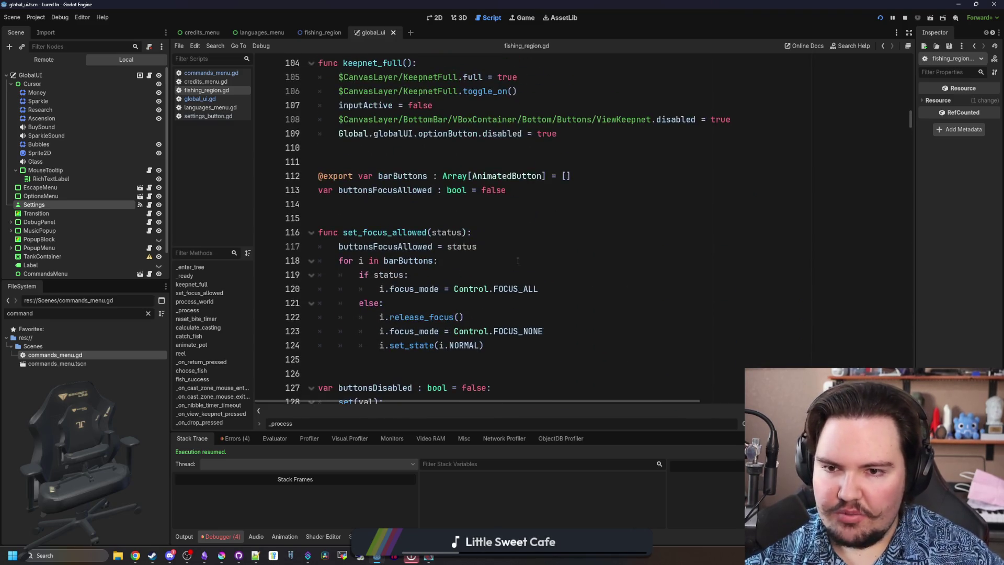
scroll(565, 221, "up", 3)
Step: Comment out lines 108-109 in keepnet_full that disable the ViewKeepnet and option buttons
left_click(565, 221)
scroll(424, 247, "up", 3)
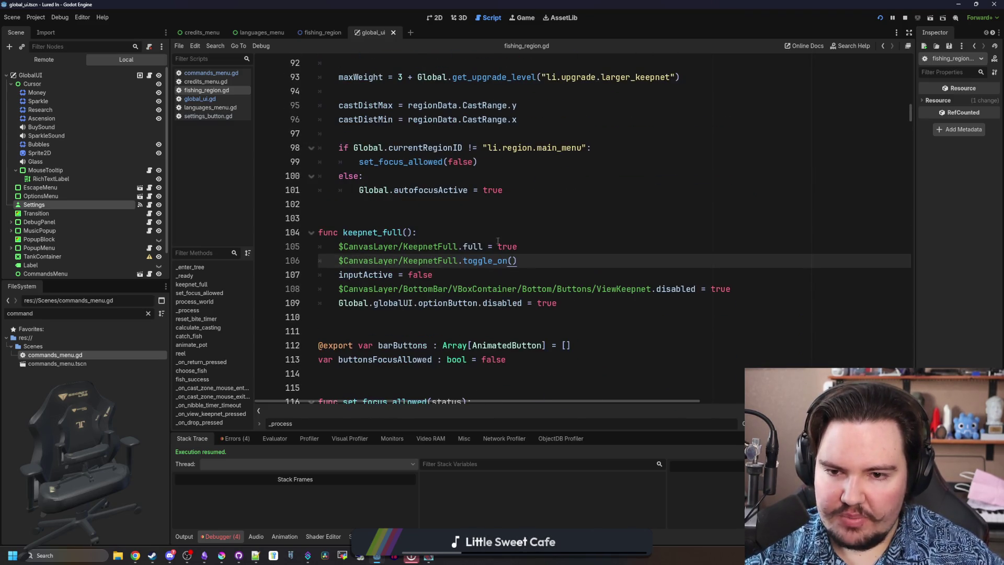
left_click(424, 234)
left_click(492, 303)
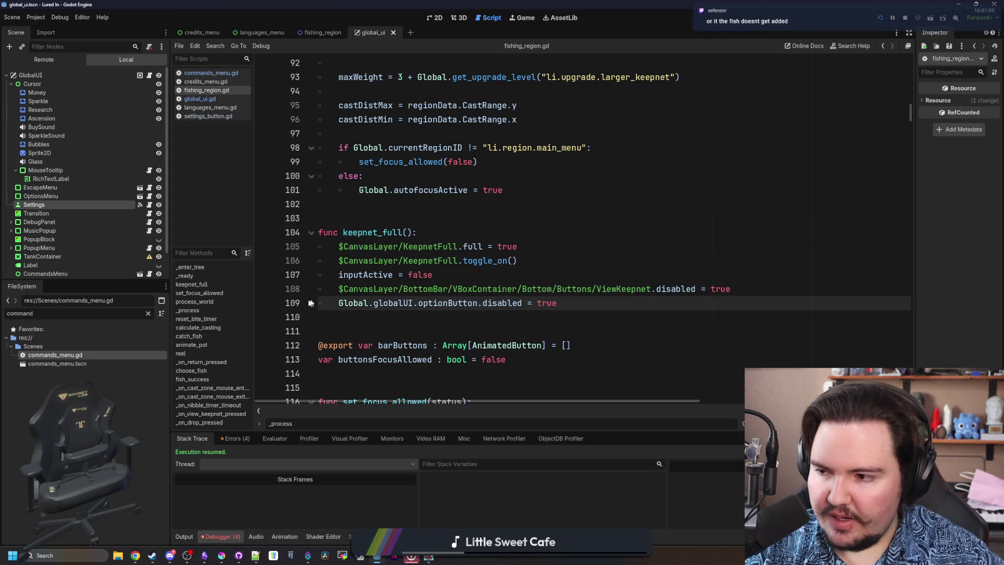
key("shift+Up")
key("ctrl+k")
Step: Save the script and relaunch the game to test
key("Up")
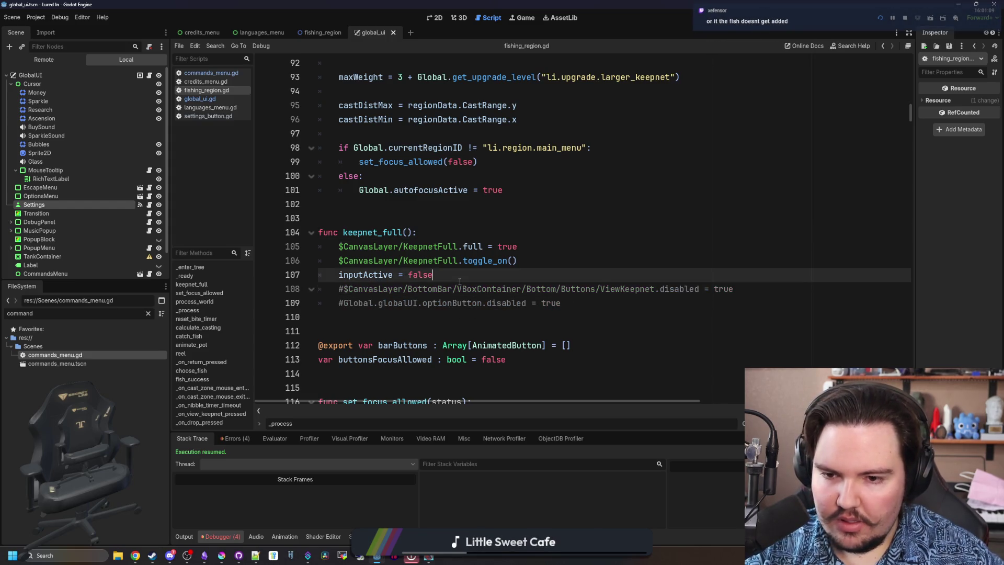
key("Up")
key("Up")
key("Up")
key("ctrl+s")
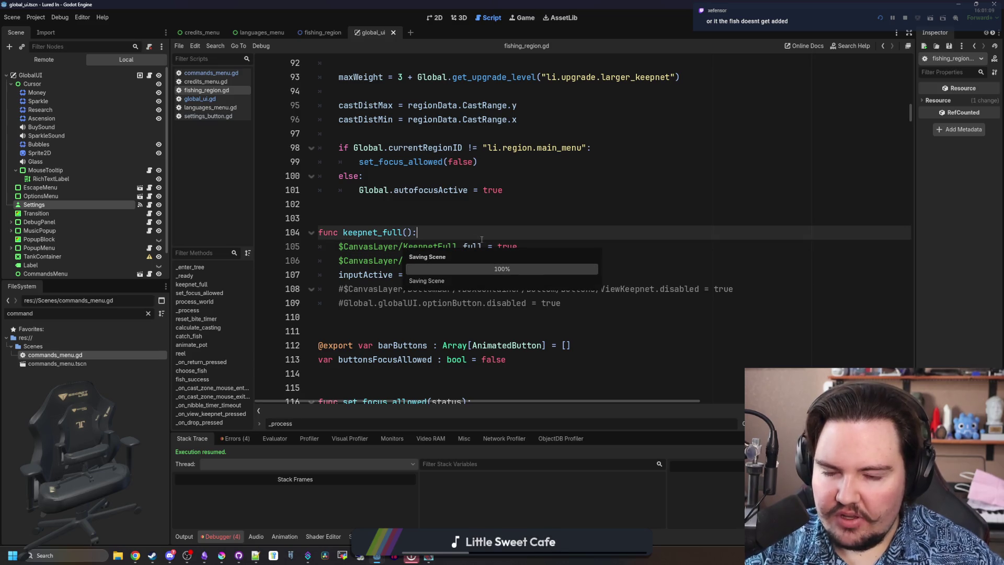
key("Up")
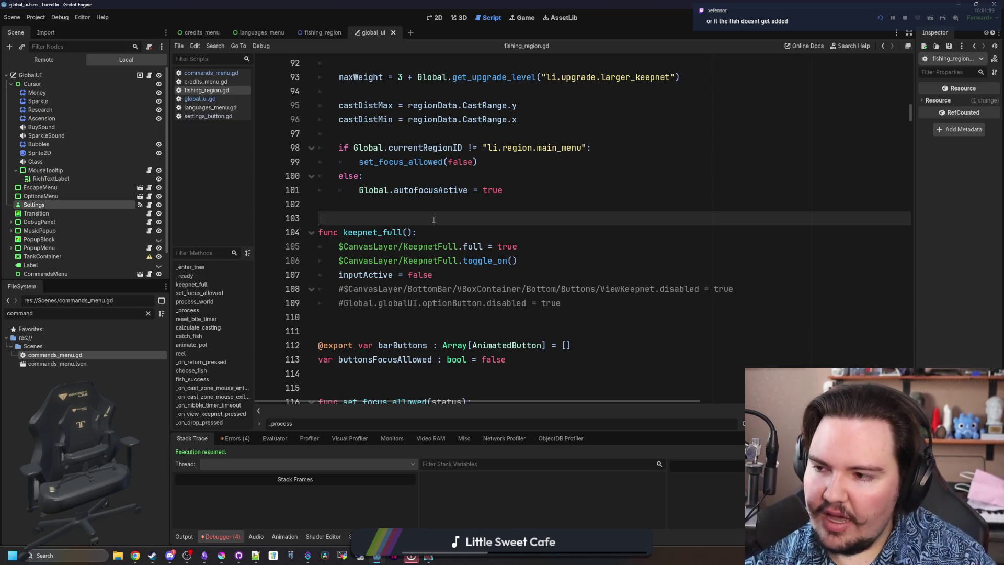
key("ctrl+s")
key("ctrl+s")
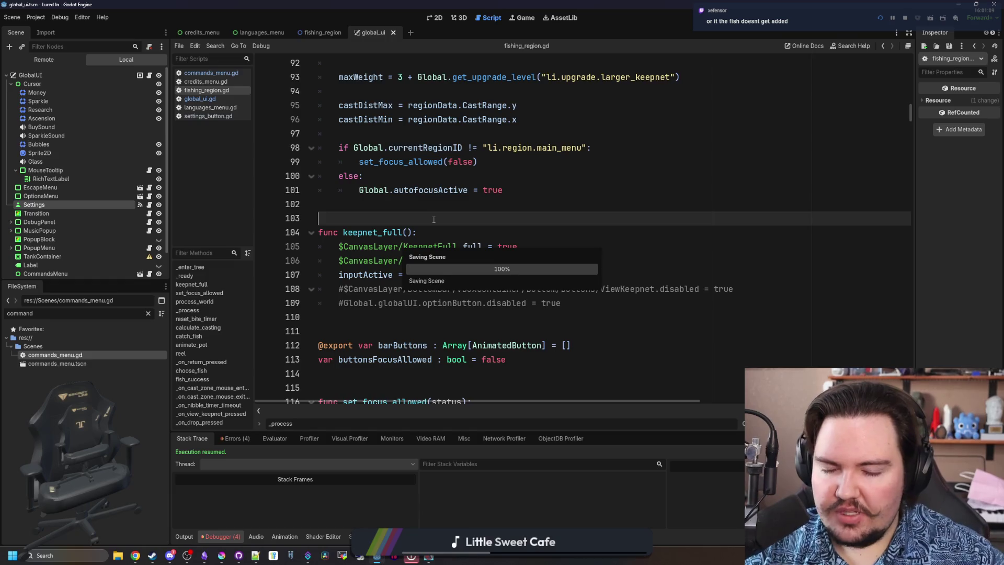
key("ctrl+s")
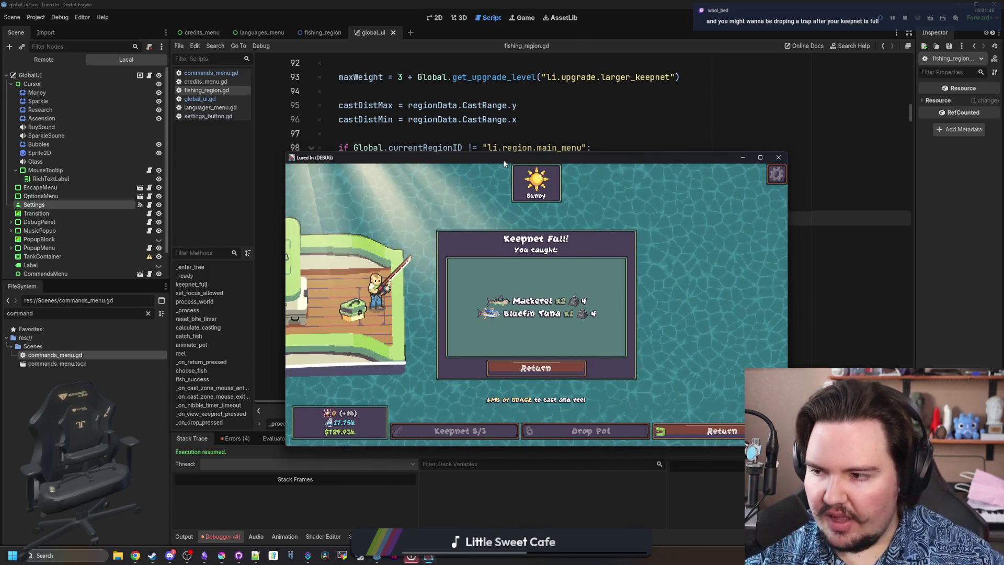
Step: Close the running game after checking the Keepnet Full popup
key("F8")
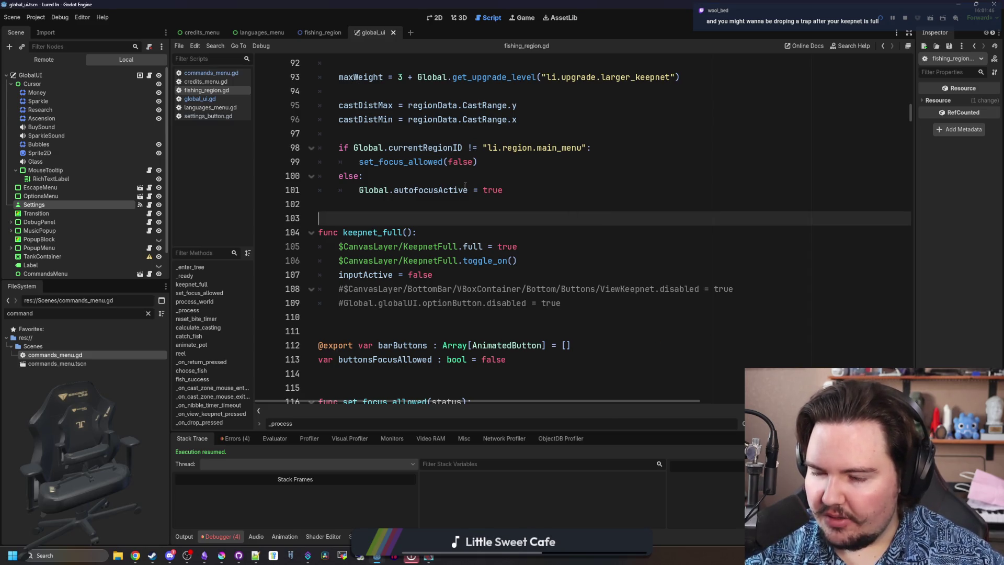
Step: Copy the $CanvasLayer/KeepnetFull.full flag reference from keepnet_full
left_click(486, 280)
left_click(455, 220)
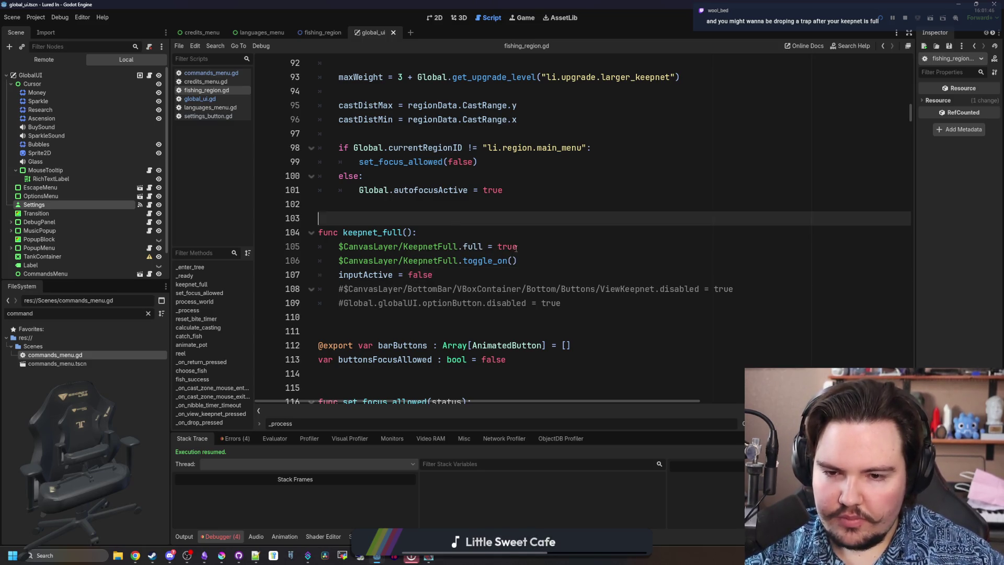
left_click_drag(482, 246, 332, 246)
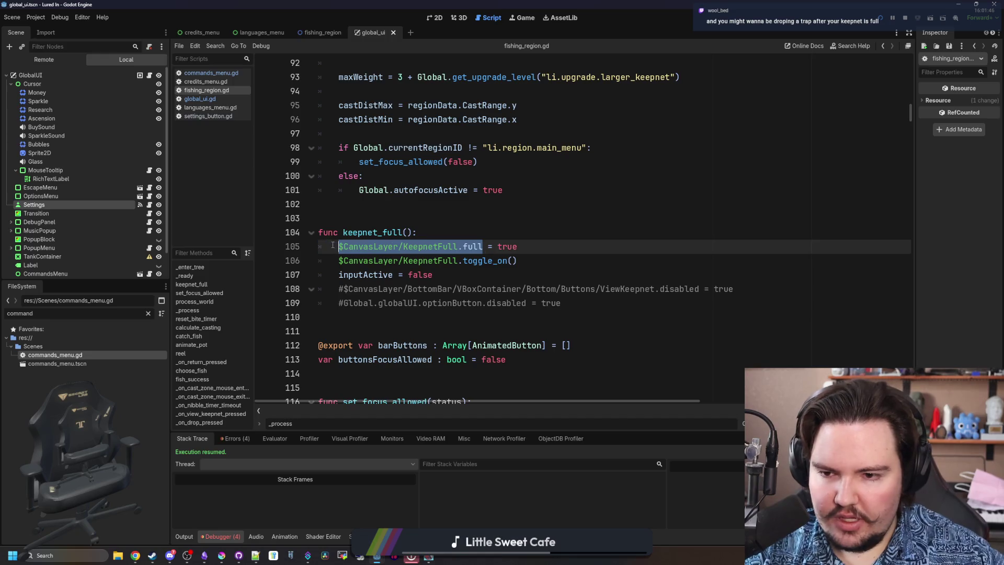
scroll(373, 211, "down", 4)
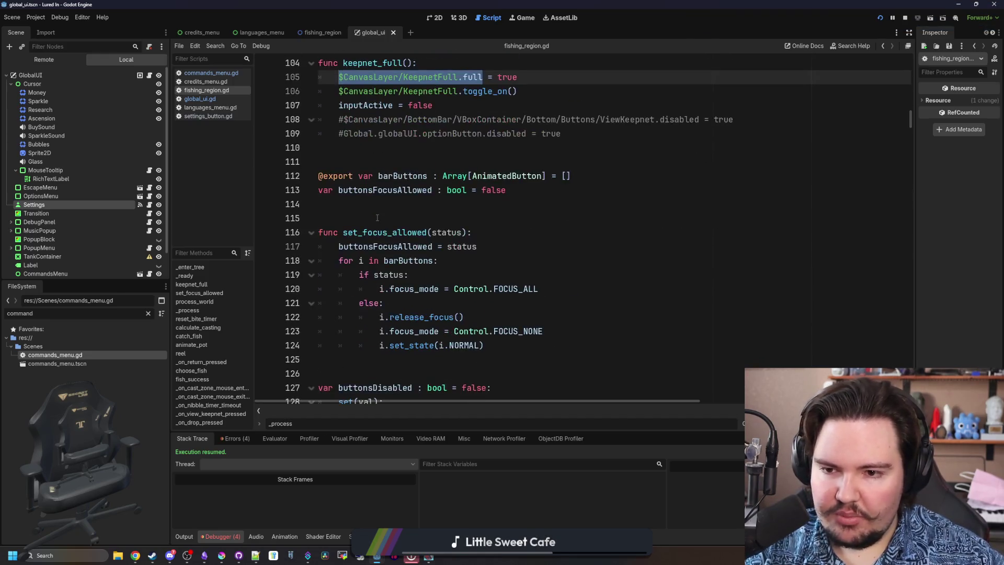
scroll(373, 212, "down", 4)
scroll(374, 212, "down", 3)
scroll(374, 213, "down", 1)
scroll(376, 218, "down", 1)
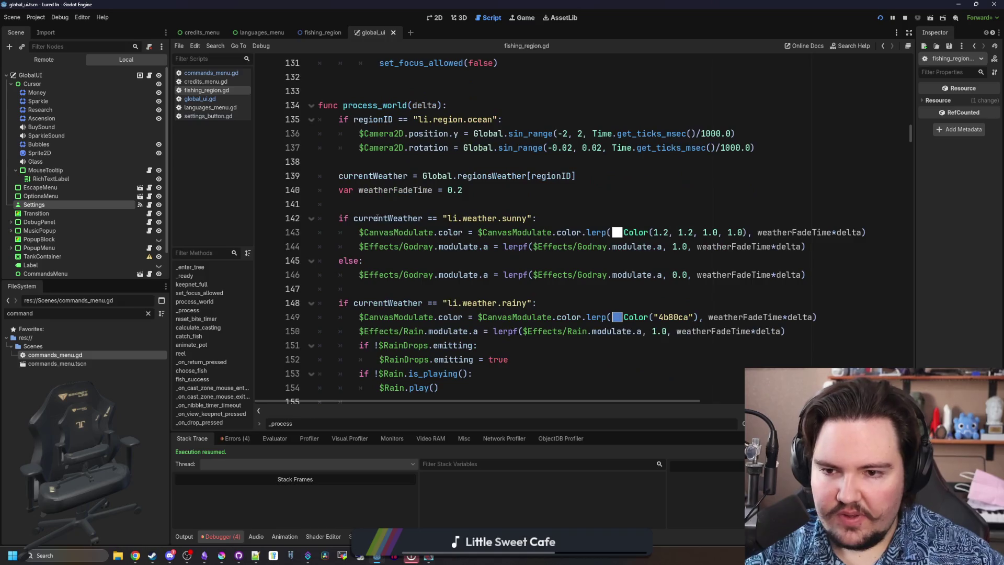
scroll(438, 168, "down", 3)
scroll(437, 168, "down", 4)
scroll(437, 168, "down", 5)
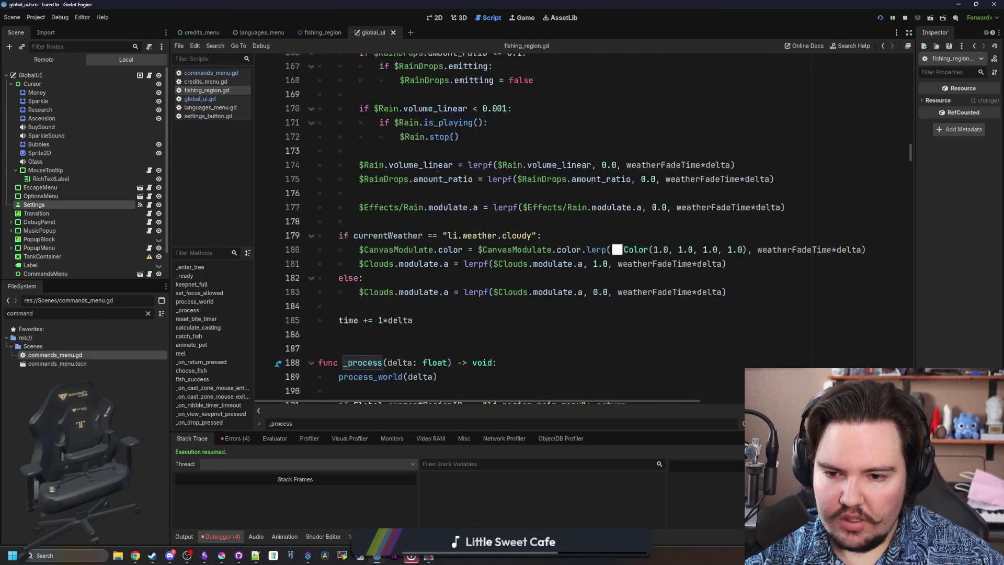
scroll(438, 168, "down", 1)
scroll(438, 168, "down", 4)
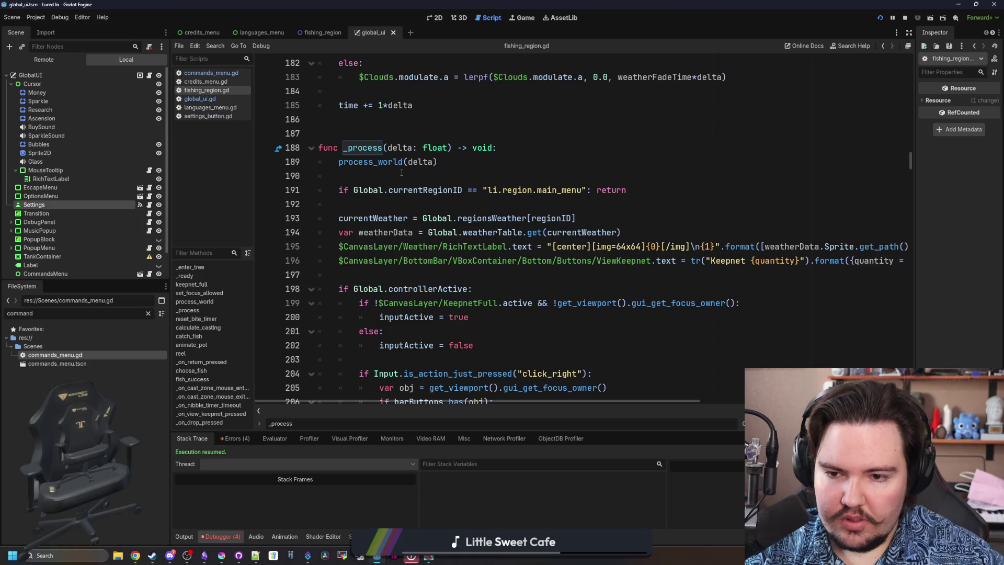
scroll(402, 173, "down", 2)
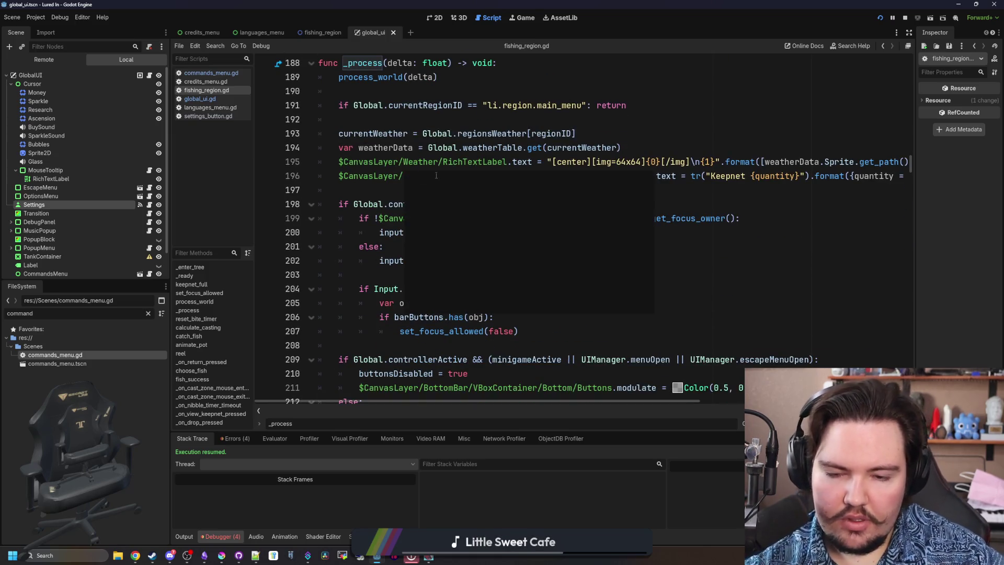
scroll(365, 190, "down", 4)
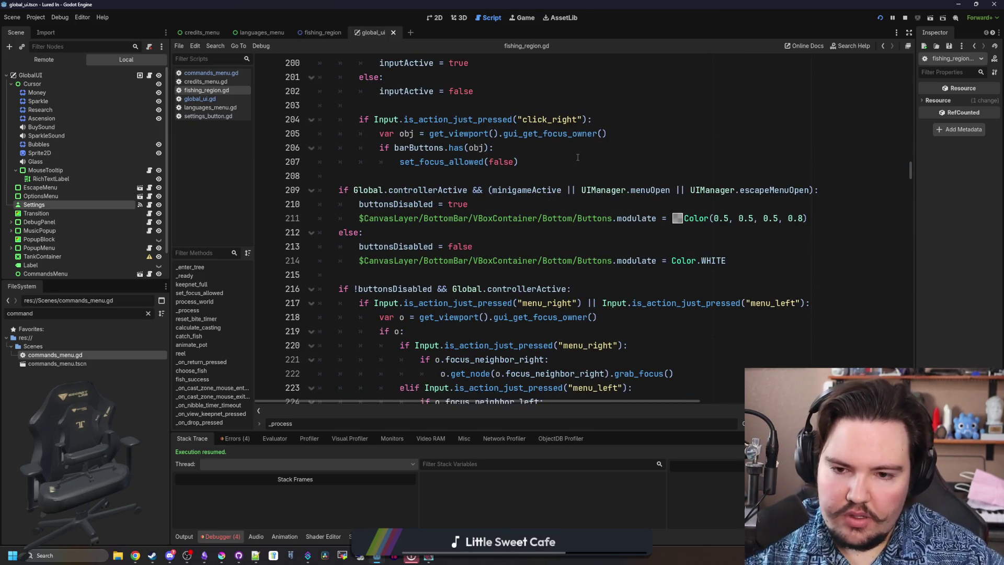
scroll(530, 210, "down", 2)
scroll(529, 210, "down", 3)
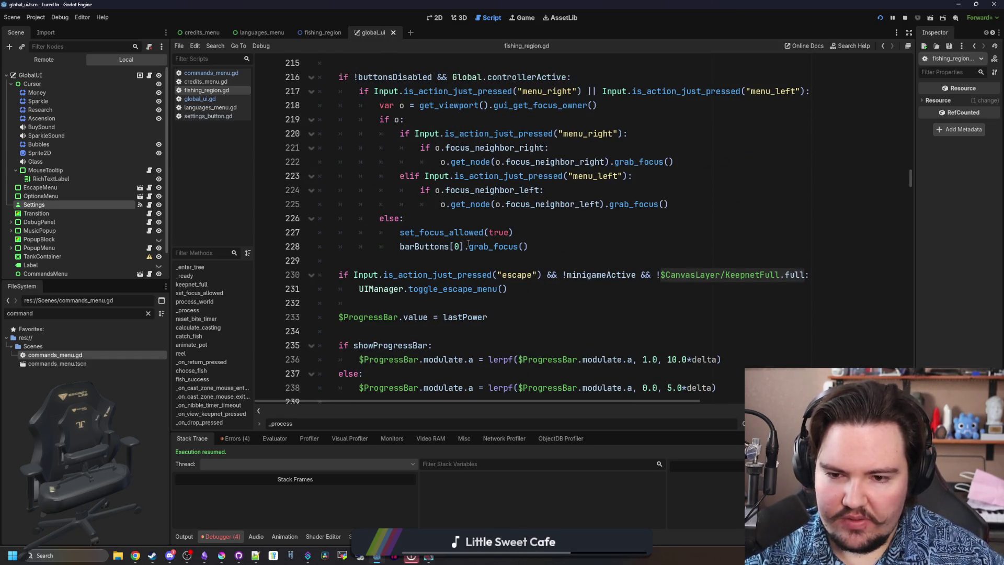
scroll(468, 246, "down", 2)
scroll(389, 279, "down", 1)
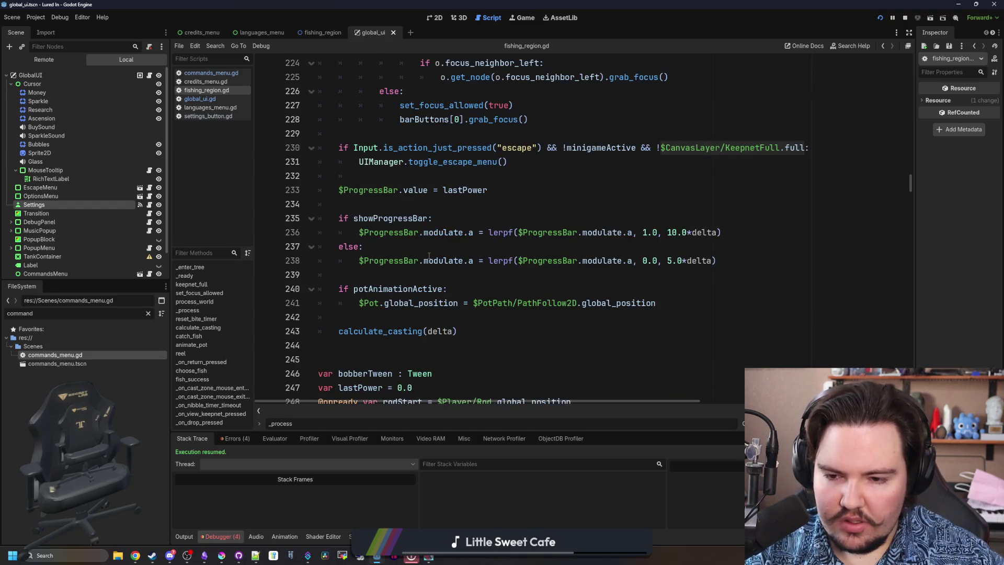
scroll(386, 296, "down", 1)
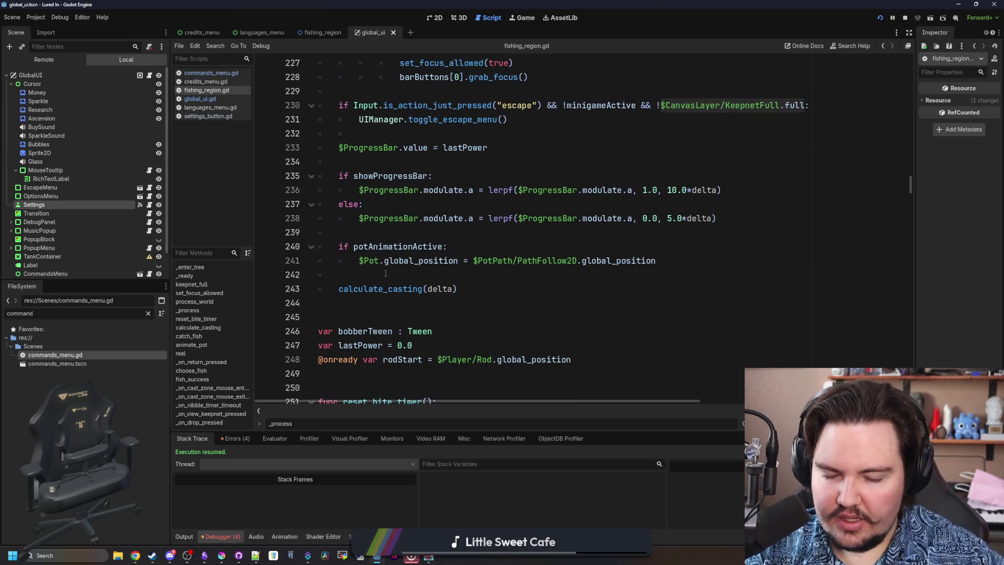
Step: Add the full-flag check to the calculate_casting condition on line 313 and run the game
left_click(378, 289, "ctrl")
scroll(452, 254, "down", 1)
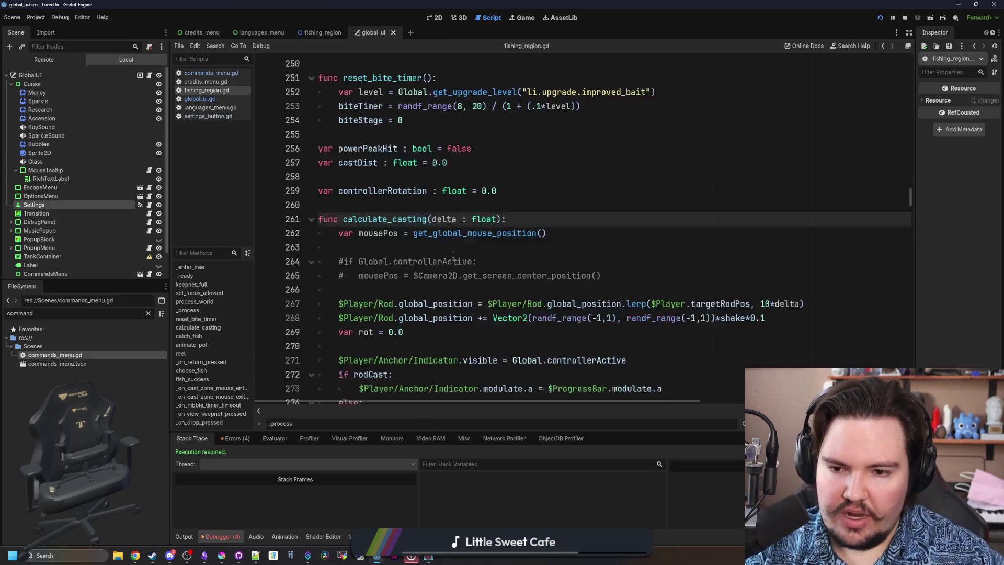
scroll(453, 254, "down", 1)
scroll(453, 255, "down", 3)
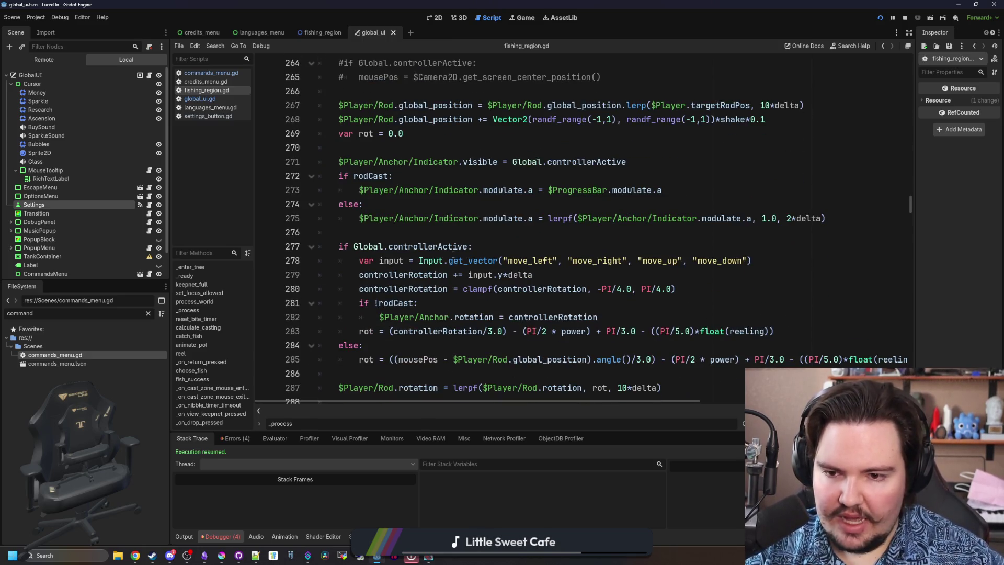
scroll(453, 255, "down", 3)
scroll(453, 254, "down", 2)
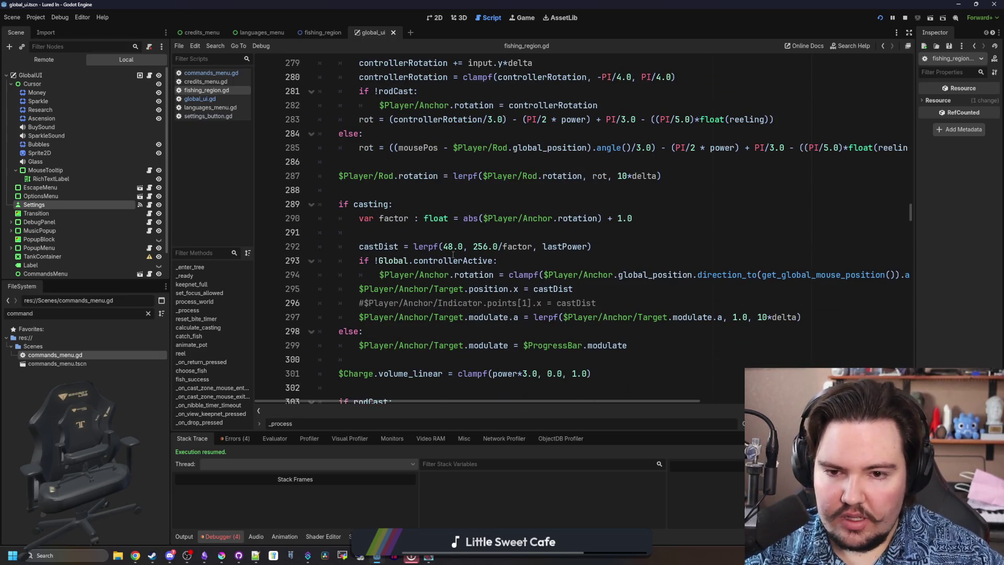
scroll(453, 254, "down", 4)
scroll(453, 254, "down", 2)
scroll(453, 255, "down", 3)
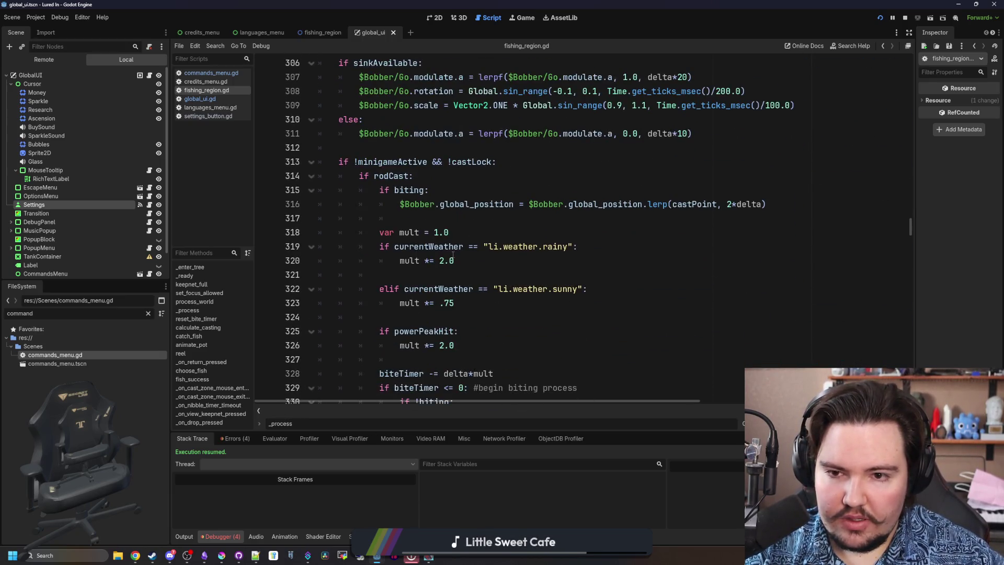
scroll(470, 204, "down", 1)
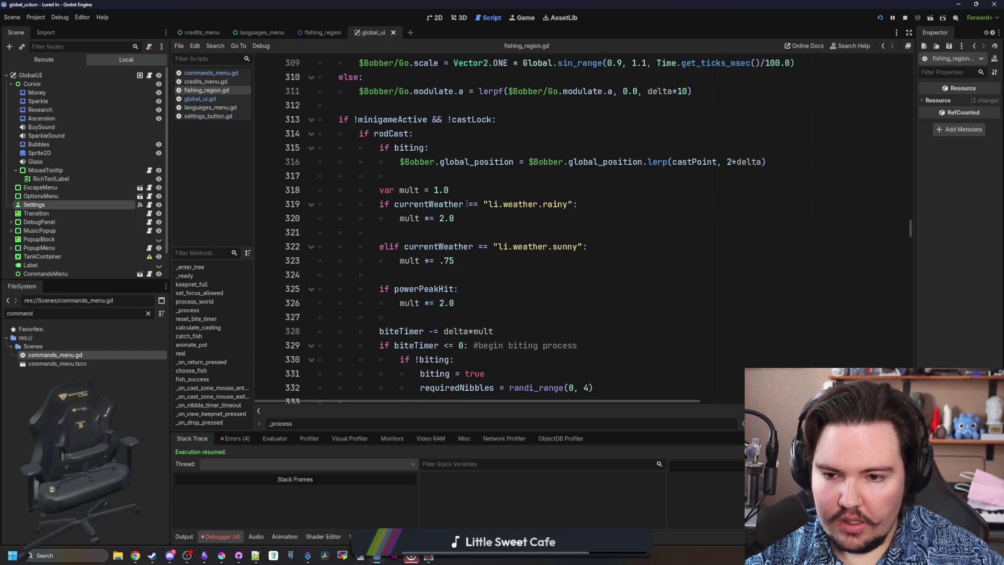
scroll(469, 204, "down", 3)
scroll(469, 204, "down", 5)
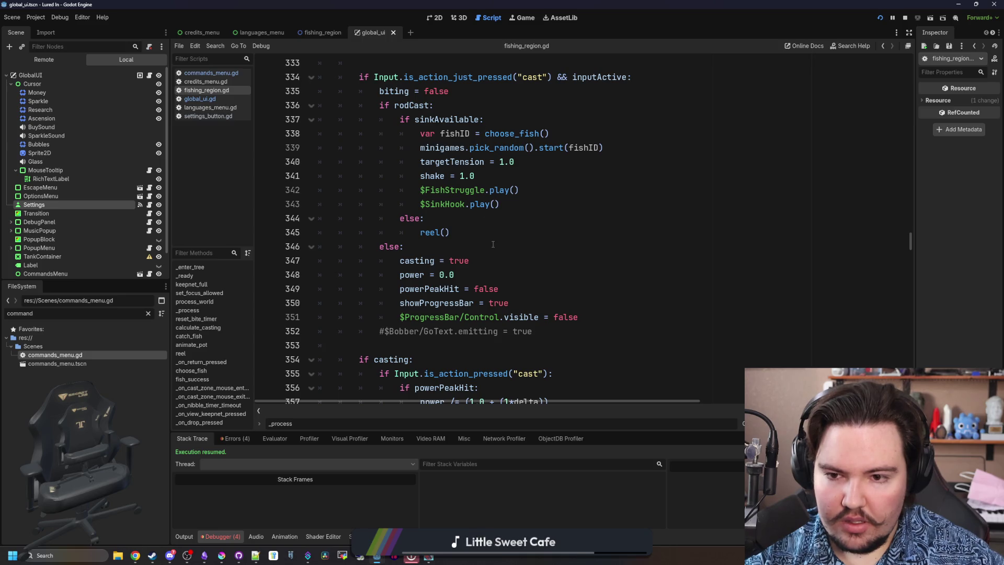
scroll(493, 244, "down", 2)
scroll(493, 245, "down", 2)
scroll(487, 242, "up", 7)
scroll(482, 239, "up", 7)
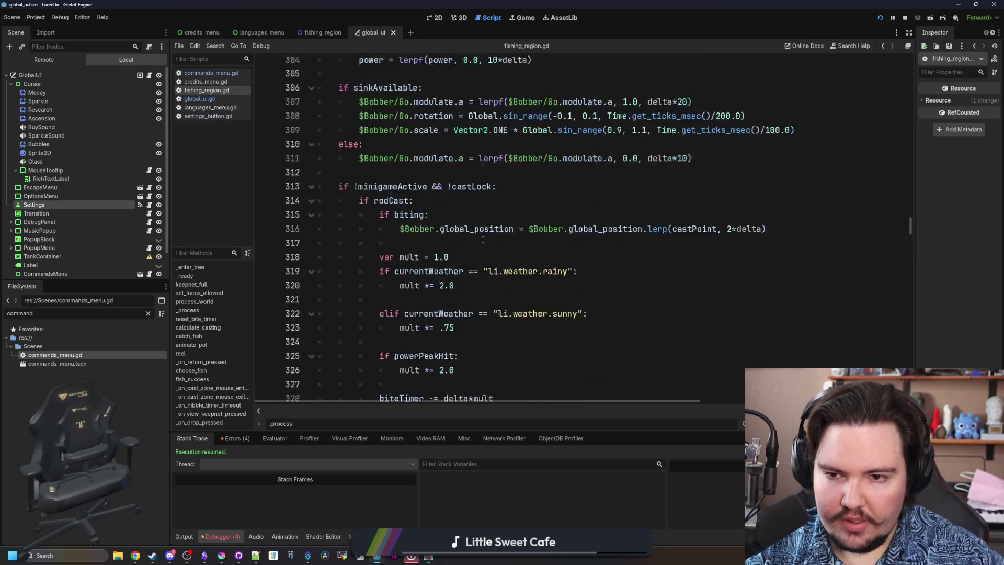
scroll(474, 234, "up", 1)
left_click(492, 204)
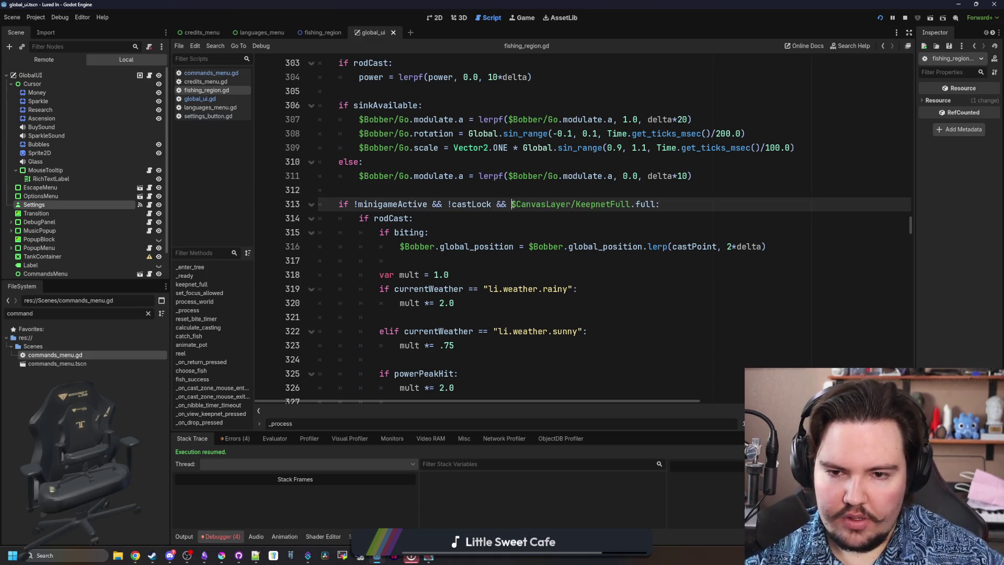
key("F5")
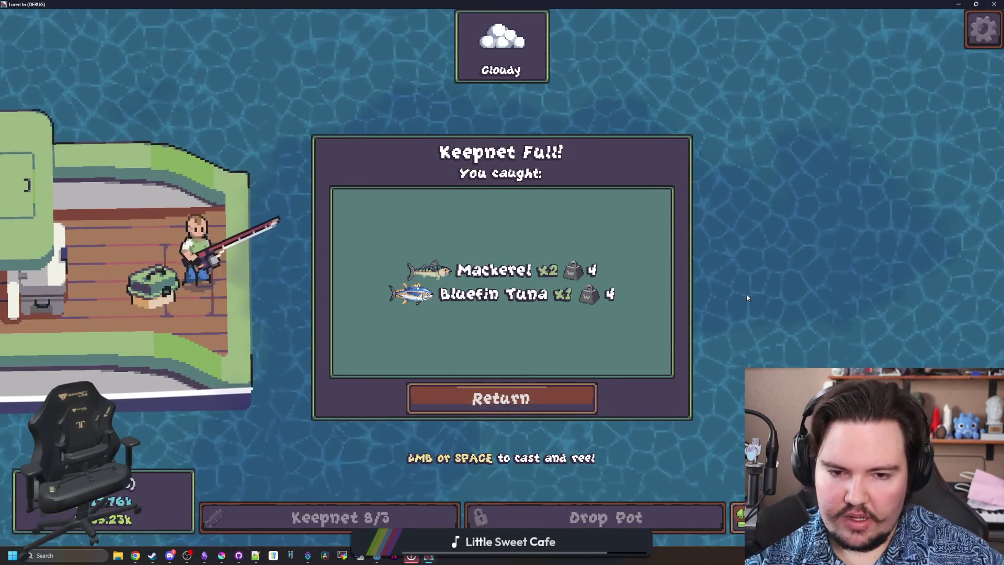
Step: Dismiss the popup, visit the Pond, then travel to the Ocean
left_click(501, 398)
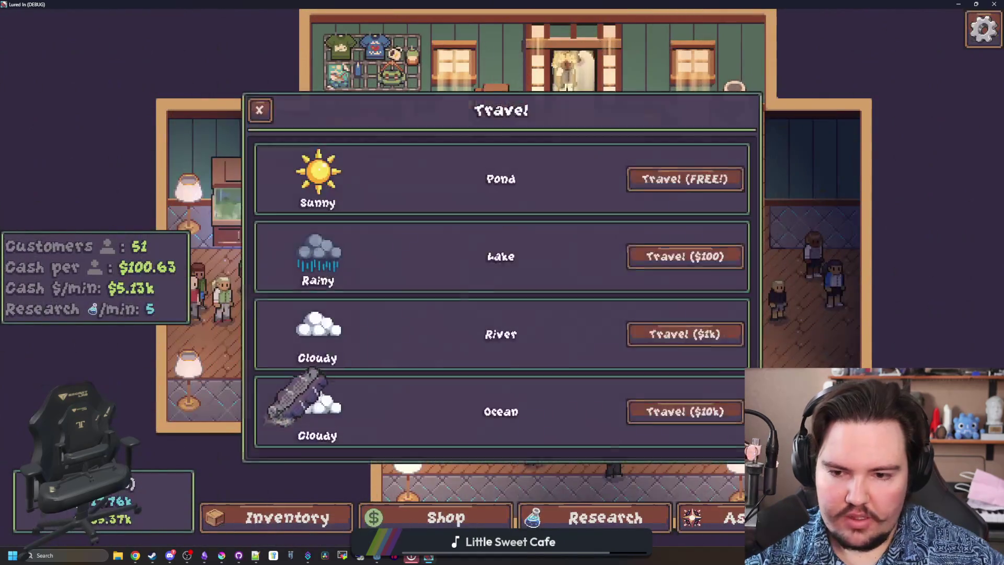
left_click(677, 190)
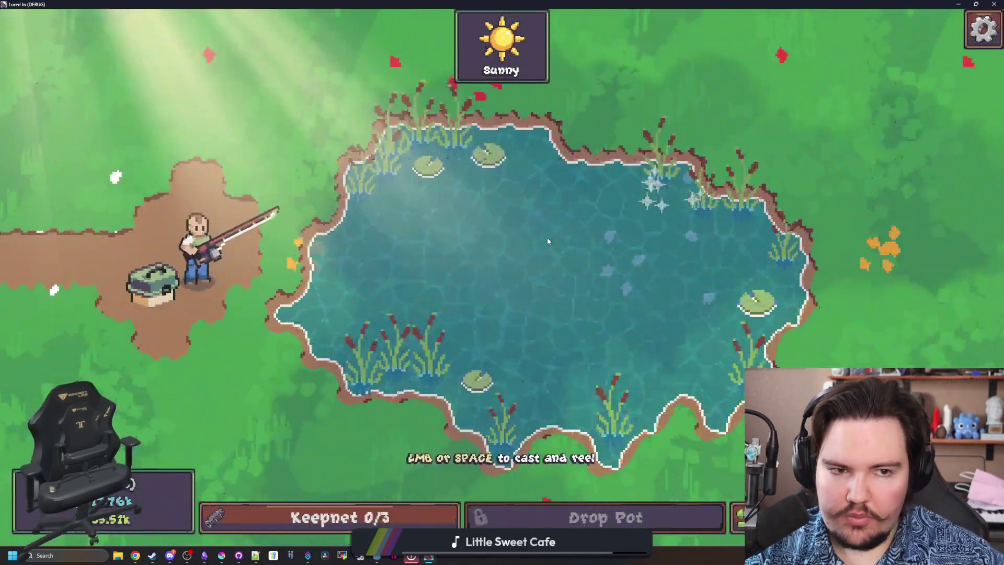
left_click(546, 241)
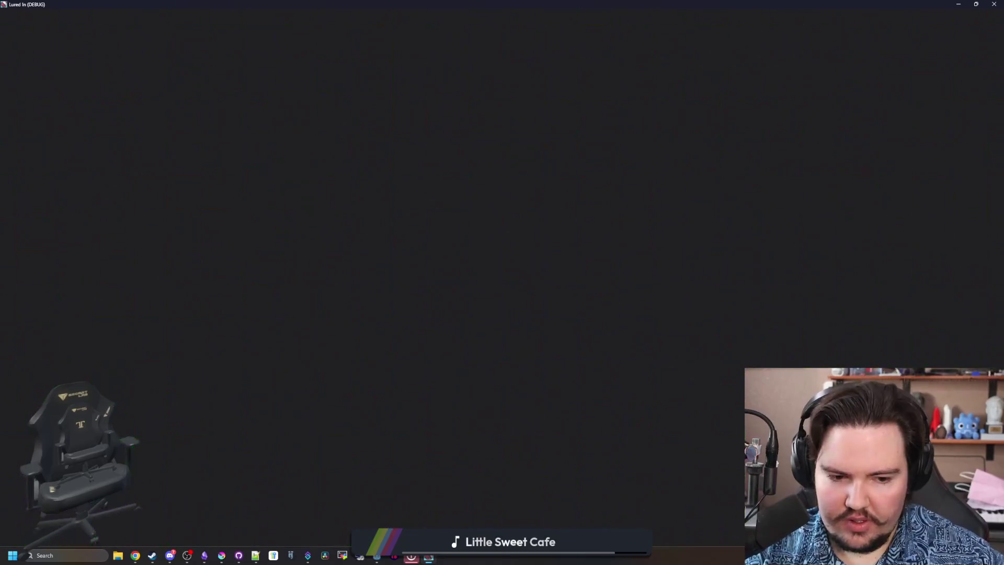
left_click(683, 410)
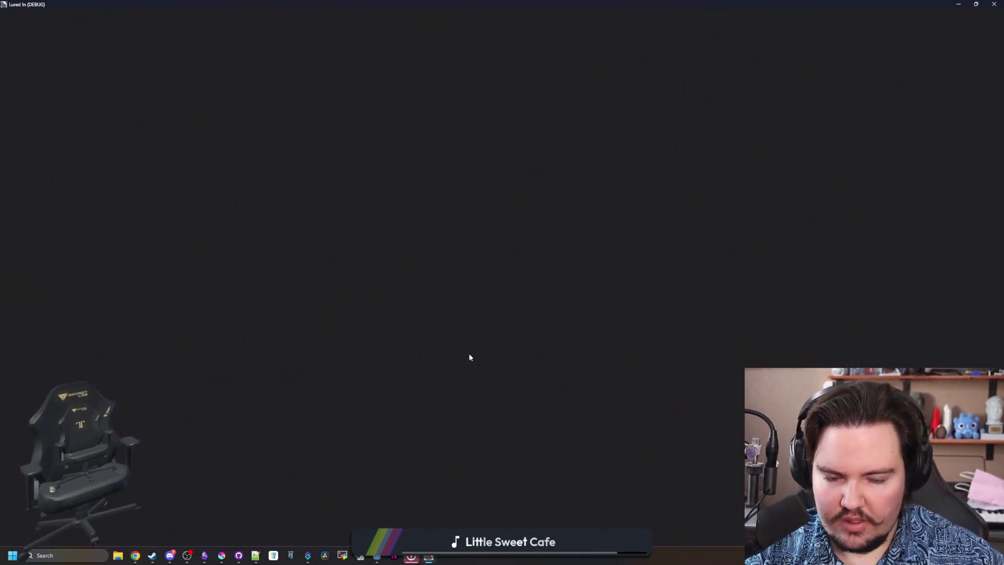
Step: Run the minigame command three times and catch Minnows until the keepnet reads 3/3
key("grave")
type("minigame ot")
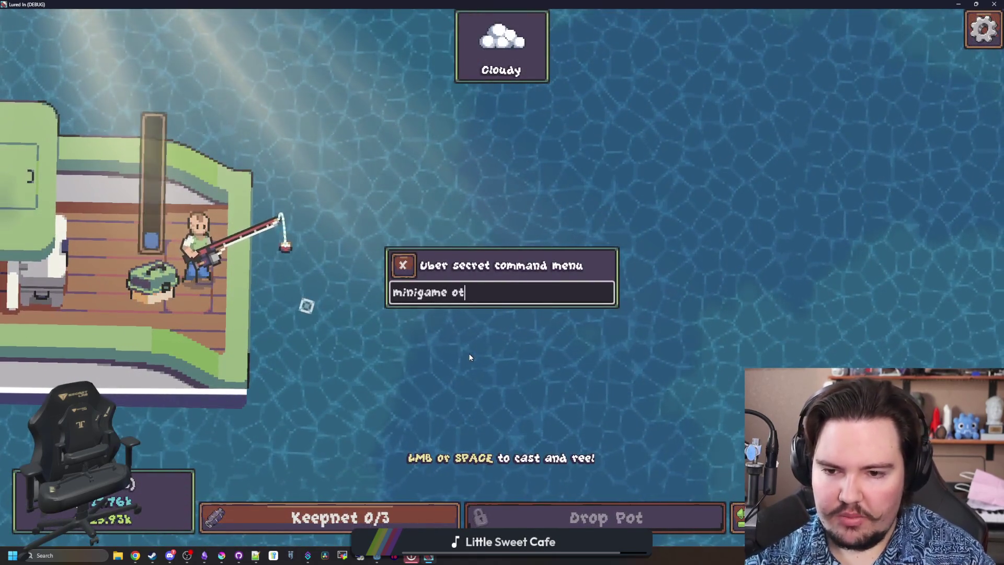
key("Return")
left_click(695, 340)
left_click(683, 340)
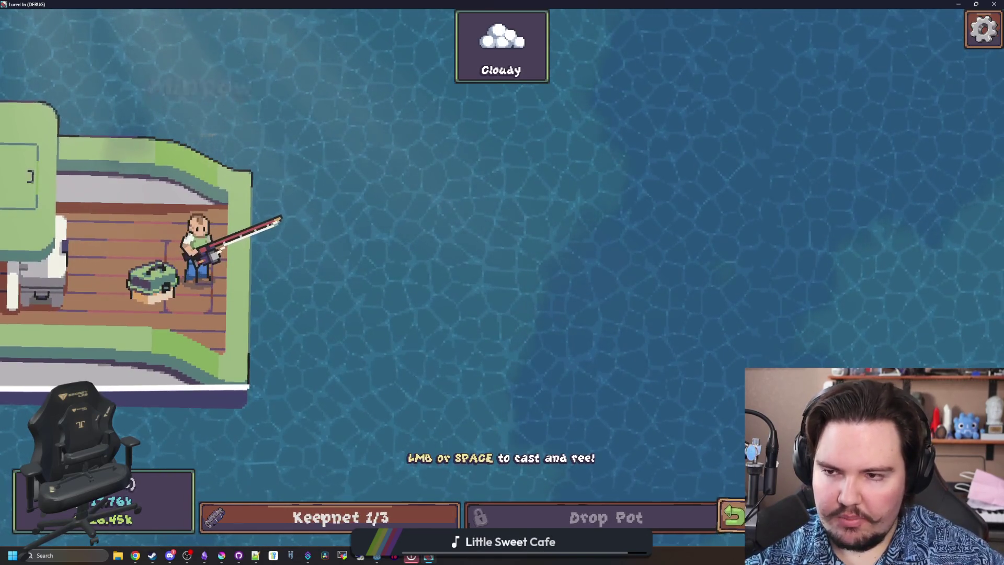
key("grave")
type("mi")
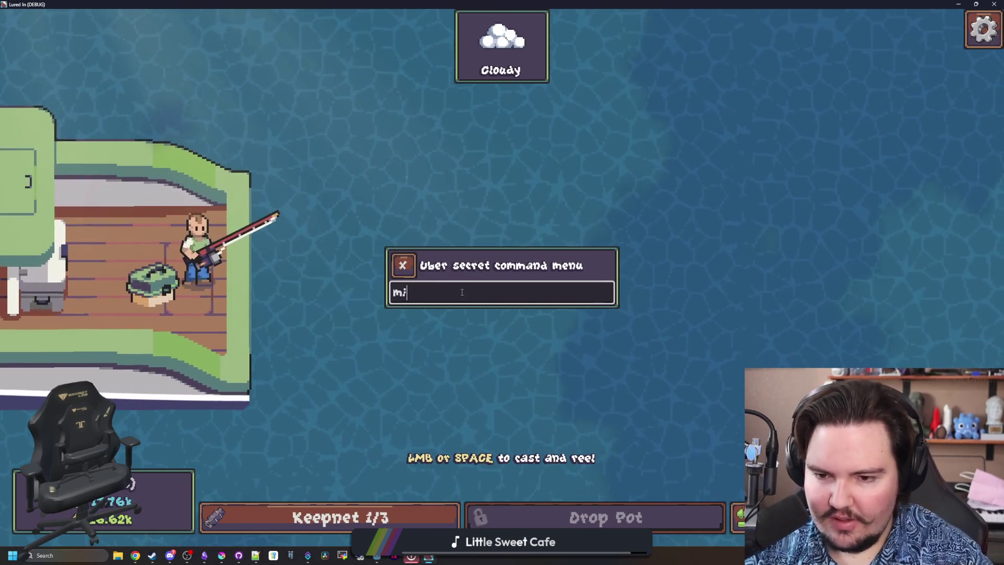
type("nigame s")
key("Return")
left_click(543, 281)
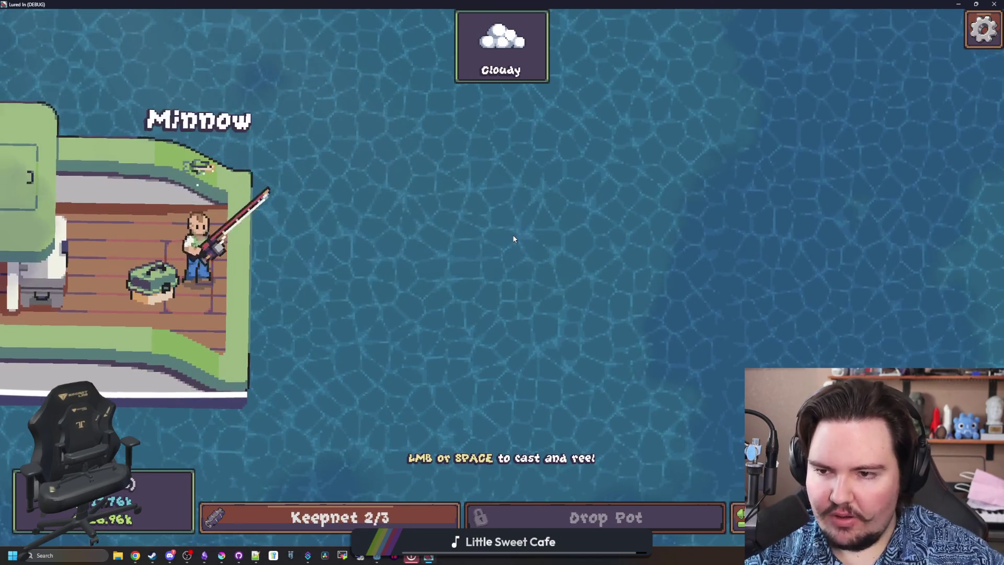
key("grave")
type("minigame o")
key("Return")
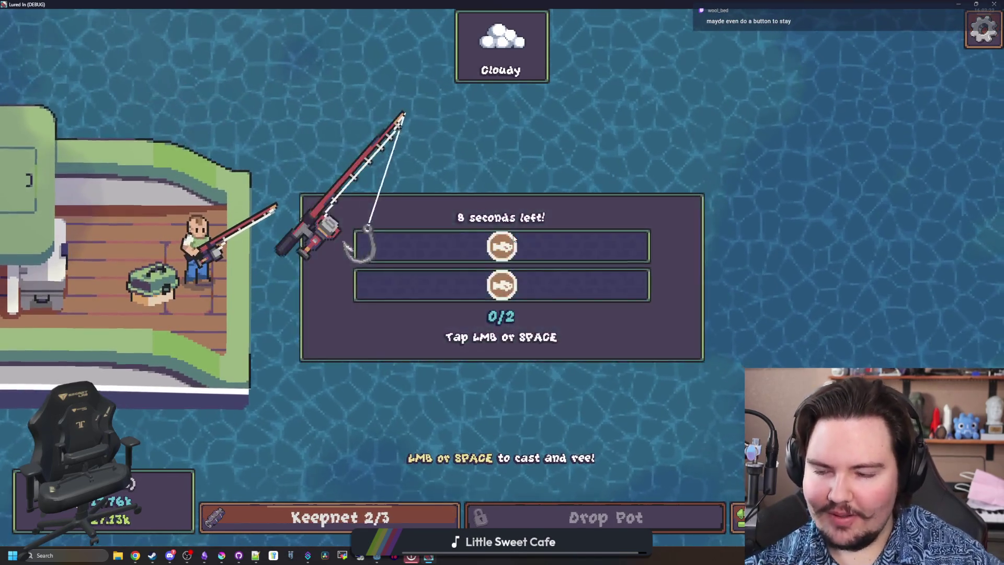
left_click(570, 250)
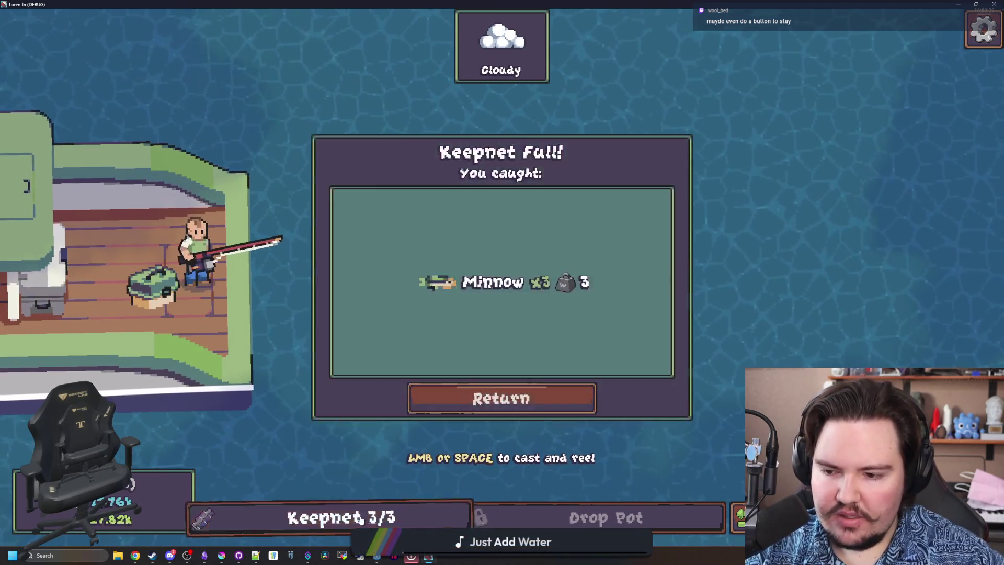
left_click(359, 519)
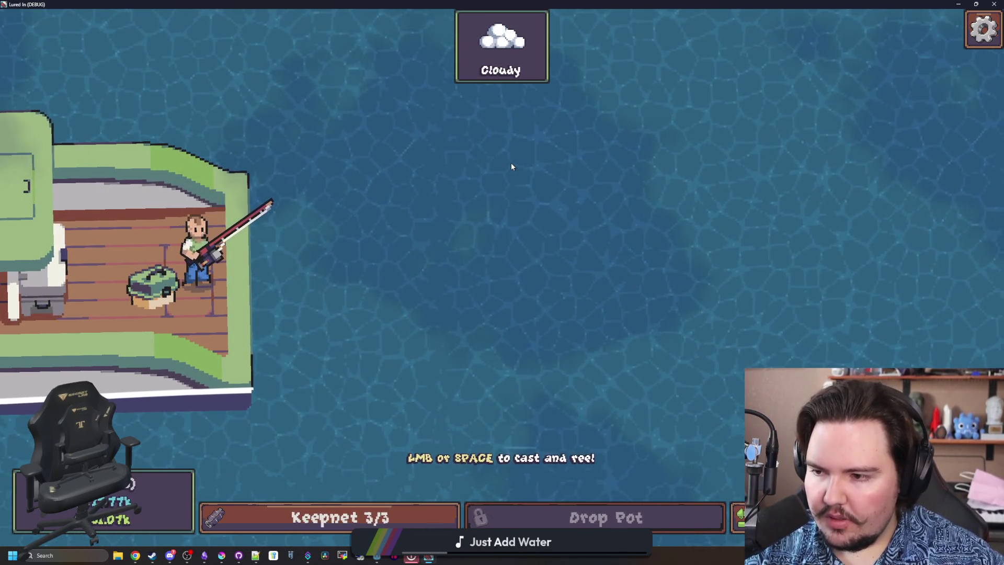
Step: Bring up the Keepnet Full popup from the Keepnet button and return to the shop
left_click(539, 495)
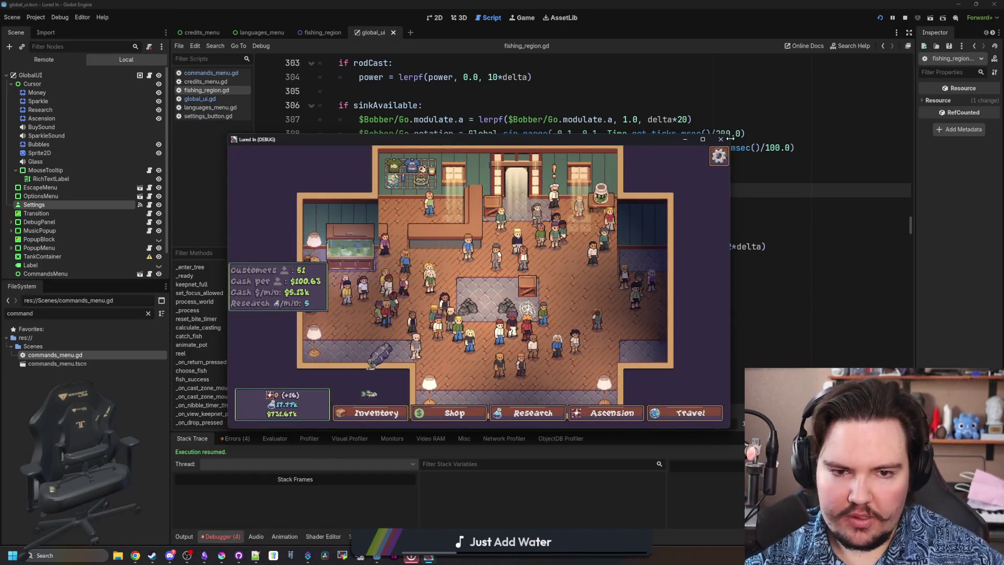
Step: Look over calculate_casting in fishing_region.gd and save the scene
left_click(402, 190)
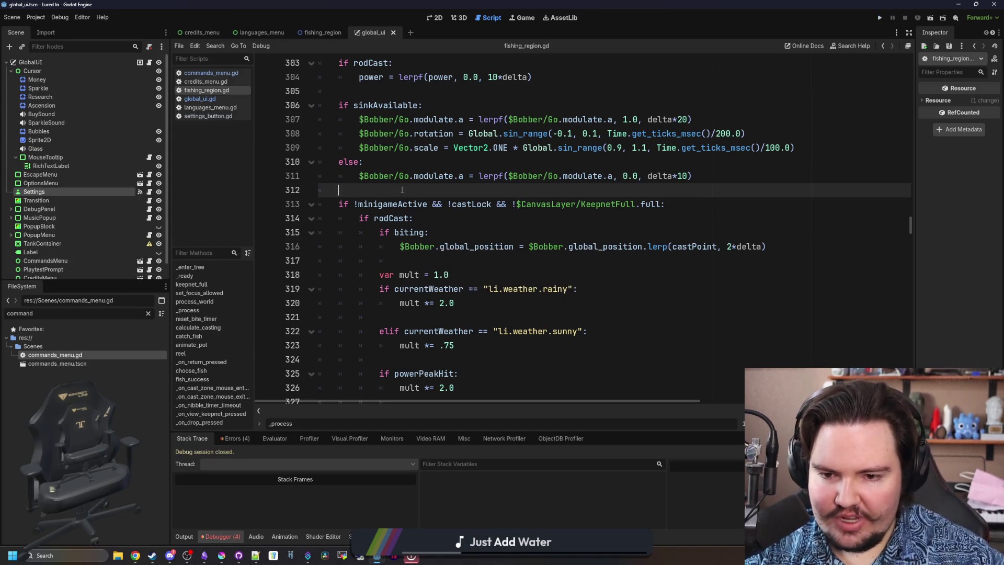
scroll(401, 190, "up", 5)
scroll(424, 338, "up", 2)
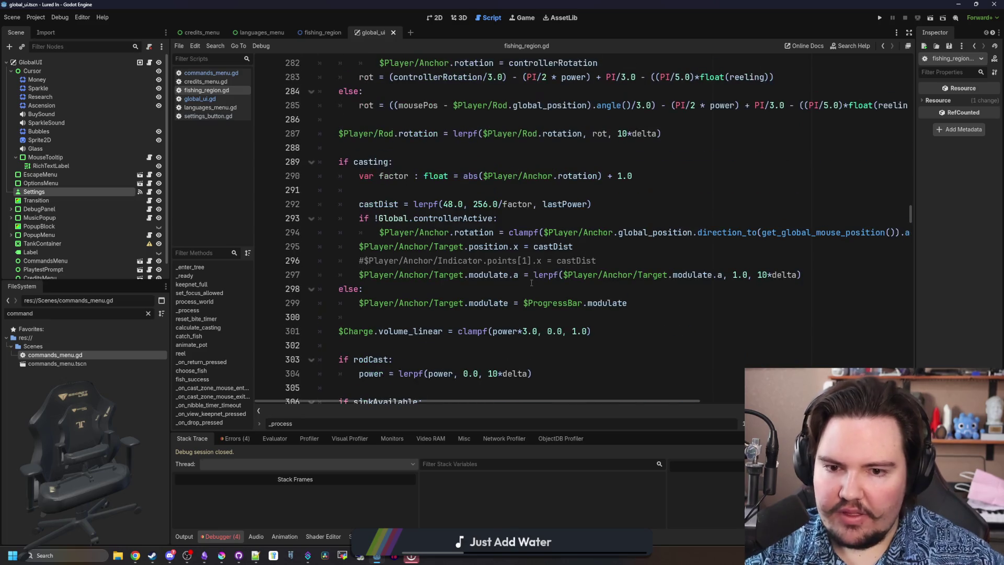
left_click(608, 261)
scroll(607, 260, "up", 8)
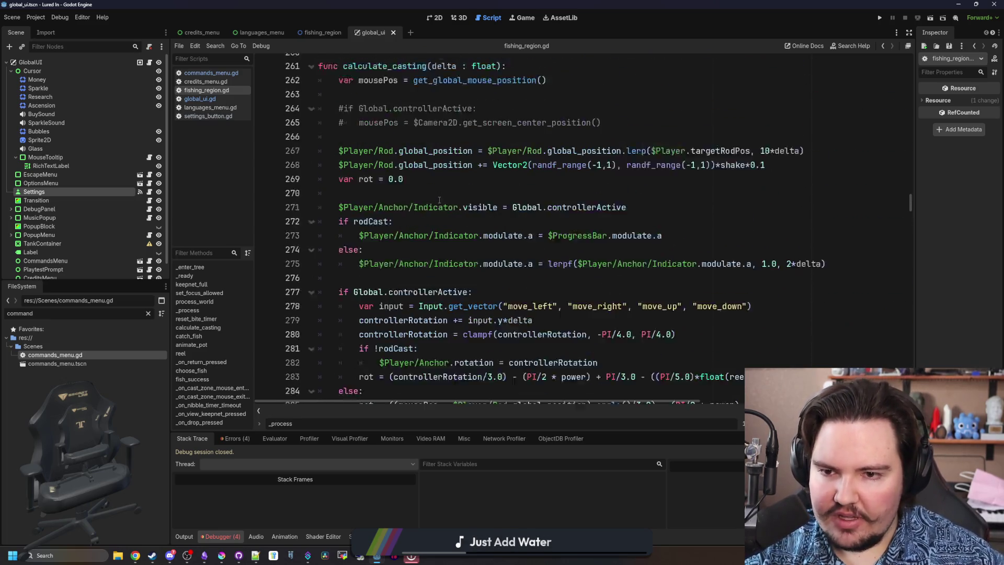
left_click(339, 175)
key("ctrl+s")
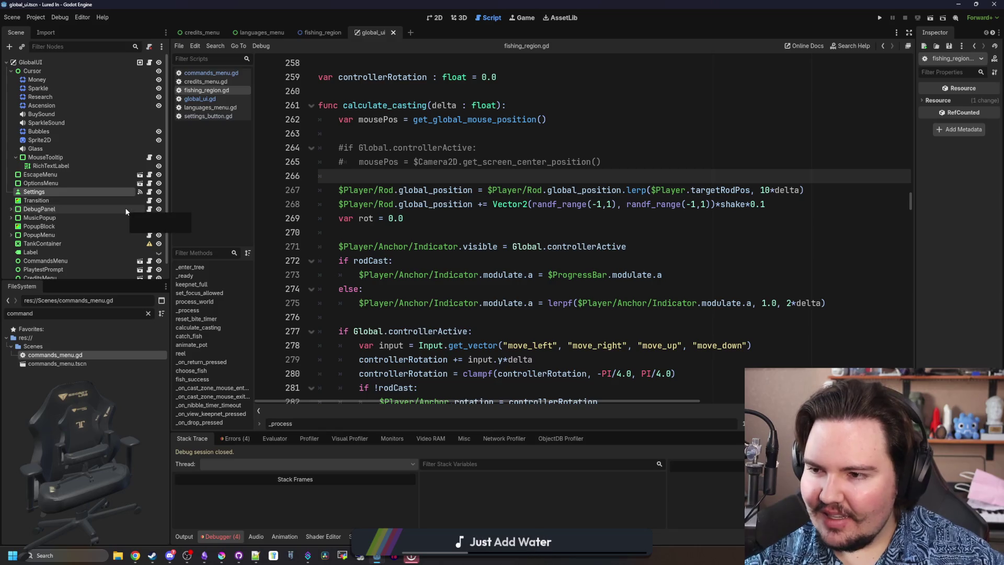
scroll(125, 210, "down", 2)
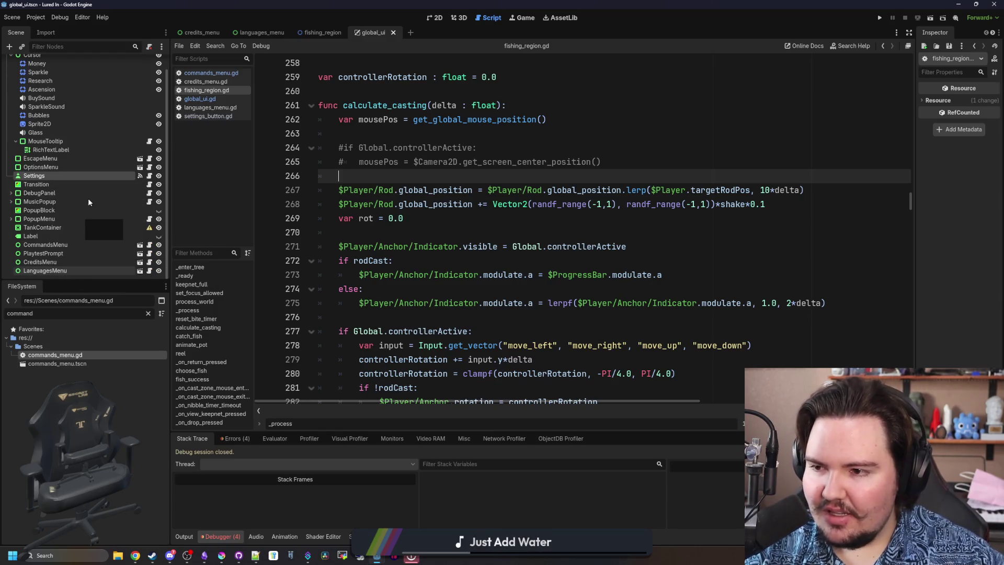
Step: Filter the FileSystem for 'fishing' and open fishing_region.tscn
left_click(148, 314)
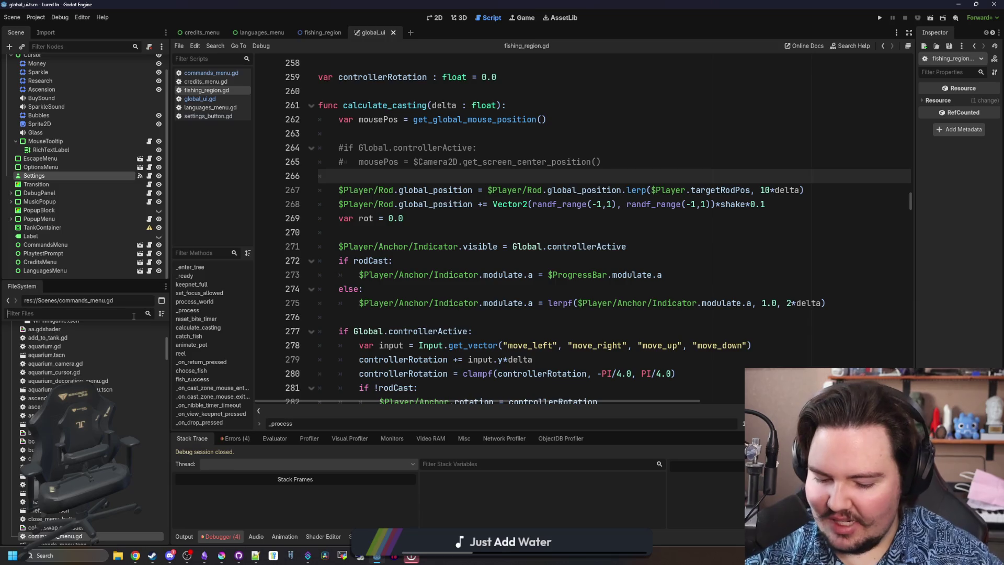
type("fishing")
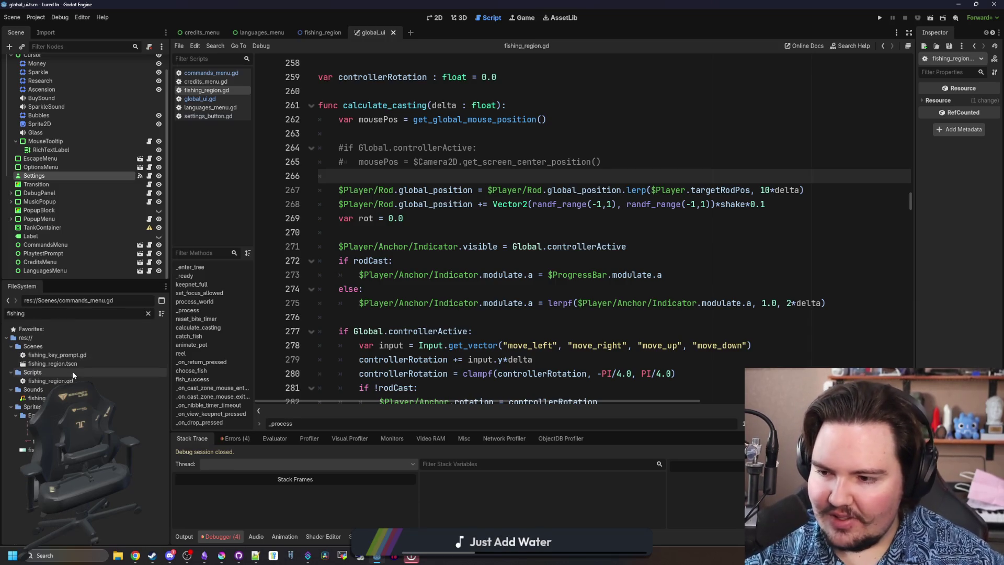
double_click(78, 364)
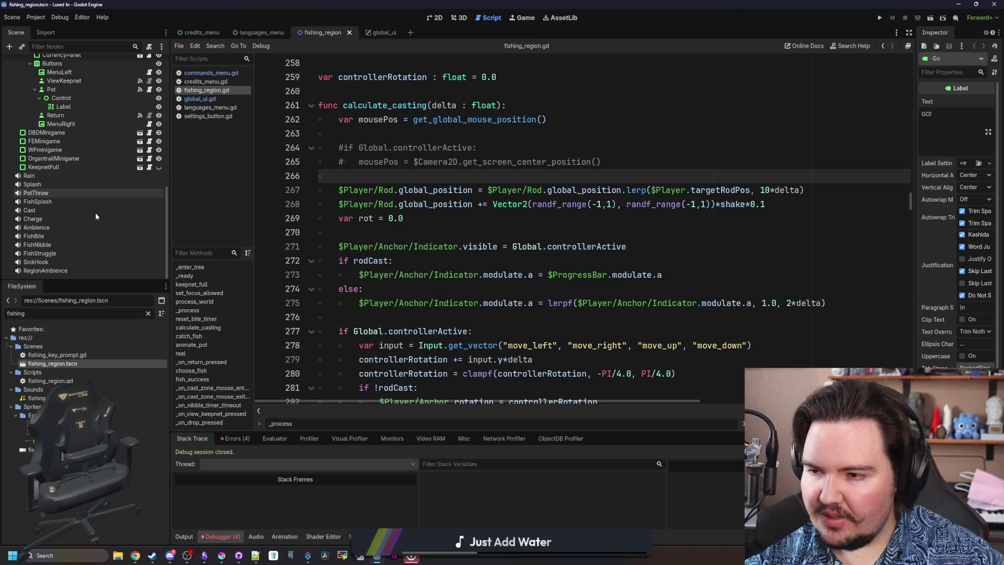
Step: Bring up keepnet_menu.gd with the code editor widened for editing
left_click(149, 168)
left_click(553, 223)
left_click(402, 164)
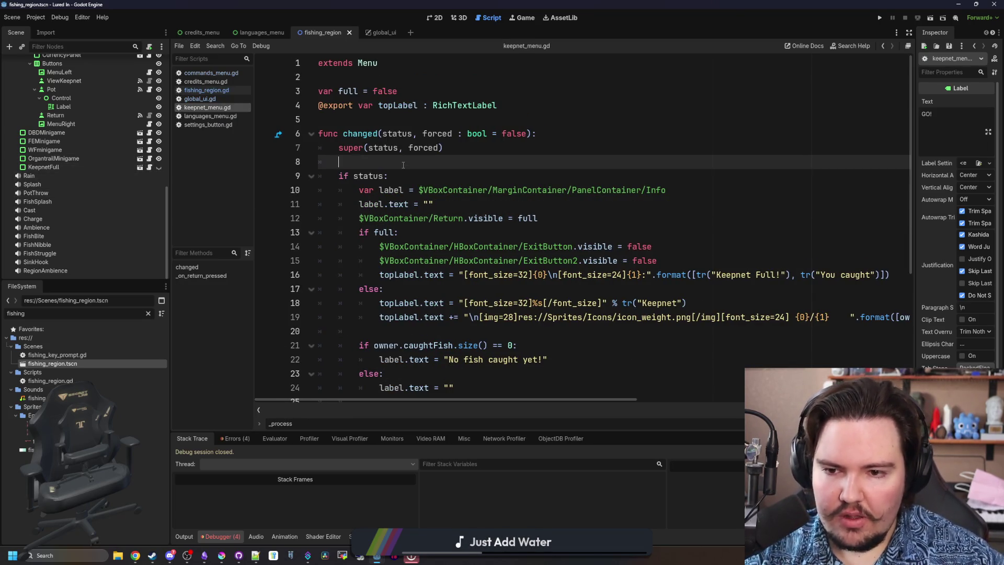
scroll(797, 262, "down", 1)
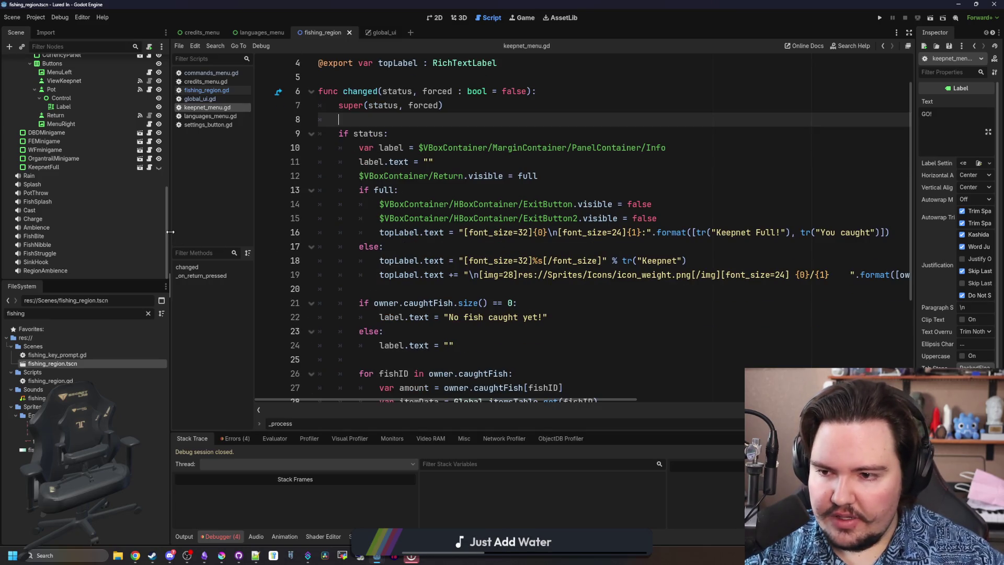
left_click_drag(170, 231, 7, 240)
Step: Delete the two lines under 'if full:' that hide the exit buttons, then return to fishing_region.gd
left_click(388, 191)
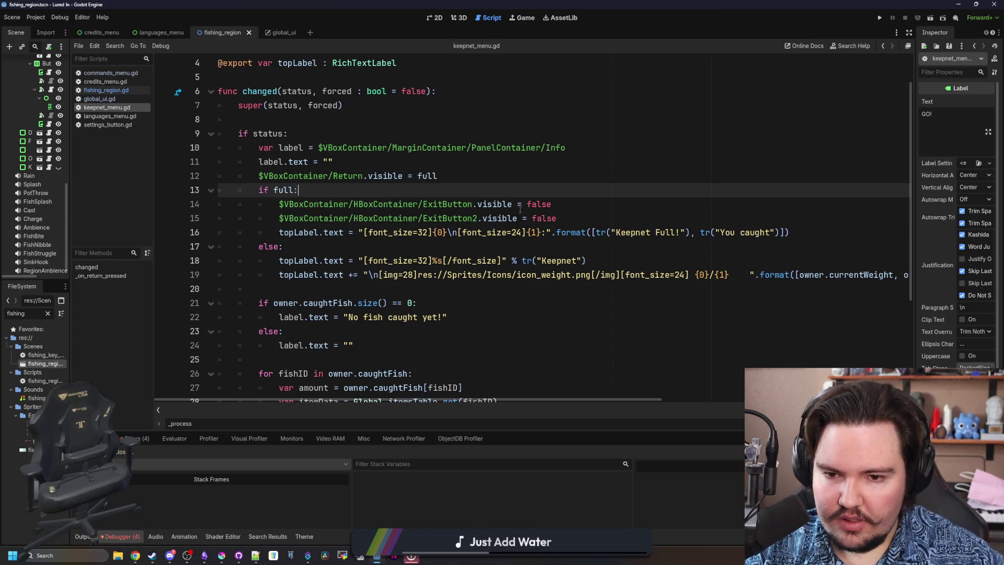
left_click_drag(571, 221, 349, 191)
key("BackSpace")
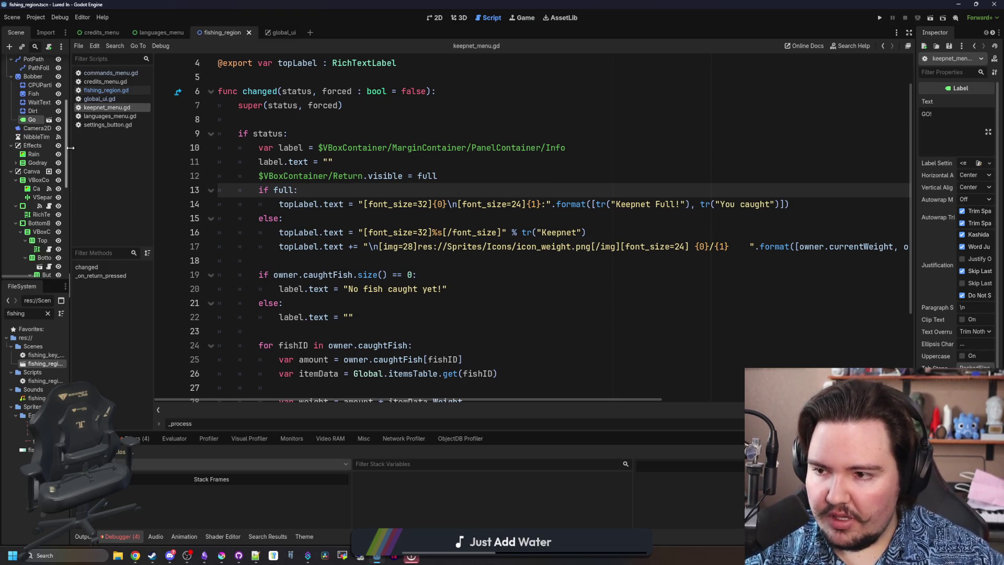
left_click_drag(70, 149, 165, 149)
left_click(146, 62)
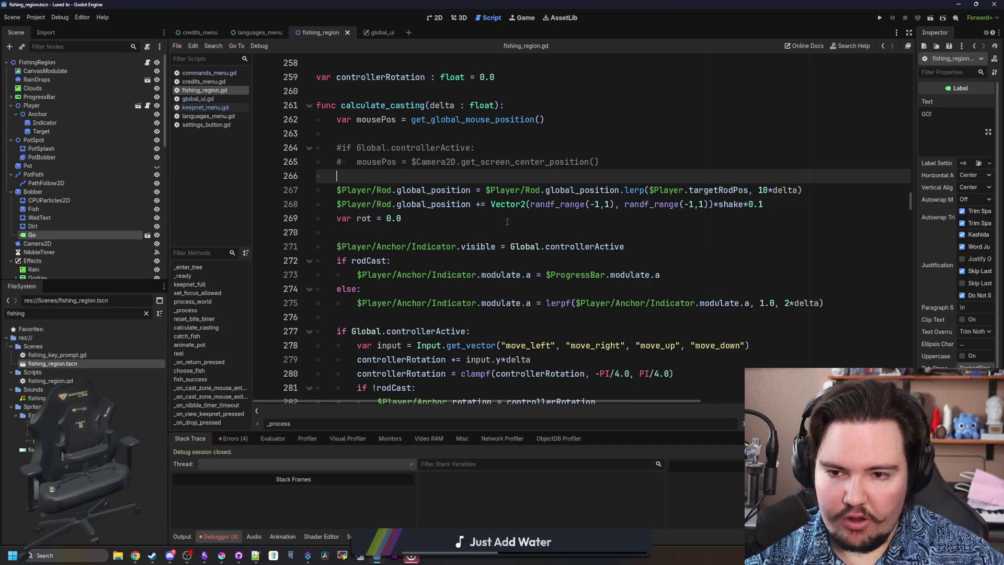
scroll(518, 233, "down", 4)
scroll(628, 217, "down", 3)
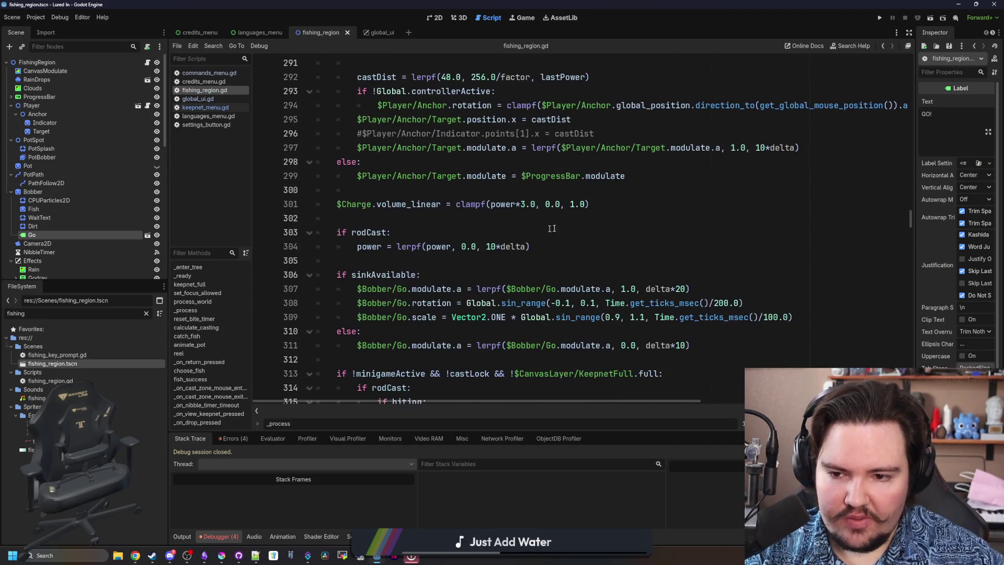
Step: Remove '&& !$CanvasLayer/KeepnetFull.full' from the escape-menu condition on line 230
left_click(628, 217)
type("keepnetf")
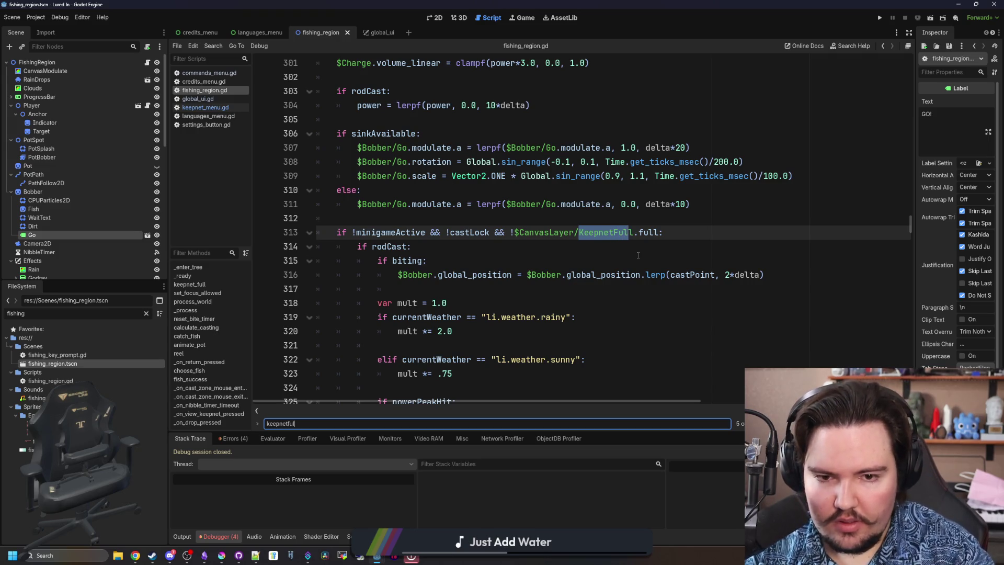
type("ull")
key("Return")
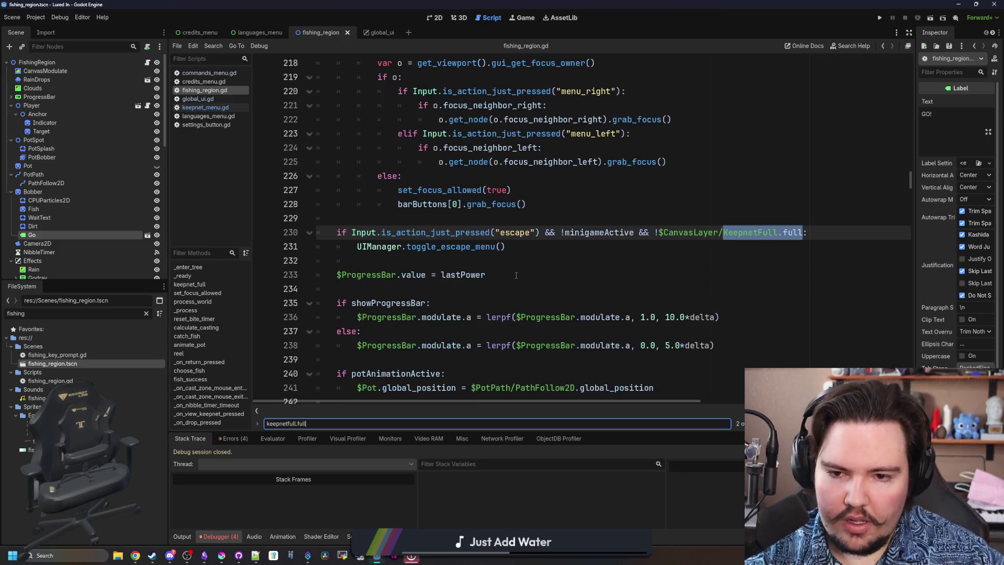
left_click(784, 239)
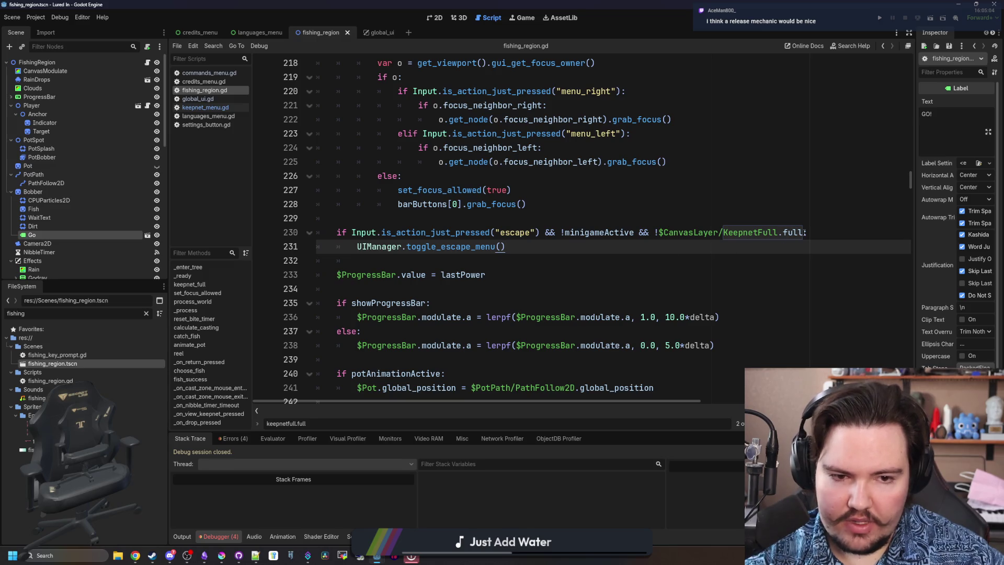
left_click_drag(803, 232, 691, 232)
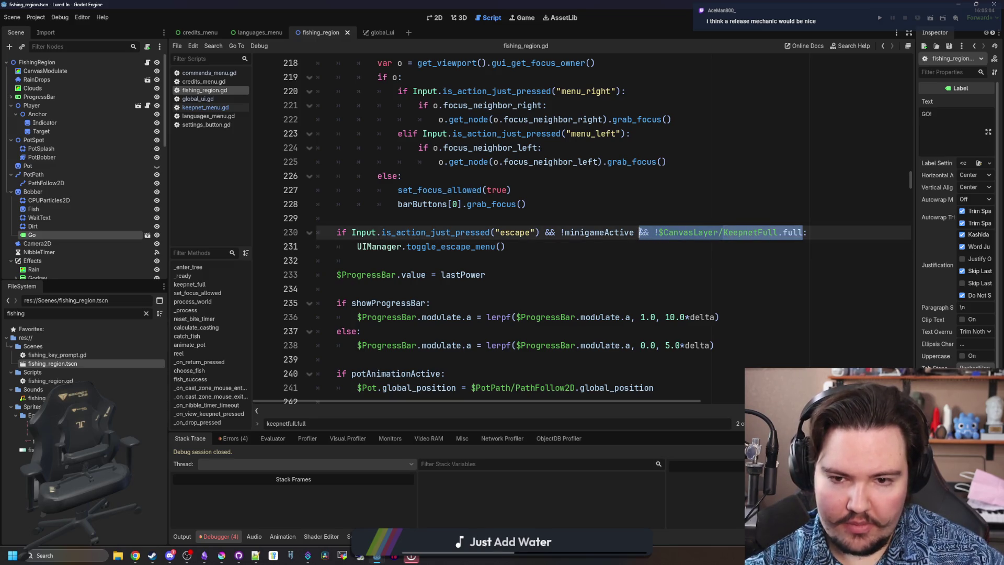
key("BackSpace")
Step: Save fishing_region.gd and run the game to test the change
left_click(636, 203)
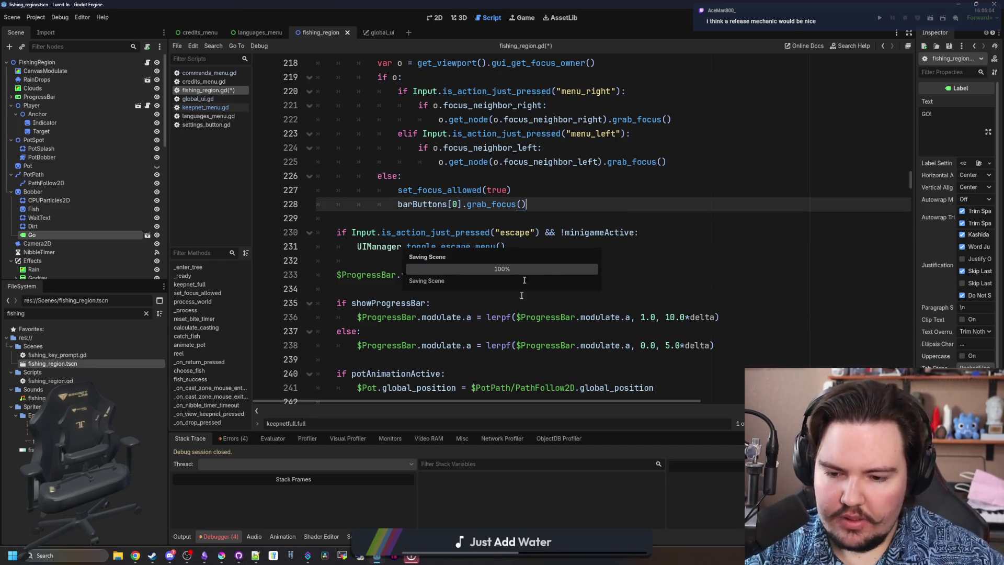
left_click(879, 19)
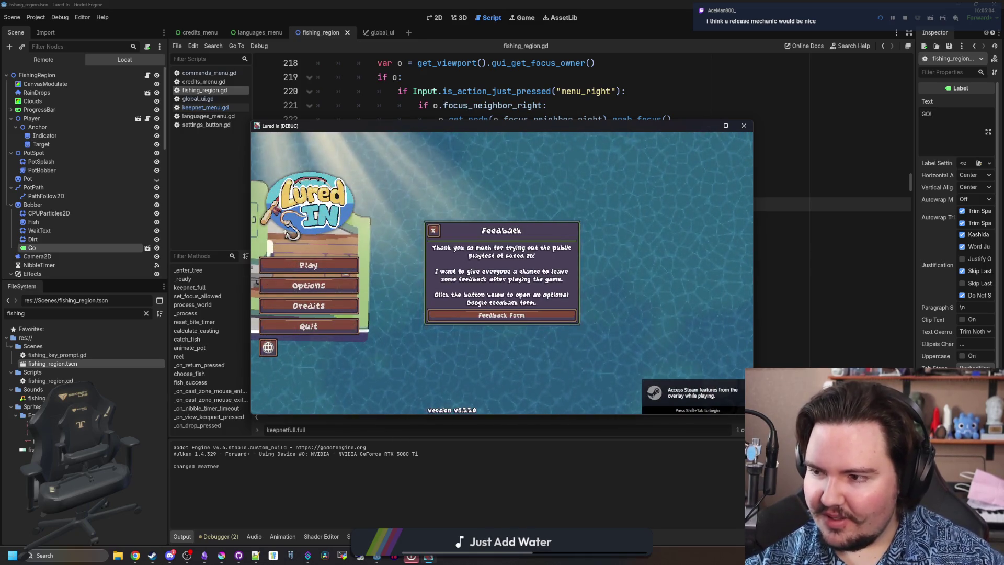
Step: Dismiss the feedback popup, maximize the game, start playing and travel to the Ocean
left_click(742, 143)
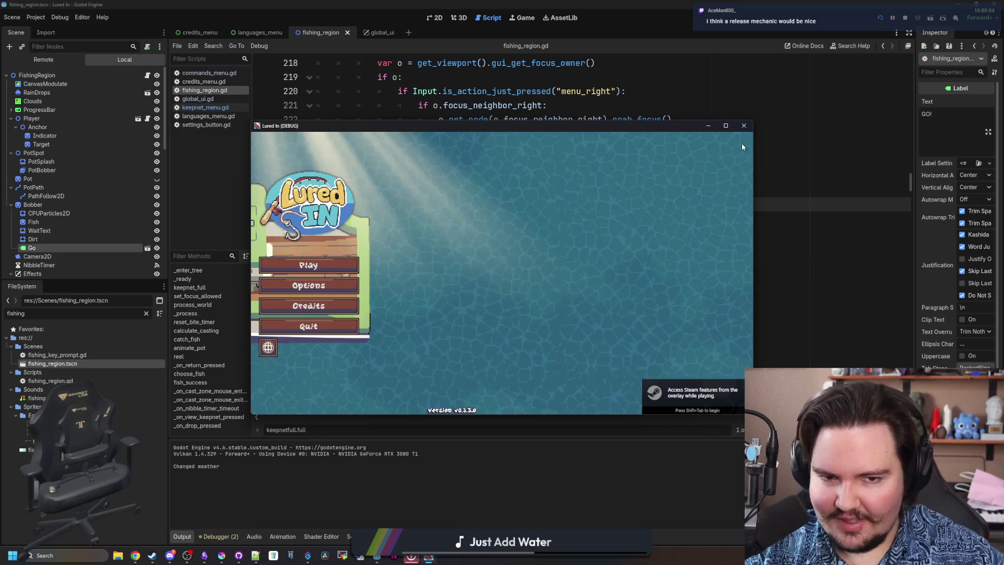
left_click(725, 126)
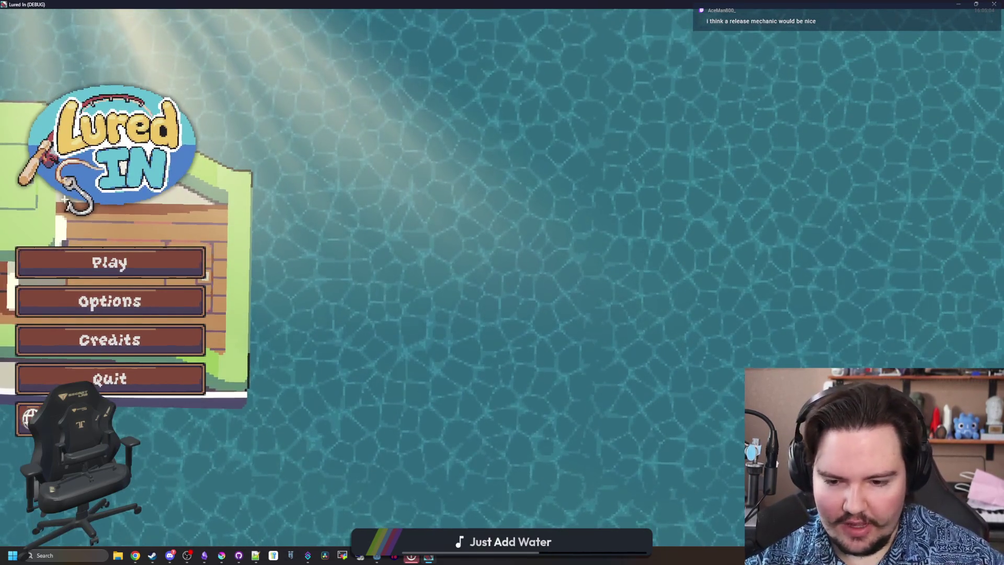
left_click(149, 263)
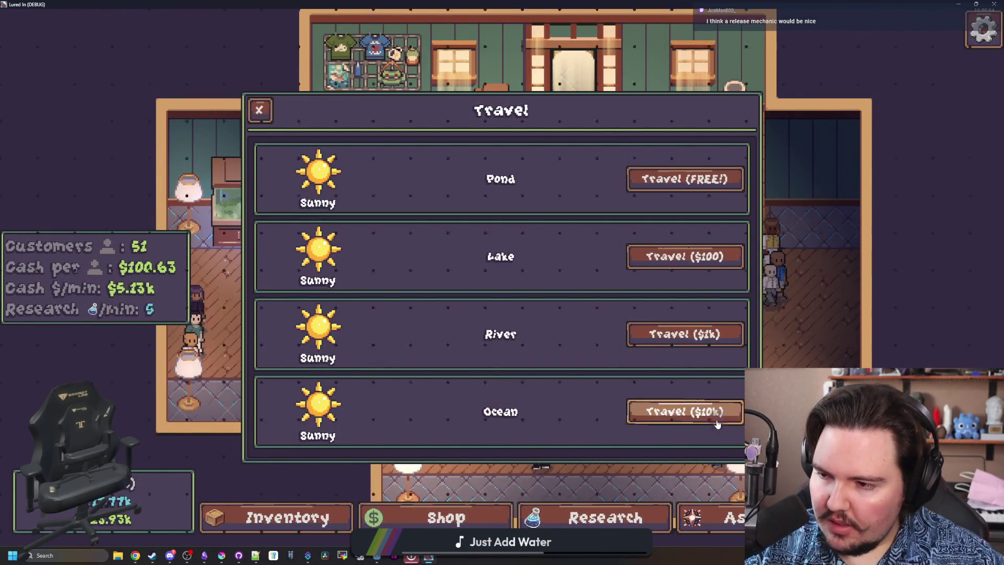
left_click(699, 413)
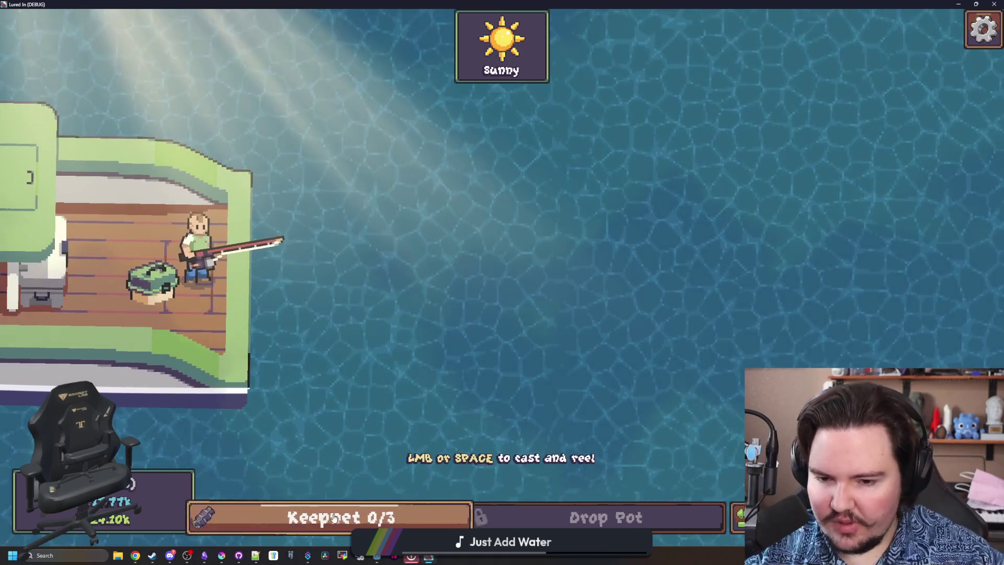
Step: Run the secret minigame command three times and reel in three Minnows to fill the keepnet 3/3
key("grave")
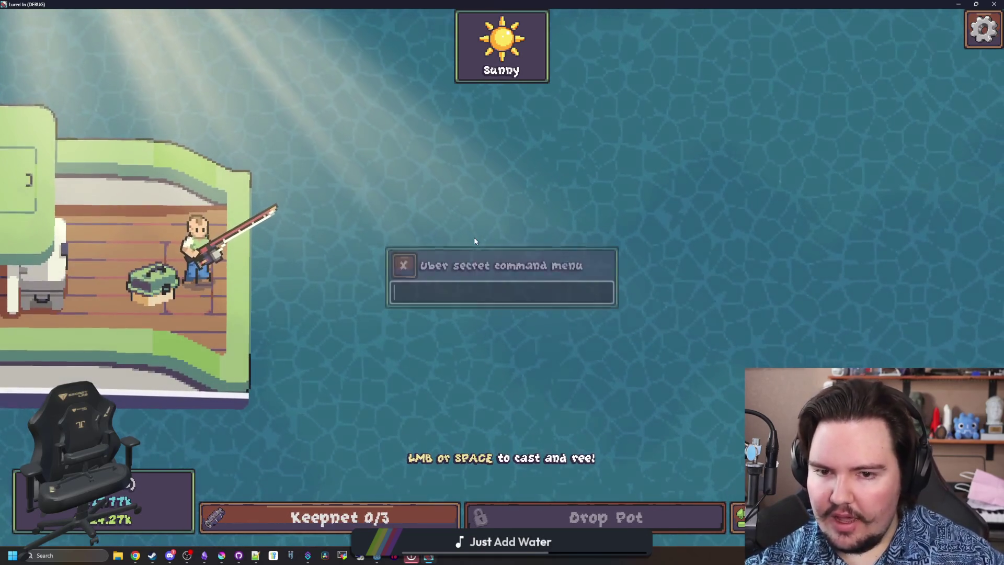
type("minigame")
key("Return")
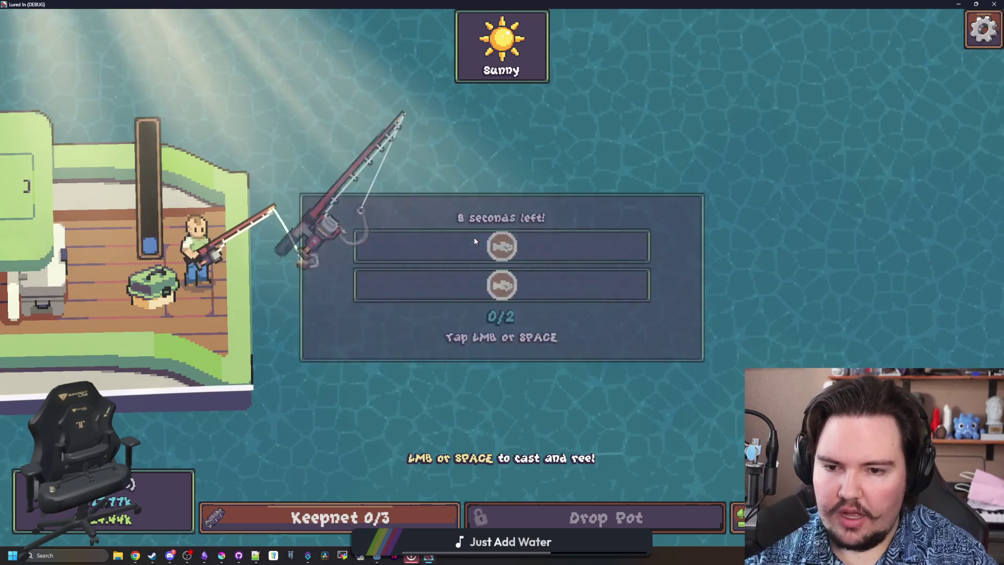
left_click(583, 233)
left_click(588, 264)
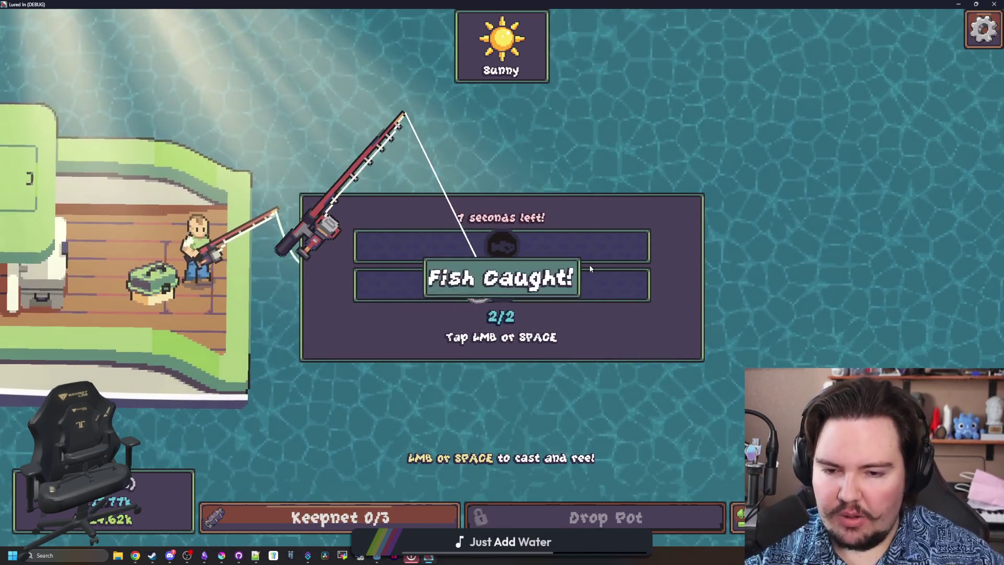
key("grave")
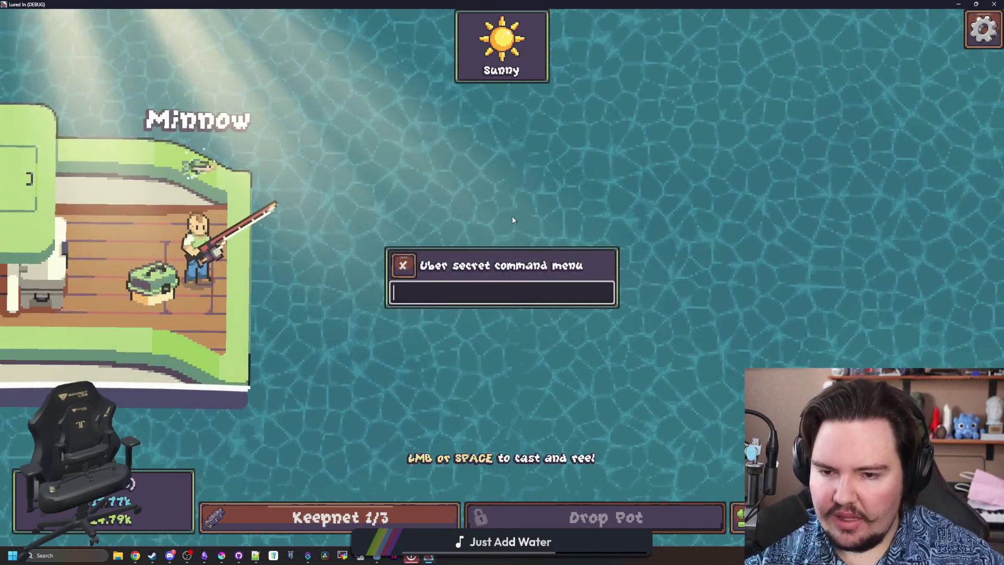
type("minigame")
key("Return")
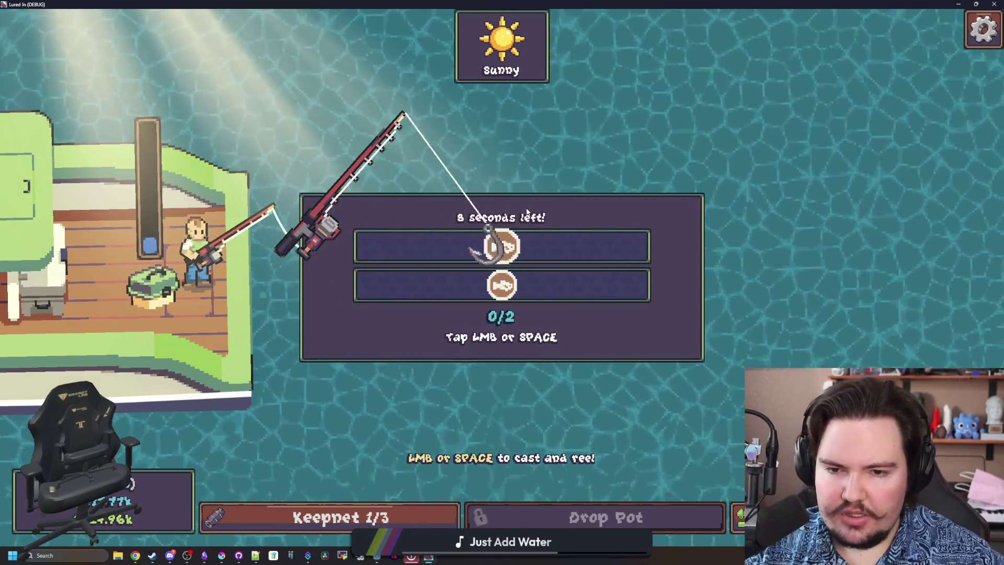
left_click(549, 233)
left_click(549, 233)
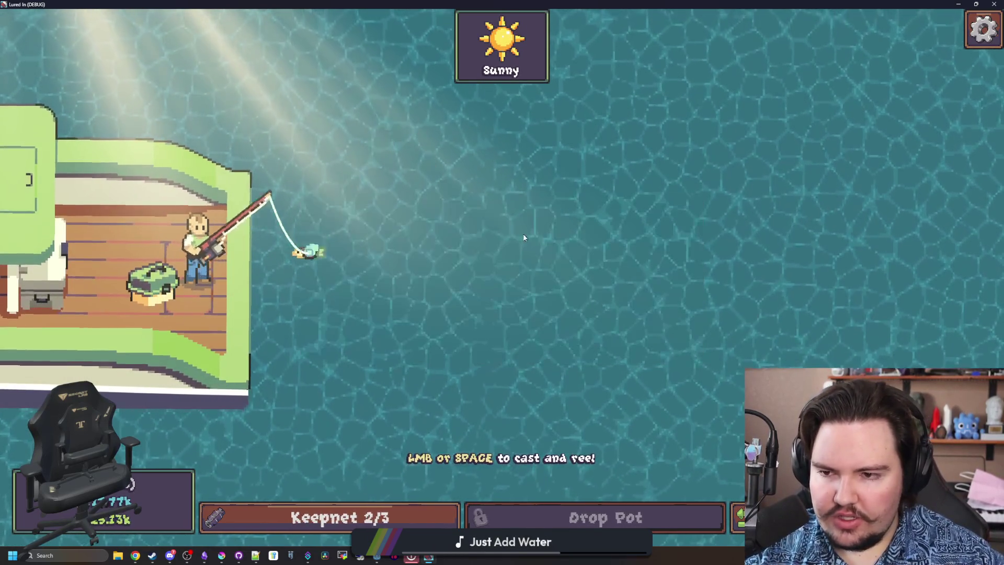
key("grave")
type("miniga")
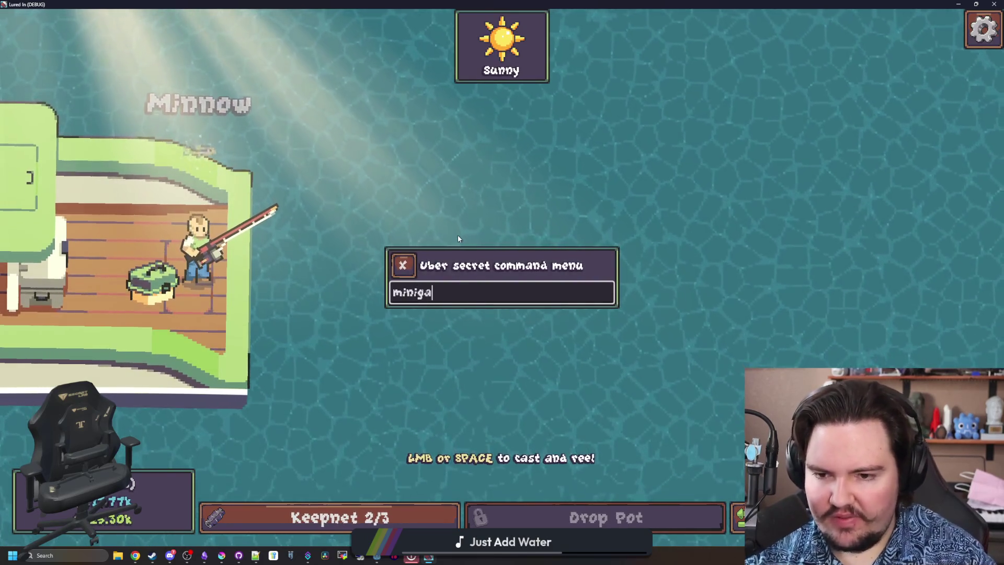
type("me o")
key("Return")
left_click(529, 255)
left_click(575, 265)
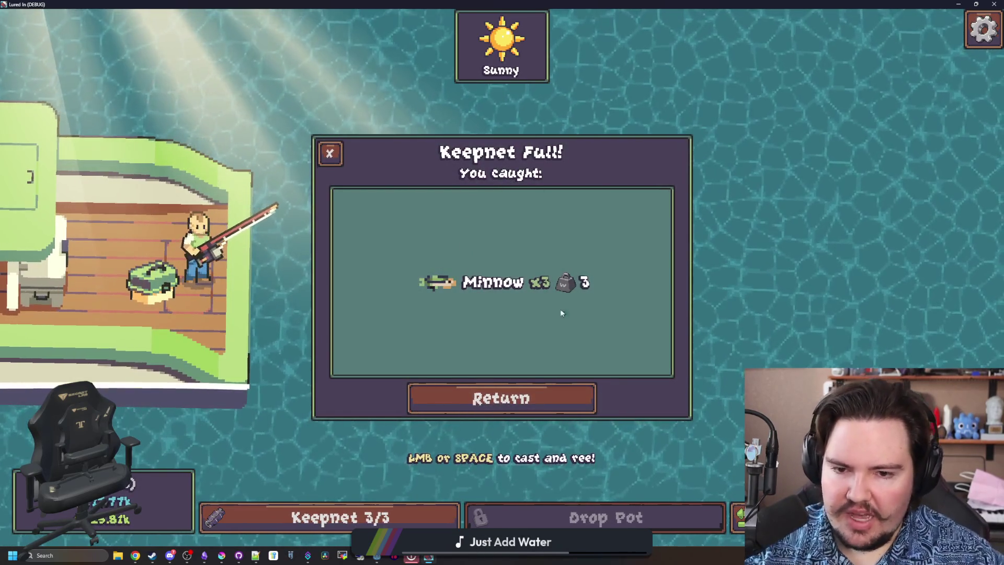
Step: Close and reopen the Keepnet Full popup, return to the shop, and close the game window
left_click(330, 154)
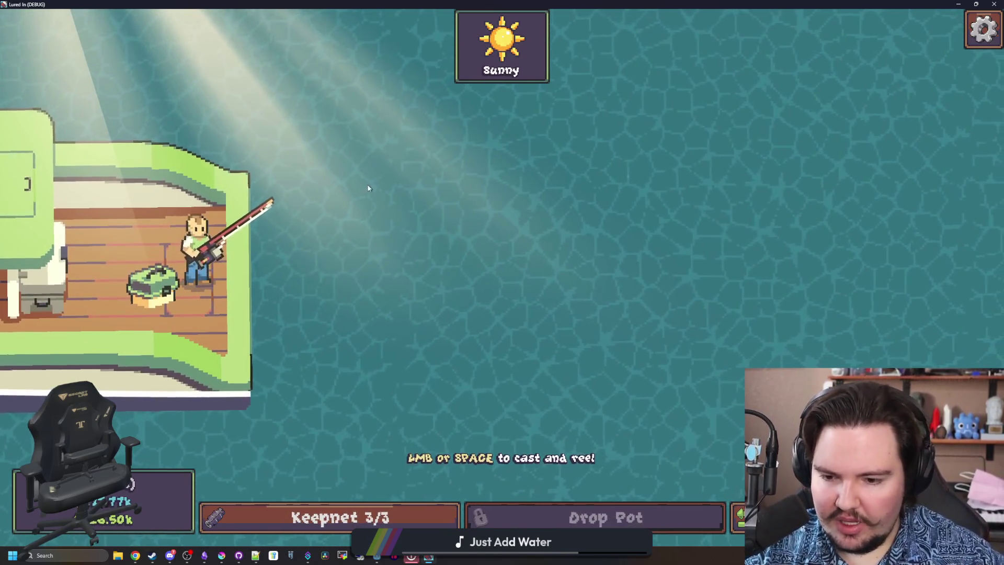
left_click(341, 517)
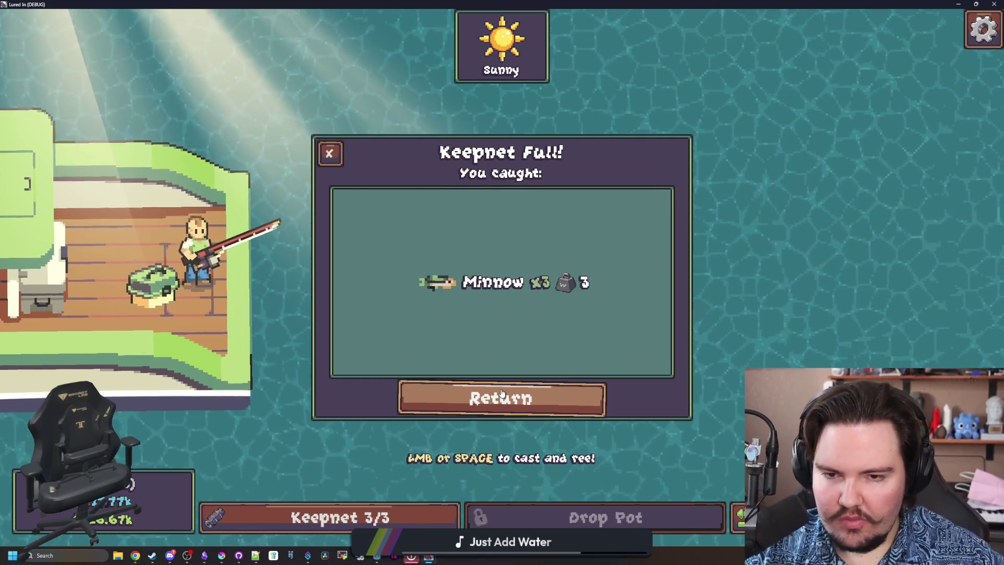
left_click(502, 394)
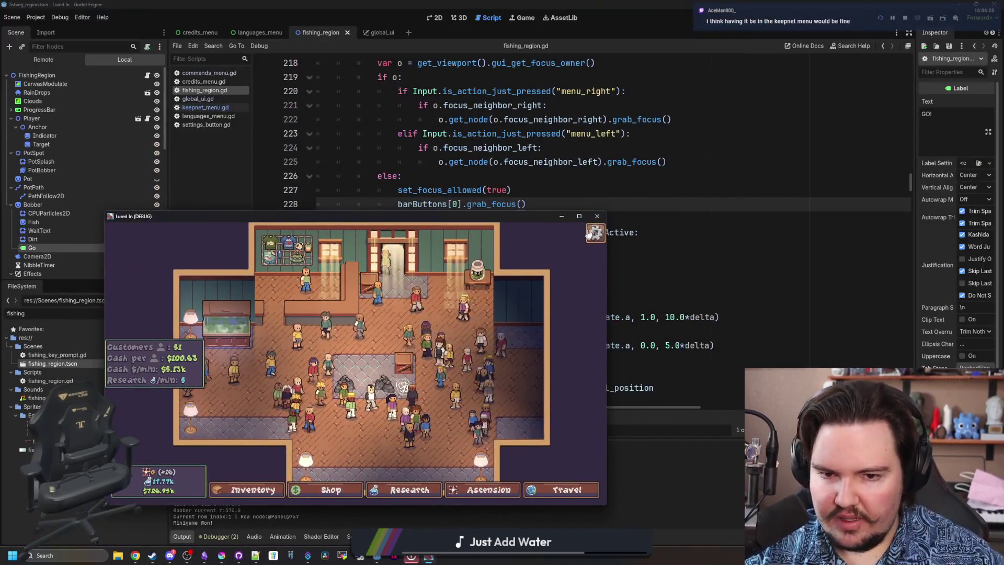
left_click(594, 215)
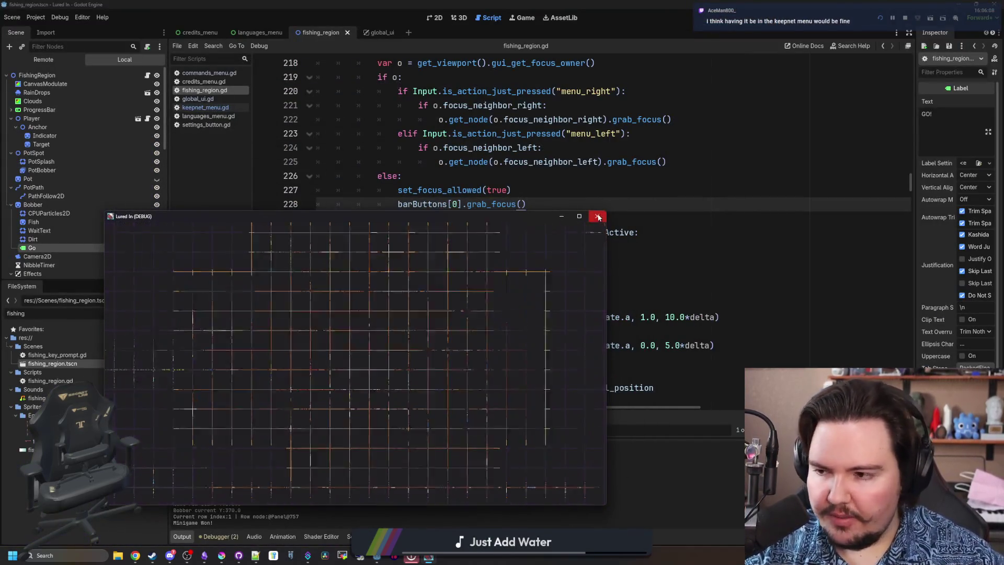
left_click(557, 188)
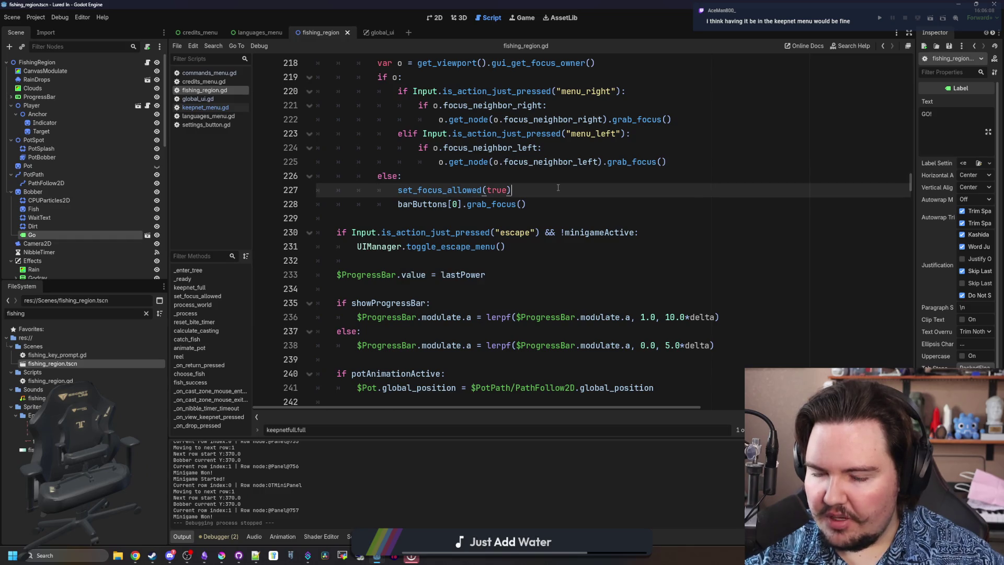
Step: Save the fishing region scene with Ctrl+S
left_click(432, 223)
key("ctrl+s")
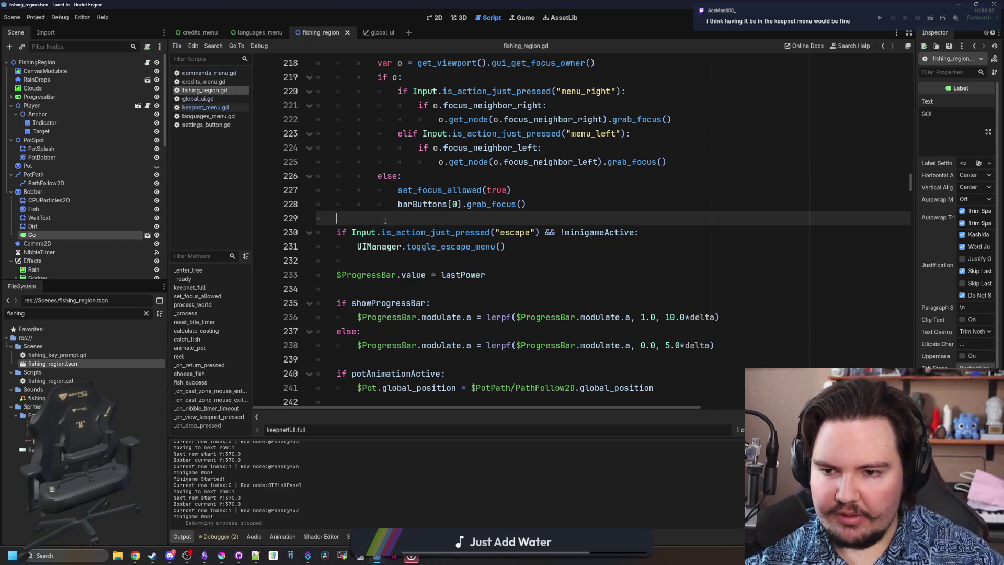
key("ctrl+s")
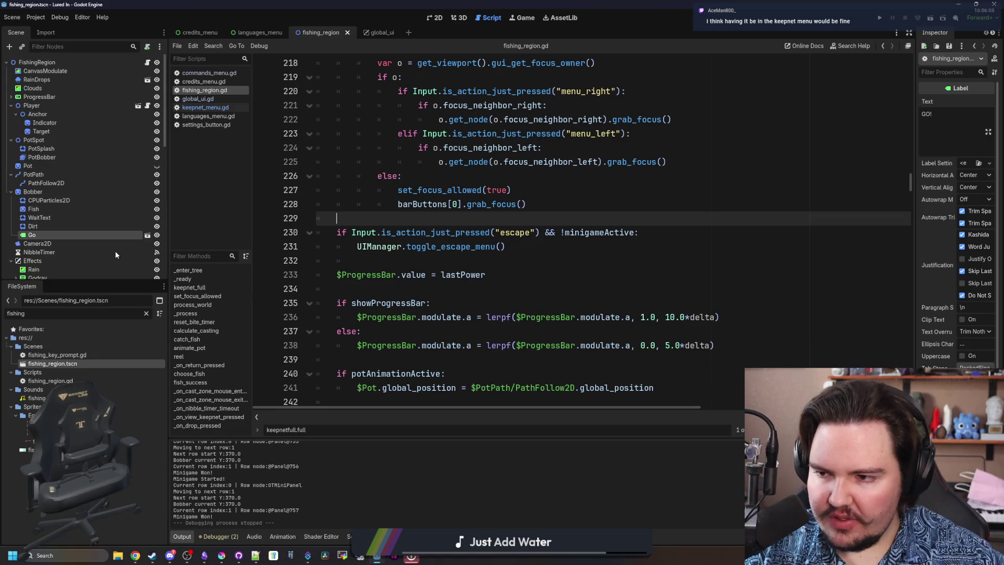
key("Down")
key("Down")
key("Down")
scroll(533, 235, "up", 3)
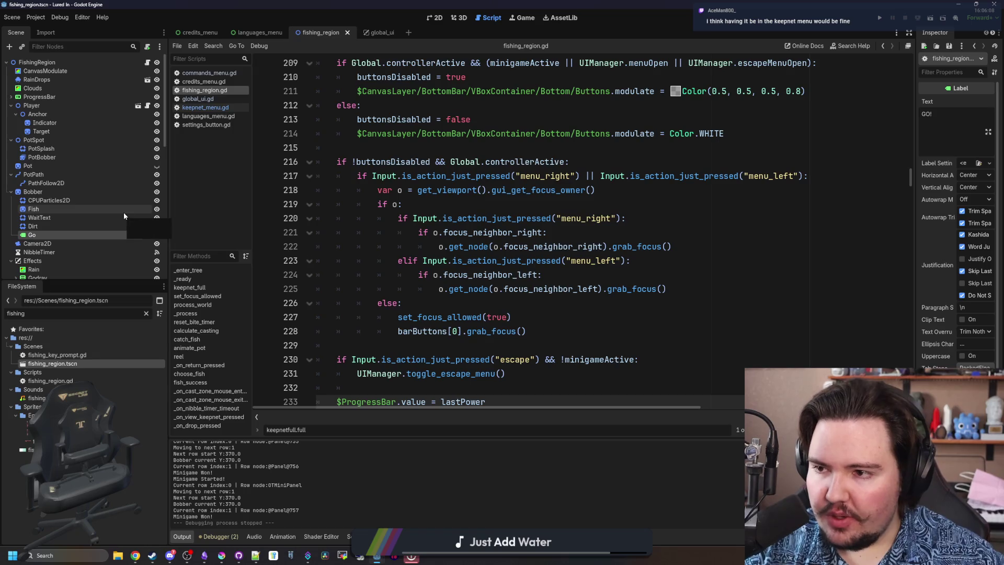
scroll(118, 183, "down", 3)
scroll(87, 169, "down", 3)
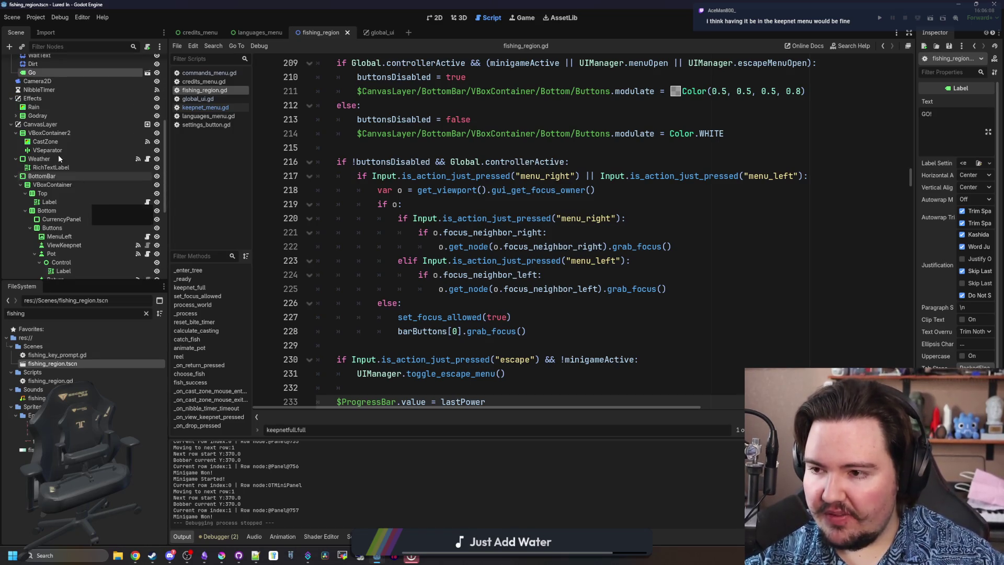
scroll(58, 156, "down", 1)
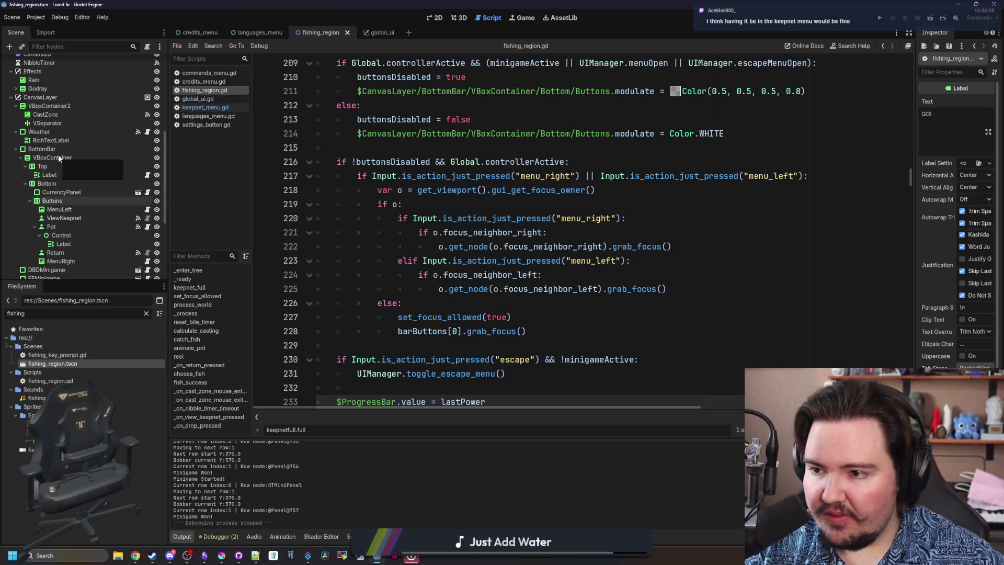
Step: Select the ViewKeepnet node under BottomBar > Buttons and open its animated_button.gd script
left_click(93, 217)
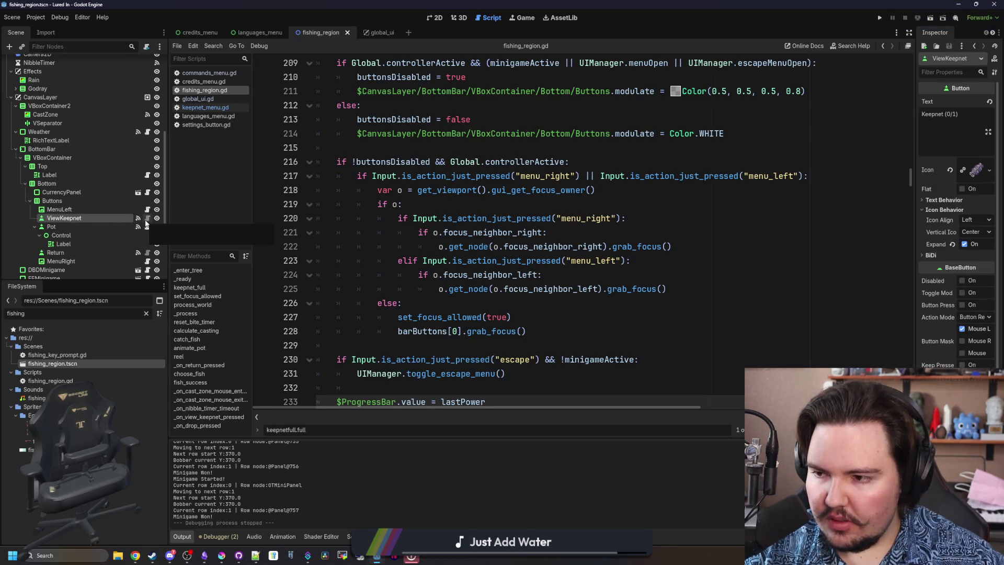
left_click(146, 219)
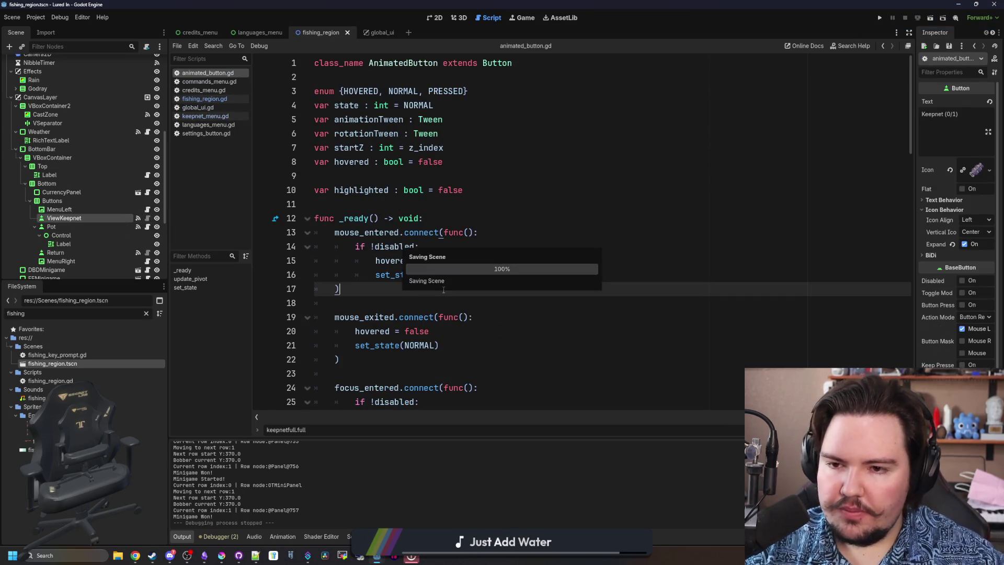
Step: Open the Pot node's script and review the Raise Pot code around lines 34–35
left_click(147, 227)
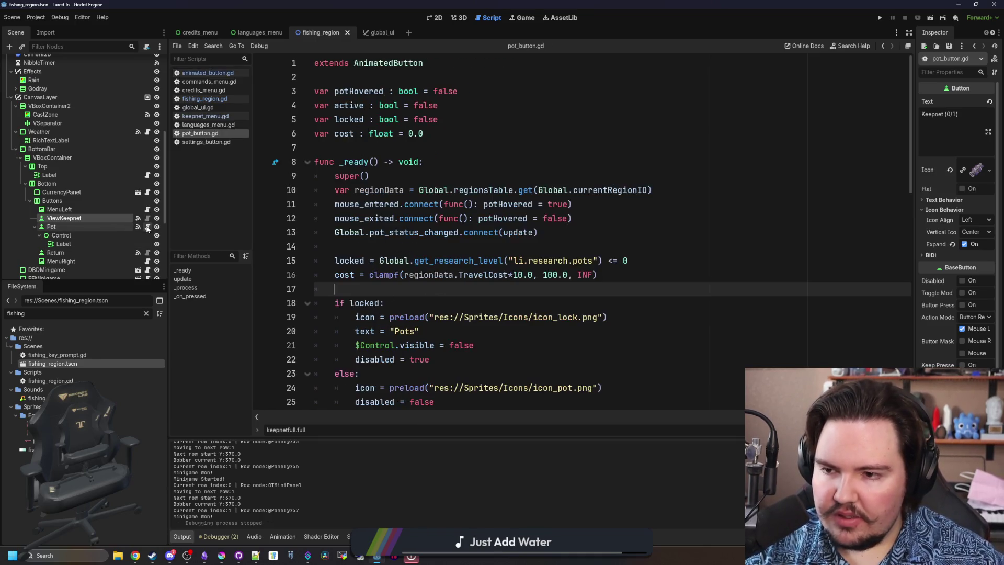
left_click(514, 249)
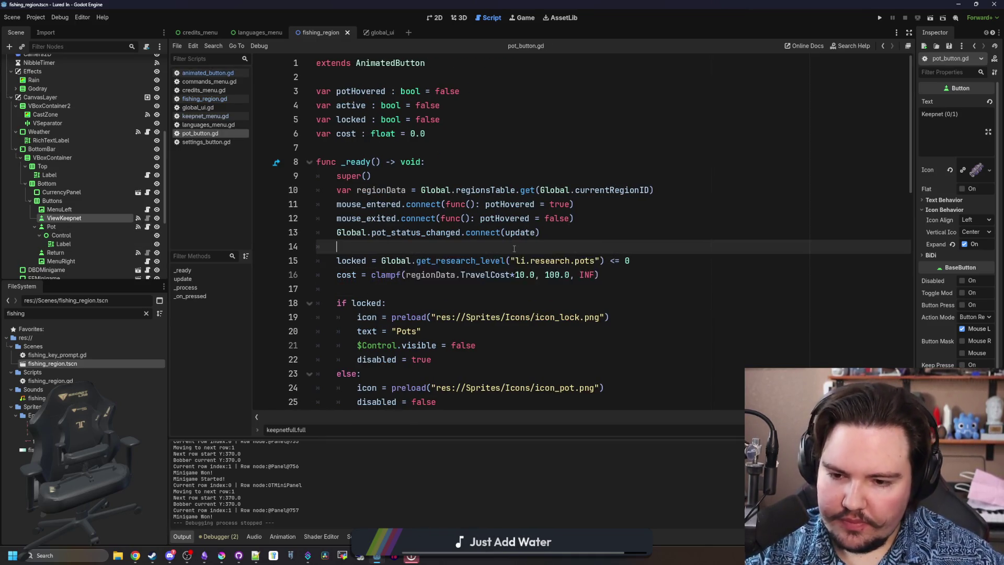
scroll(514, 249, "down", 4)
scroll(513, 248, "down", 3)
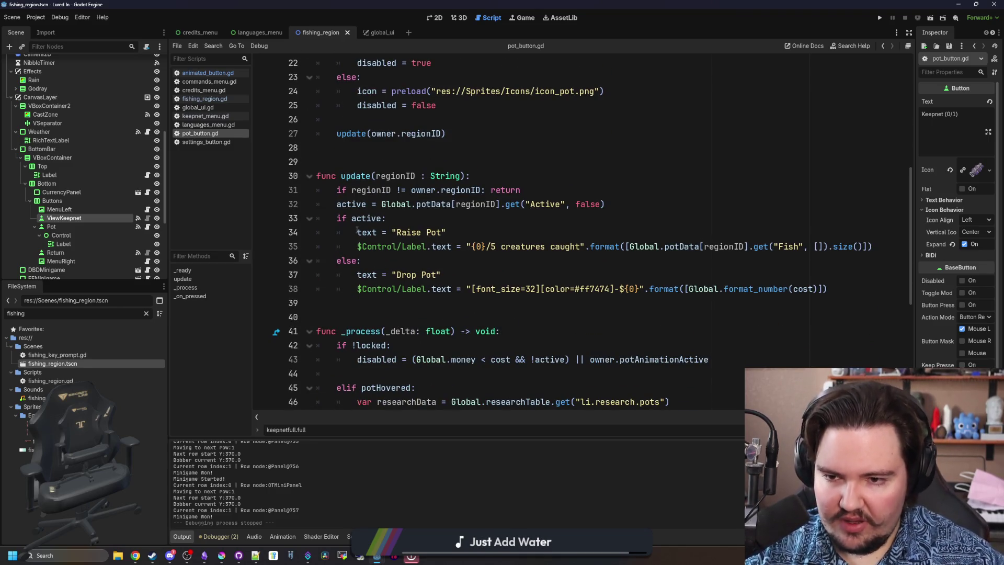
left_click_drag(357, 232, 879, 246)
left_click(622, 246)
scroll(486, 241, "down", 4)
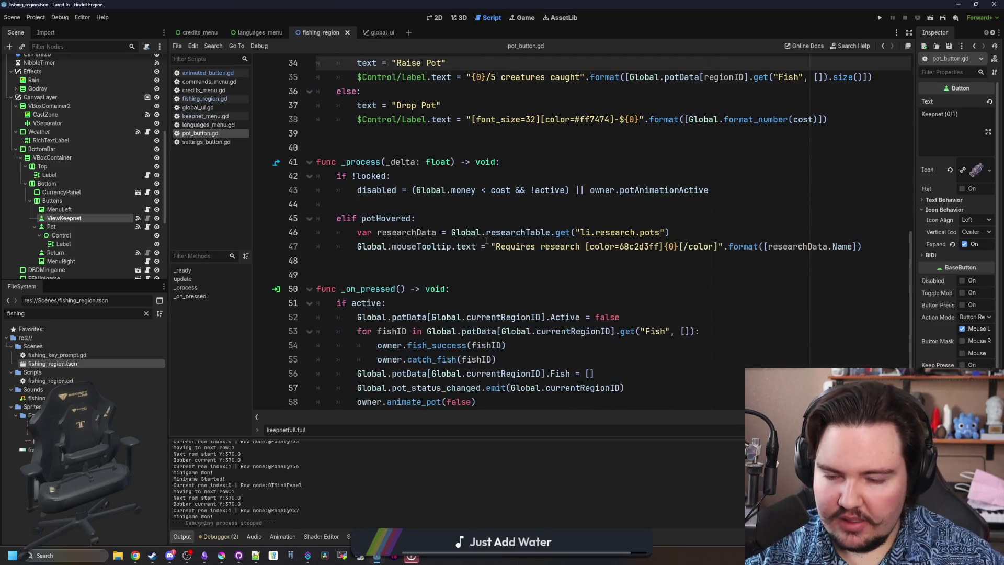
left_click(428, 203)
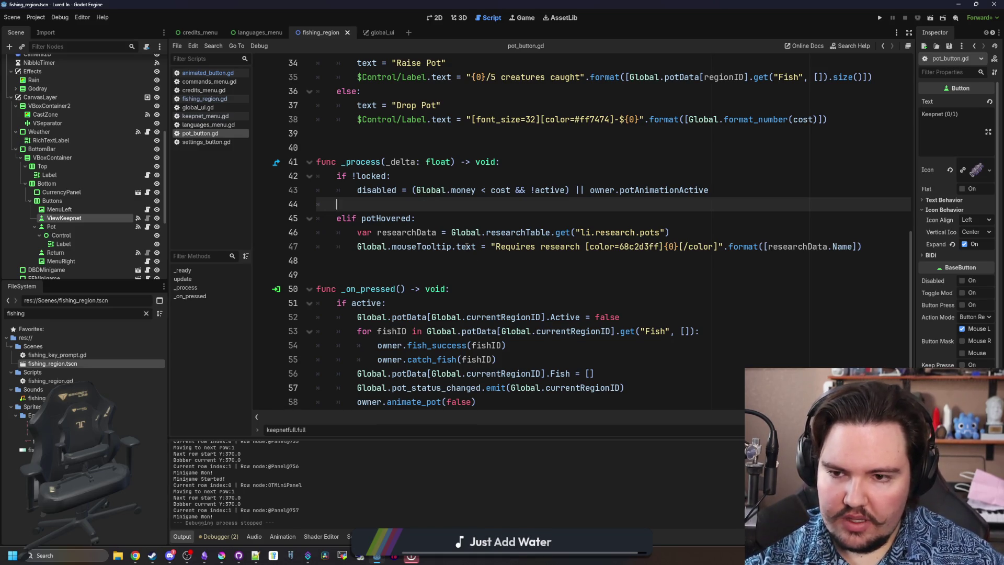
scroll(438, 253, "up", 2)
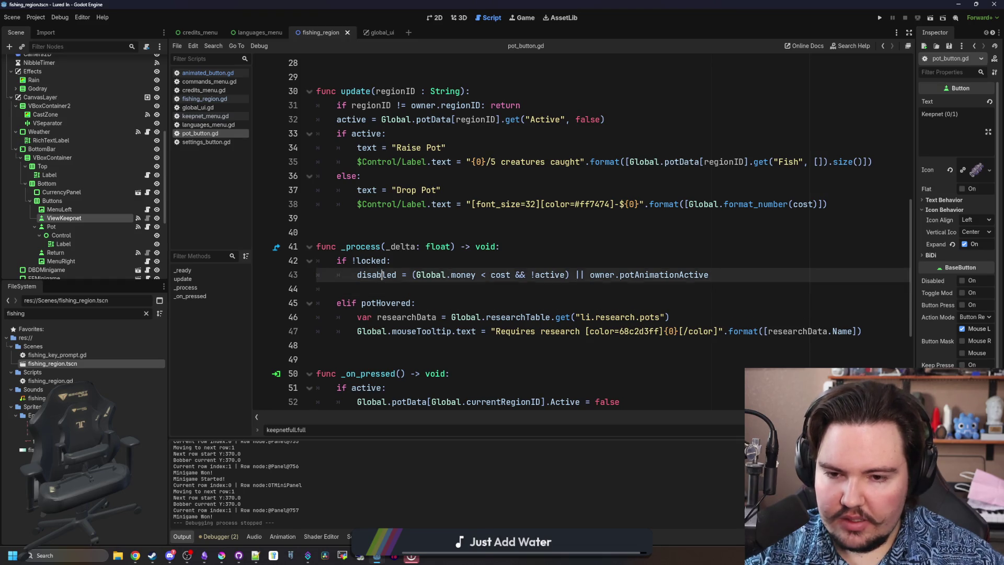
Step: Extend the disabled condition on line 43 with the KeepnetFull node's full flag, save, and run the game
left_click_drag(382, 275, 742, 278)
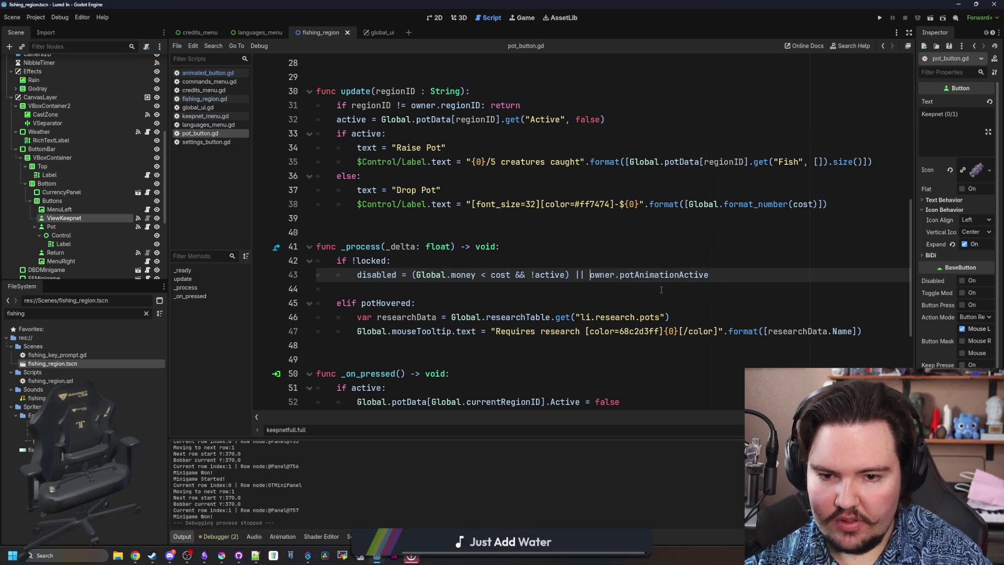
type("||")
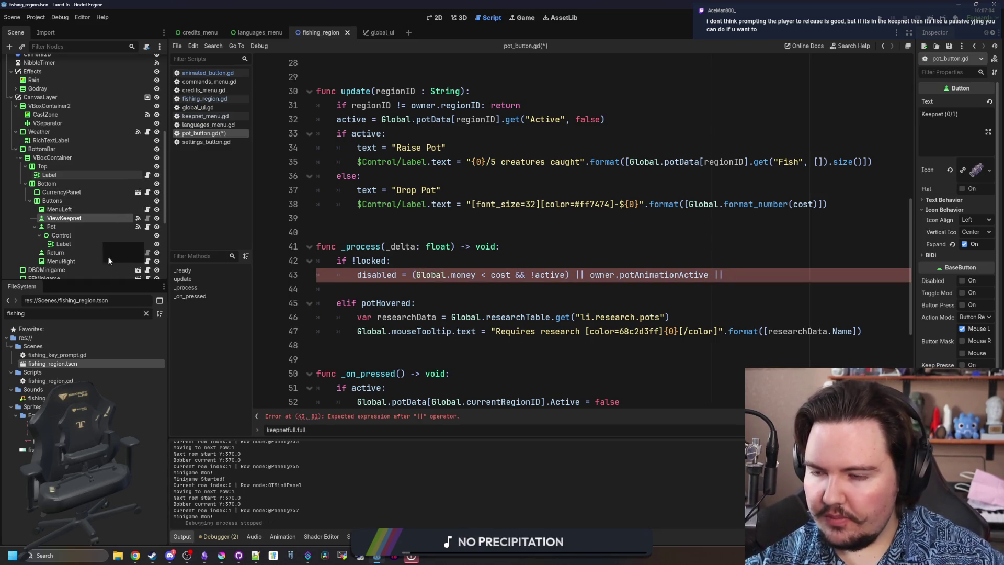
scroll(86, 149, "up", 1)
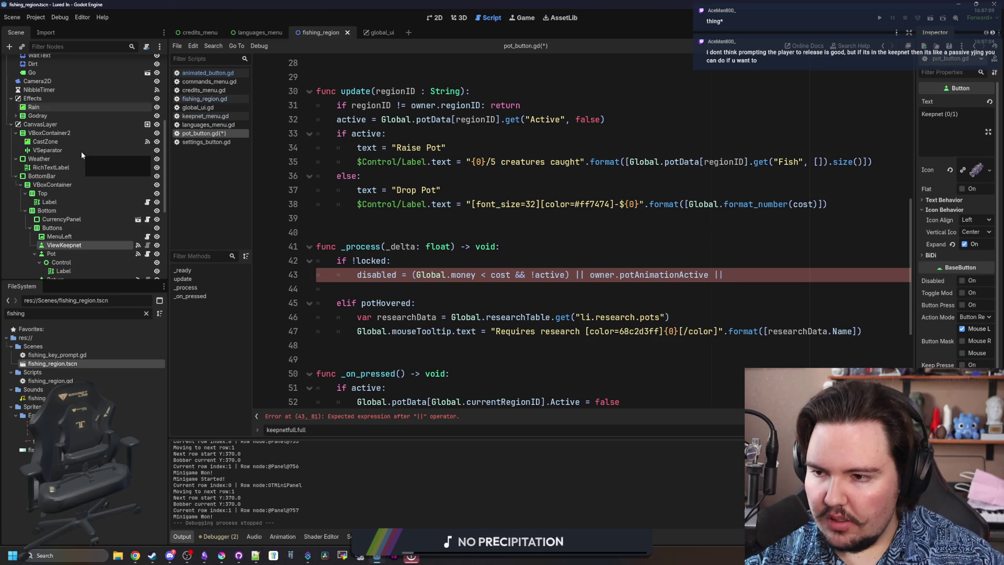
scroll(81, 151, "down", 1)
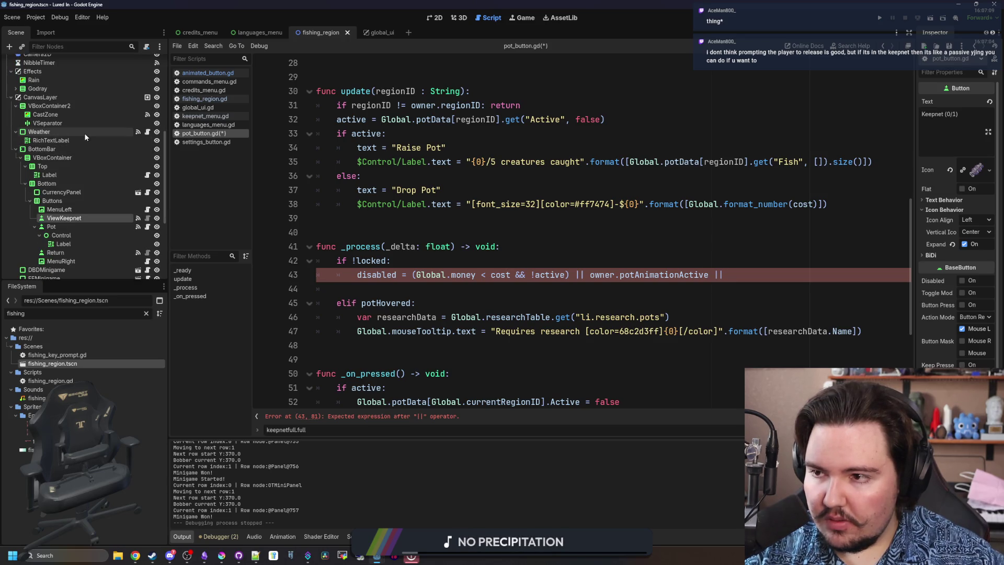
scroll(84, 133, "down", 2)
scroll(84, 132, "down", 1)
scroll(79, 149, "up", 4)
scroll(70, 161, "down", 1)
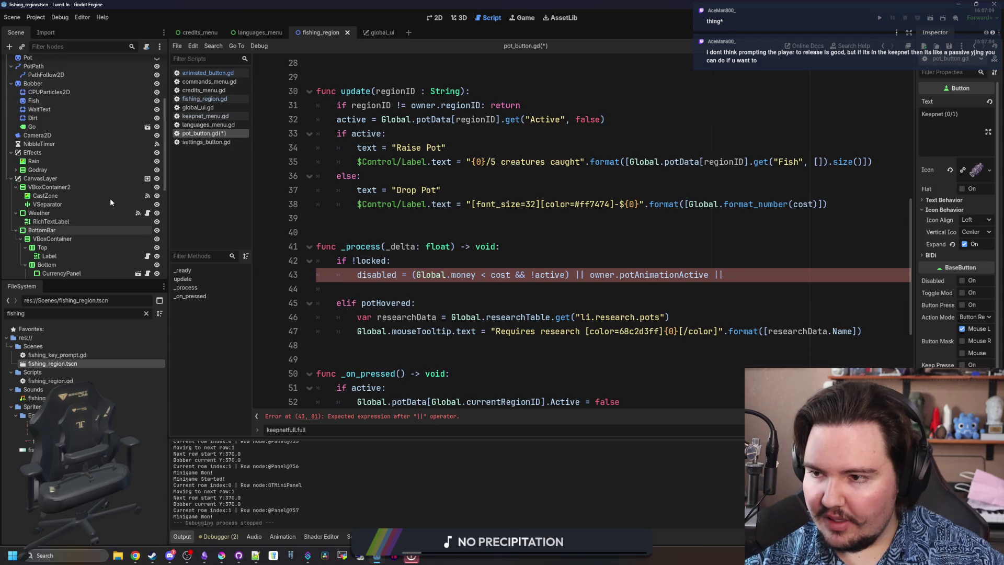
scroll(60, 175, "up", 1)
scroll(76, 151, "down", 2)
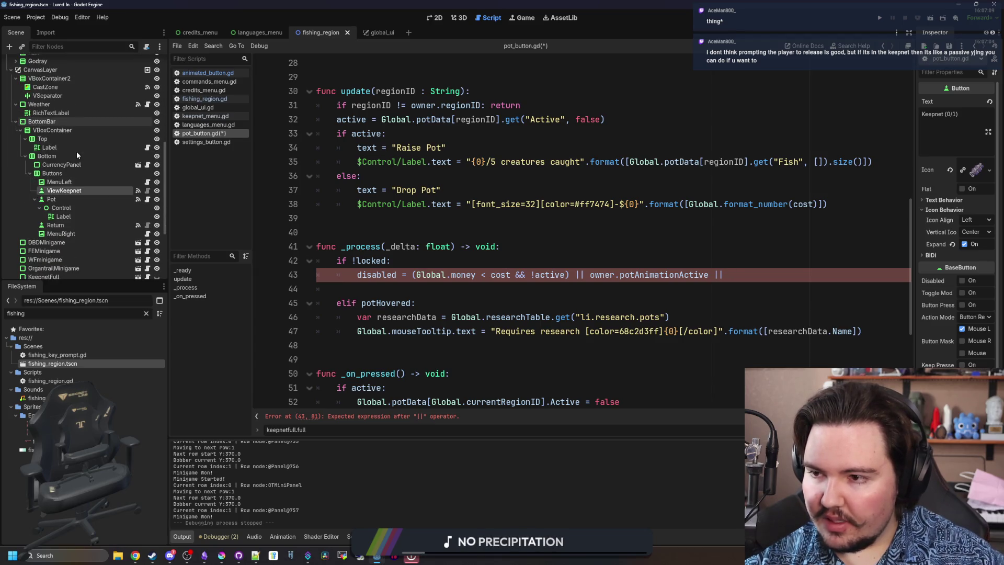
scroll(75, 195, "down", 1)
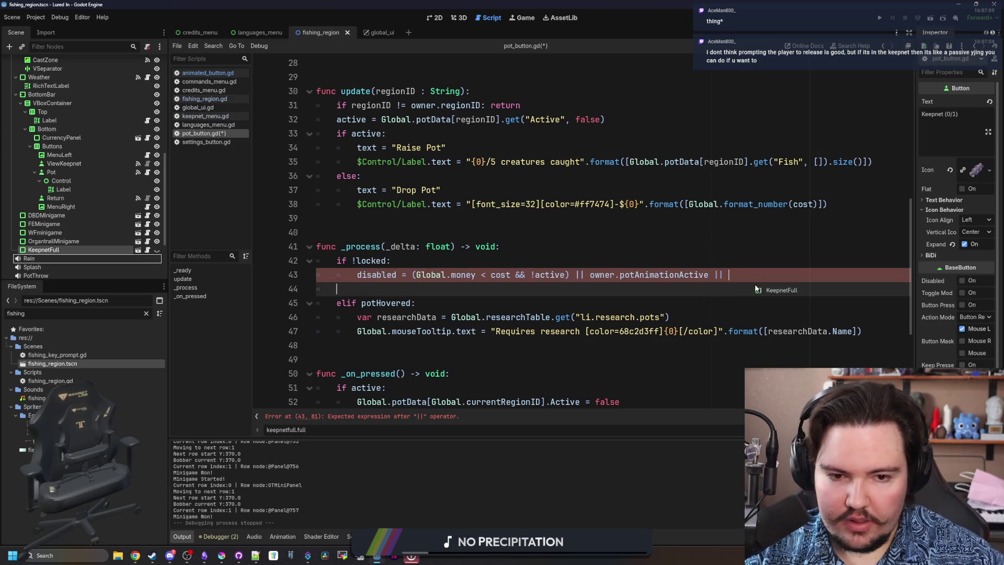
left_click_drag(57, 251, 894, 274)
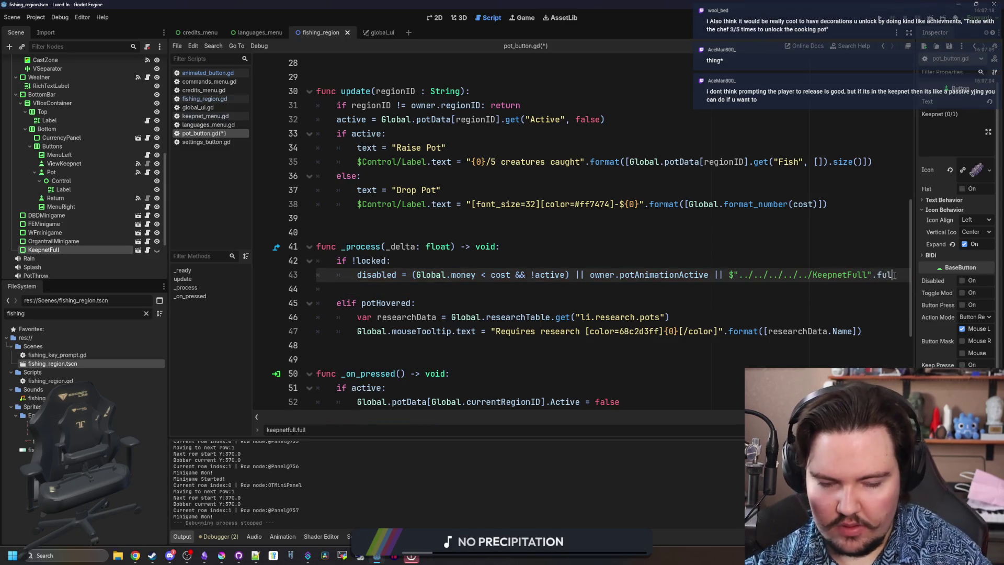
type("l")
left_click(815, 248)
key("ctrl+s")
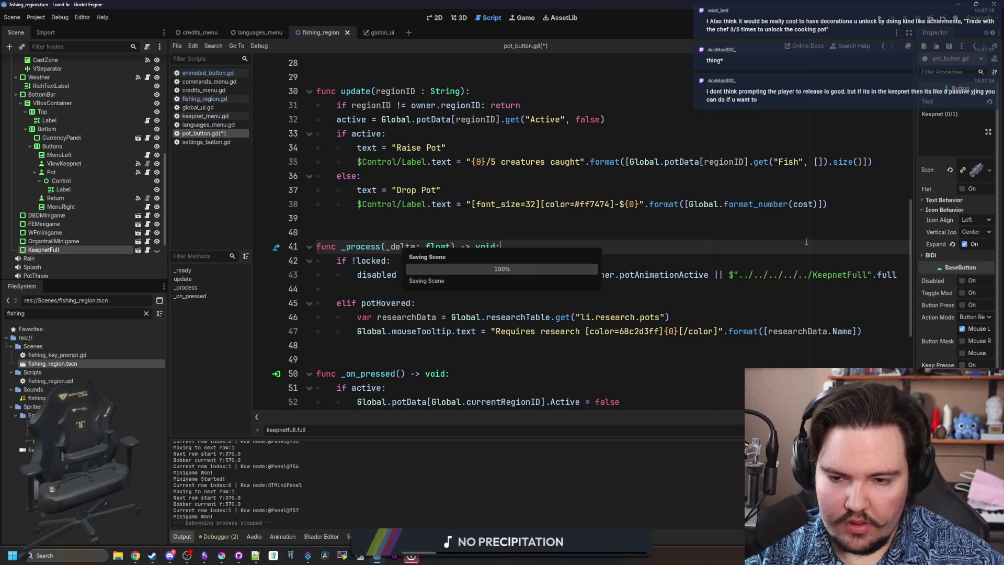
key("F5")
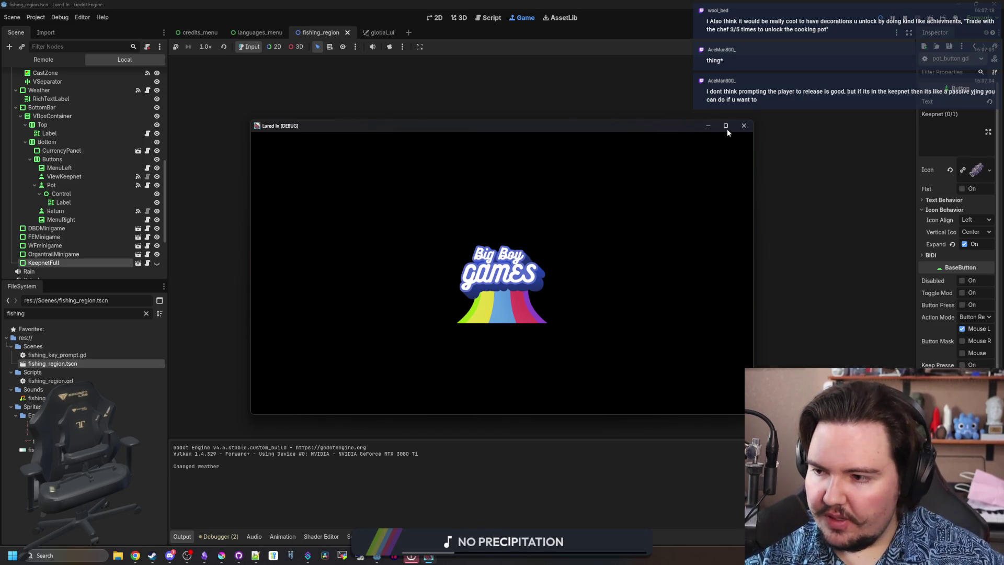
Step: Maximize the game, dismiss the startup popups and travel to the Ocean
left_click(432, 230)
left_click(308, 264)
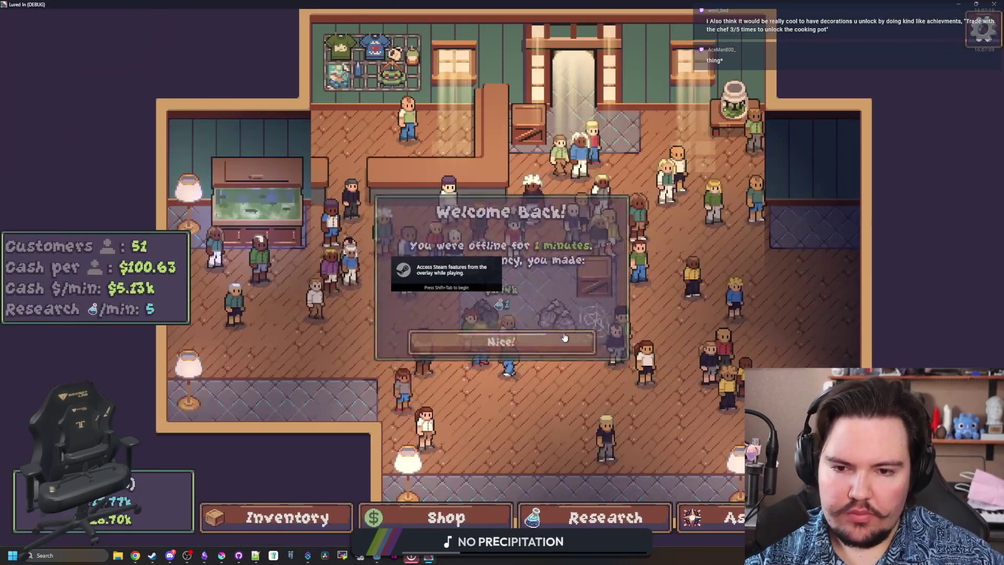
left_click(564, 337)
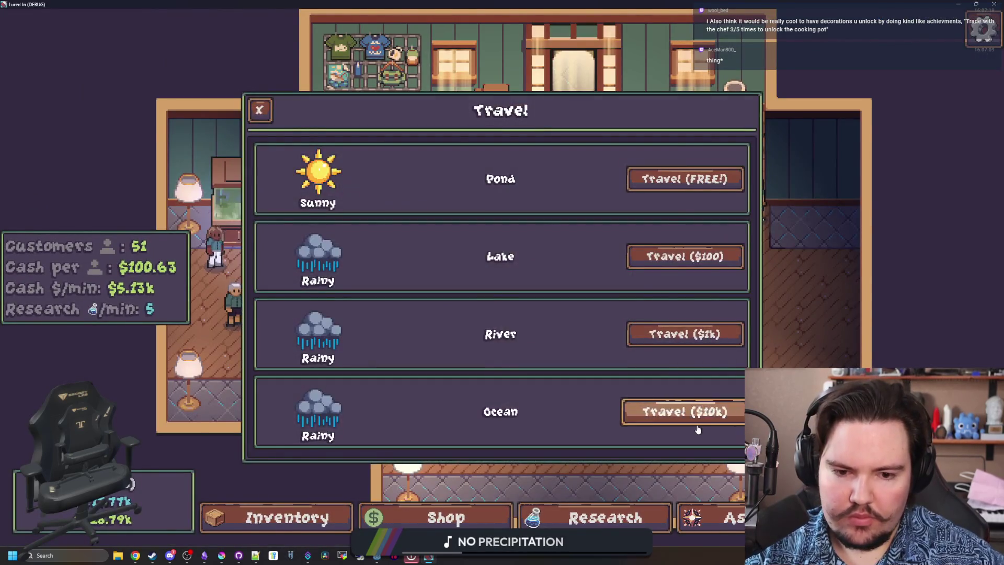
left_click(682, 412)
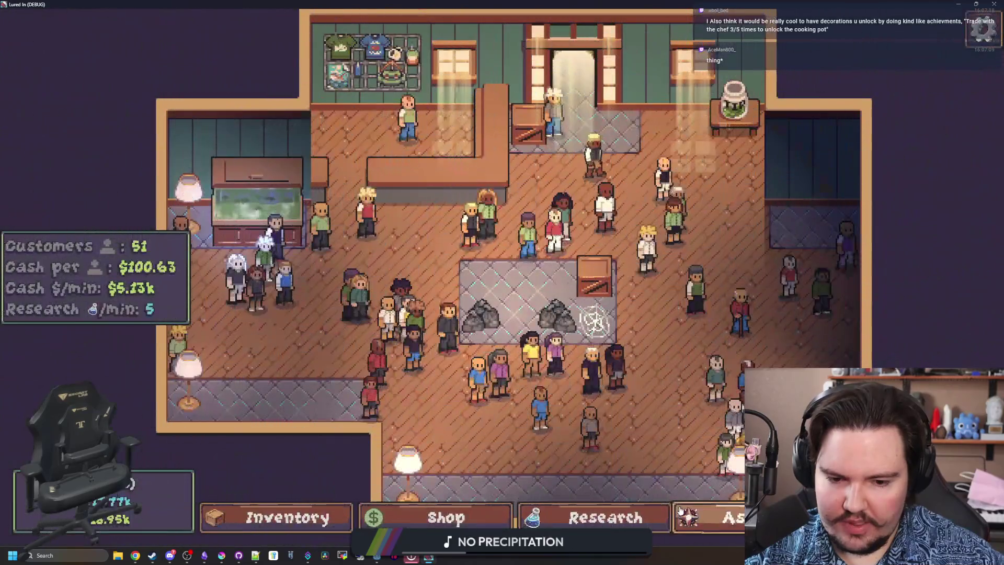
Step: Drop the pot into the ocean, raise it, and drop it again ready to cast
left_click(605, 518)
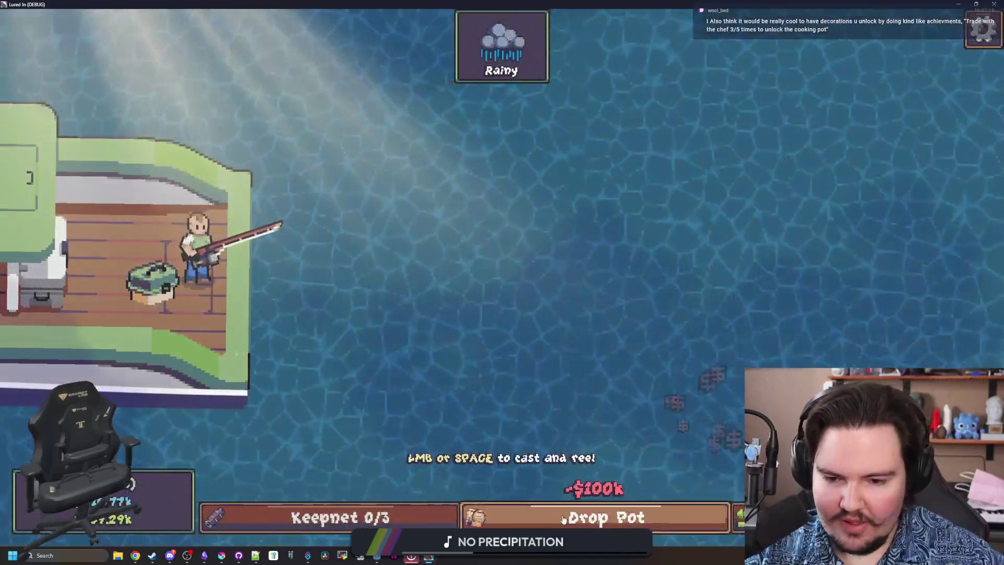
left_click(581, 516)
left_click(486, 274)
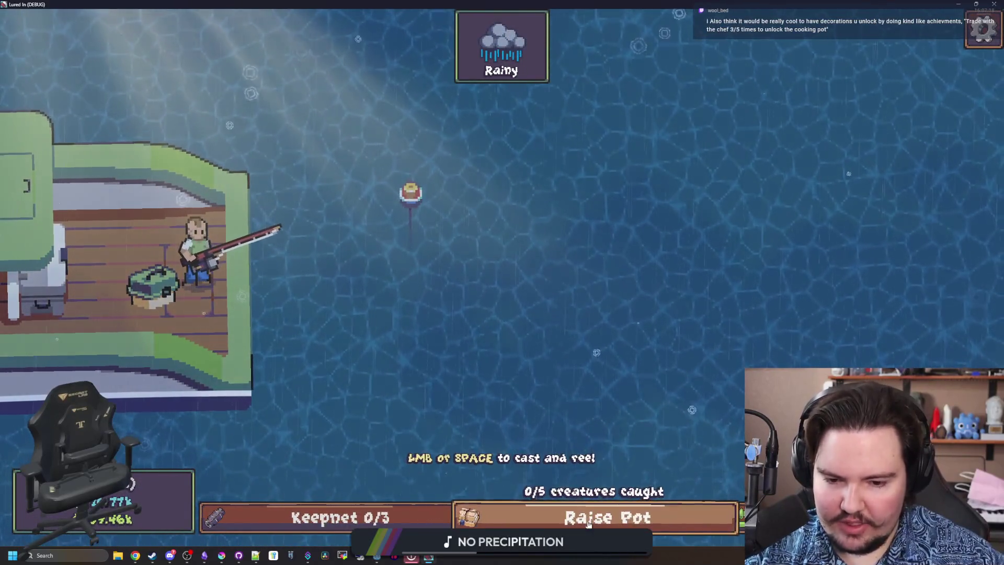
left_click(612, 519)
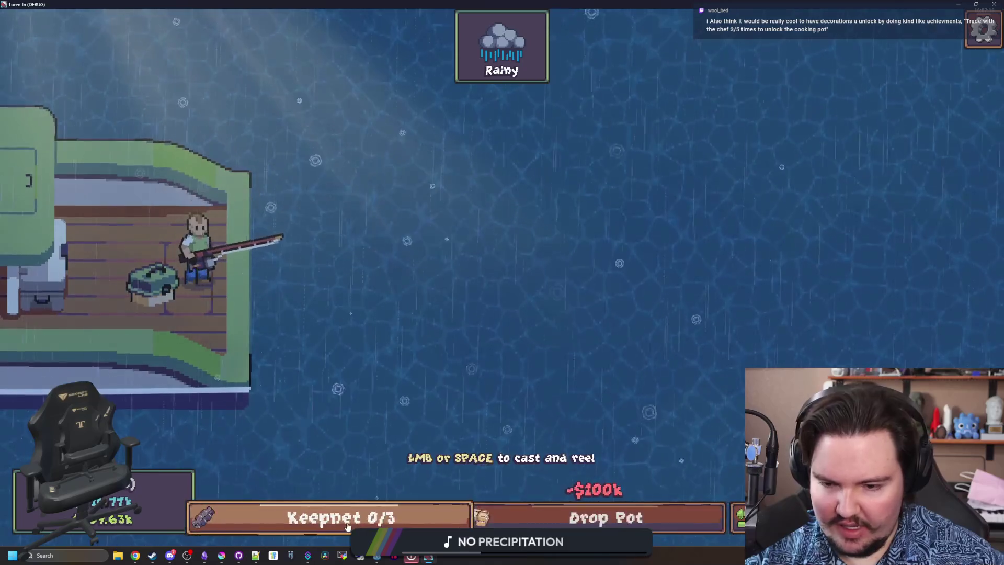
left_click(608, 518)
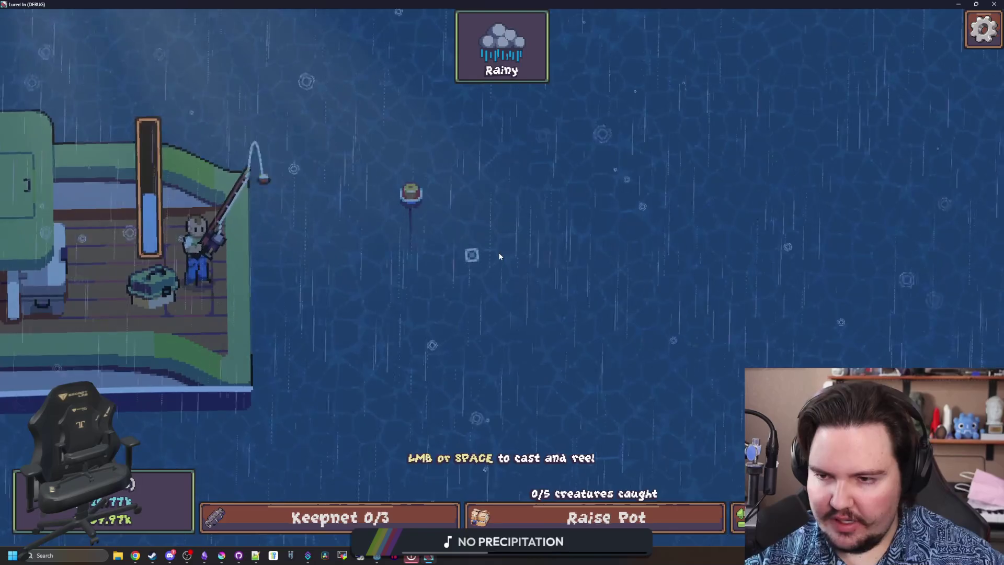
Step: Cast, hook and reel in a Mola Mola so the keepnet reads 5/3, then close the Keepnet Full popup
left_click_drag(493, 290, 498, 252)
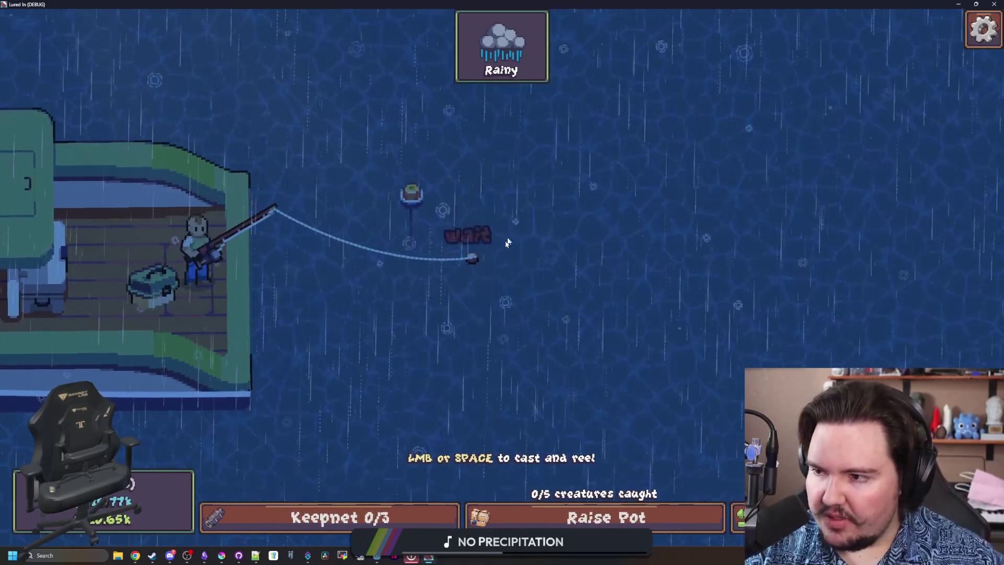
left_click(540, 223)
left_click(573, 239)
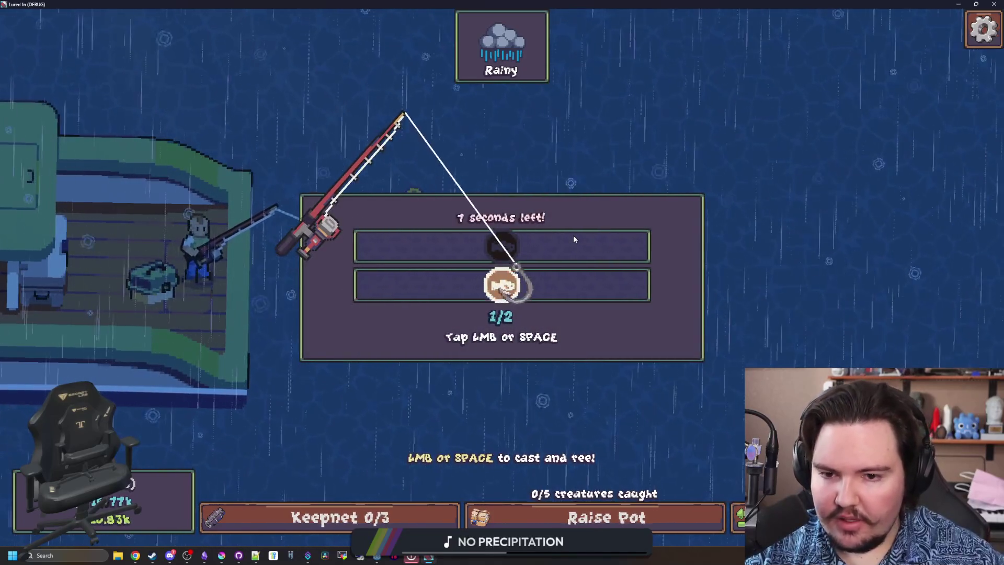
left_click(574, 238)
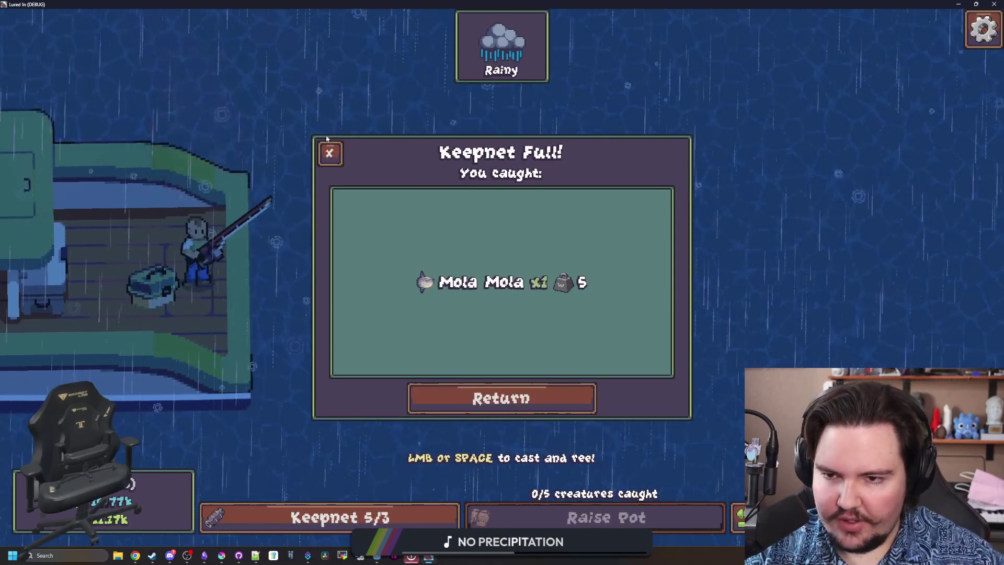
left_click(330, 152)
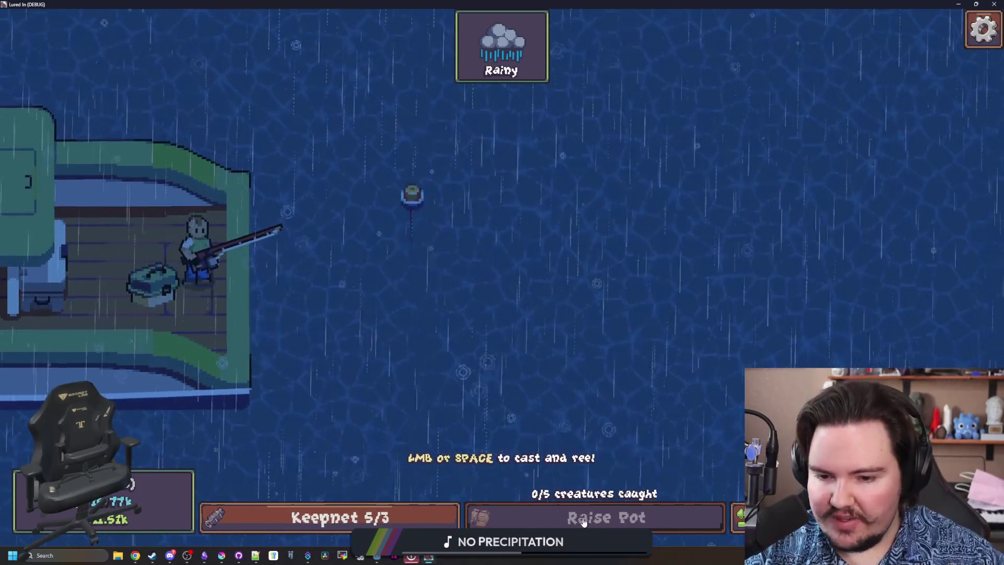
Step: Confirm casting and Raise Pot each trigger the Keepnet Full popup, then switch to the project notes
left_click(483, 291)
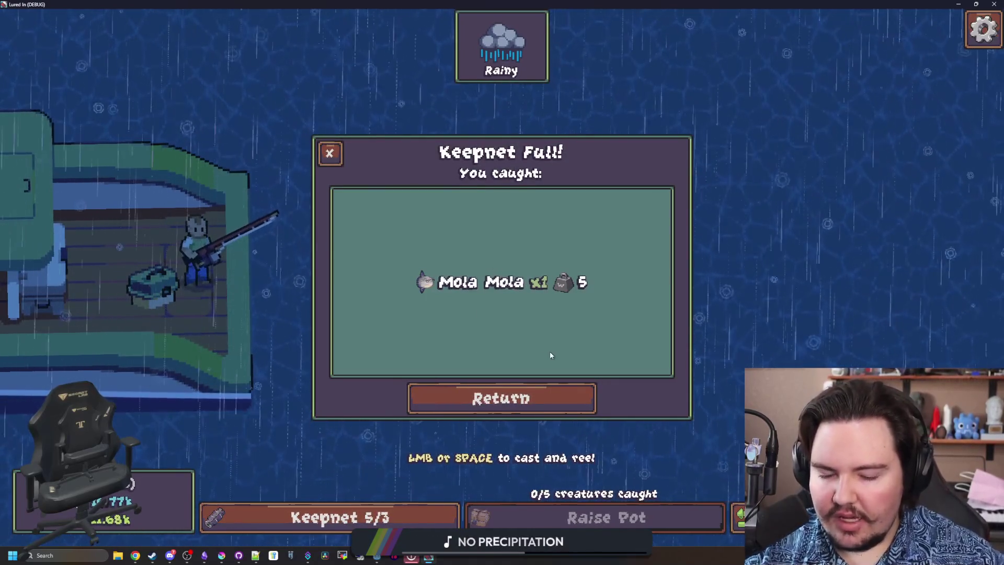
left_click(330, 153)
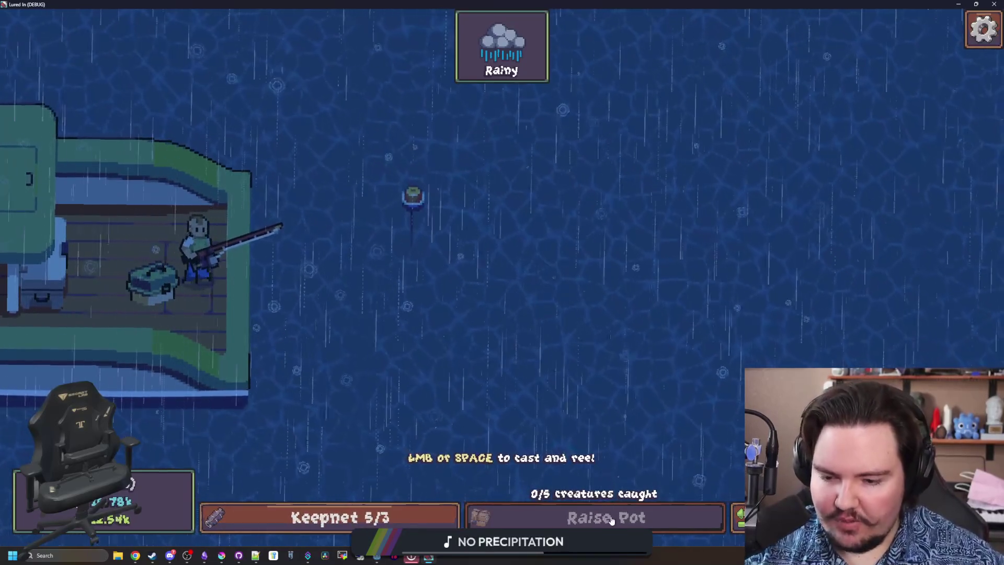
left_click(470, 519)
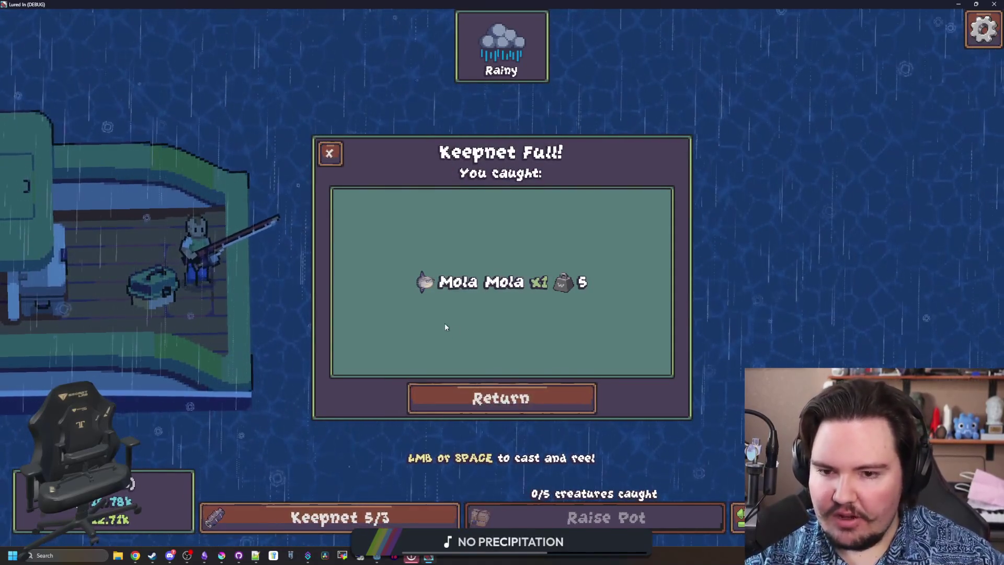
left_click(329, 153)
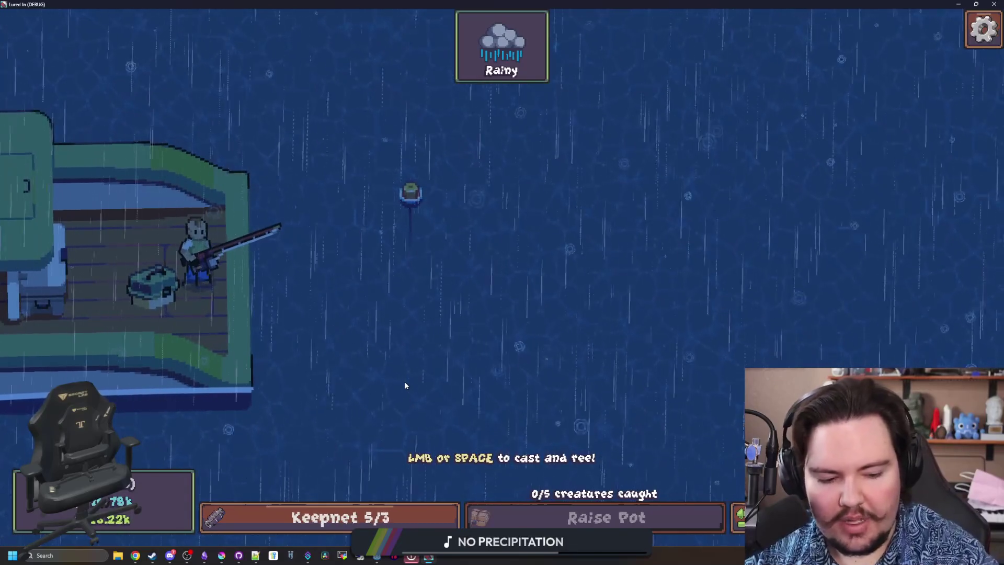
left_click(376, 518)
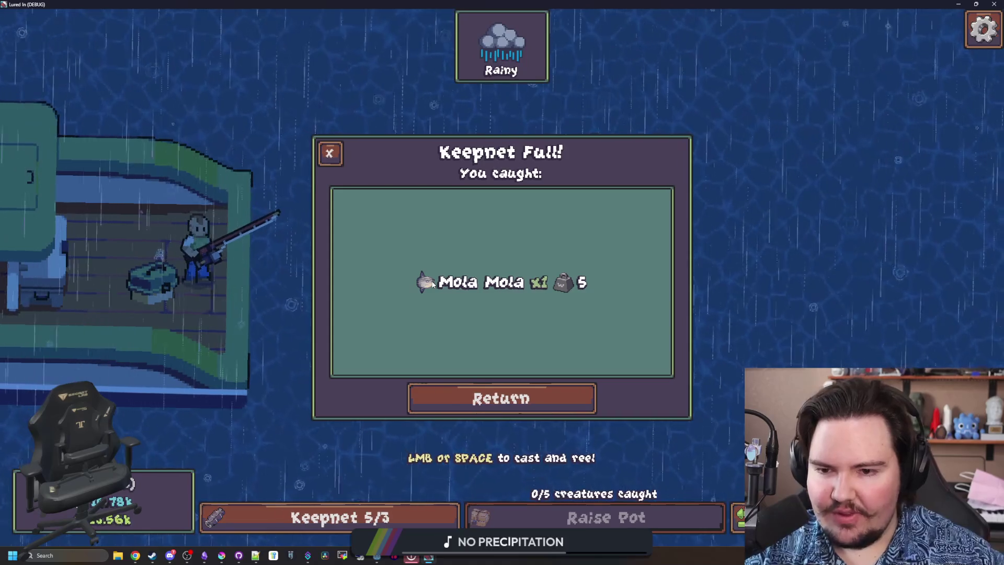
left_click(330, 153)
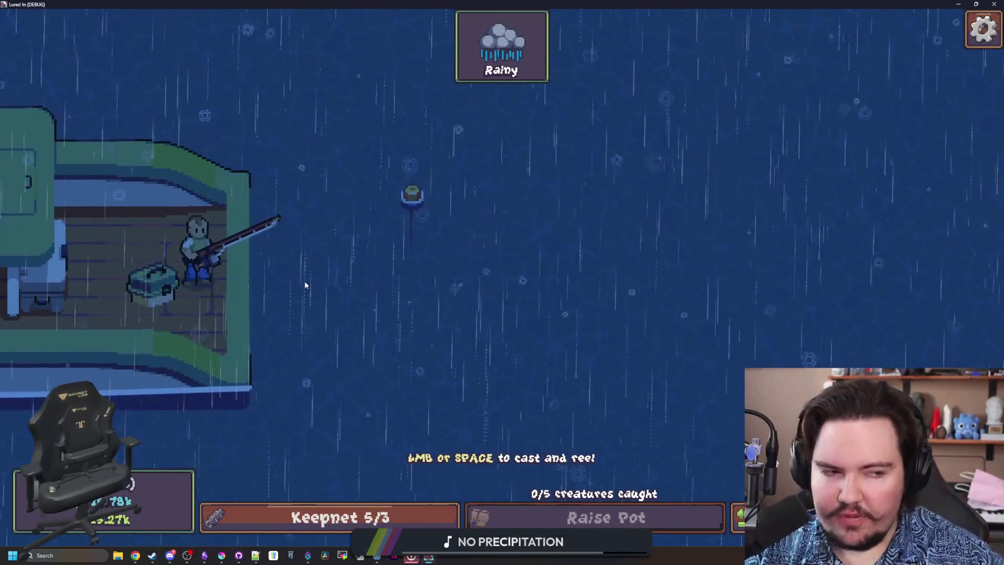
key("alt+Tab")
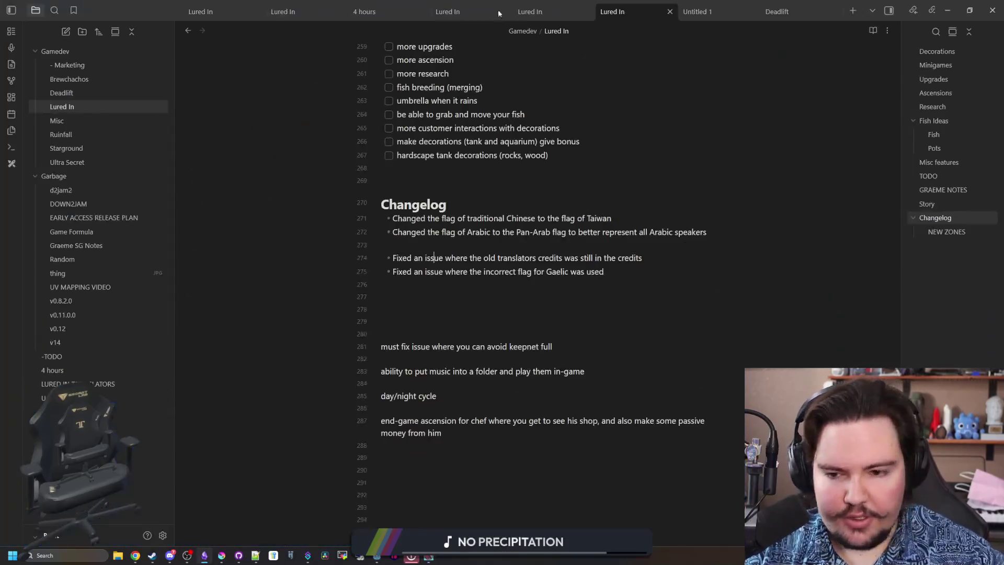
Step: Add the achievements-unlock-decorations idea above the Changelog heading, then switch back to the game
left_click(440, 301)
scroll(430, 316, "up", 2)
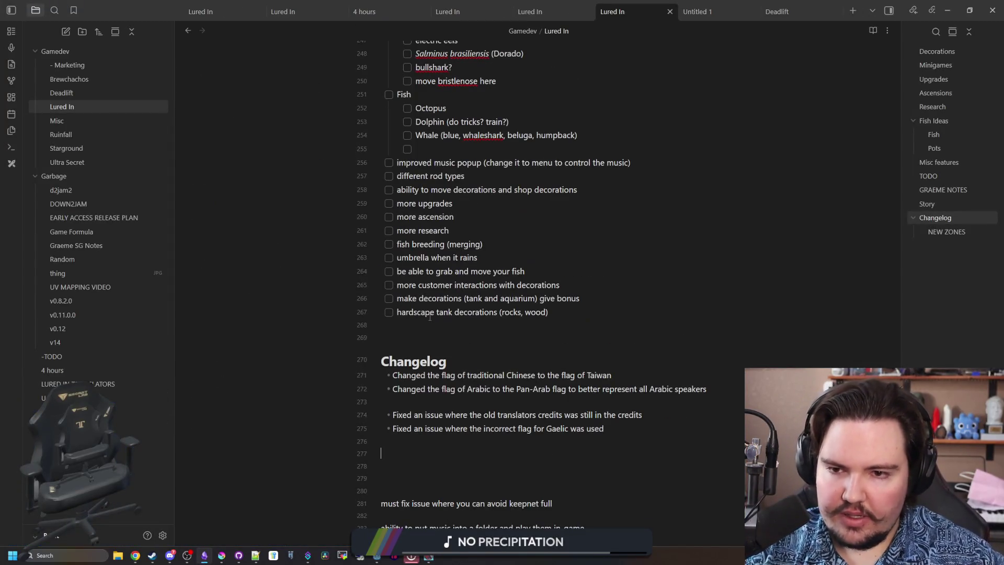
key("Return")
key("Return")
type("a")
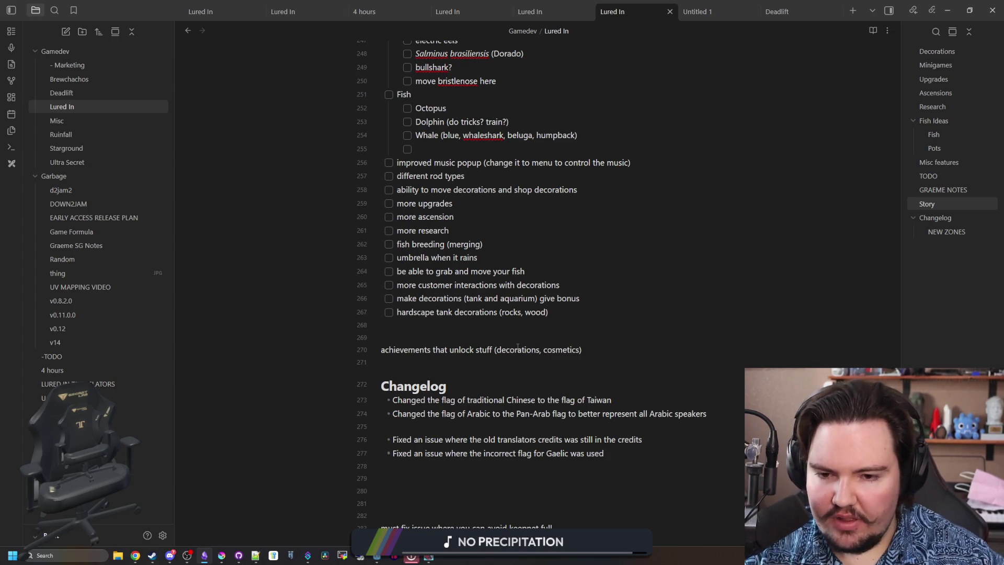
key("alt+Tab")
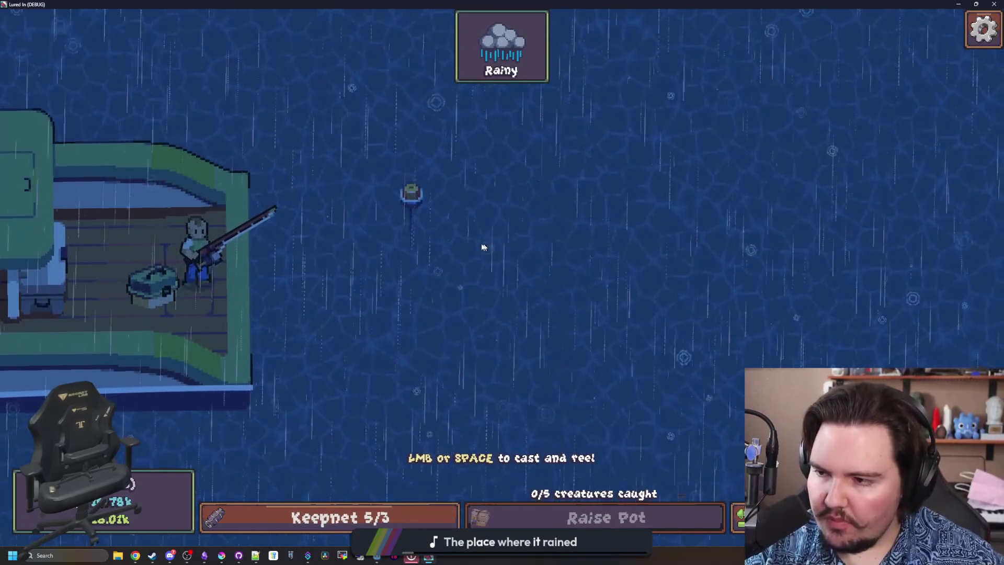
Step: Click the water to try casting with the keepnet full; the rod lifts without a new line
left_click(238, 216)
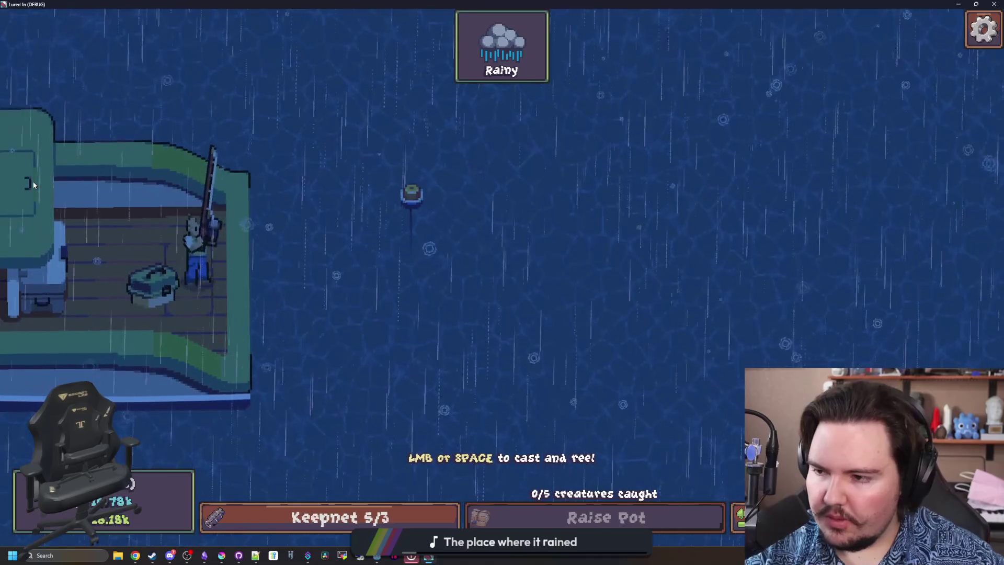
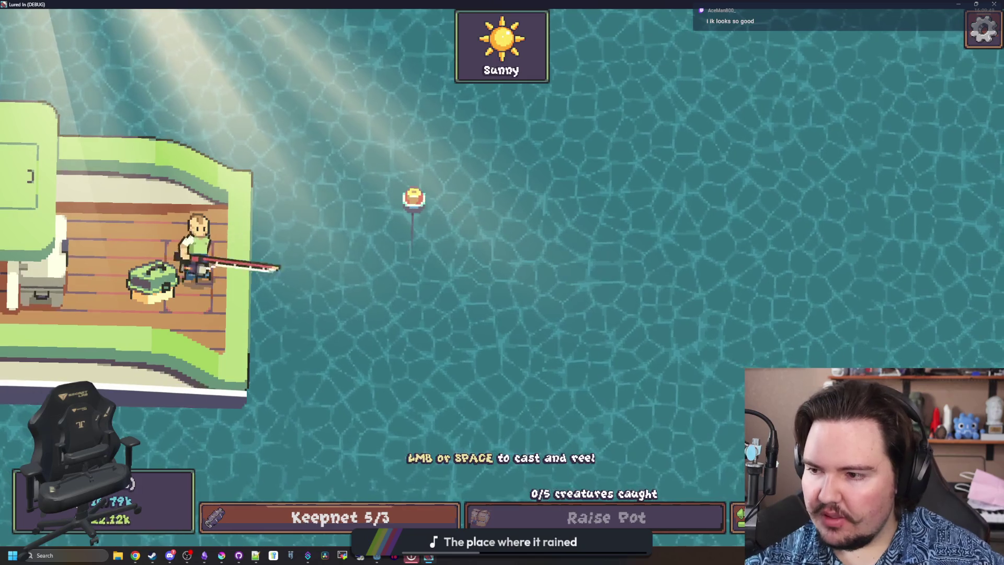
Step: Reel in the catch so Keepnet Full lists one Mola Mola, then stop the running game
left_click(443, 226)
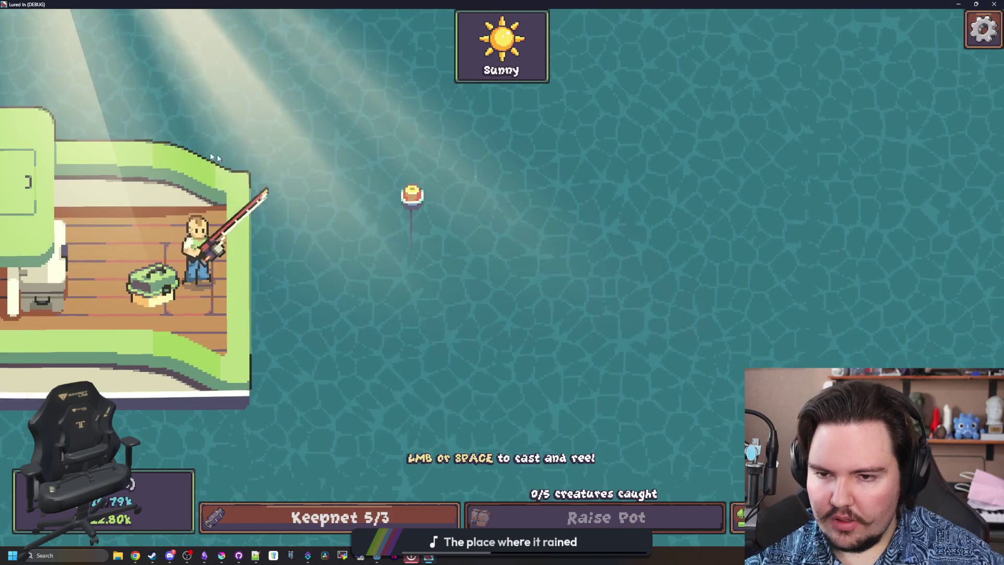
key("space")
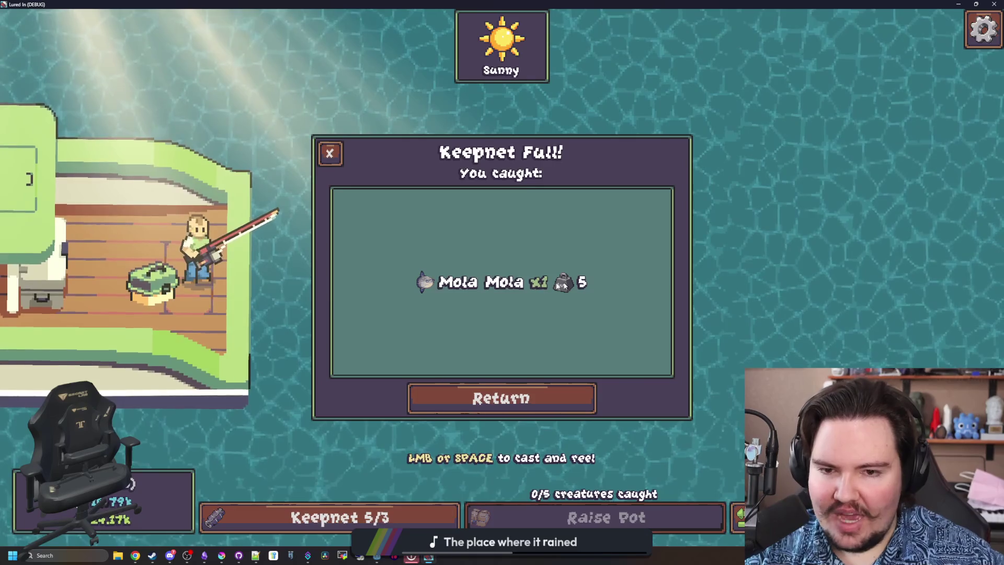
key("super+Down")
left_click(468, 244)
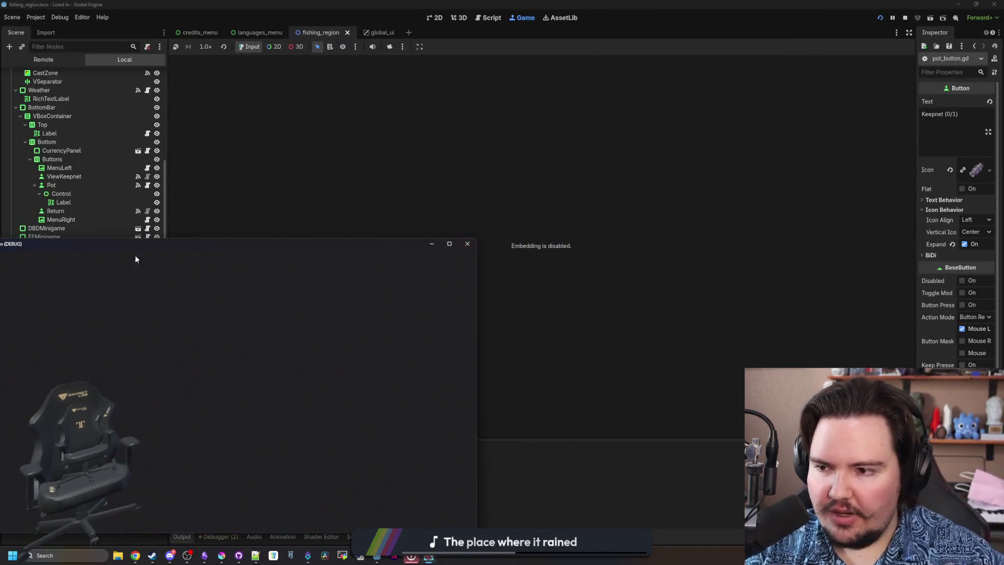
Step: Open keepnet_menu.tscn in the 2D editor and select the Info label
left_click(138, 250)
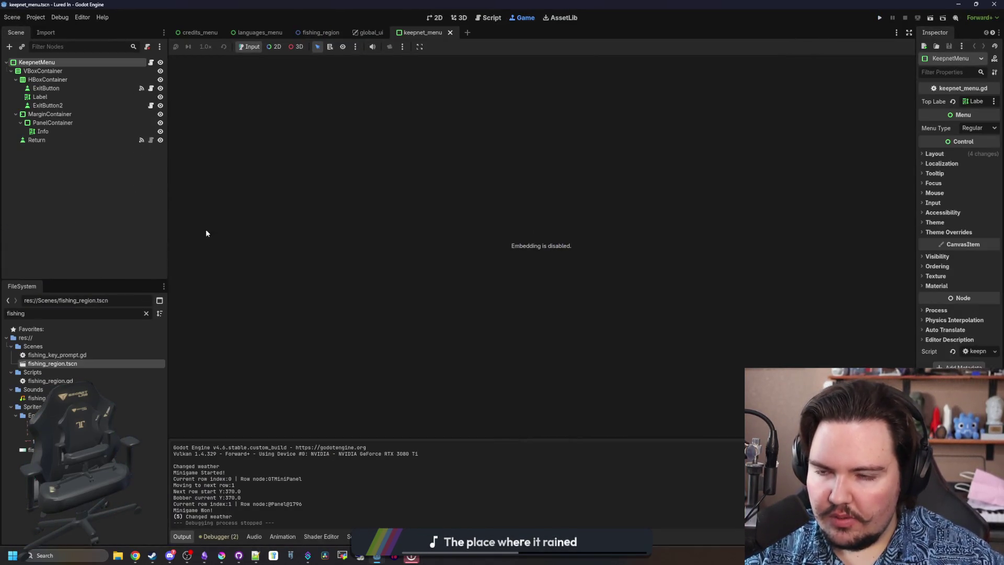
left_click(434, 18)
scroll(372, 298, "up", 2)
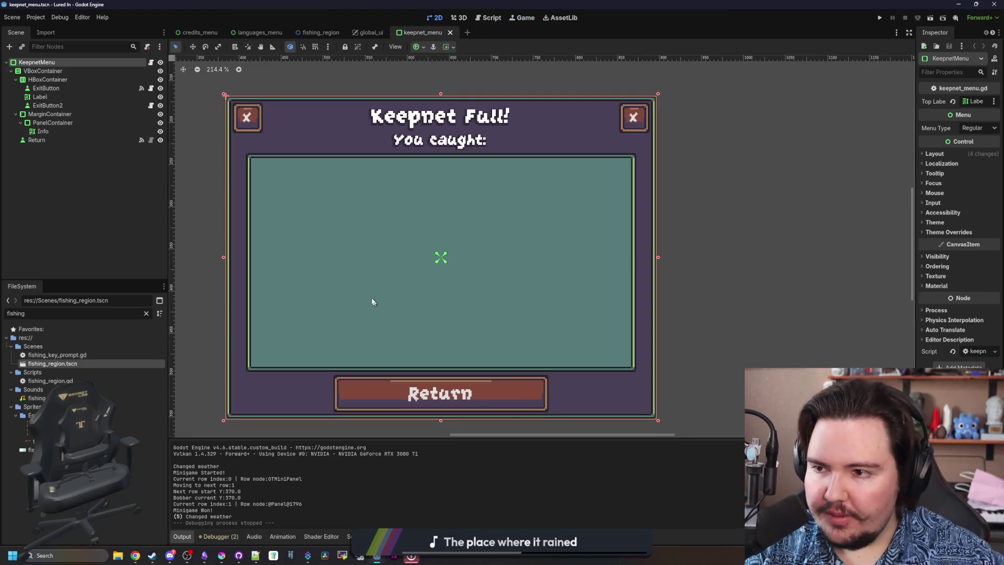
left_click(43, 131)
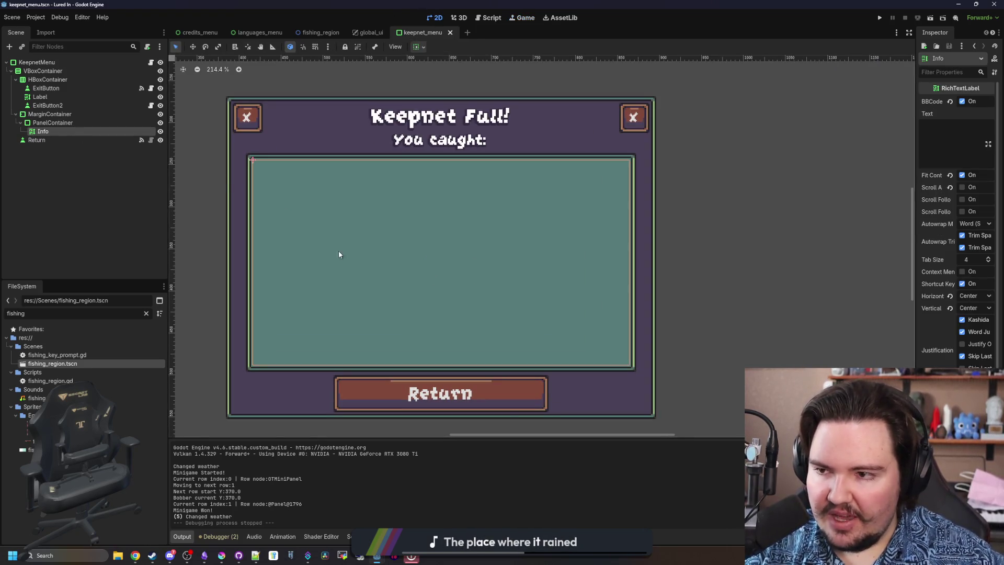
Step: Add a ScrollContainer child under PanelContainer and move it above the Info label
right_click(67, 123)
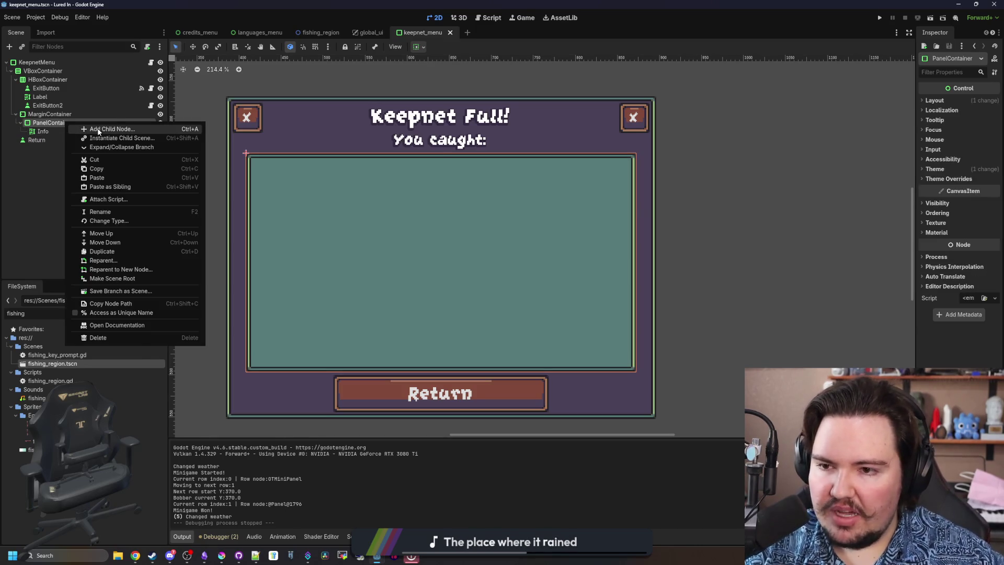
left_click(97, 128)
type("scroll")
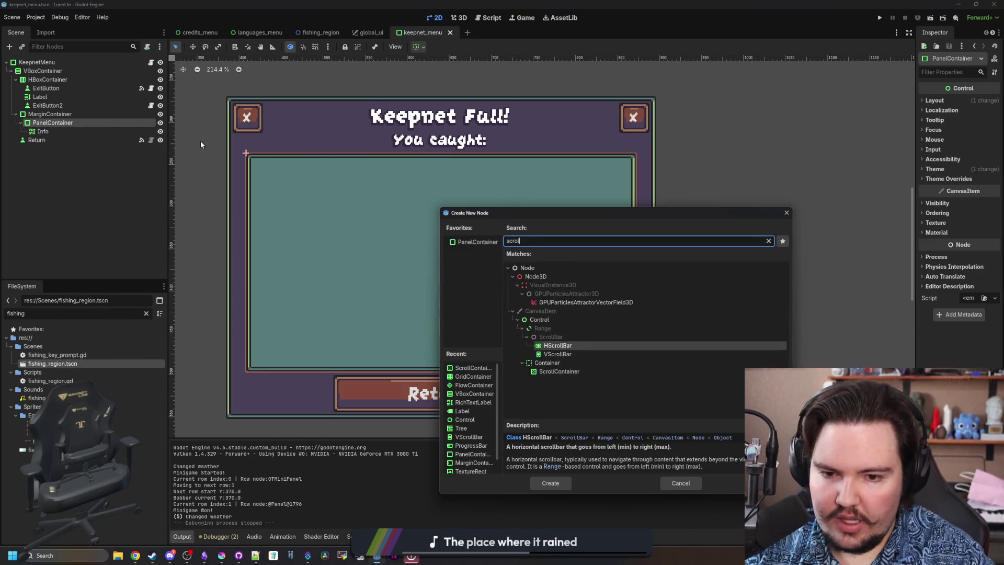
type("c")
key("Down")
key("Down")
key("Down")
key("Return")
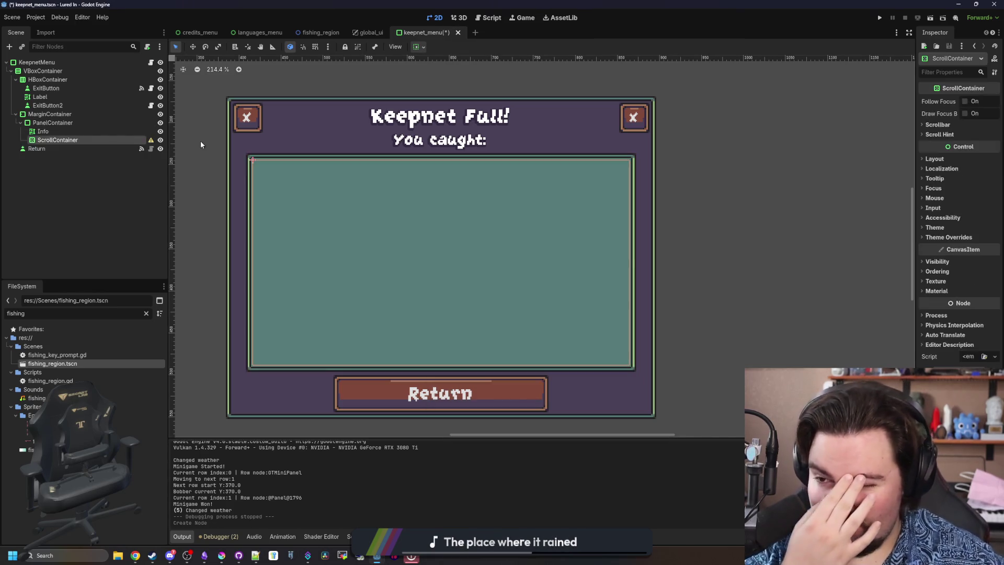
left_click_drag(57, 140, 65, 132)
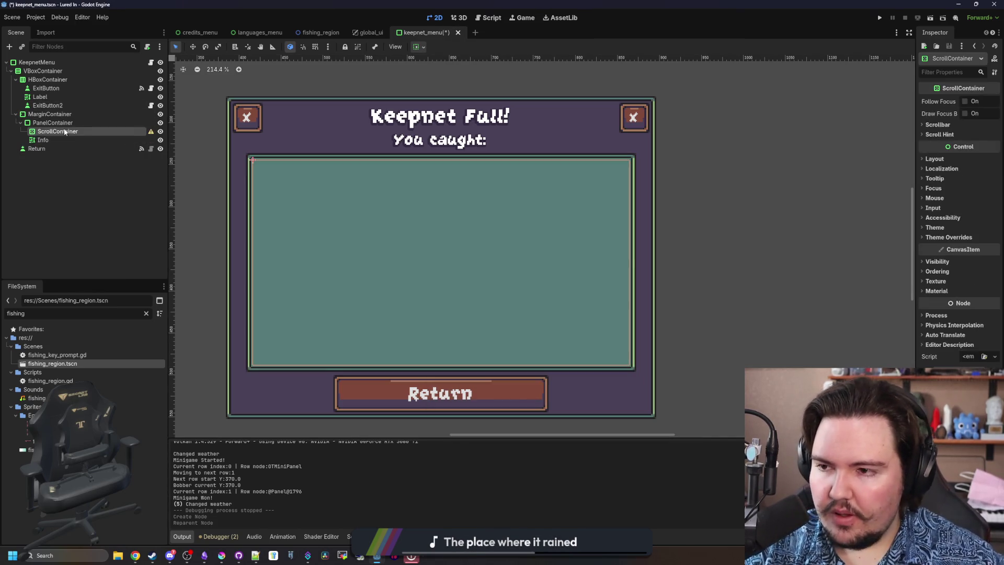
right_click(64, 132)
left_click(90, 139)
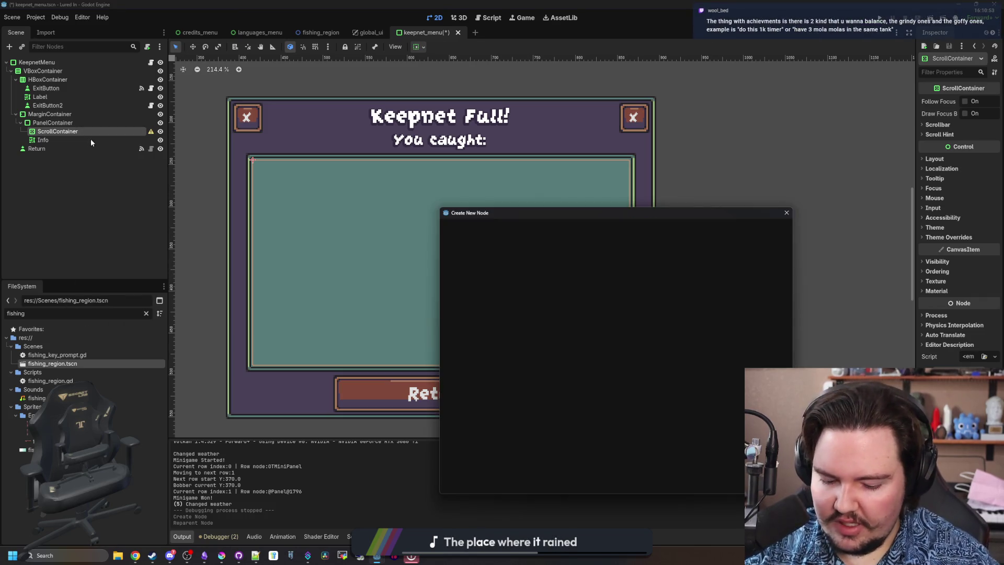
type("vbox")
Step: Create a VBoxContainer under ScrollContainer and review ScrollContainer's container sizing
key("Return")
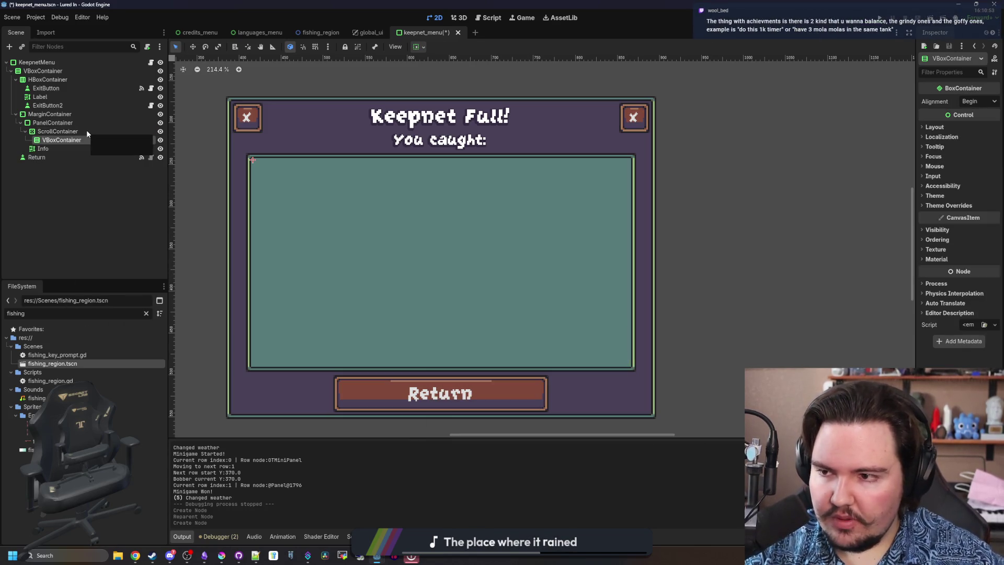
left_click(86, 129)
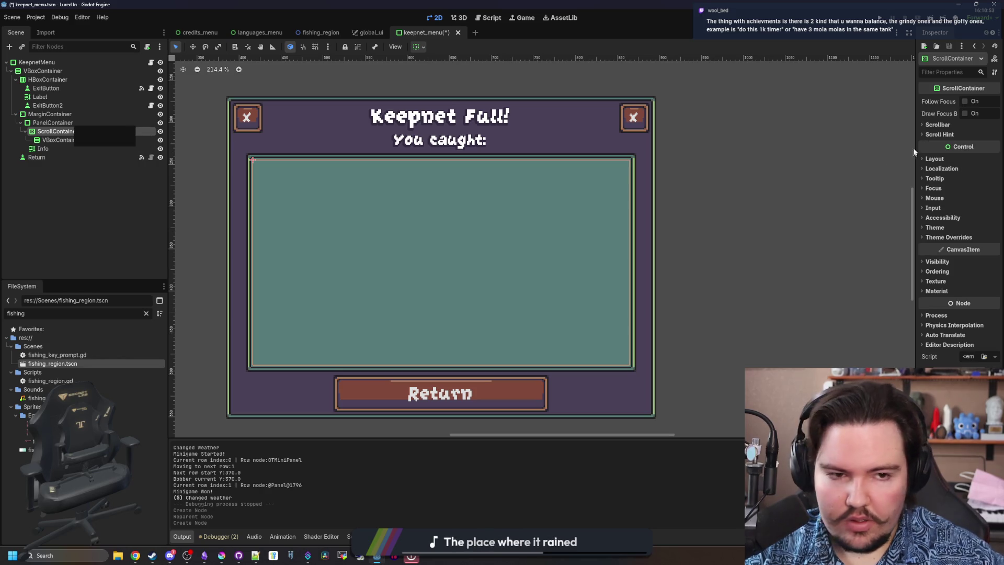
left_click_drag(916, 185, 812, 185)
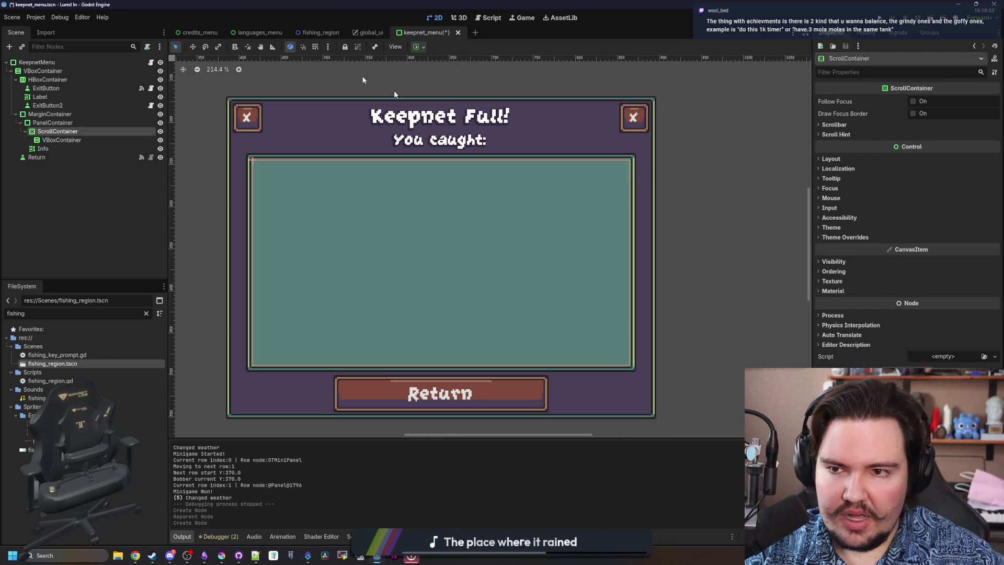
left_click(827, 158)
left_click(893, 258)
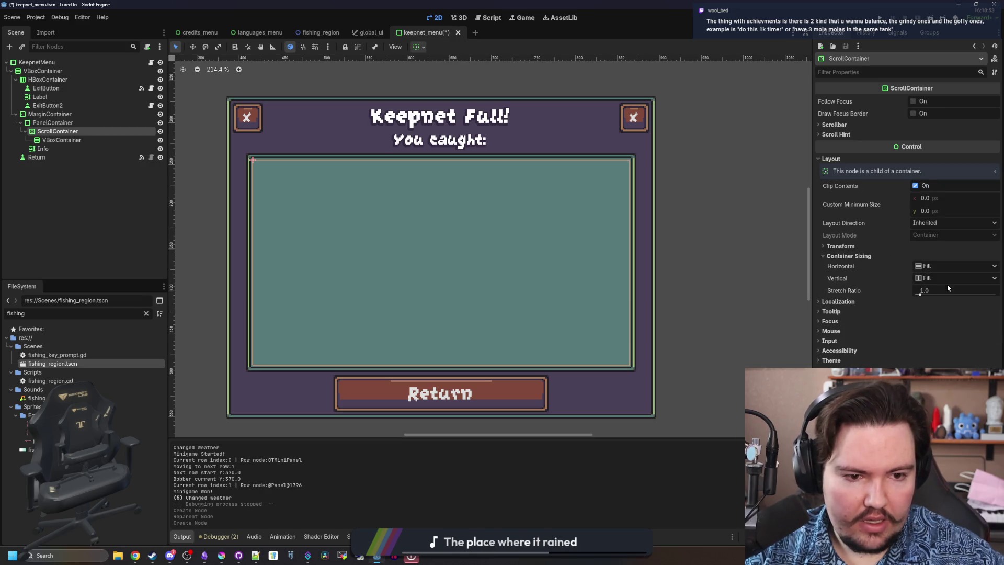
Step: Set VBoxContainer to expand horizontally and vertically, then save the keepnet menu scene
left_click(62, 140)
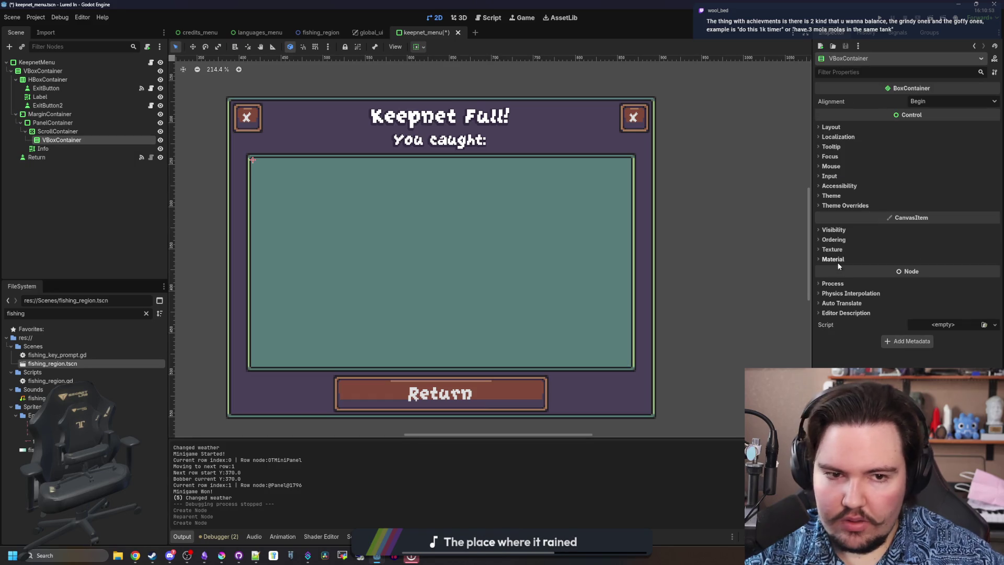
left_click(831, 127)
left_click(849, 224)
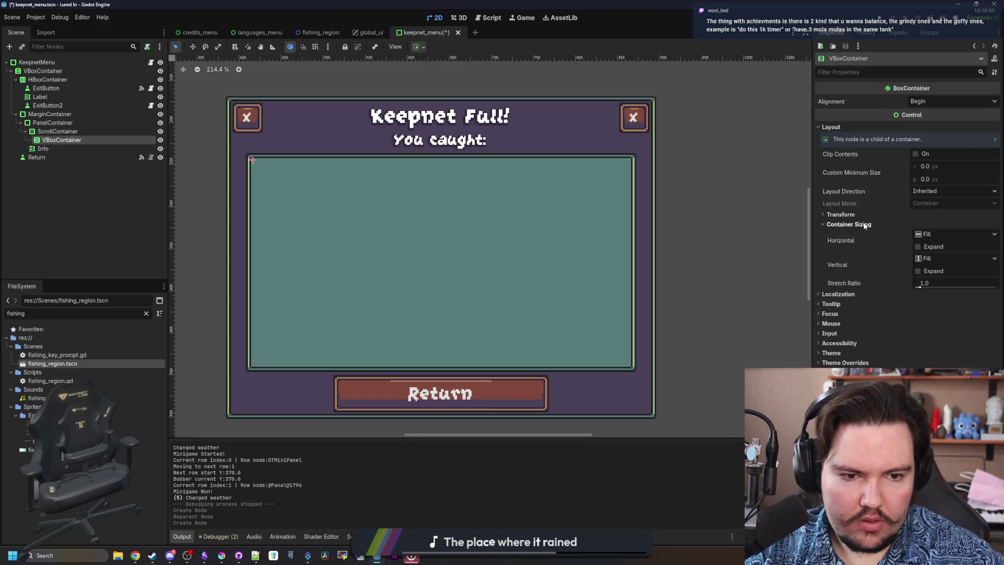
left_click(918, 246)
left_click(918, 271)
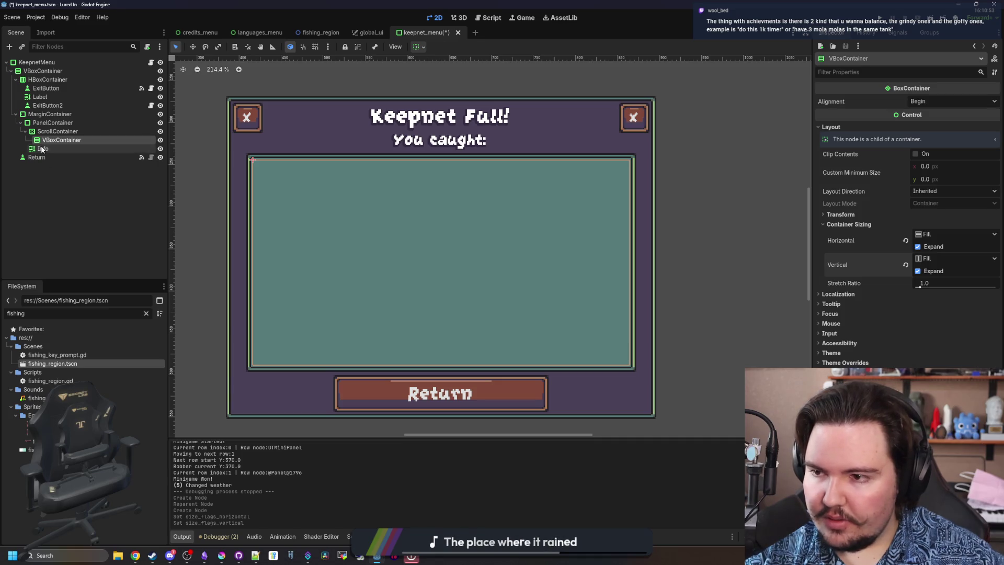
left_click(57, 131)
key("ctrl+s")
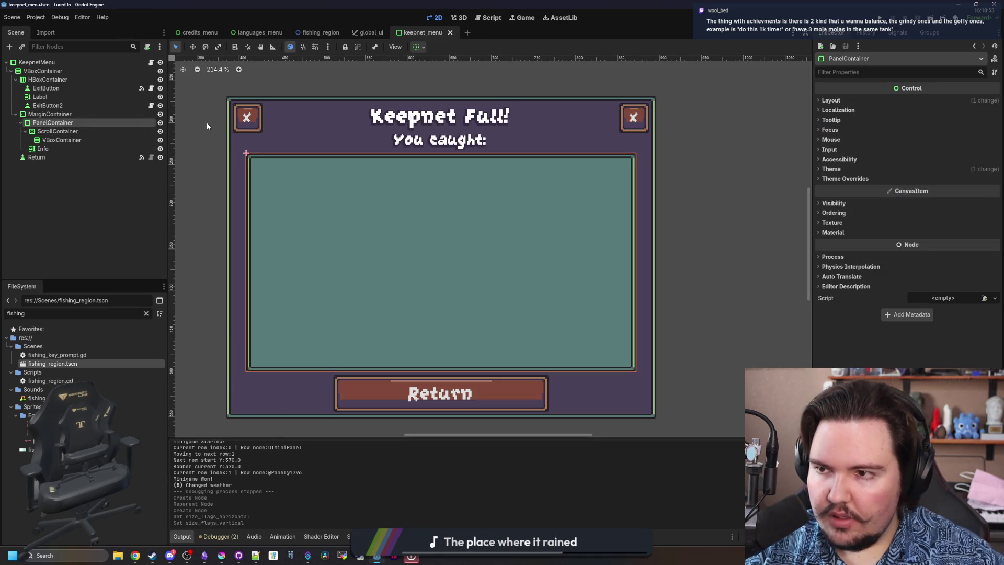
double_click(620, 4)
Step: In Krita close the flag_taiwan, flag_pan_arabic, flag_arabic and flag_scotland images, then show the desktop
left_click_drag(408, 520, 408, 448)
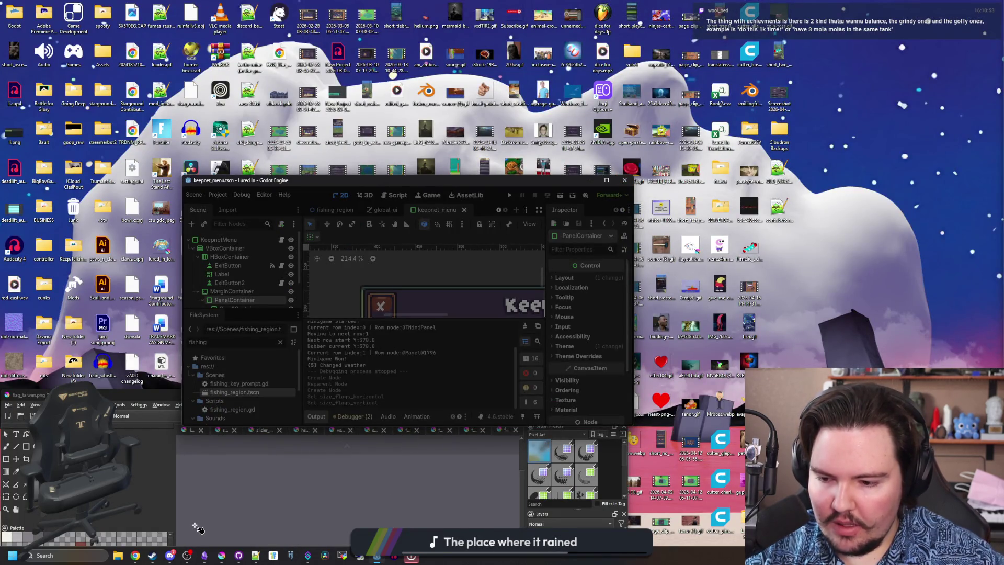
key("super+Down")
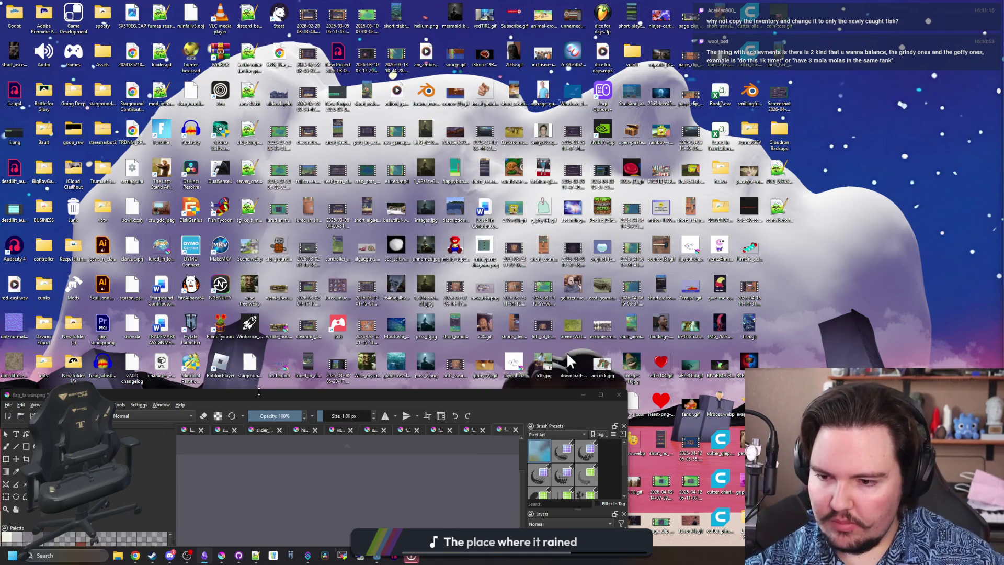
double_click(259, 394)
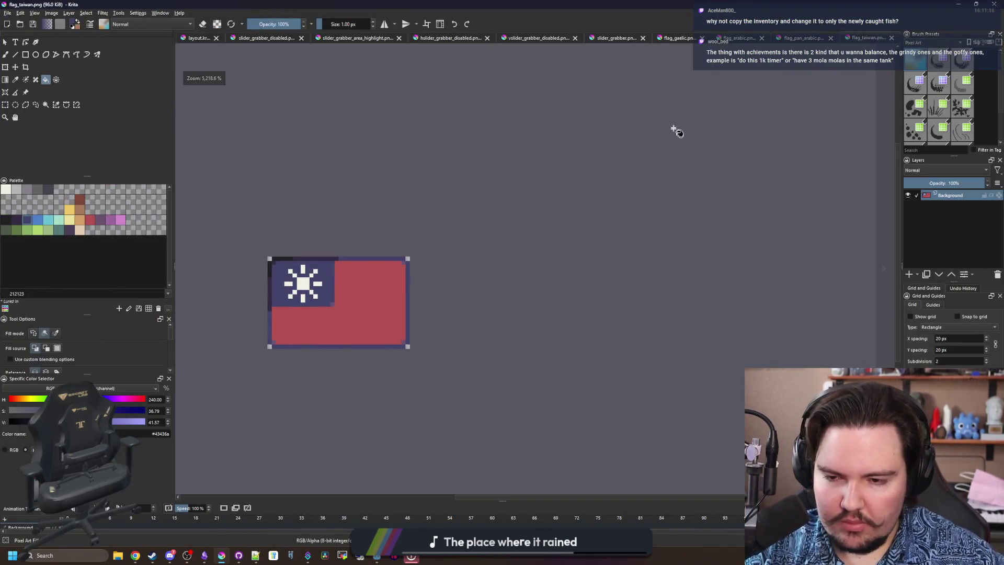
left_click(891, 37)
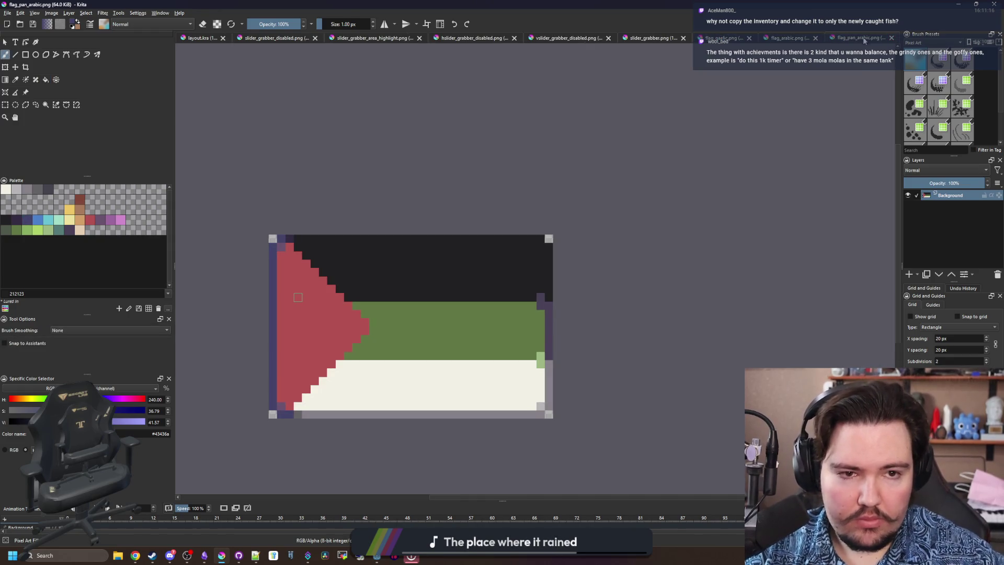
left_click(892, 38)
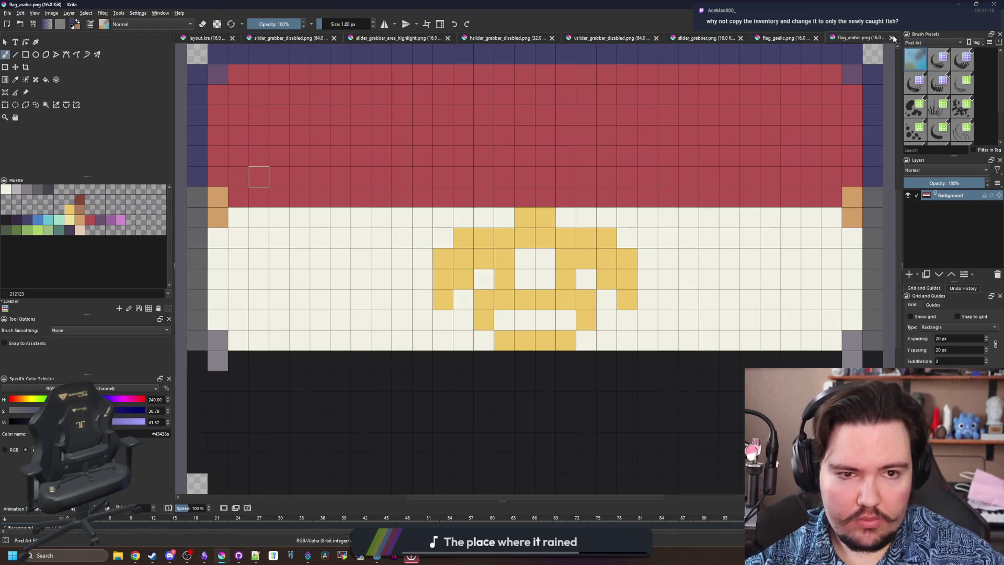
left_click(892, 38)
left_click(892, 38)
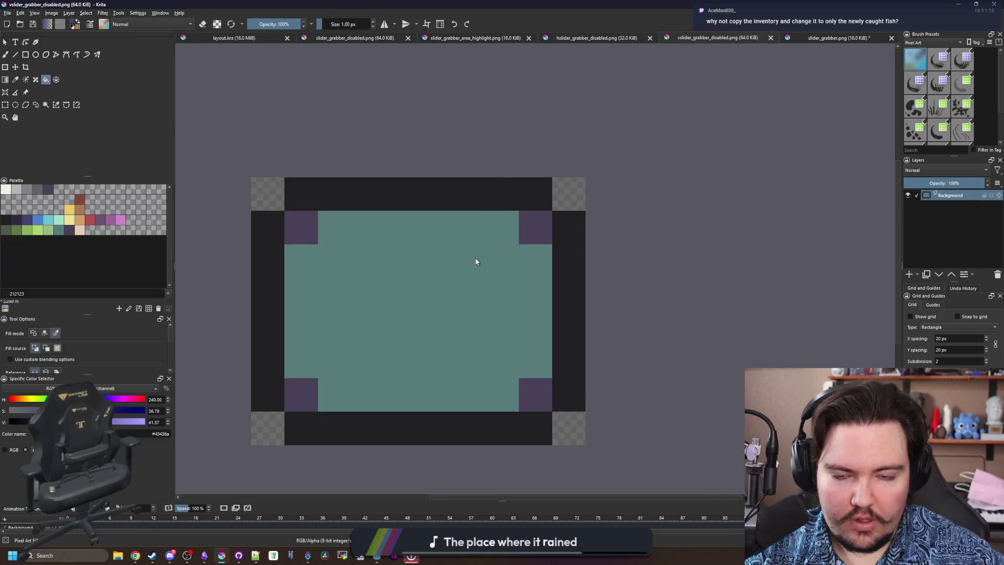
scroll(476, 261, "down", 4)
key("super+d")
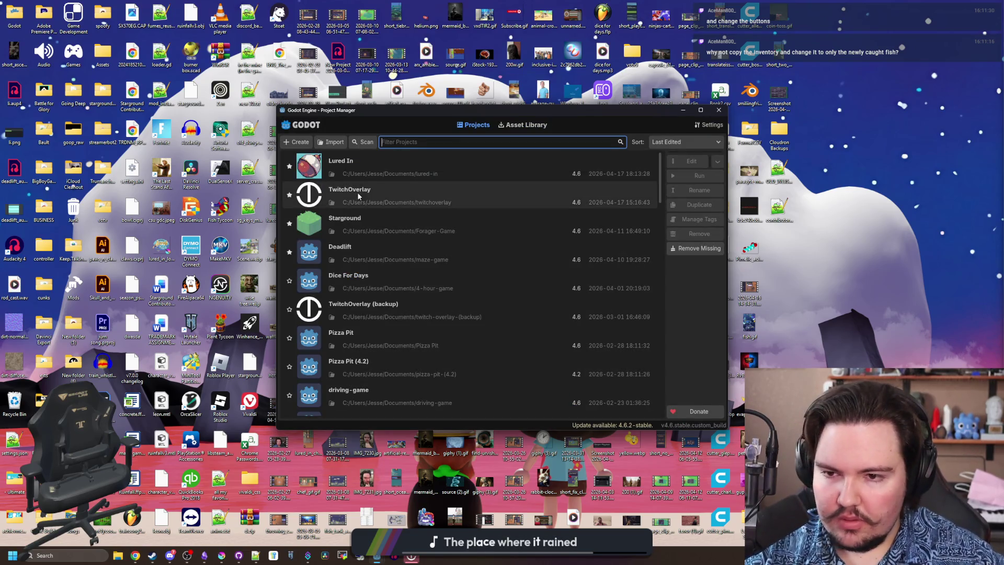
Step: Open the TwitchOverlay project from the Godot Project Manager
double_click(368, 200)
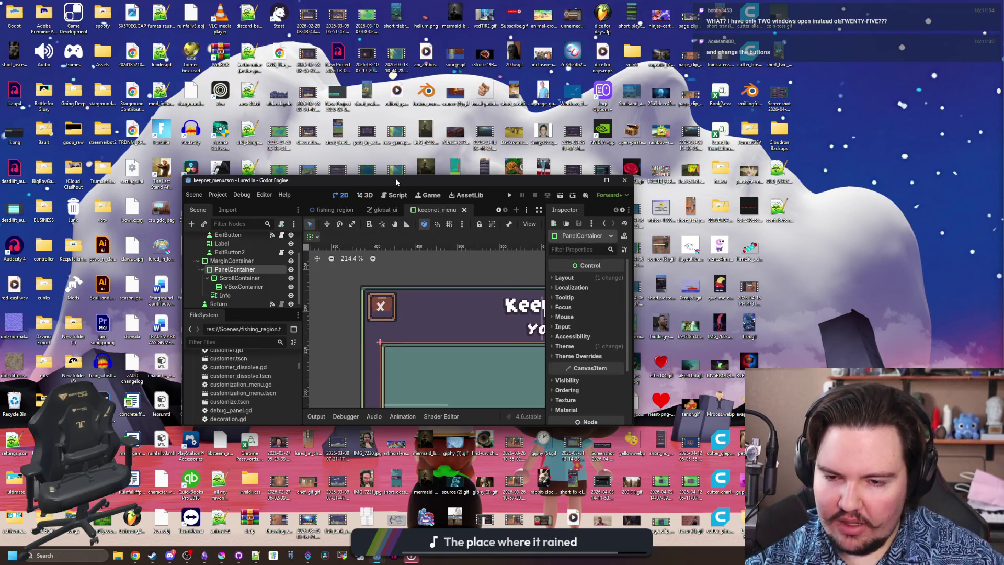
scroll(379, 309, "up", 1)
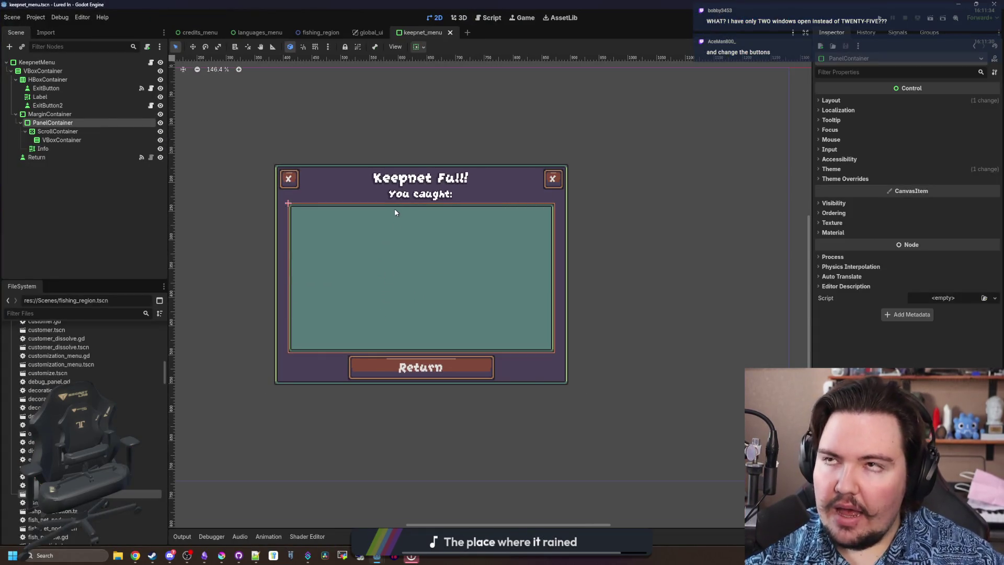
scroll(394, 209, "up", 1)
key("ctrl+s")
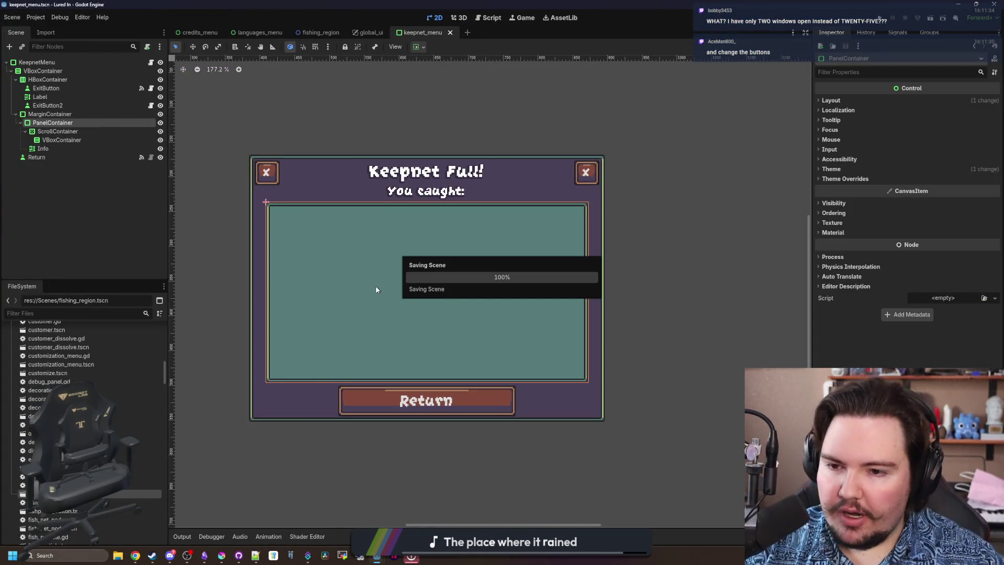
scroll(389, 289, "up", 2)
scroll(407, 314, "up", 1)
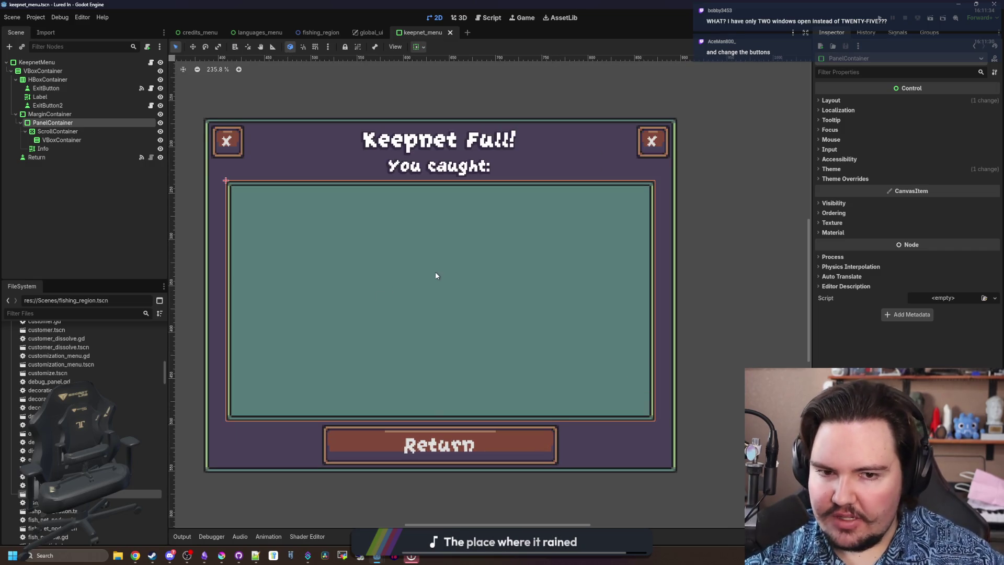
left_click_drag(437, 274, 497, 278)
scroll(478, 276, "up", 1)
scroll(500, 279, "down", 1)
scroll(500, 279, "up", 1)
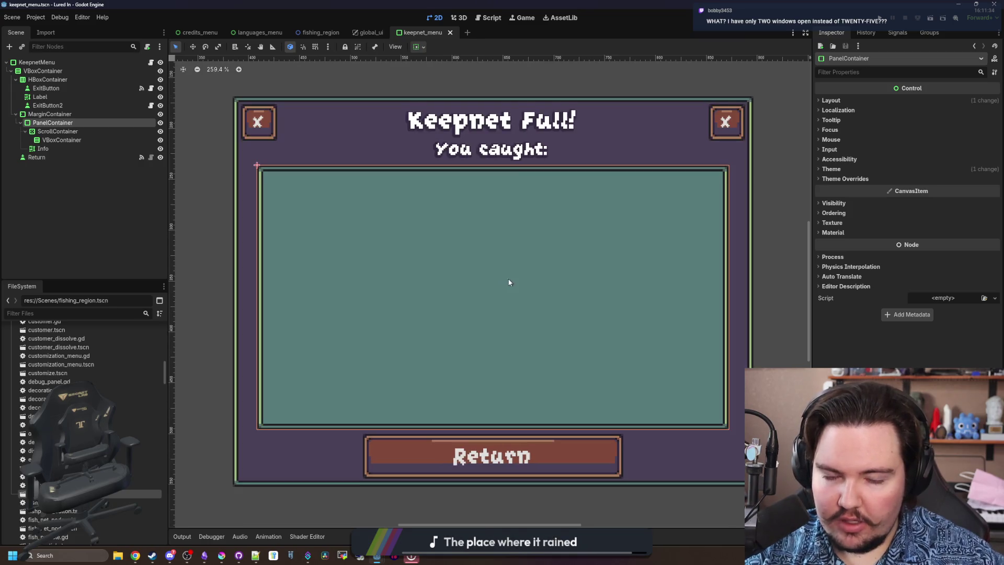
scroll(505, 289, "up", 1)
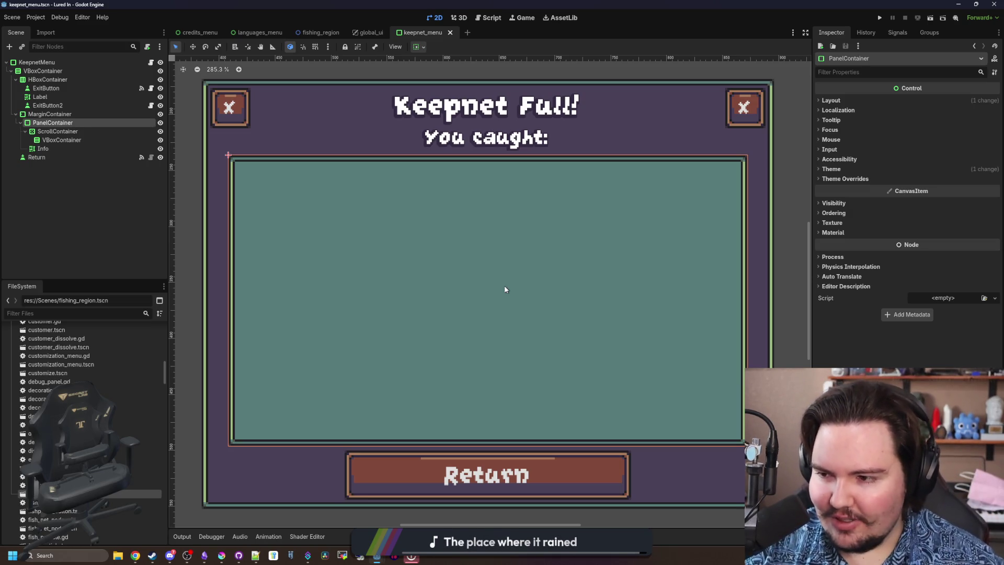
scroll(504, 289, "down", 1)
scroll(444, 334, "down", 1)
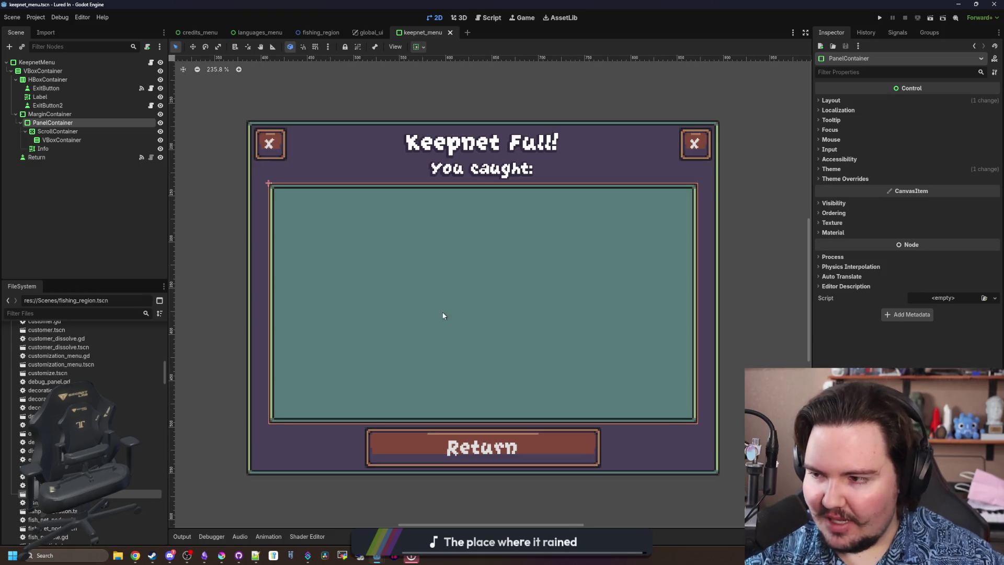
scroll(443, 315, "down", 3)
scroll(445, 346, "up", 2)
scroll(447, 354, "up", 2)
scroll(447, 353, "up", 1)
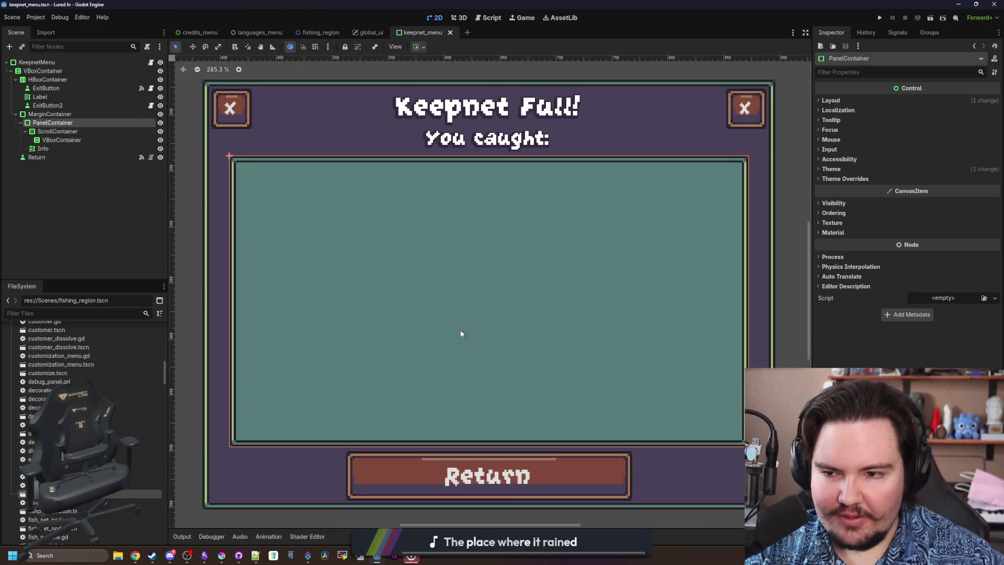
scroll(469, 321, "up", 1)
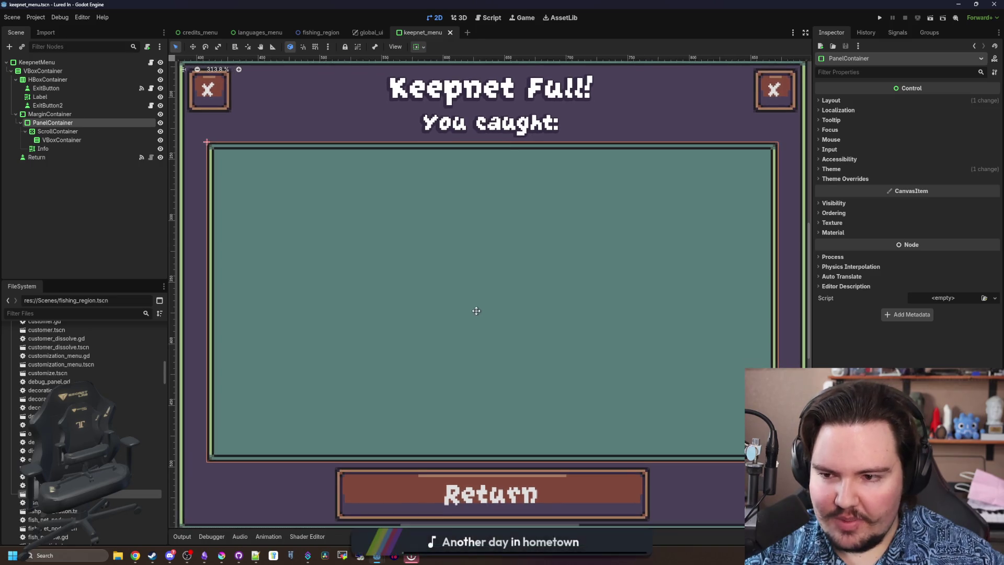
scroll(476, 310, "down", 3)
scroll(460, 290, "down", 1)
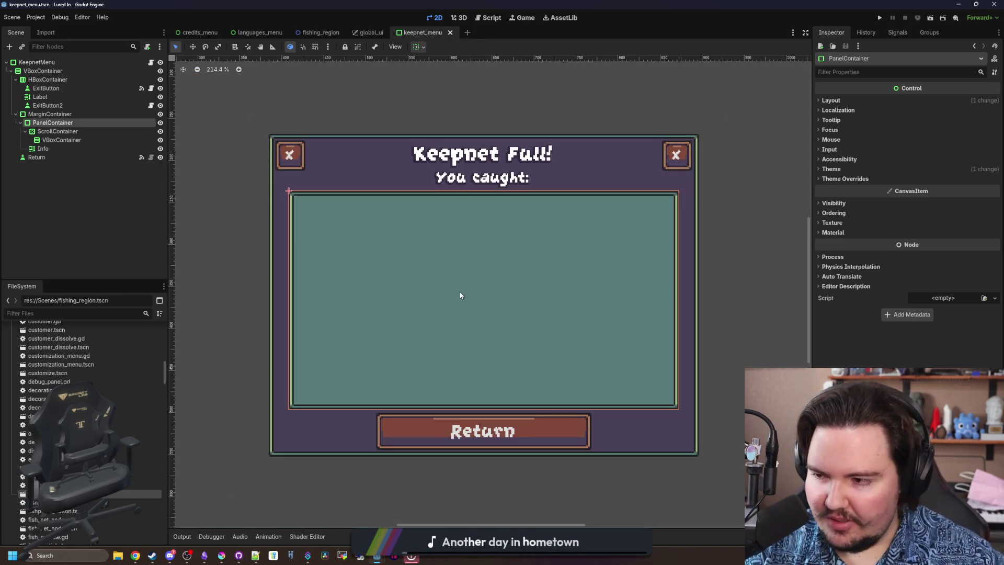
scroll(484, 300, "up", 2)
scroll(484, 300, "up", 2)
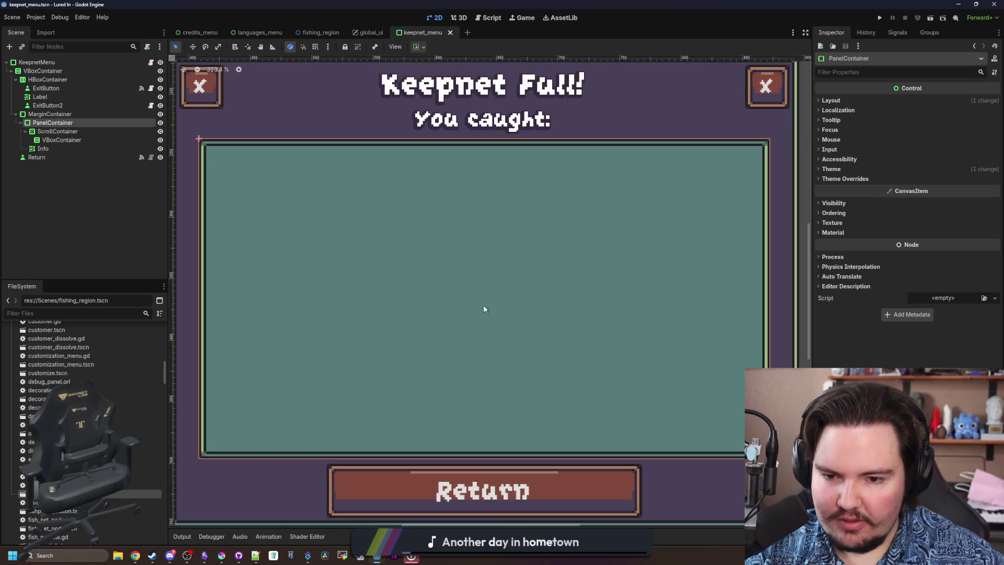
scroll(483, 305, "down", 1)
scroll(447, 304, "up", 1)
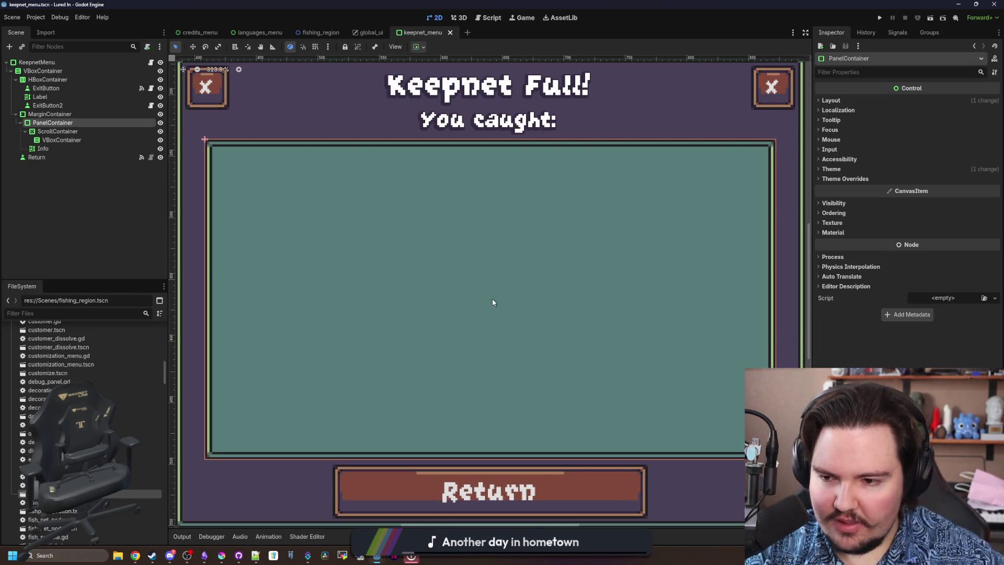
scroll(493, 303, "down", 1)
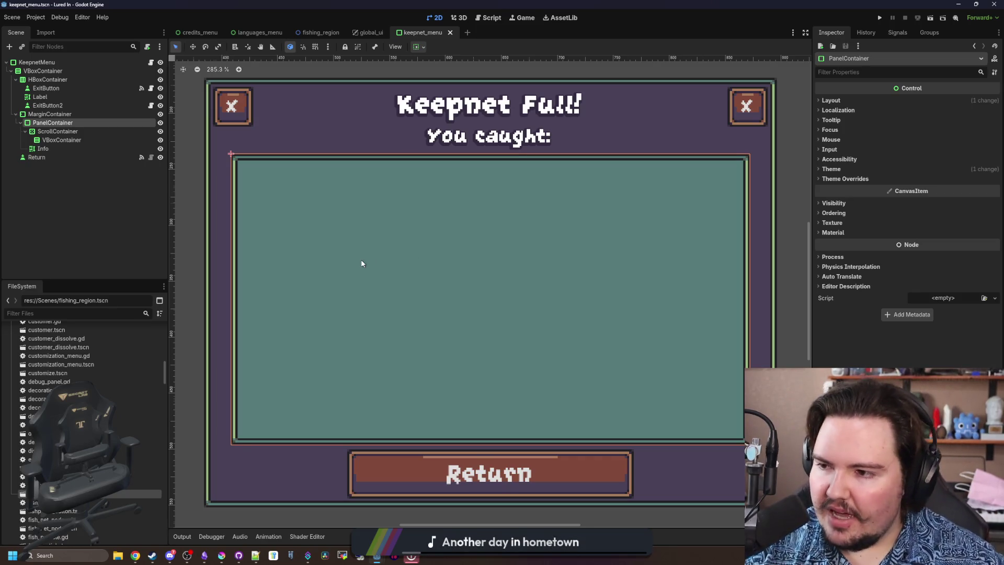
scroll(431, 241, "down", 2)
scroll(429, 242, "up", 1)
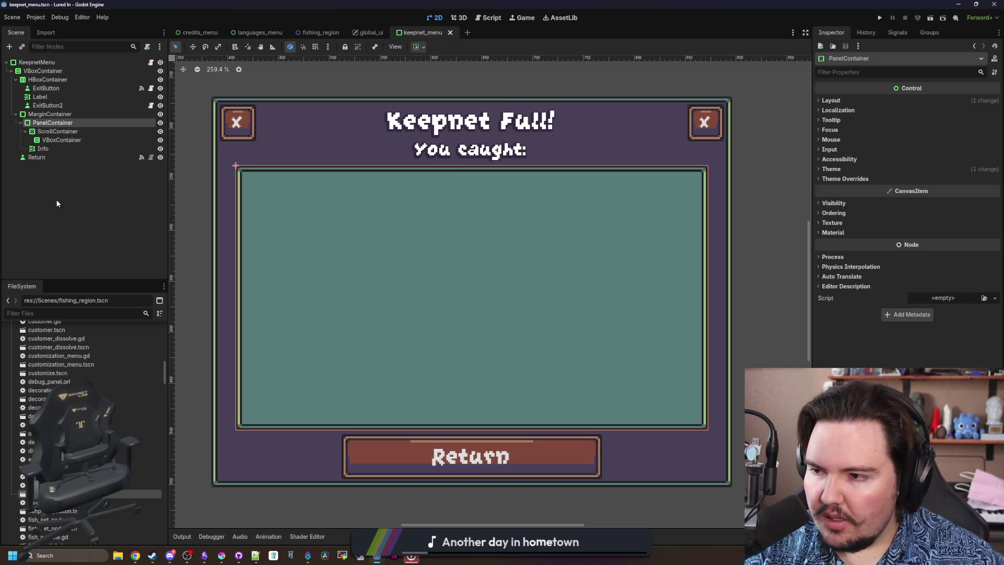
left_click(111, 202)
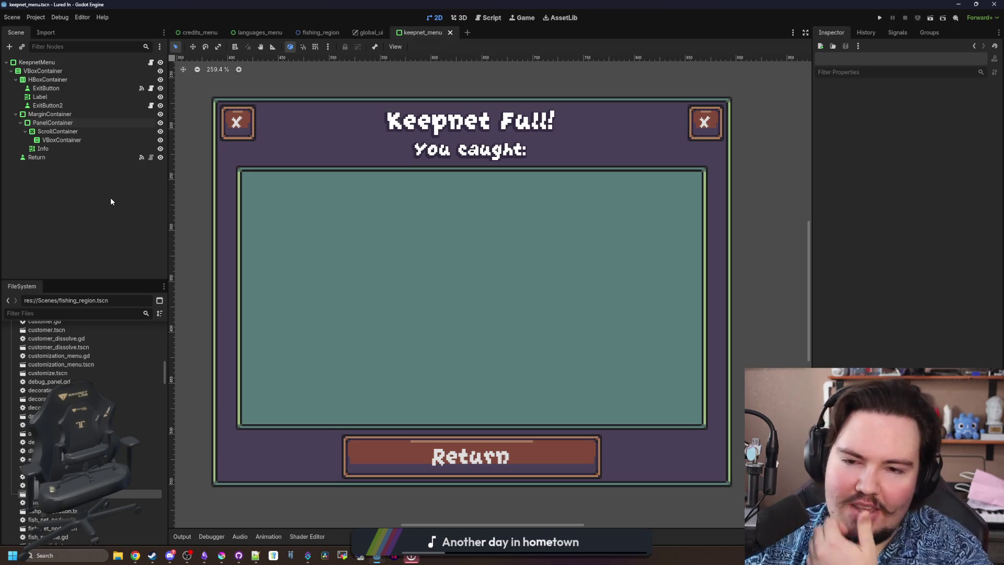
scroll(472, 283, "down", 2)
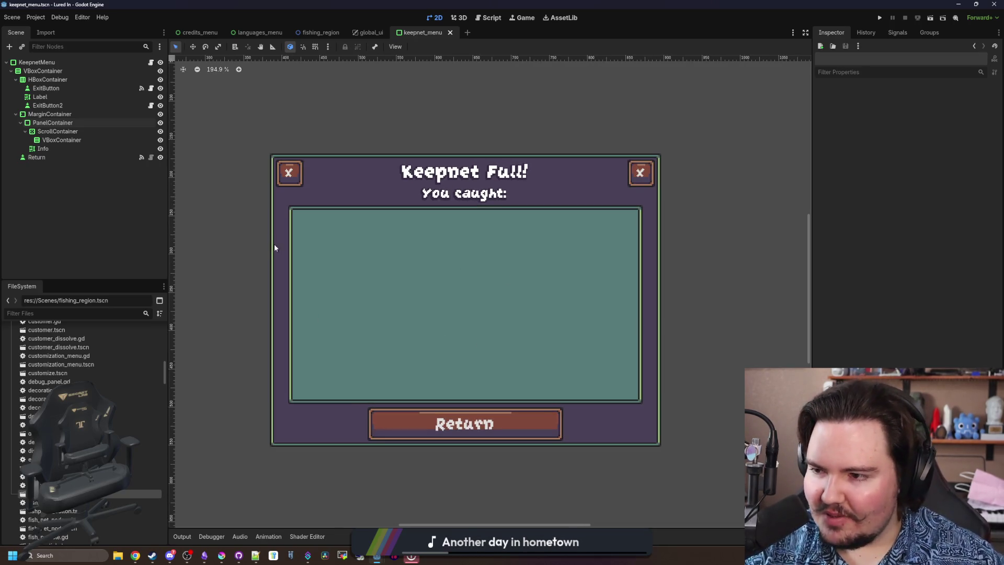
scroll(298, 235, "down", 1)
scroll(337, 227, "up", 2)
scroll(360, 298, "up", 1)
scroll(360, 299, "up", 1)
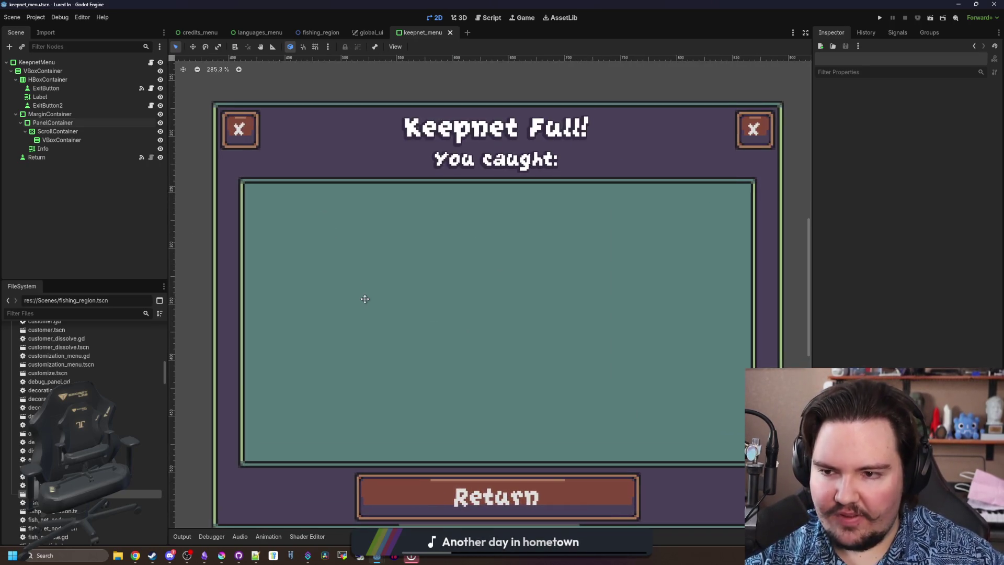
scroll(360, 300, "up", 1)
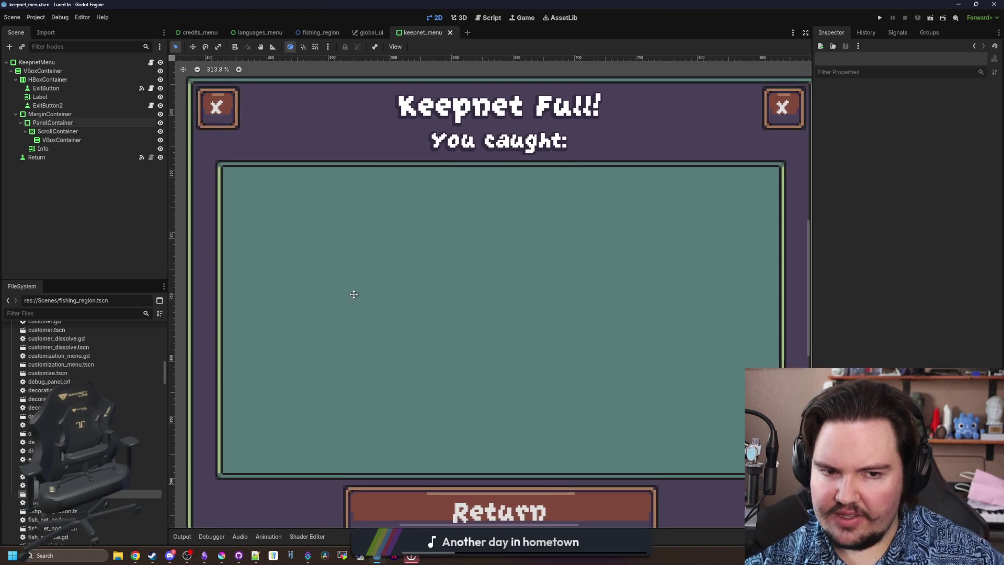
left_click_drag(351, 294, 345, 295)
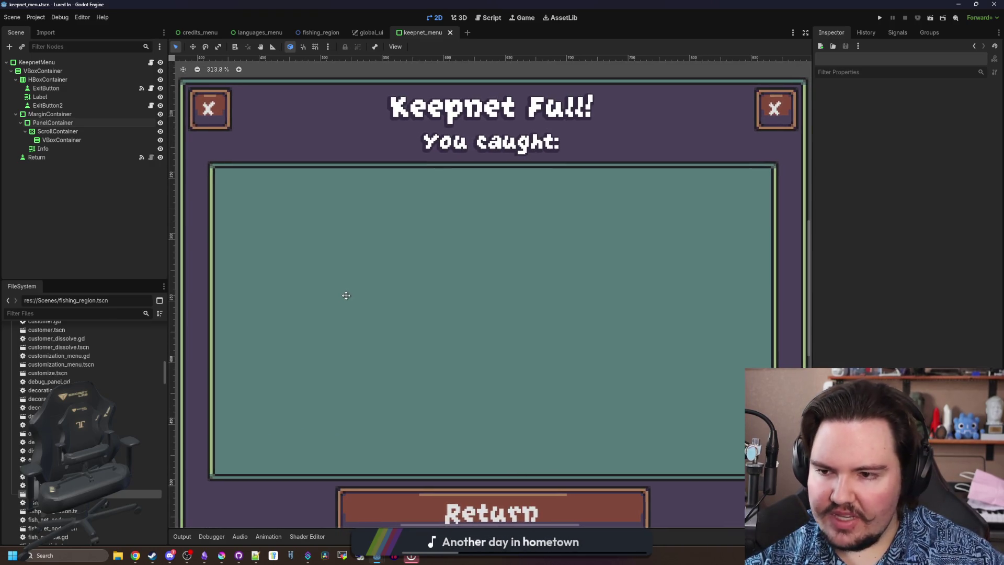
scroll(380, 267, "down", 3)
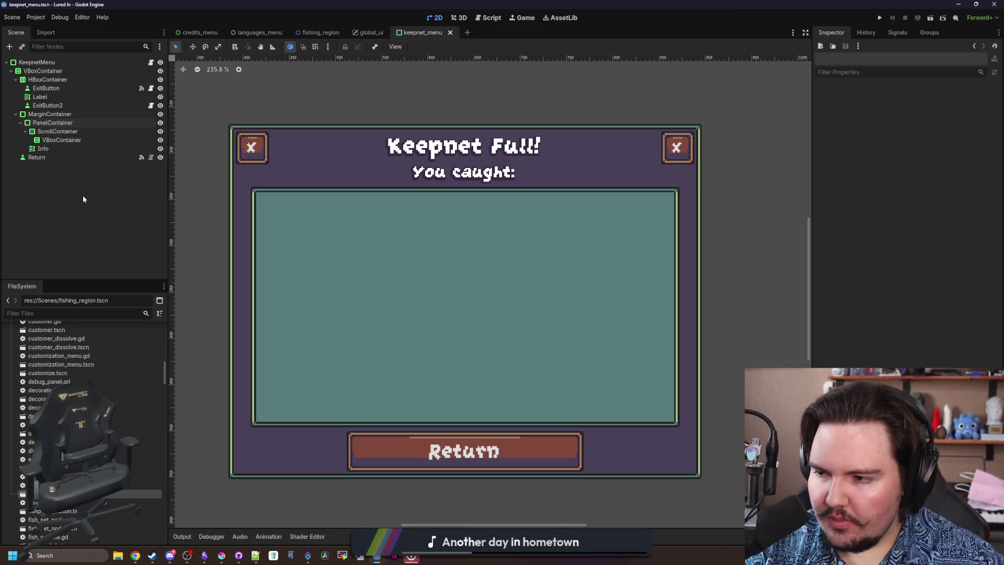
left_click(53, 123)
Step: Add a Panel child under VBoxContainer and change its type to PanelContainer
left_click(61, 140)
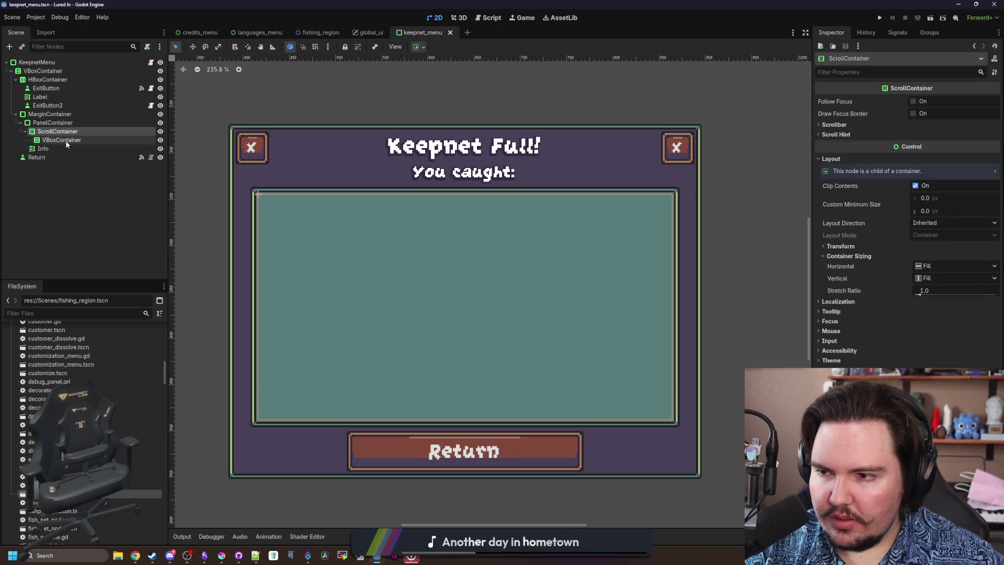
right_click(69, 143)
left_click(109, 149)
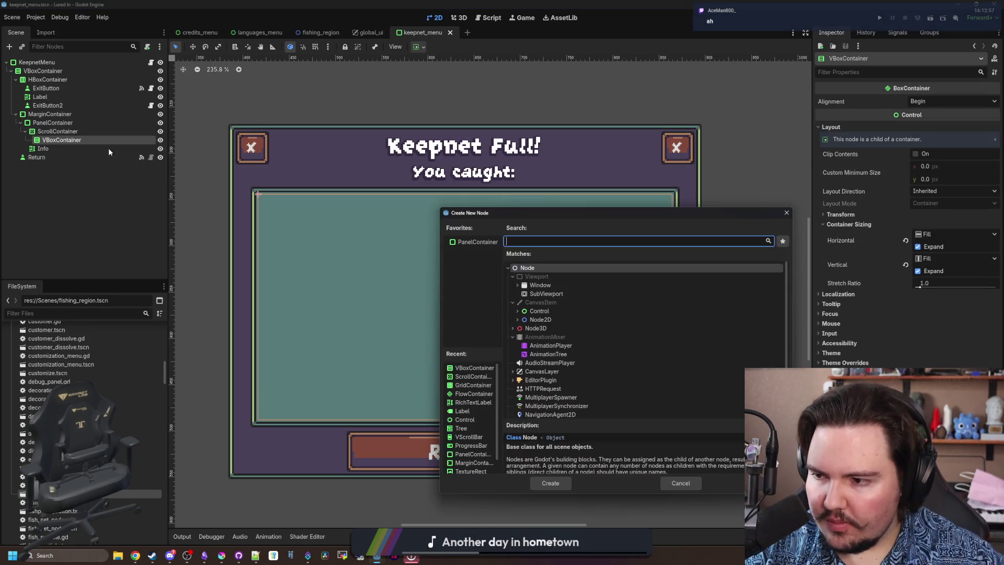
type("panel")
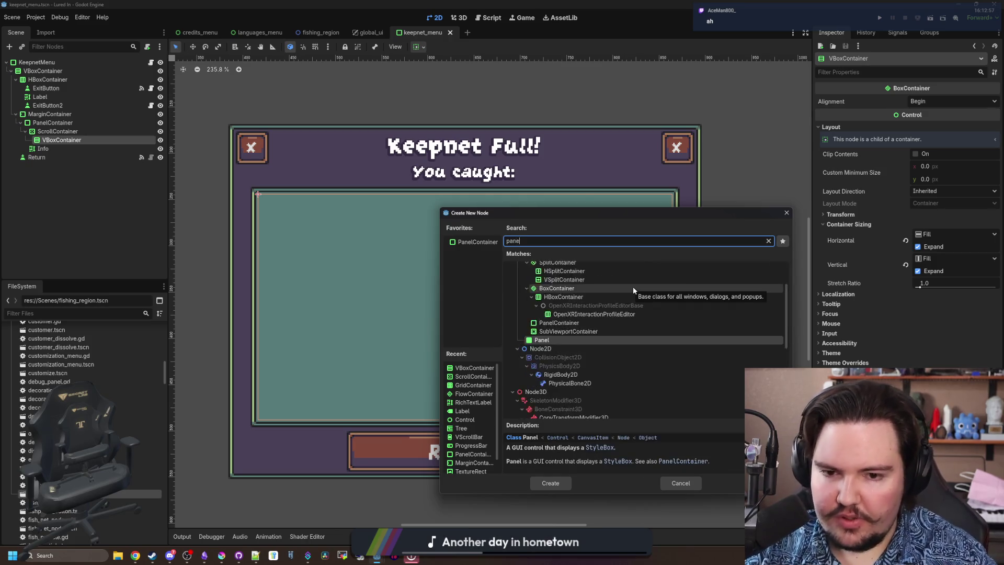
key("Return")
right_click(72, 154)
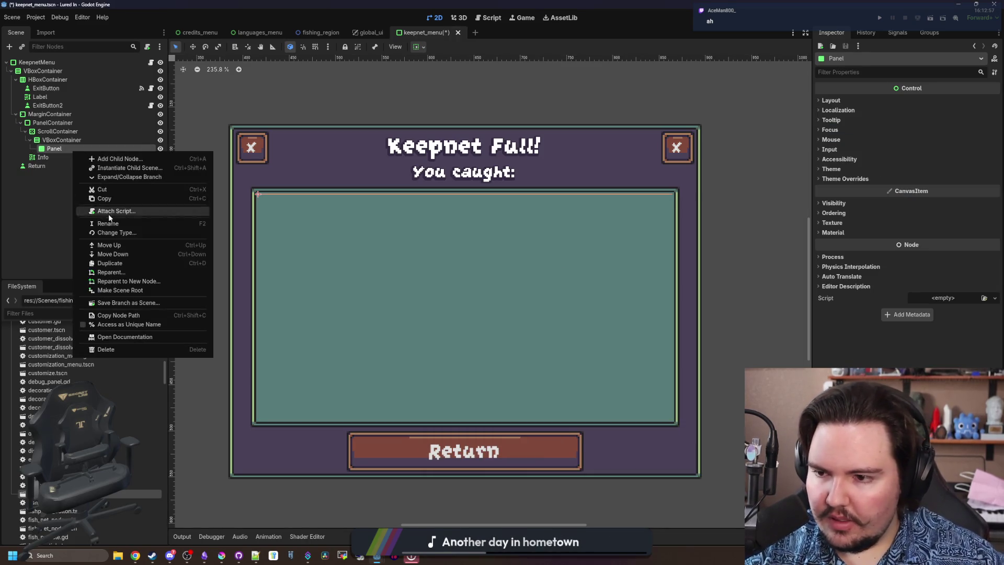
left_click(130, 234)
type("paneco")
key("Return")
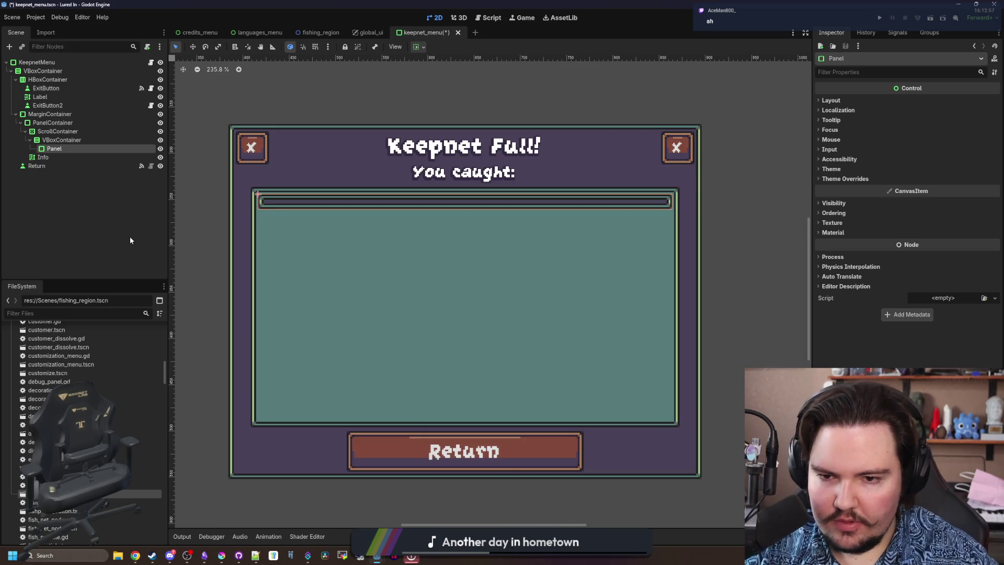
Step: Add a TextureRect and a RichTextLabel as children of the Panel
right_click(86, 149)
left_click(110, 158)
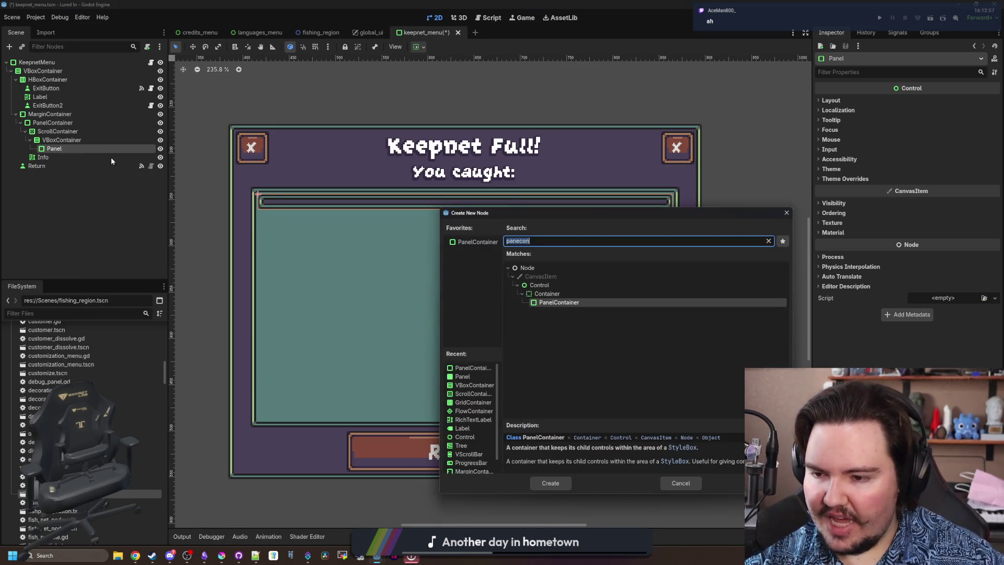
type("texture")
key("Return")
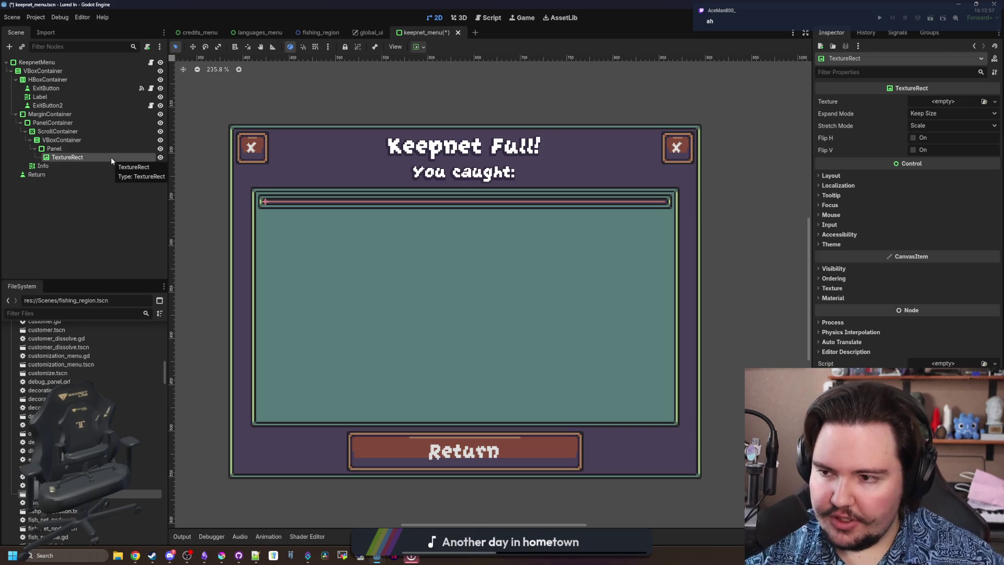
right_click(72, 148)
left_click(95, 155)
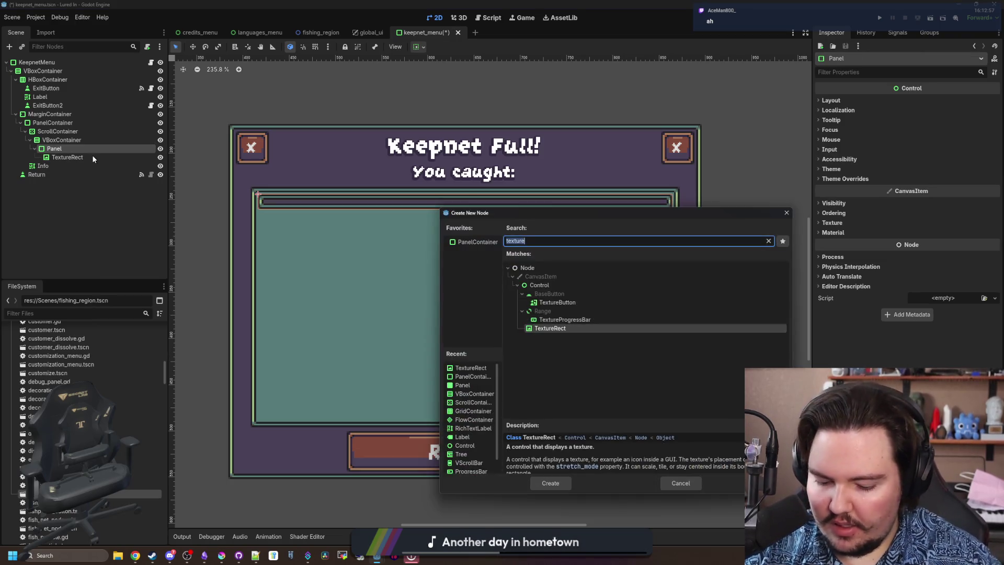
type("rich")
key("Return")
left_click(91, 156)
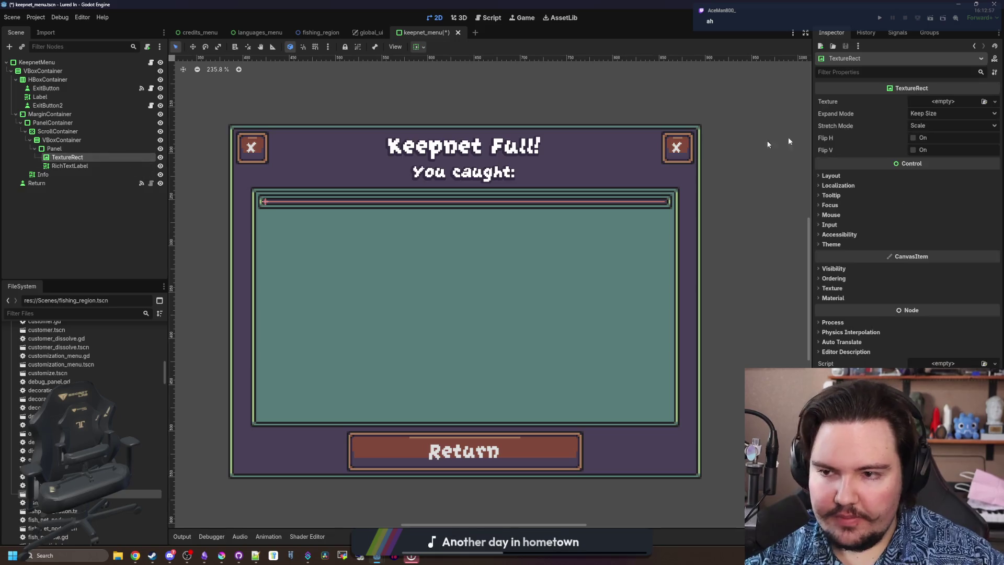
Step: Assign the sockeye salmon image as the TextureRect's texture
left_click(994, 101)
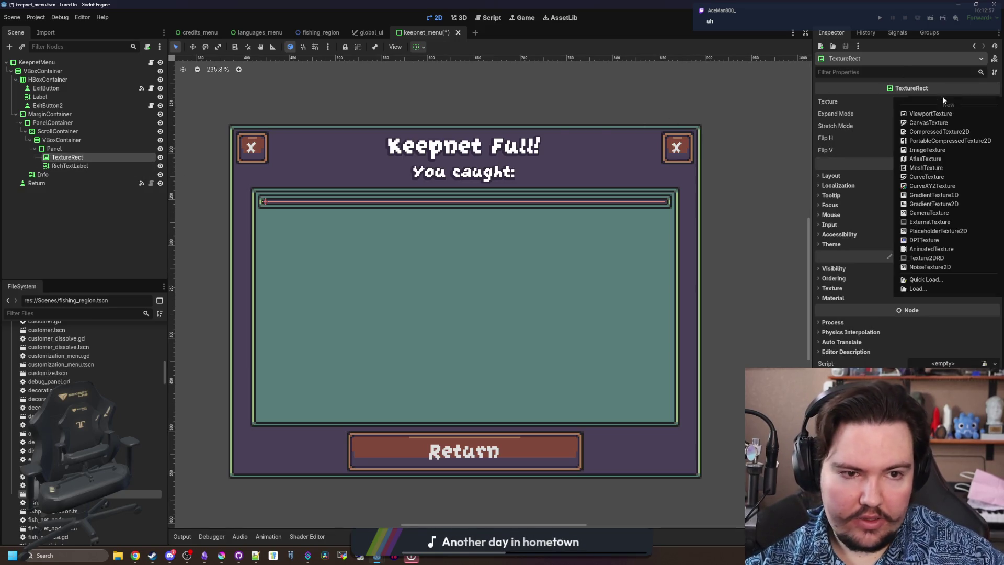
left_click(924, 280)
type("mola")
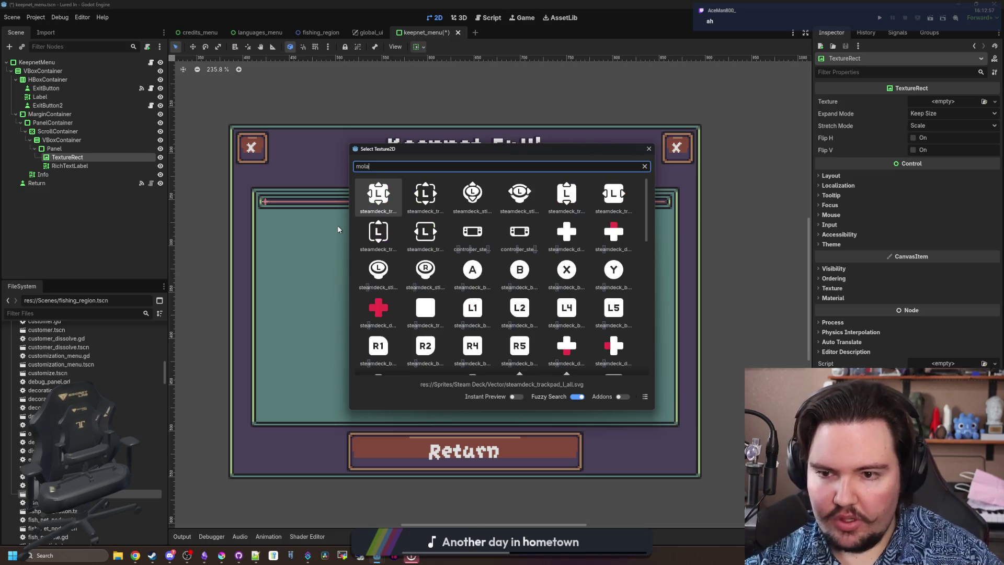
key("BackSpace")
key("BackSpace")
key("BackSpace")
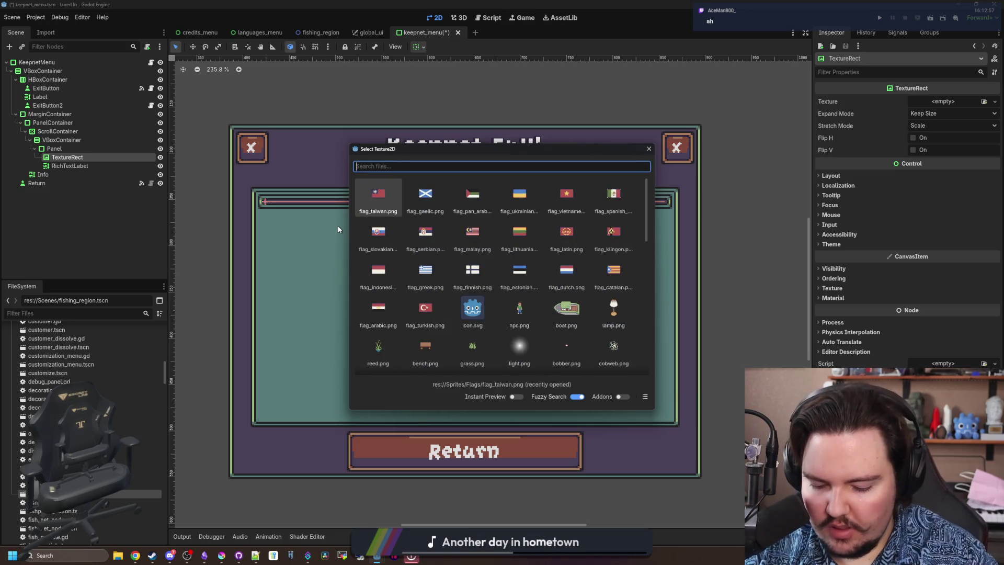
type("salmon")
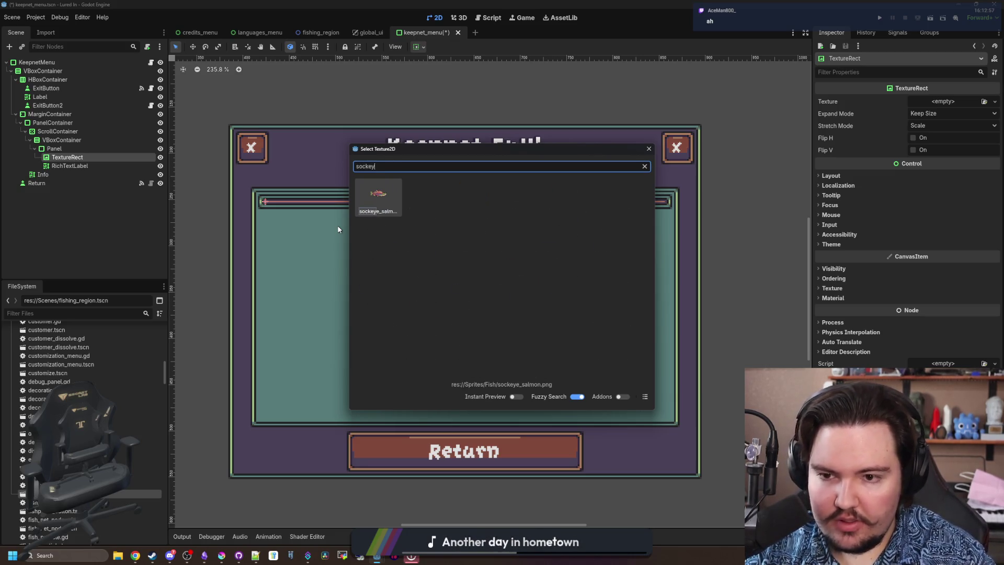
key("Return")
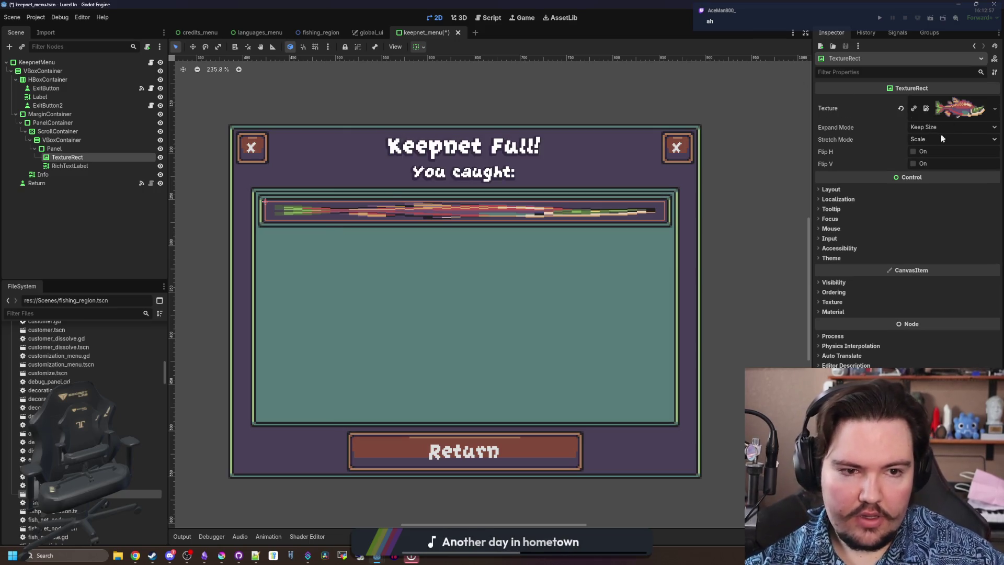
Step: Set the fish image's Stretch Mode to Keep Aspect Centered
left_click(934, 139)
left_click(955, 203)
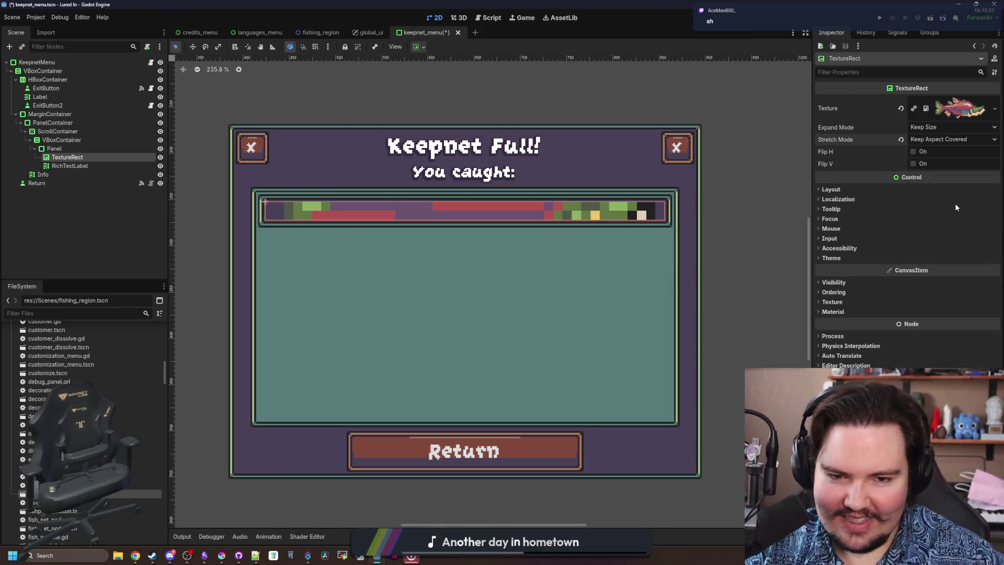
left_click(939, 142)
left_click(939, 193)
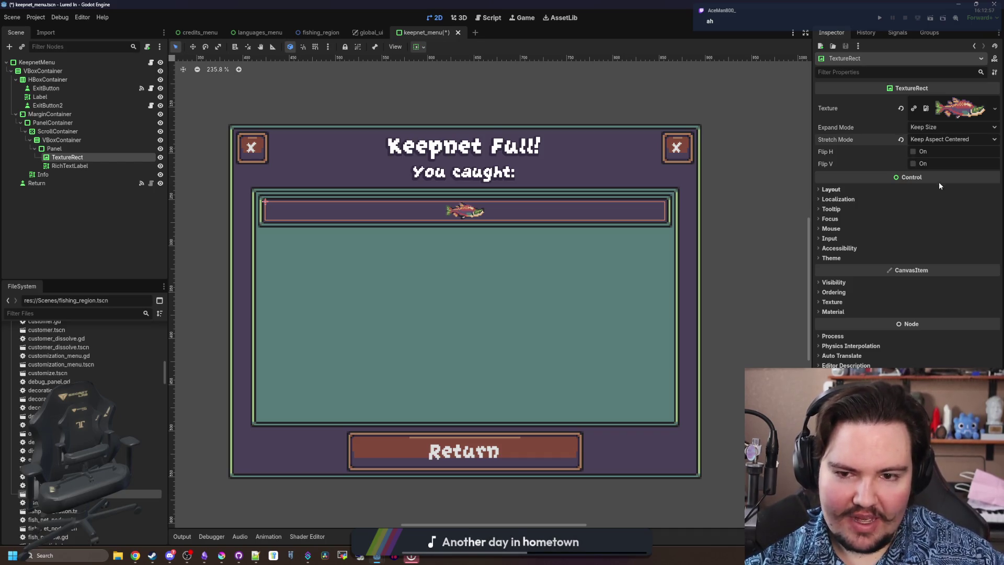
left_click(920, 131)
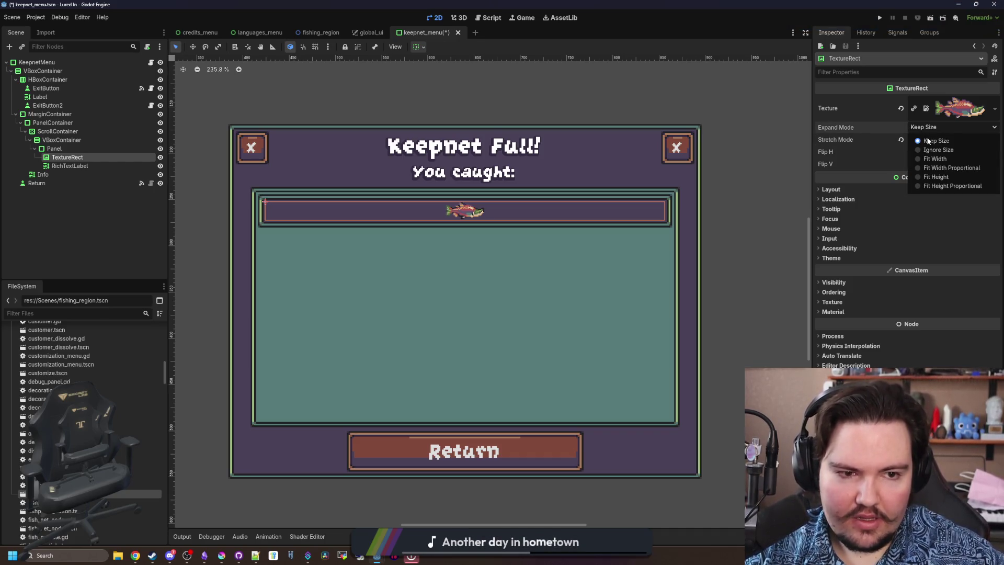
left_click(862, 193)
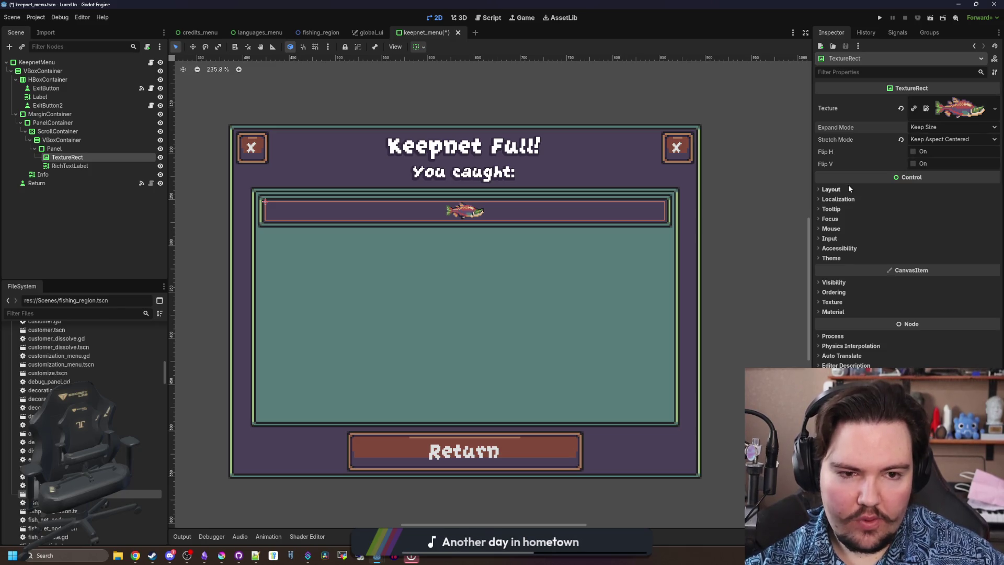
Step: Set the fish image's Expand Mode to Fit Width after trying Fit Height
left_click(847, 189)
left_click(940, 127)
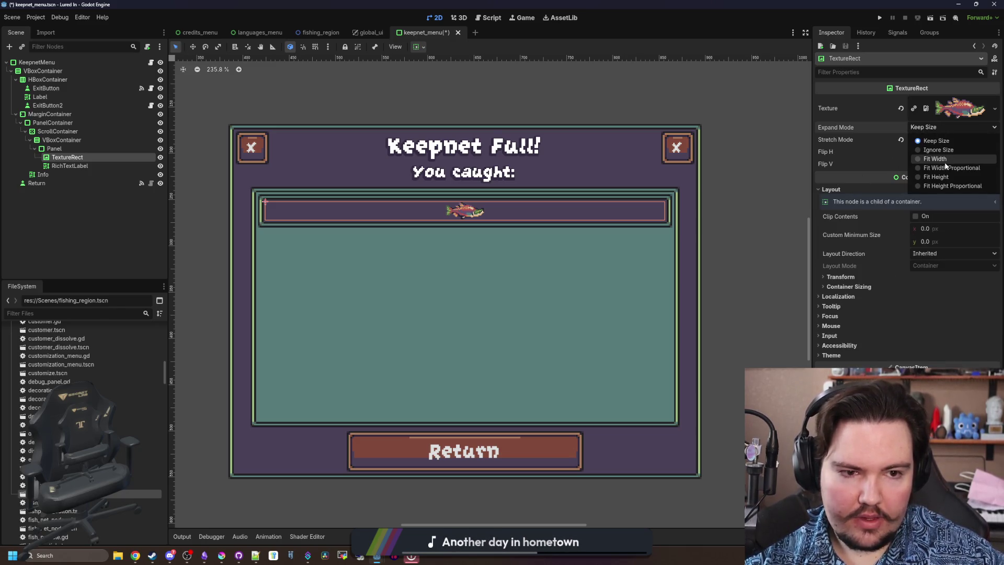
left_click(944, 159)
left_click(940, 126)
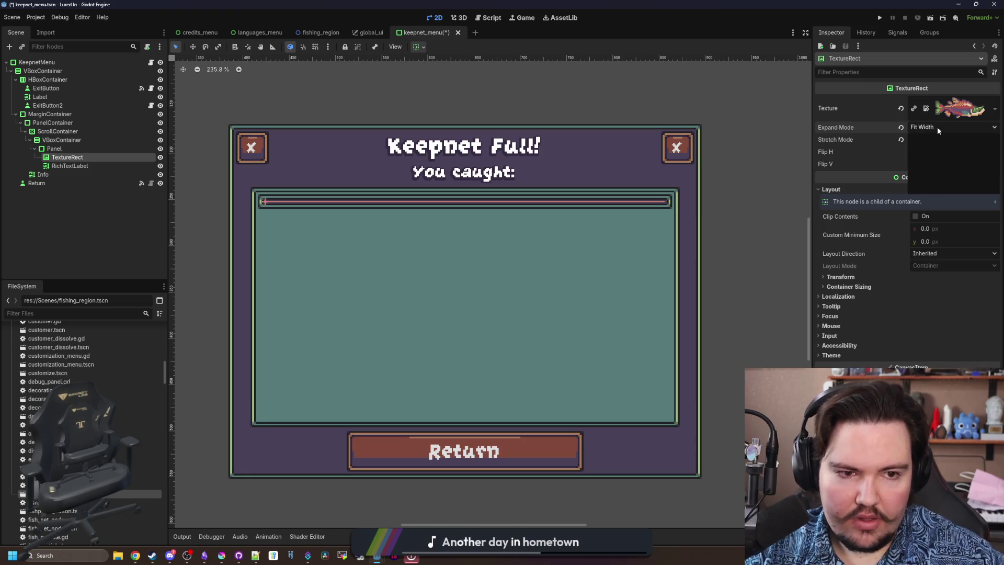
left_click(935, 176)
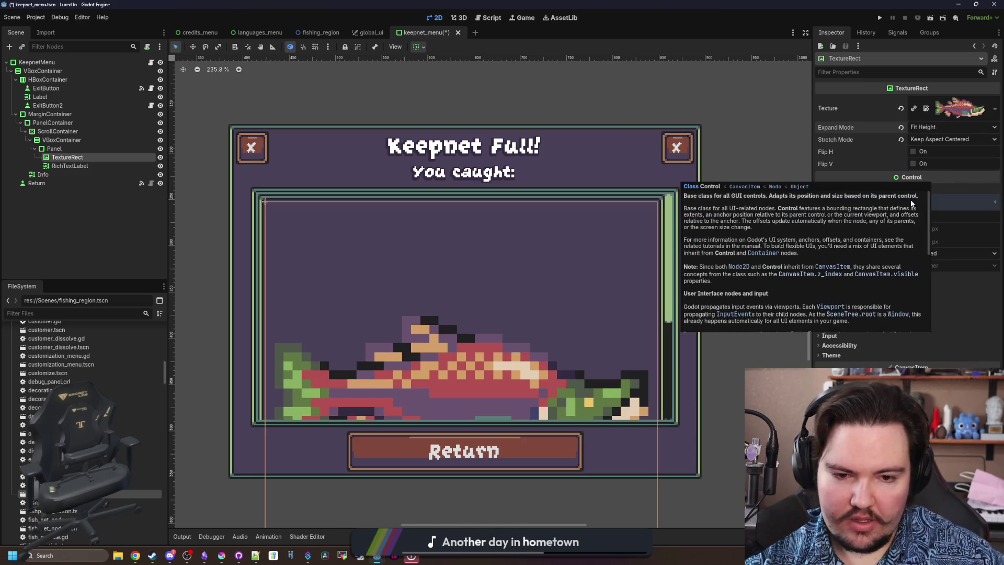
left_click(927, 126)
left_click(936, 157)
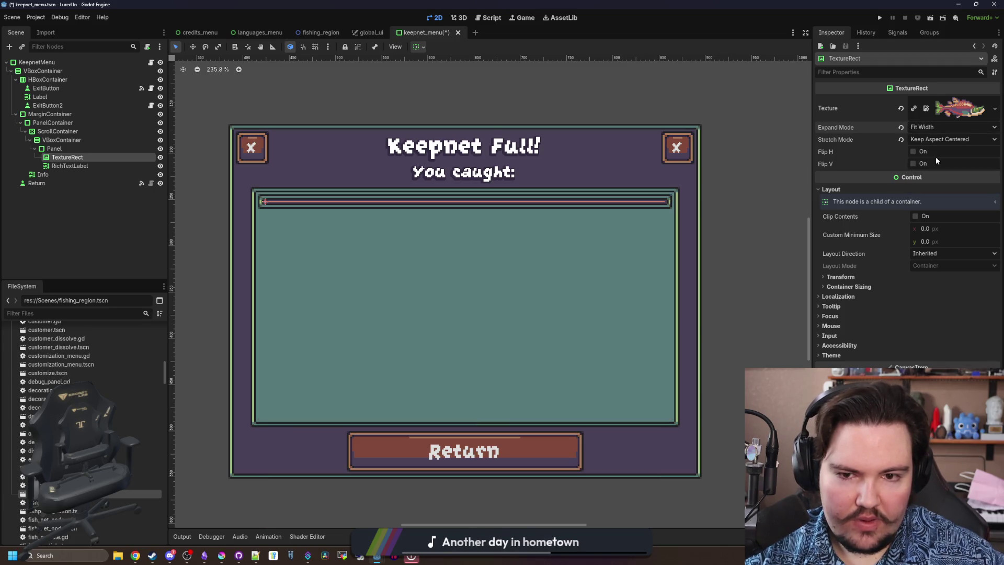
Step: Set the fish image's horizontal container sizing to Shrink Begin
left_click(848, 287)
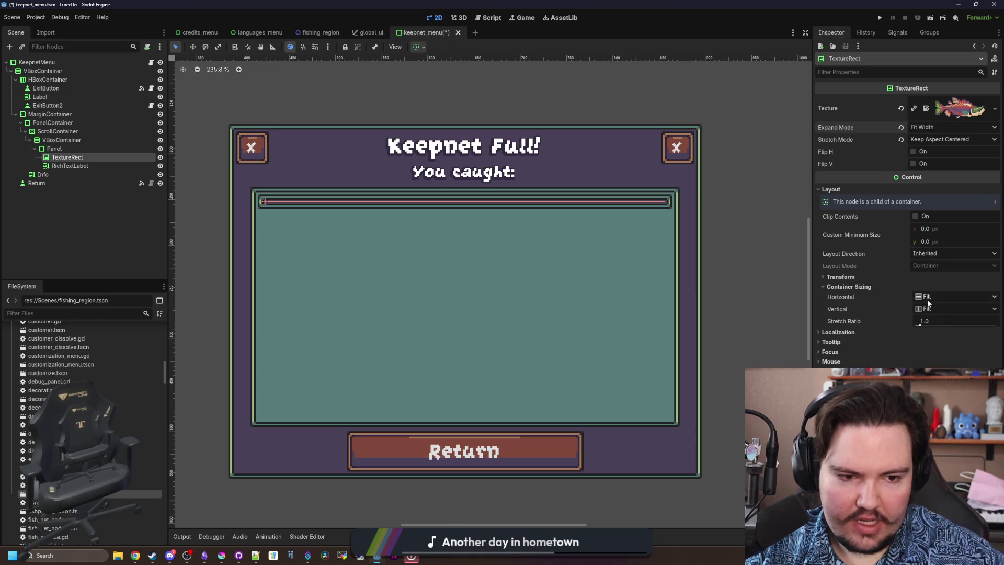
left_click(953, 296)
left_click(938, 317)
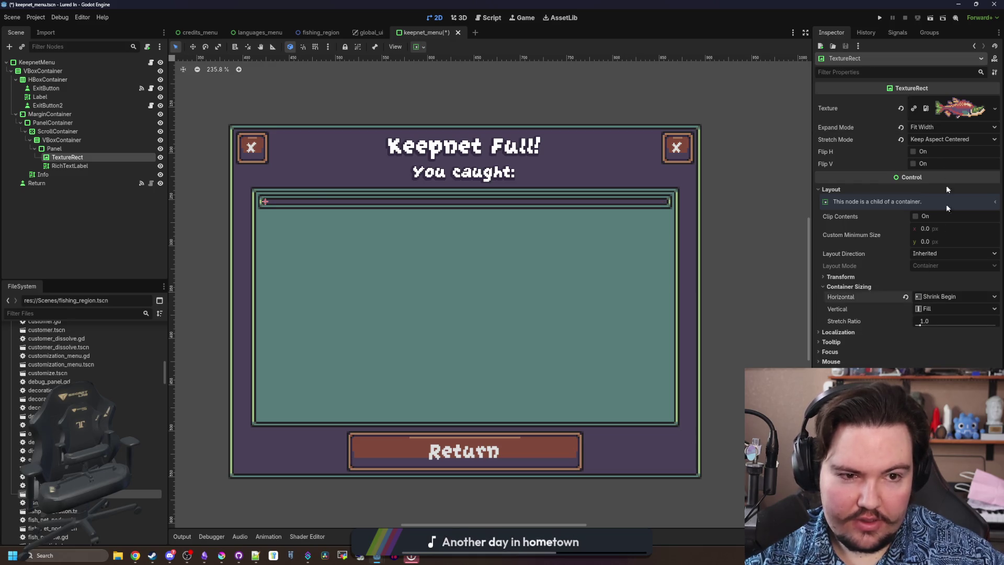
left_click(62, 166)
type("awasdwa")
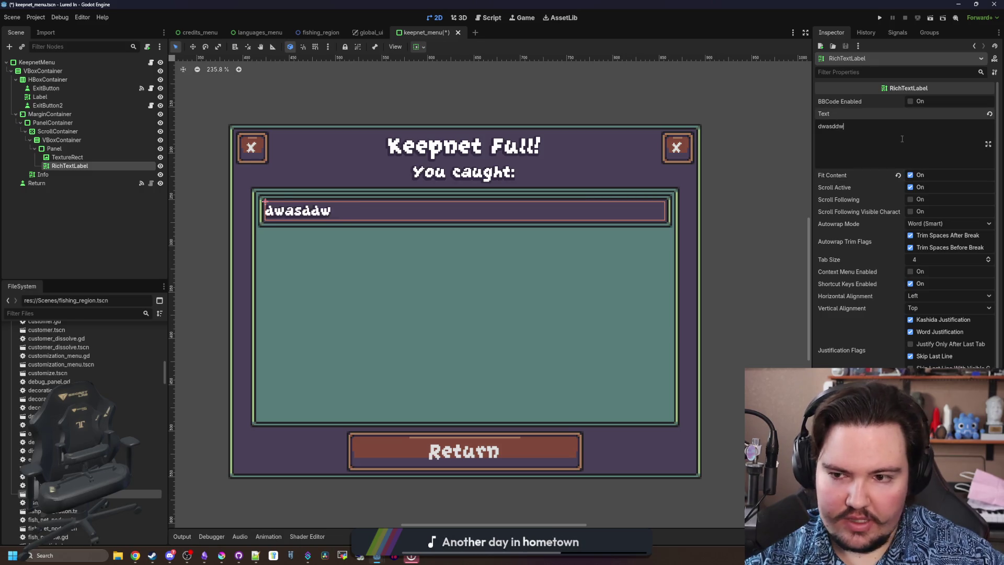
Step: Change the fish image's Expand Mode to Fit Width Proportional after trying Ignore Size
left_click(67, 157)
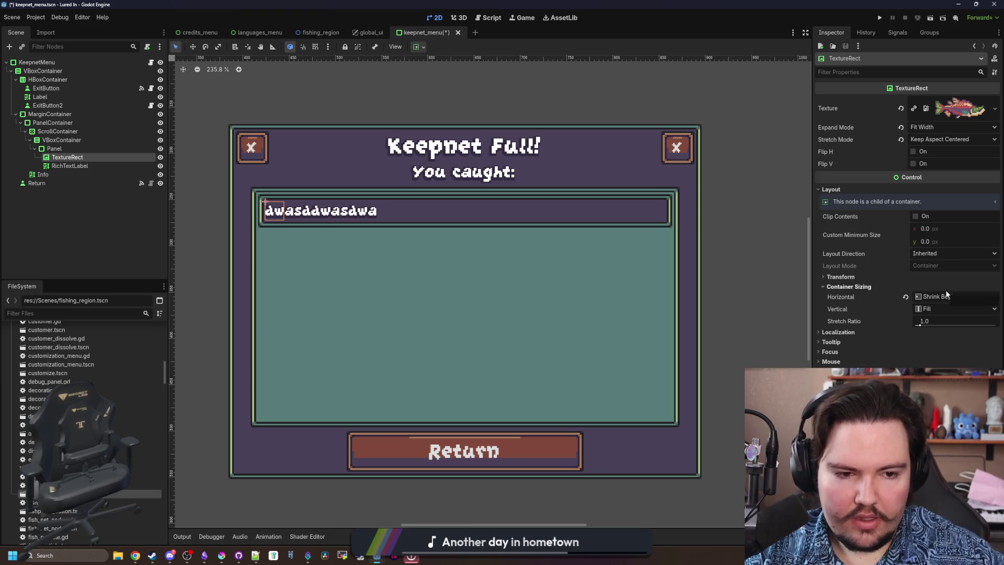
left_click(942, 128)
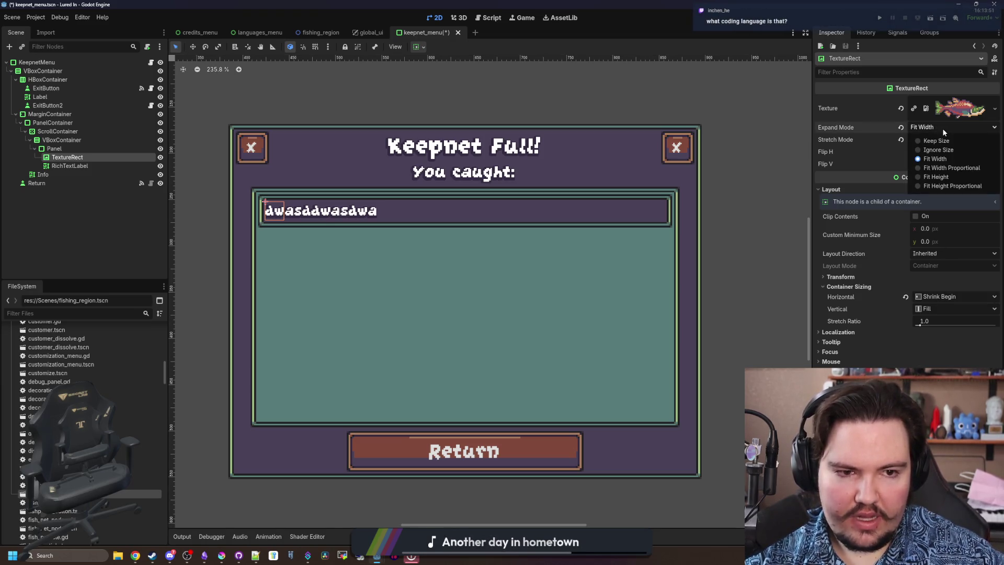
left_click(932, 148)
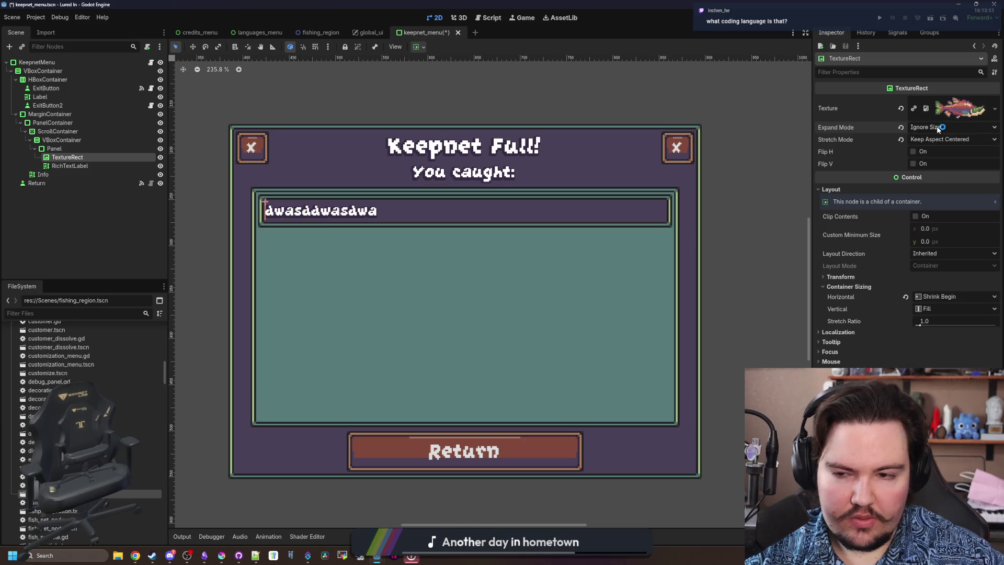
left_click(939, 128)
left_click(939, 165)
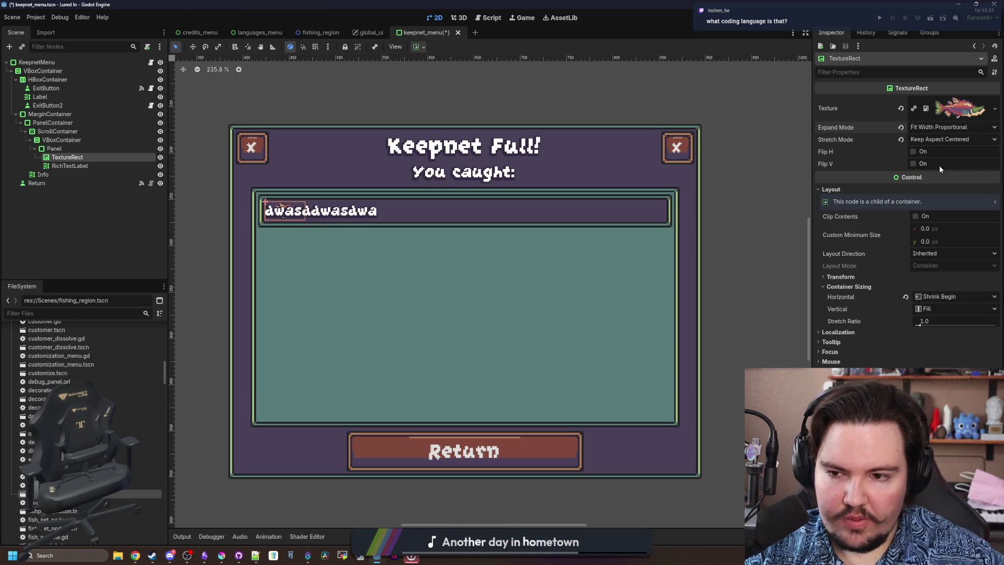
Step: Add an HBoxContainer under Panel and move TextureRect and RichTextLabel into it
right_click(77, 147)
left_click(100, 152)
type("hbox")
key("Return")
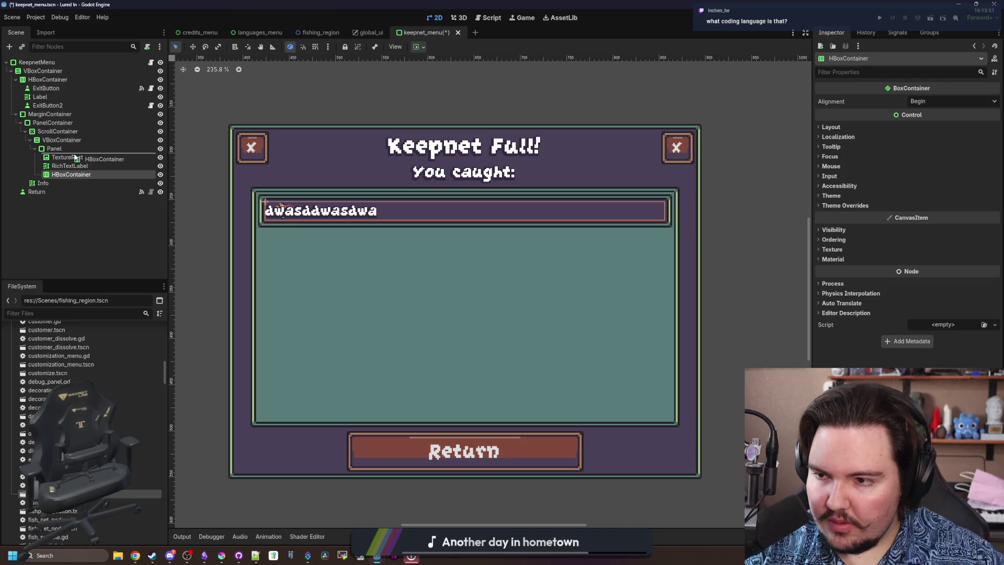
left_click_drag(60, 176, 72, 158)
left_click(65, 176)
left_click(73, 167, "shift")
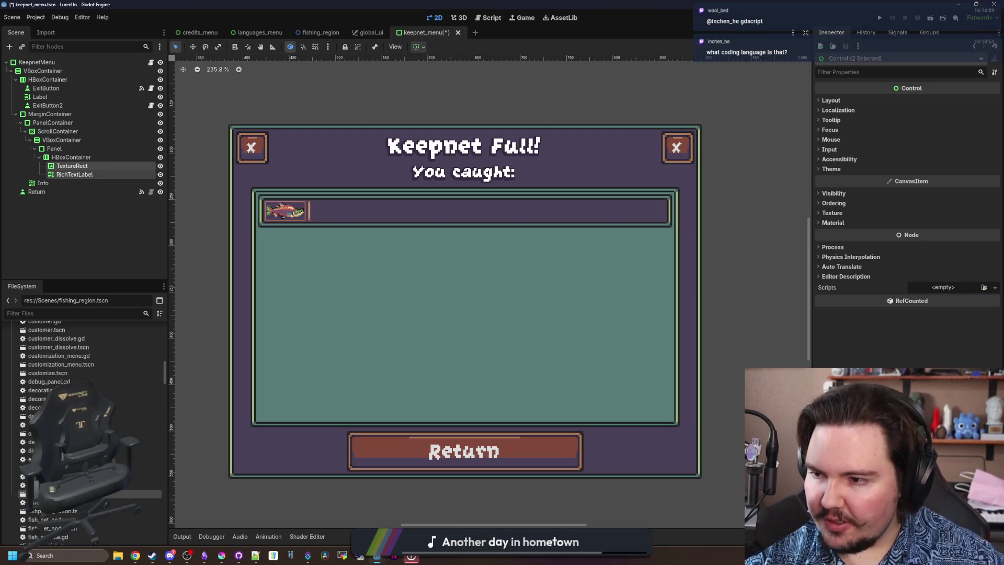
left_click(91, 230)
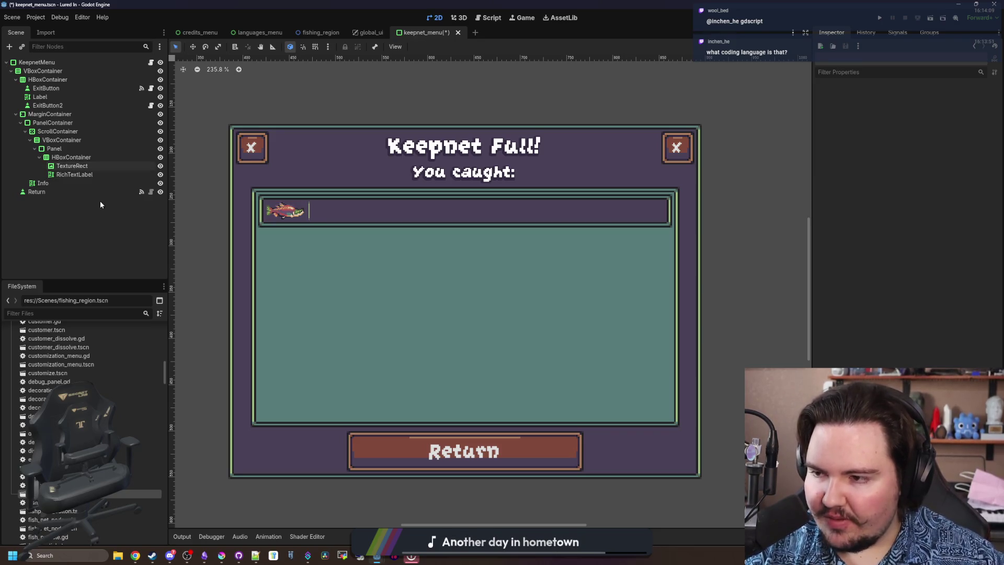
left_click(74, 175)
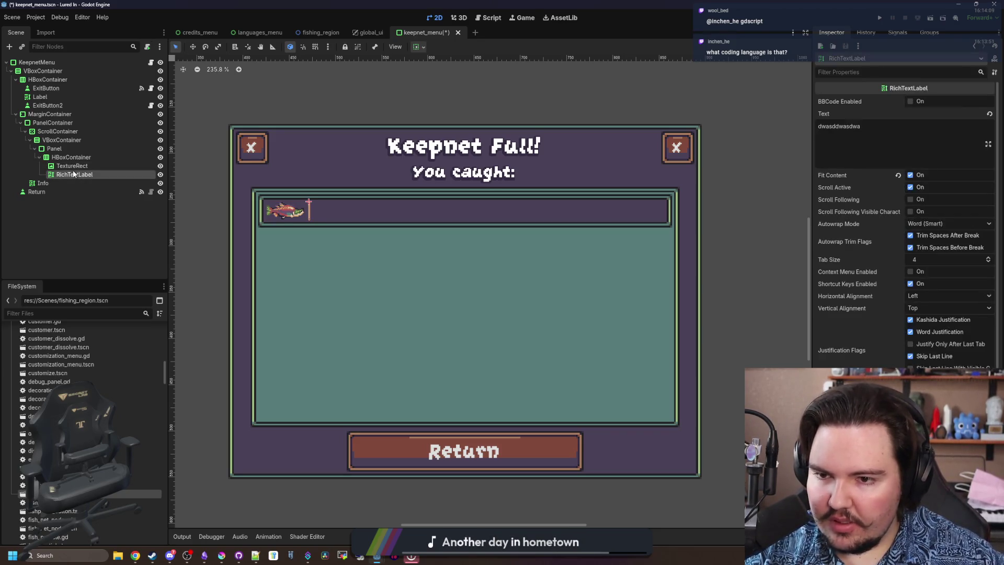
scroll(867, 320, "down", 1)
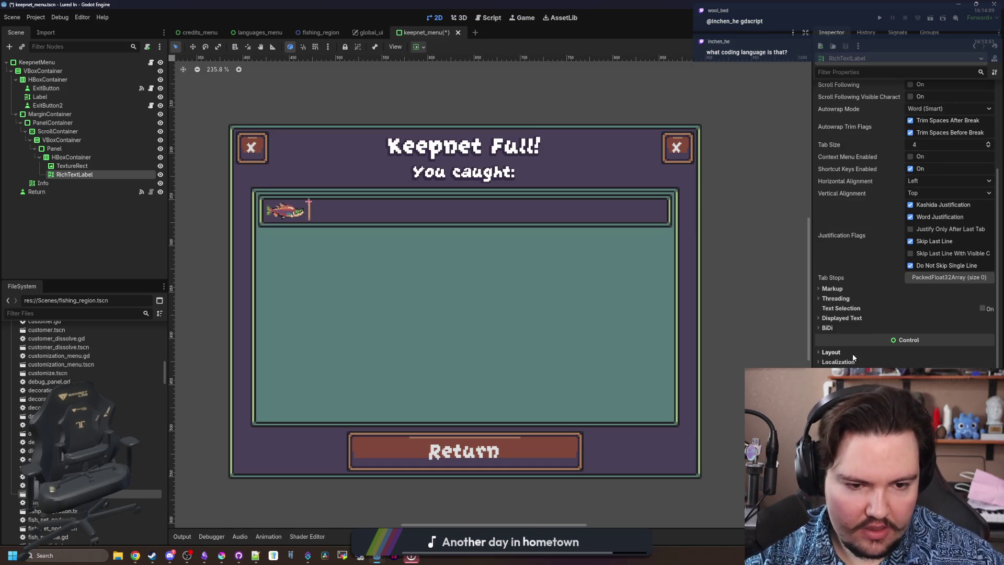
Step: Make the RichTextLabel expand horizontally across the HBoxContainer row
left_click(71, 157)
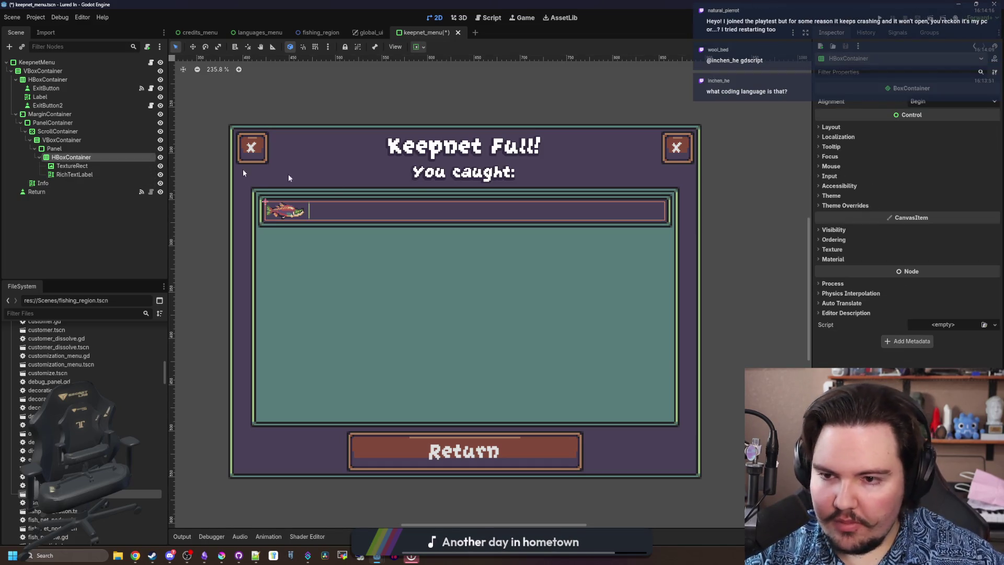
left_click(858, 127)
left_click(909, 223)
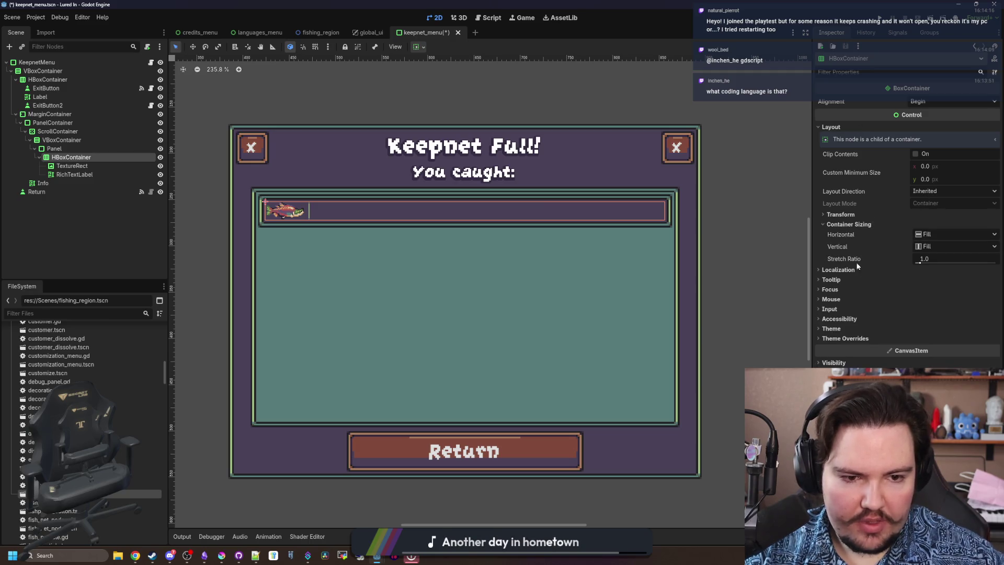
left_click(55, 149)
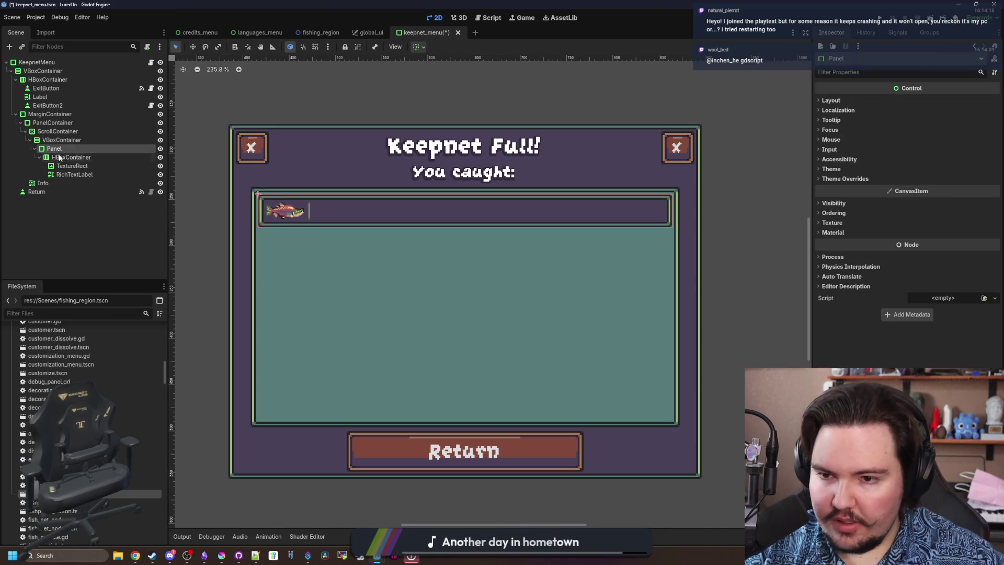
left_click(72, 174)
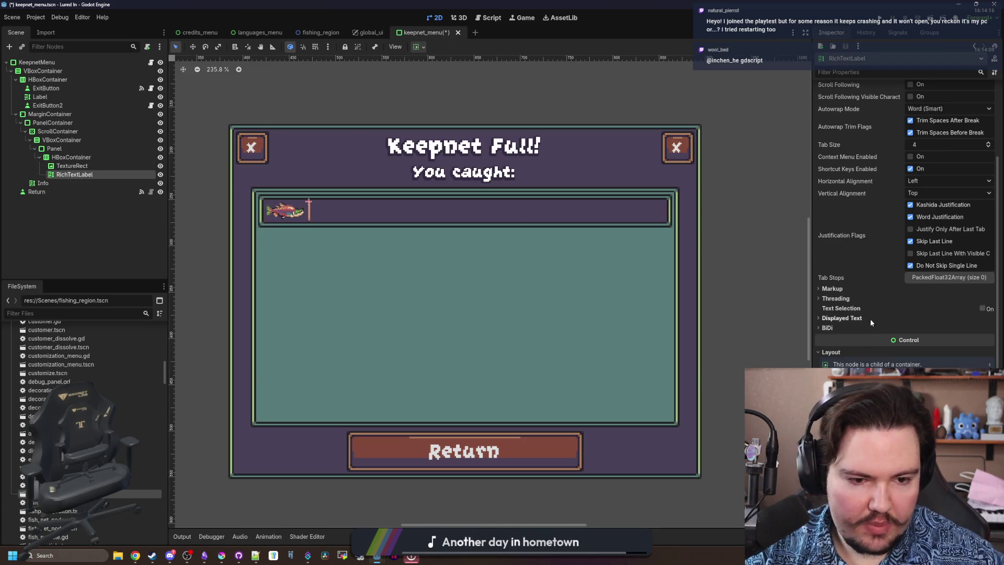
scroll(871, 322, "down", 5)
left_click(914, 343)
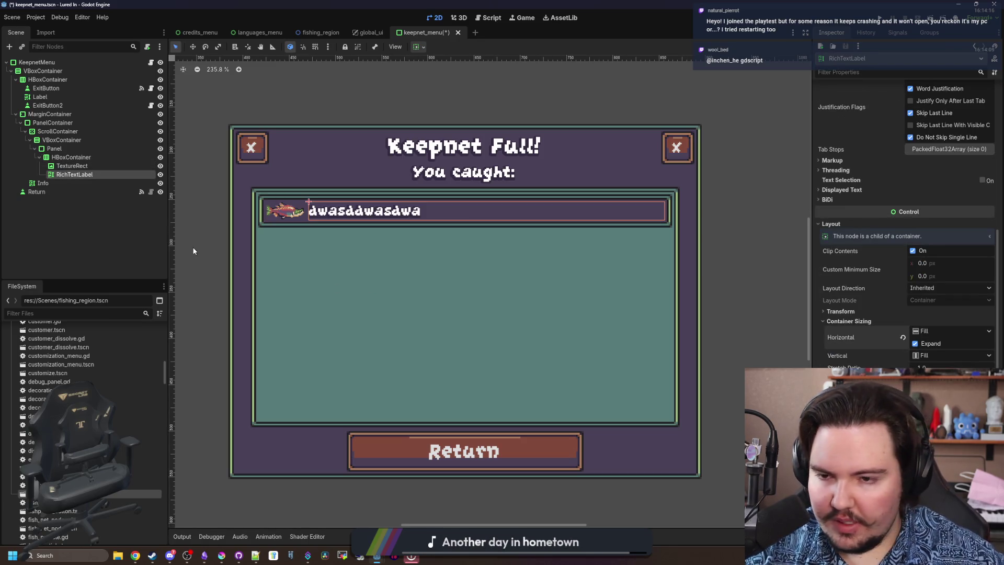
right_click(71, 157)
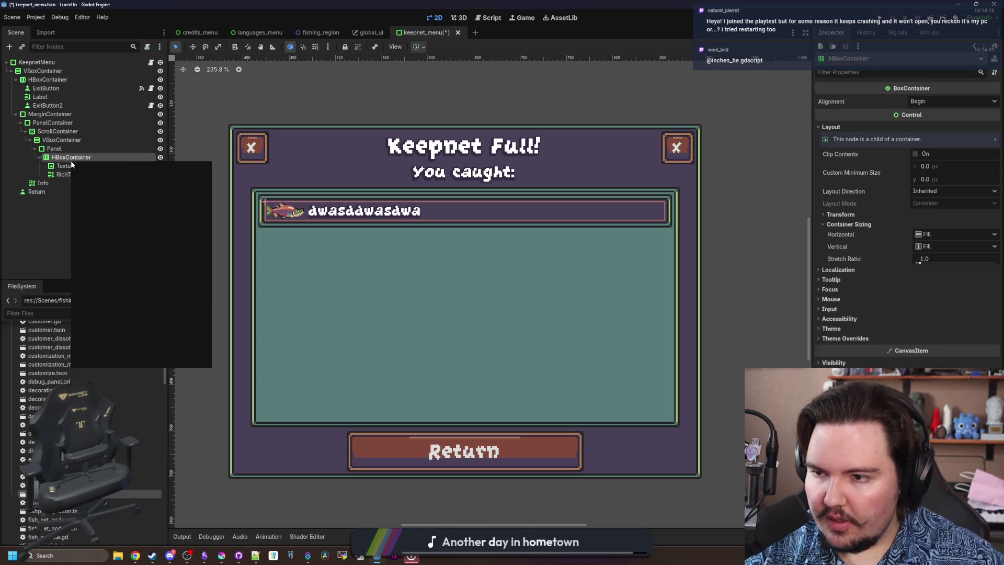
Step: Add an AnimatedButton to the HBoxContainer and edit its caption
left_click(107, 169)
type("animated")
key("Return")
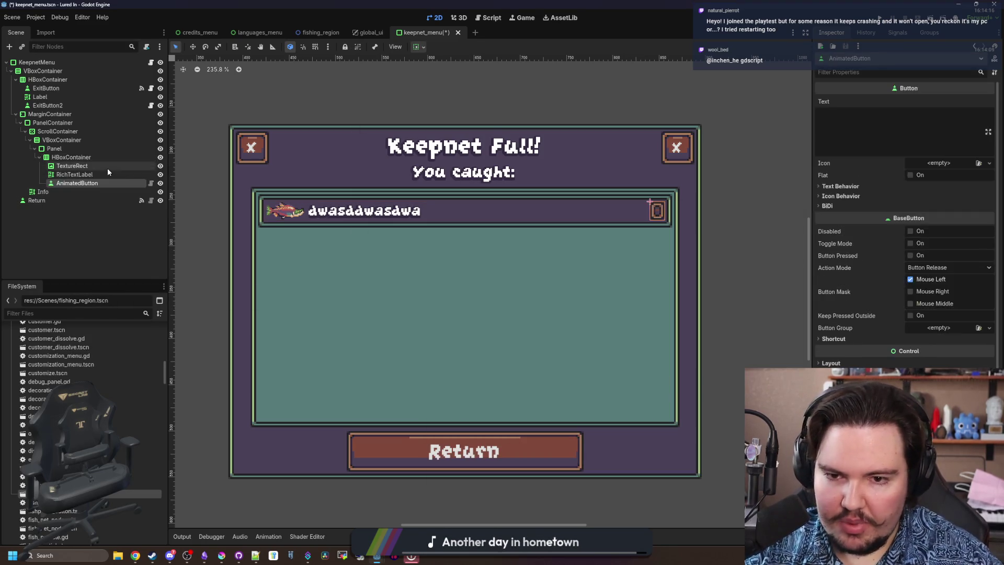
left_click(835, 114)
type("Release")
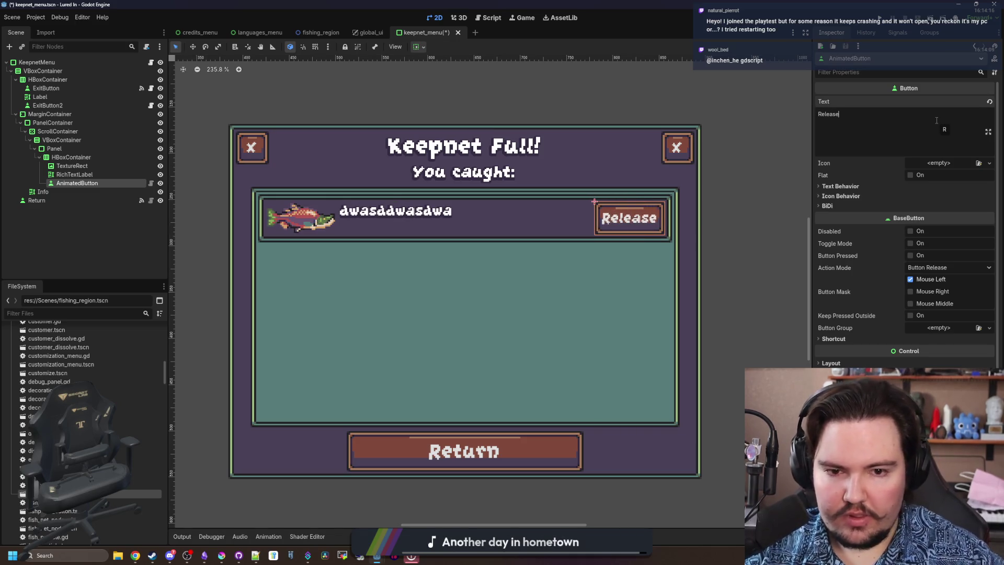
Step: Set the fish name label's horizontal and vertical alignment to Center
left_click(93, 174)
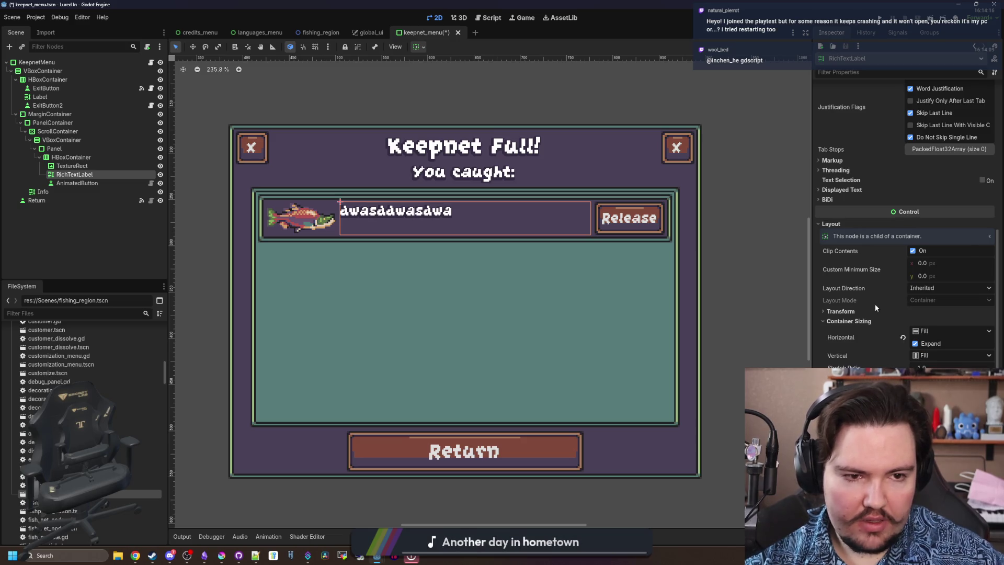
scroll(878, 275, "up", 5)
left_click(929, 296)
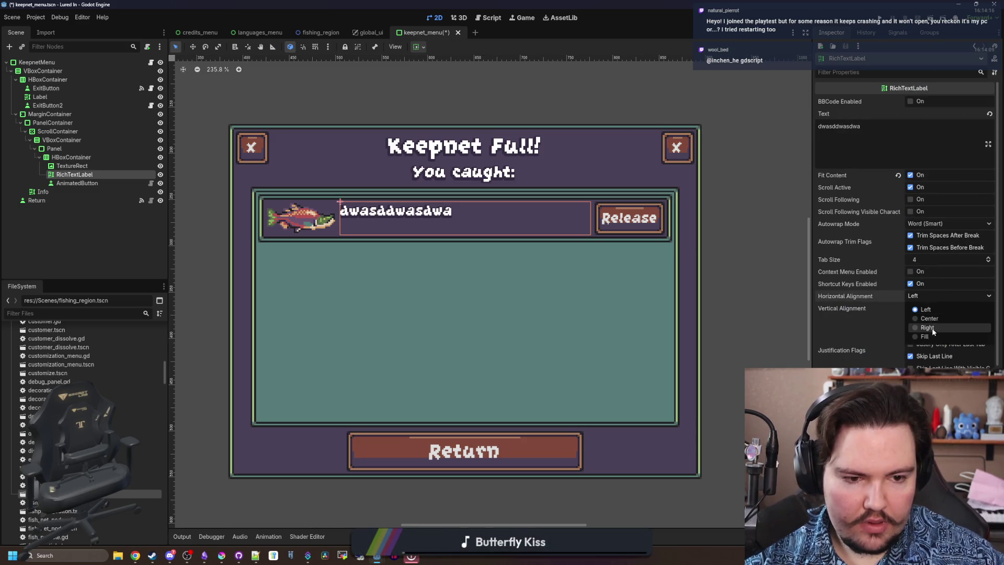
left_click(929, 318)
left_click(941, 308)
left_click(930, 329)
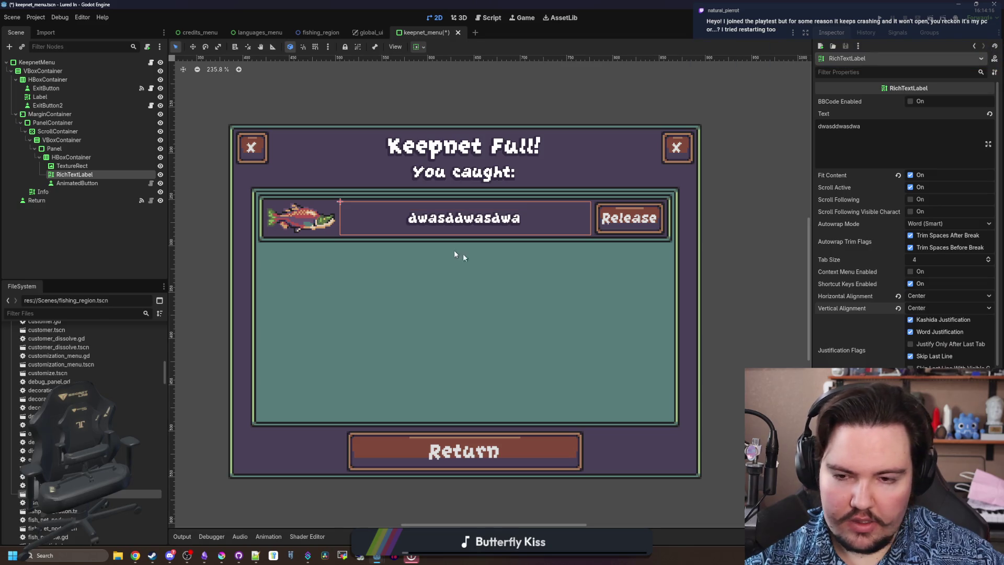
left_click(78, 227)
scroll(394, 234, "down", 2)
scroll(393, 235, "down", 2)
scroll(443, 241, "up", 3)
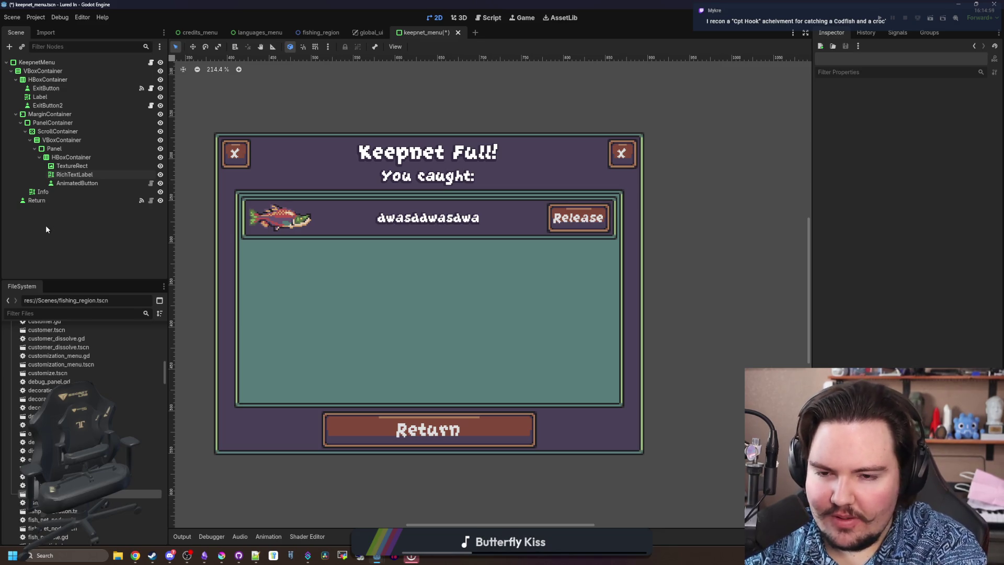
Step: Enable BBCode on the fish name RichTextLabel and switch to the keepnet_menu.gd script
left_click(73, 174)
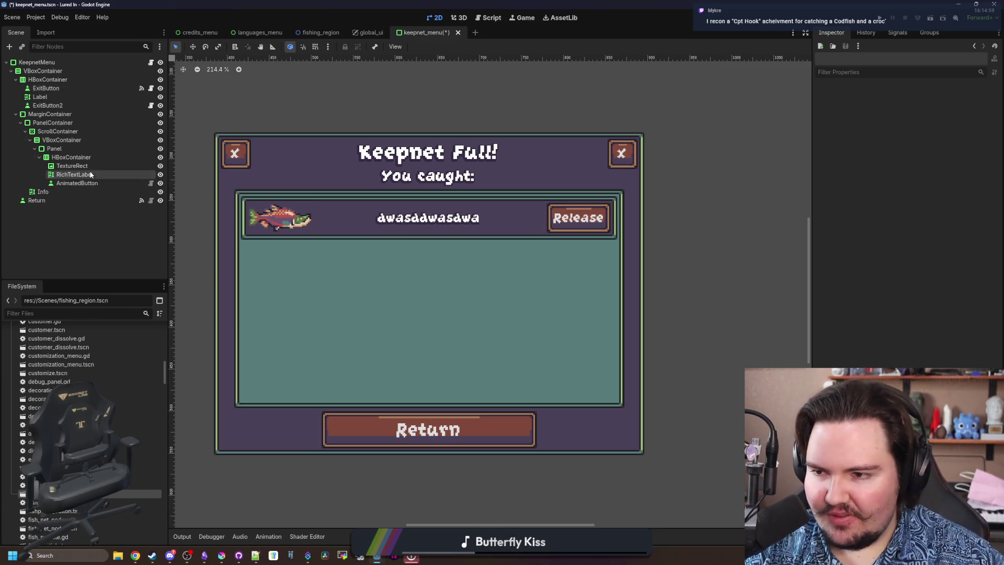
left_click(909, 102)
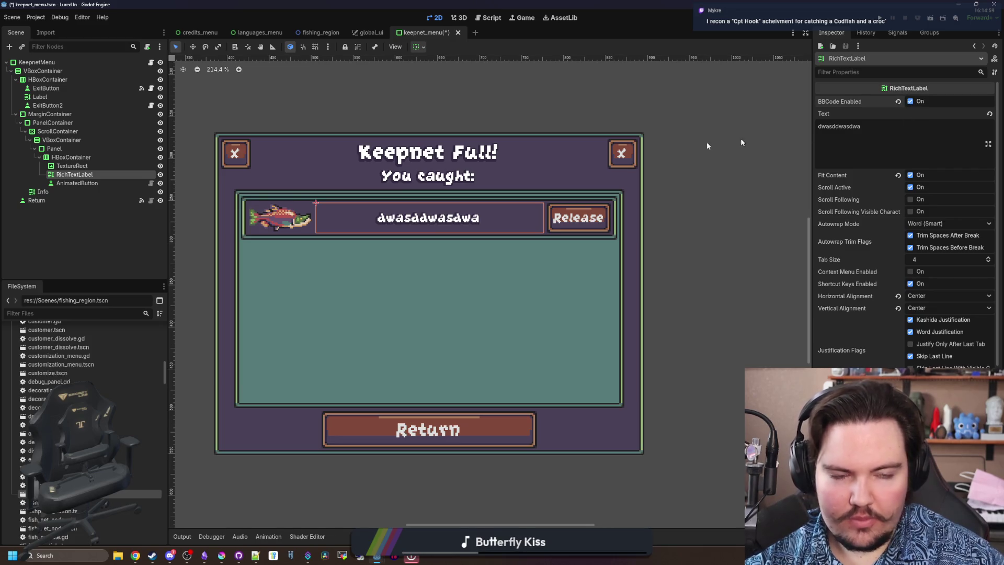
left_click(134, 234)
scroll(493, 199, "up", 2)
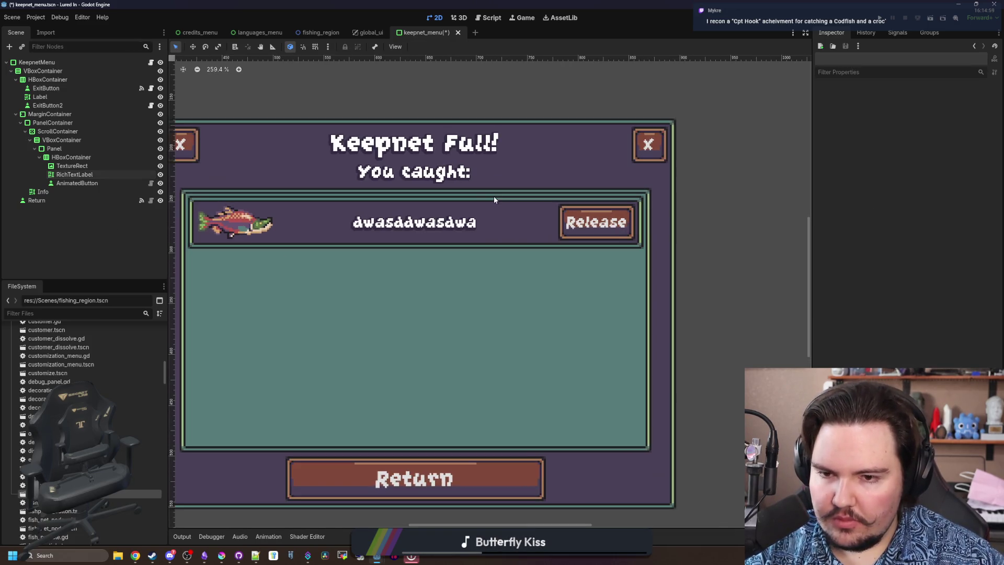
left_click(151, 62)
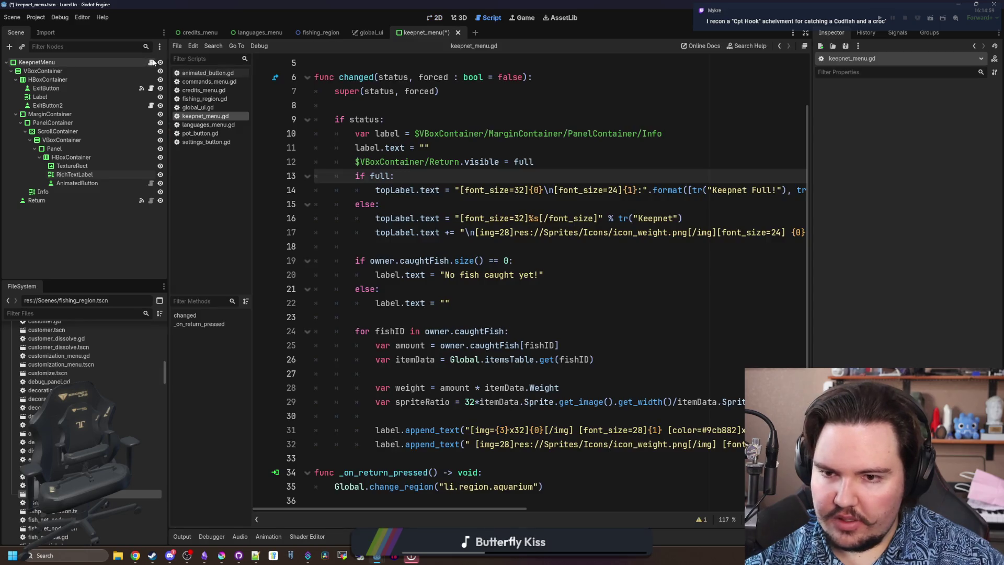
Step: Widen the code area, review the fish loop lines, save keepnet_menu.gd and return to the 2D layout
left_click_drag(813, 250, 915, 249)
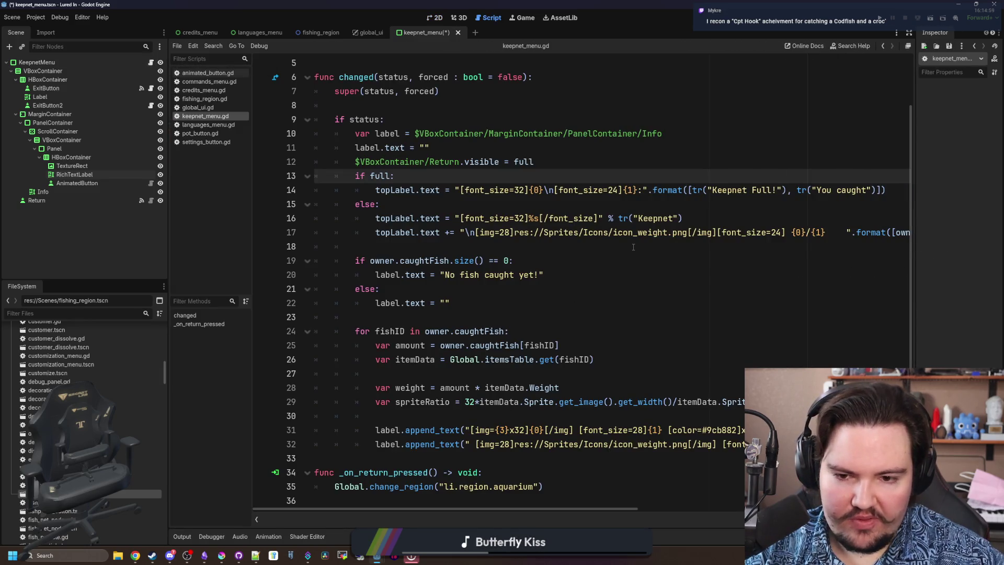
left_click(585, 414)
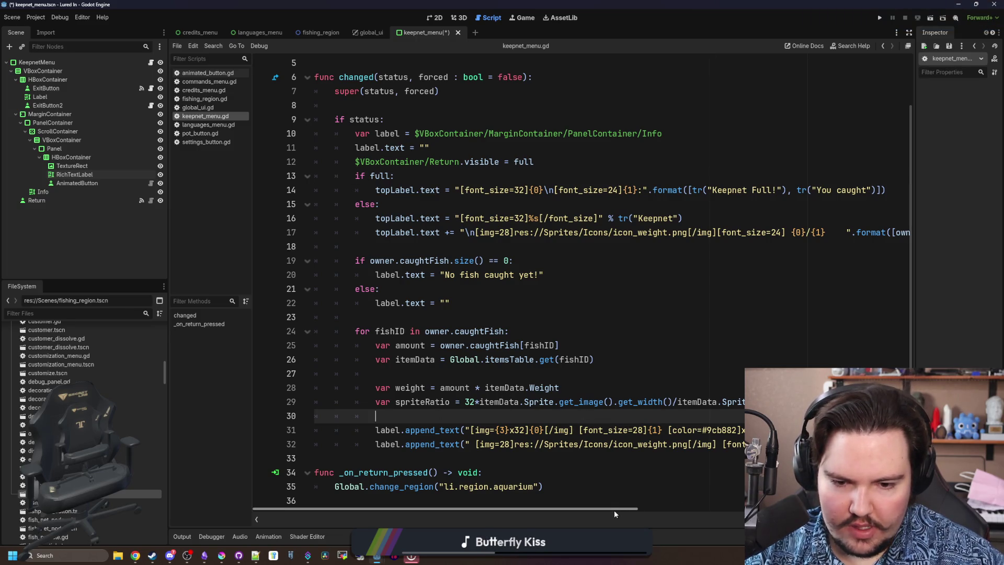
left_click_drag(614, 510, 863, 510)
scroll(503, 313, "right", 2)
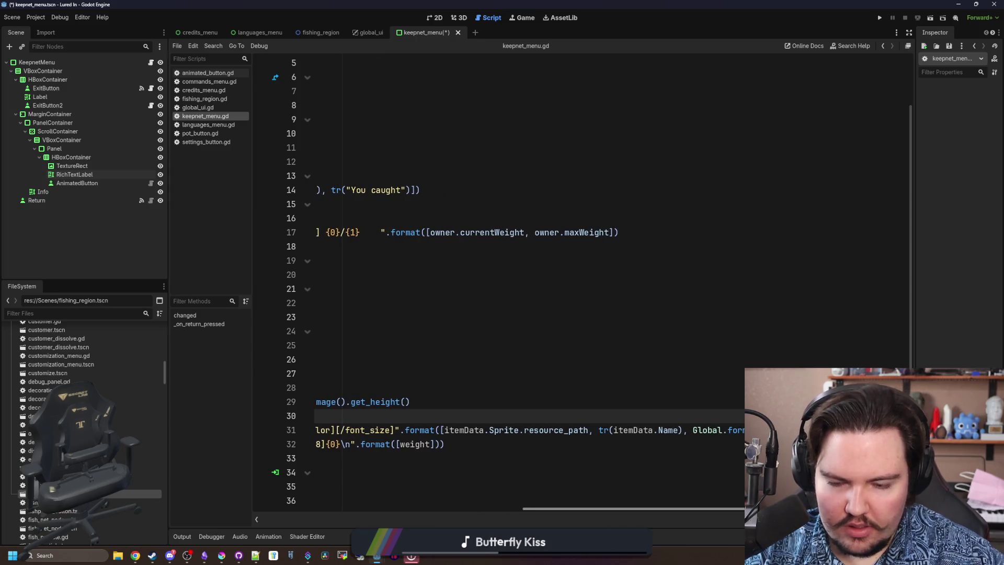
scroll(609, 509, "left", 5)
scroll(608, 509, "right", 5)
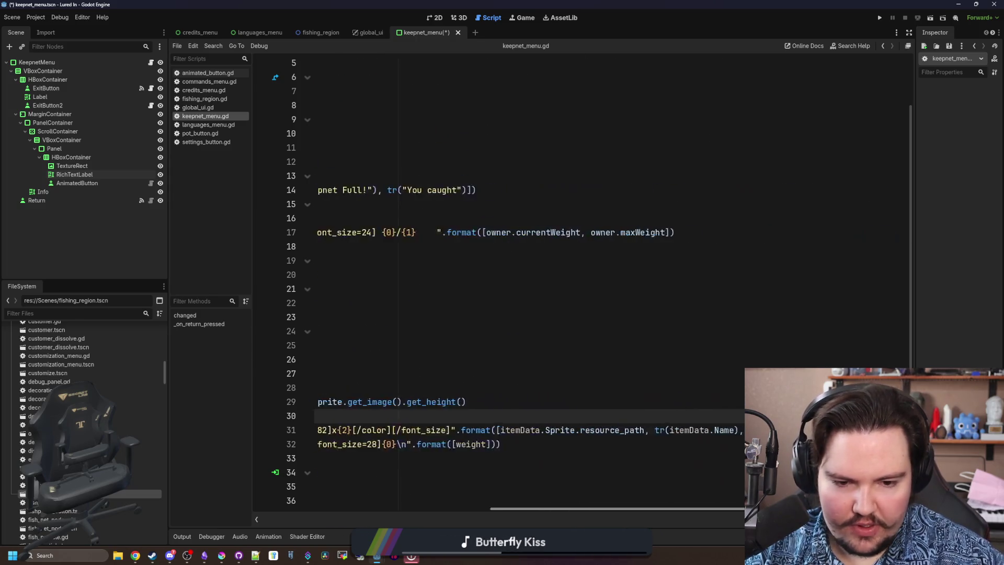
scroll(698, 481, "left", 10)
scroll(698, 480, "left", 1)
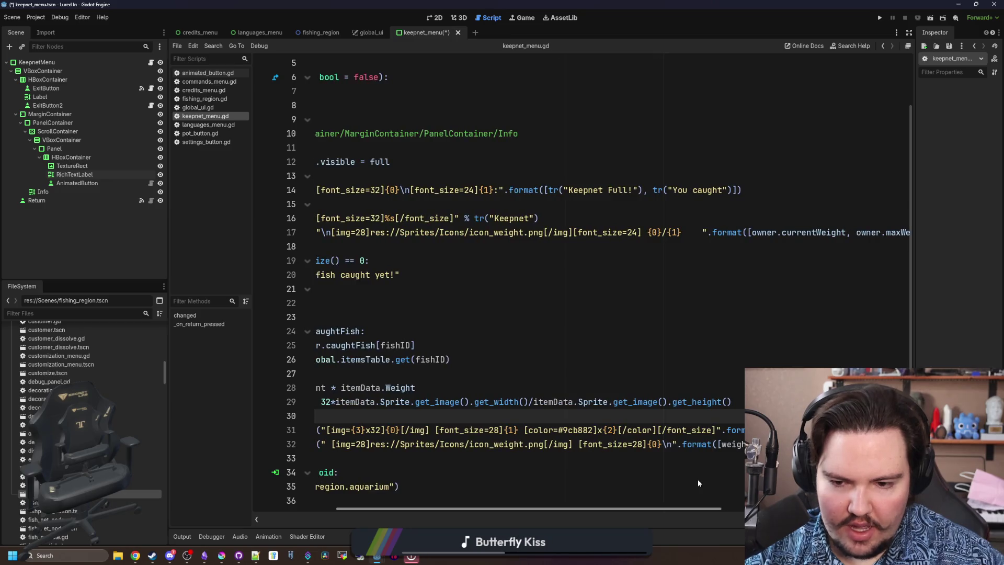
scroll(697, 479, "right", 9)
scroll(697, 479, "right", 1)
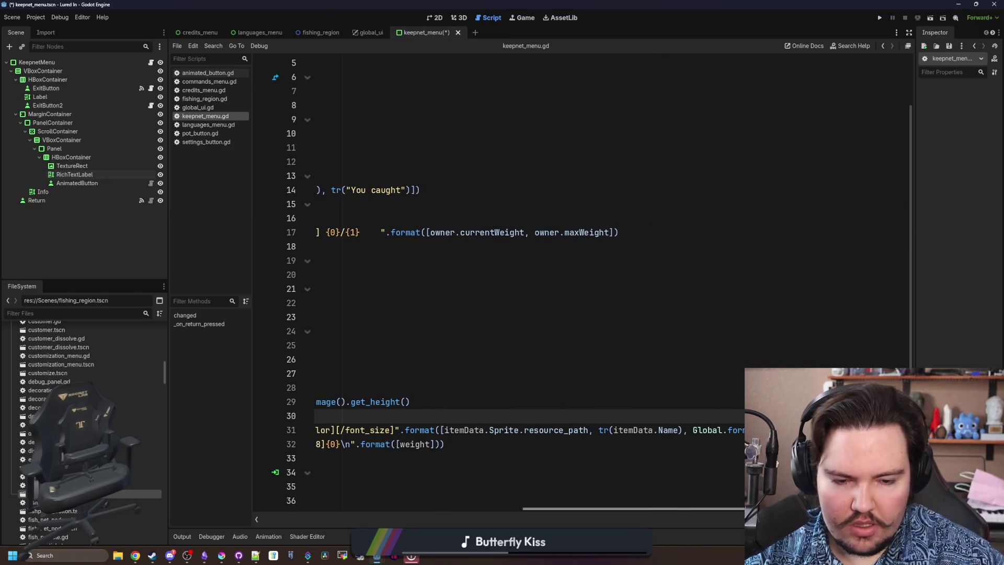
scroll(611, 498, "left", 10)
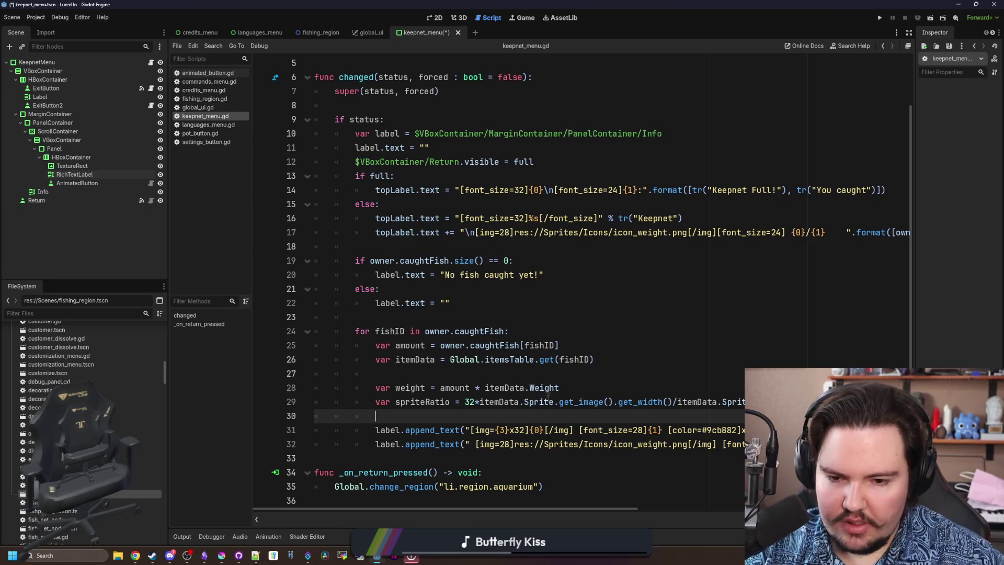
left_click(561, 372)
key("ctrl+s")
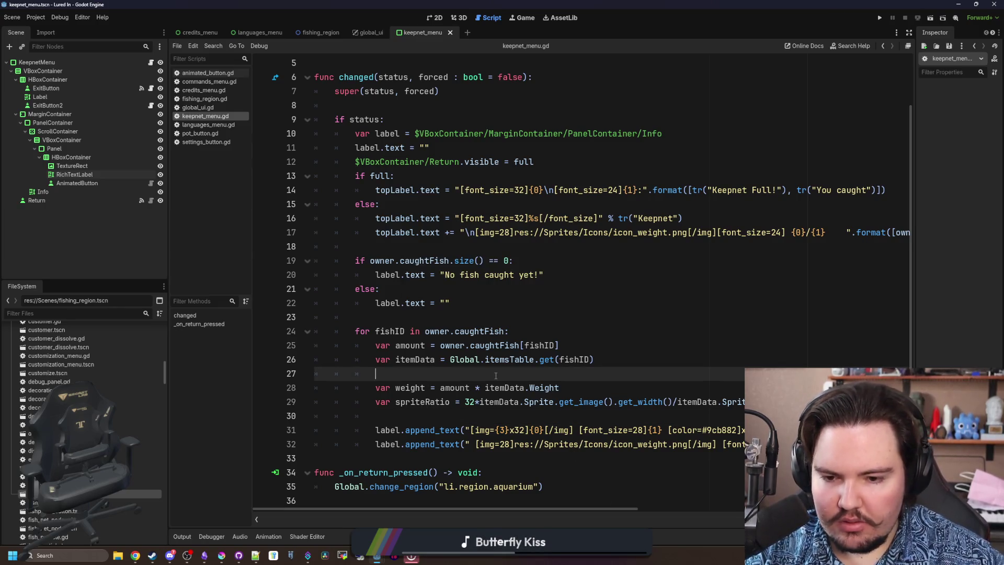
left_click(437, 17)
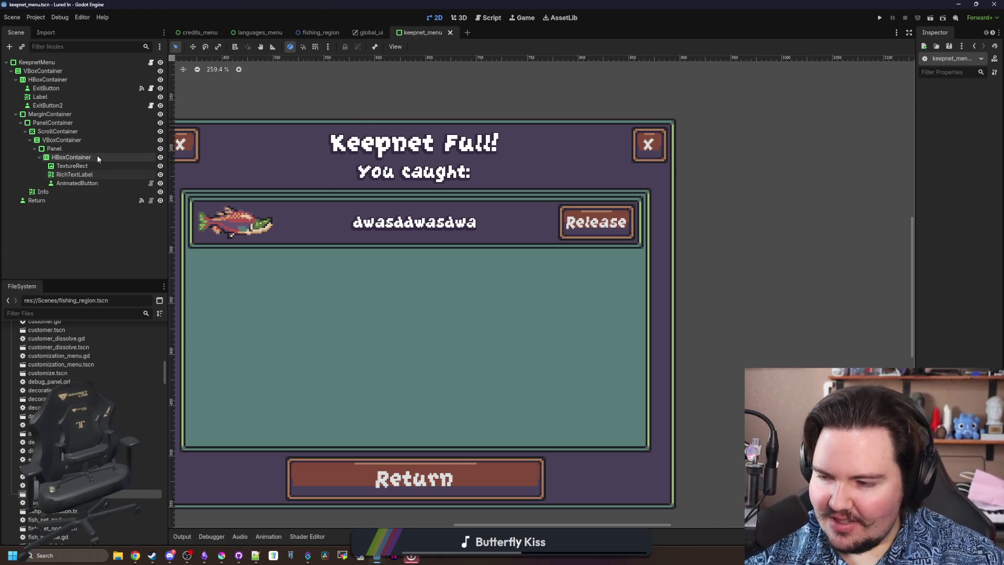
Step: Inspect the fish row's TextureRect, Panel, Release button, name label and HBoxContainer settings
left_click(74, 166)
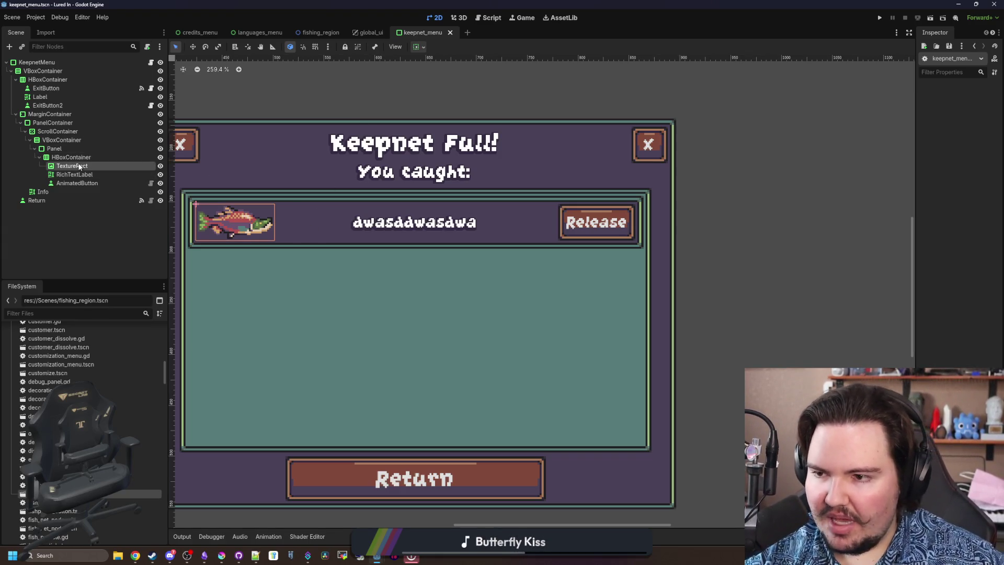
left_click(57, 150)
scroll(548, 274, "down", 1)
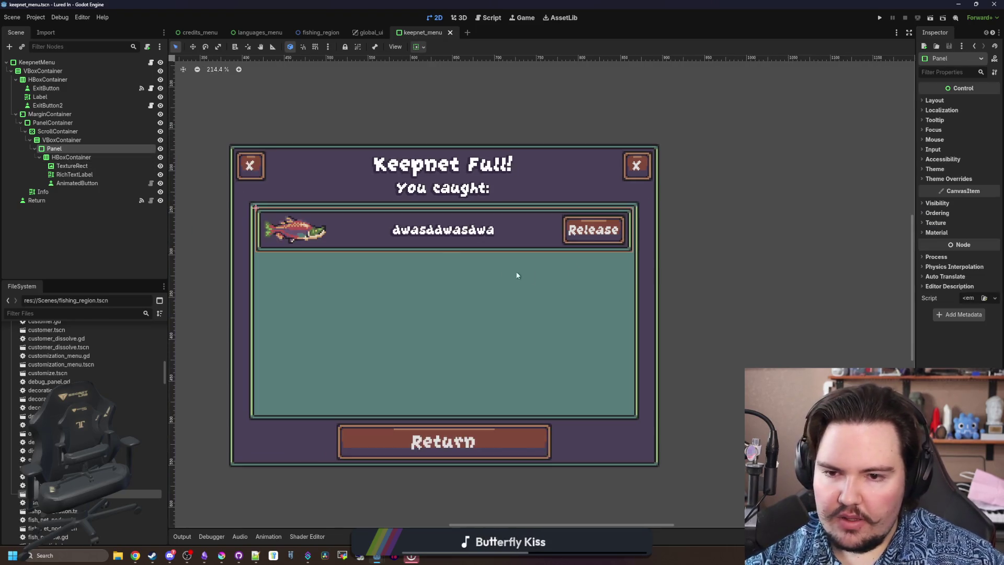
scroll(413, 243, "up", 1)
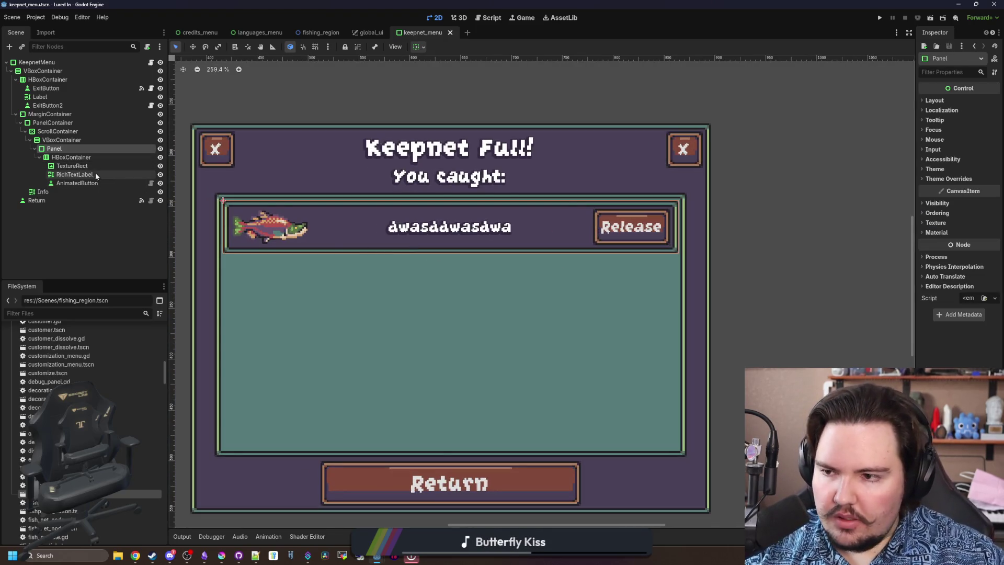
left_click(79, 182)
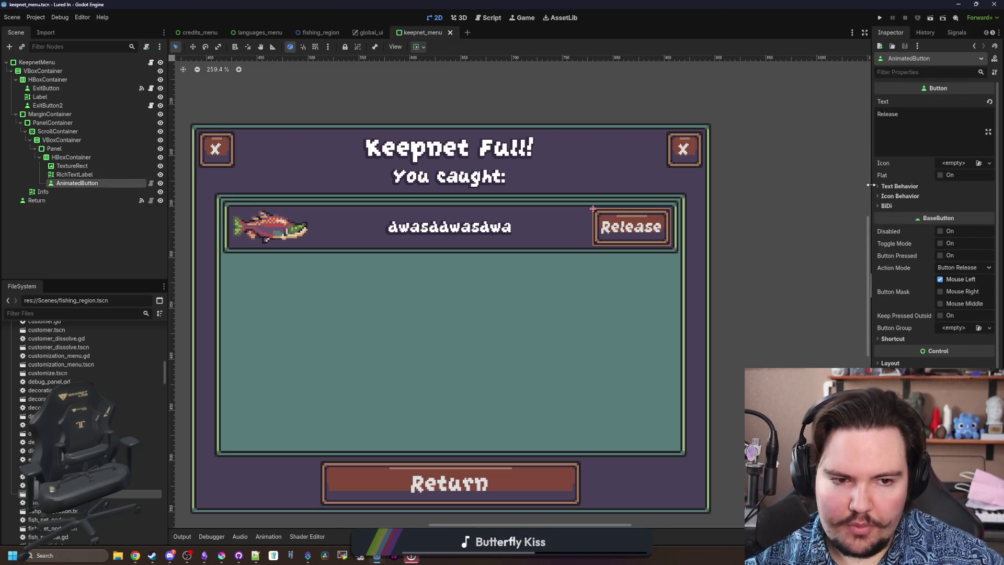
left_click_drag(917, 185, 800, 188)
left_click(132, 250)
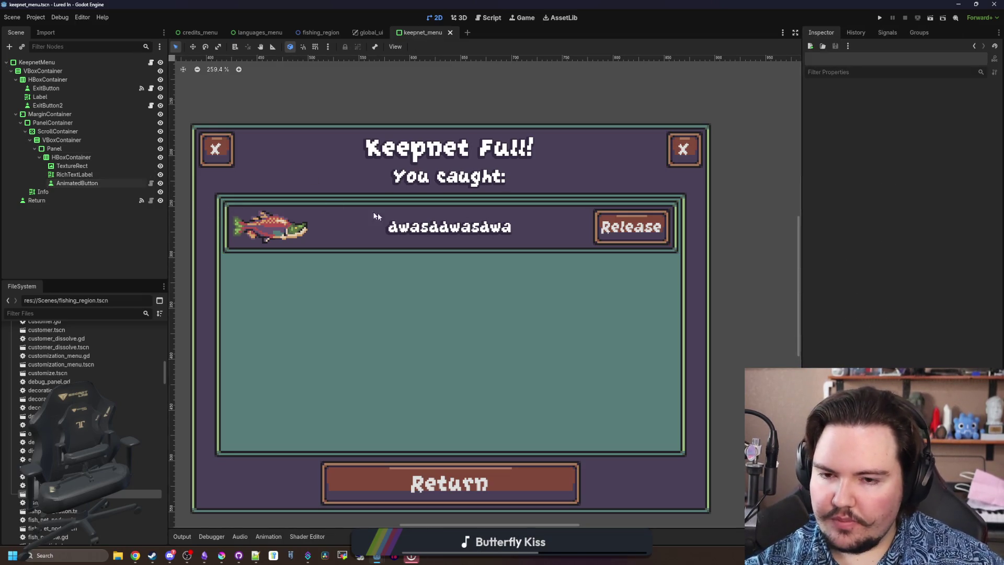
scroll(395, 227, "down", 2)
scroll(396, 228, "up", 1)
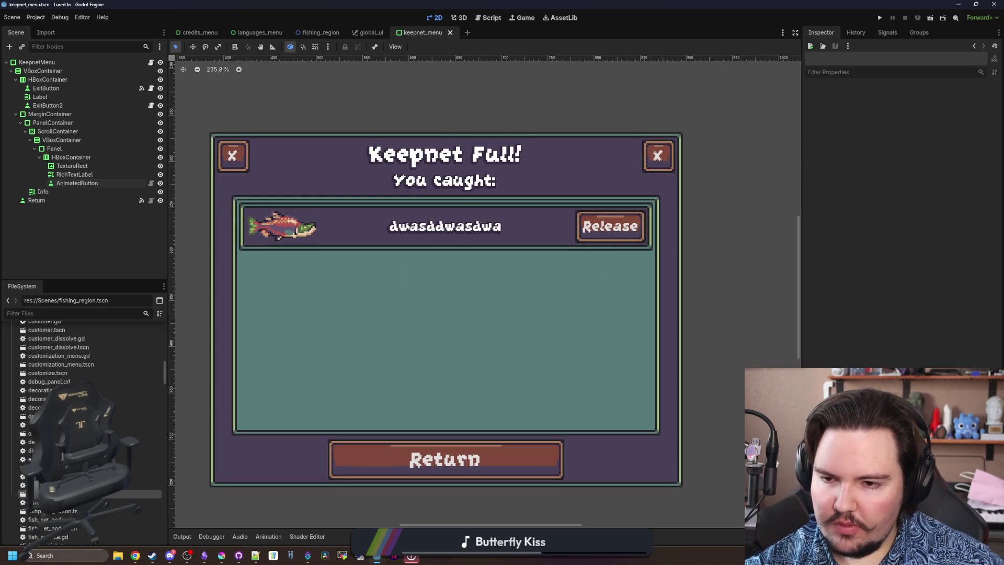
left_click(72, 165)
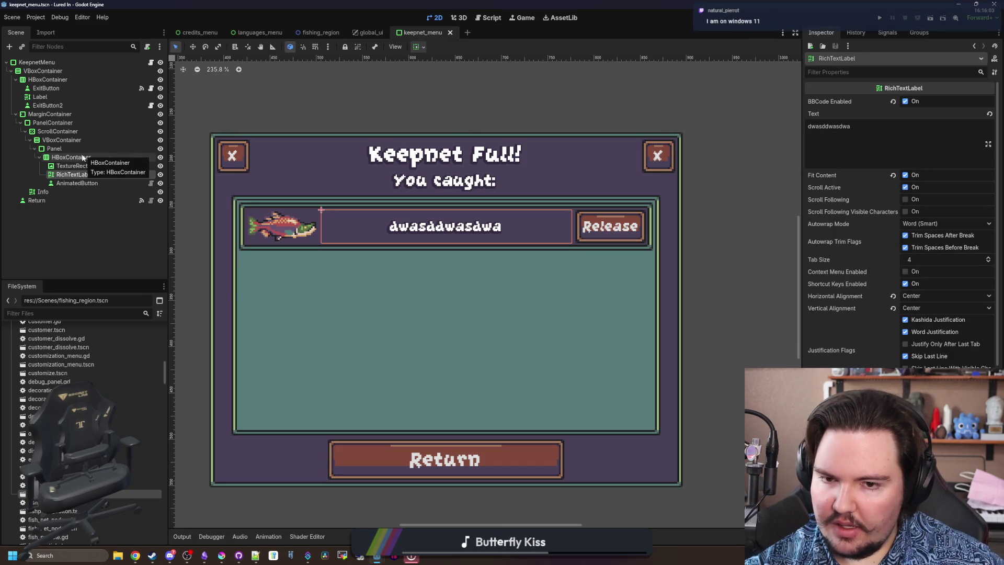
left_click(83, 158)
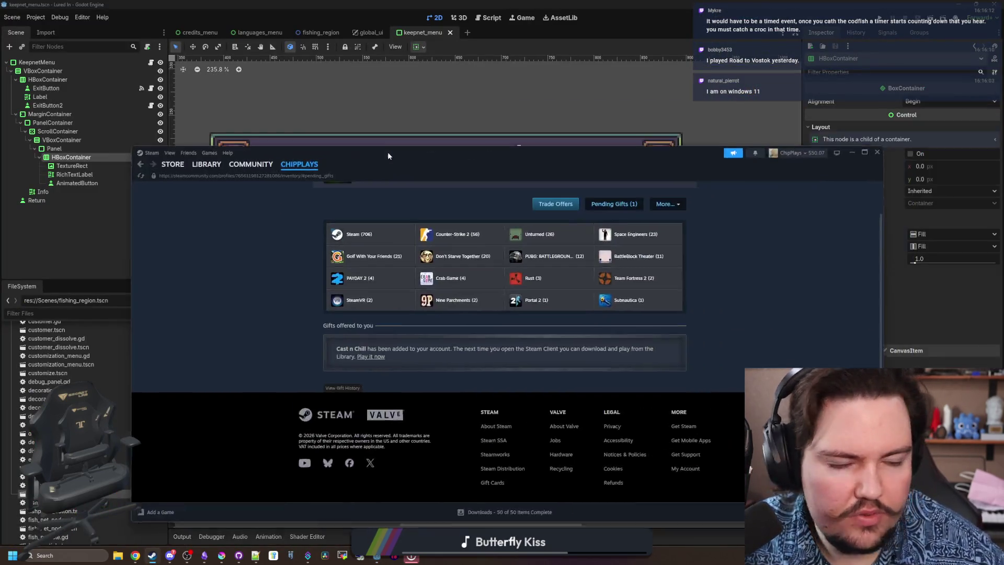
Step: Find Lured In Playtest in the Steam library and open its Properties
left_click_drag(388, 152, 315, 127)
scroll(133, 221, "up", 2)
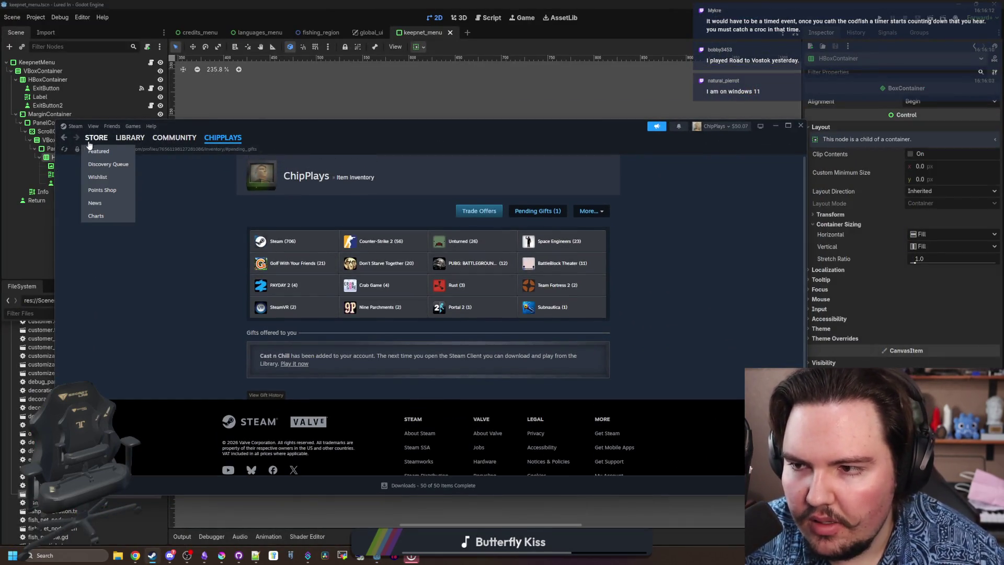
left_click(130, 137)
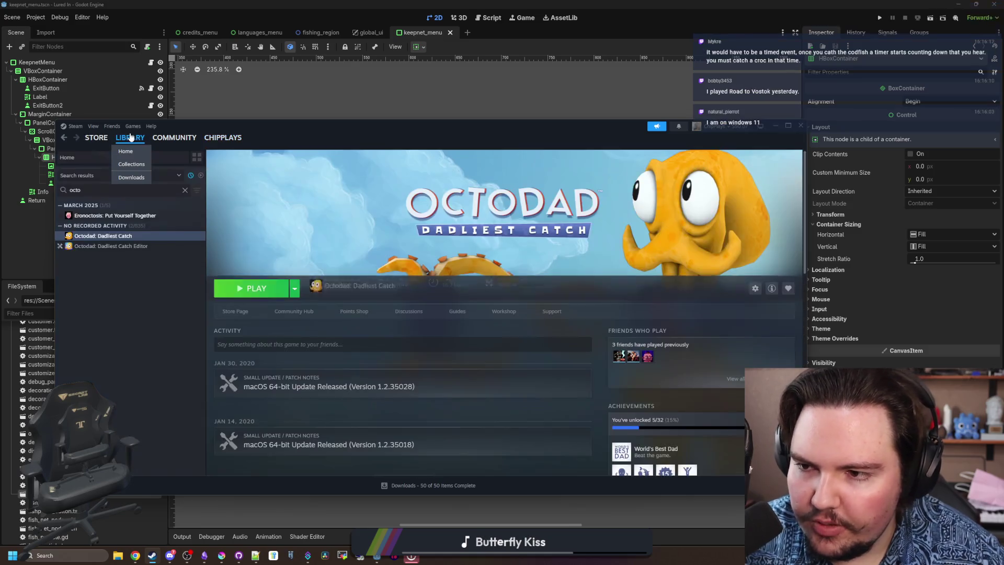
left_click(185, 190)
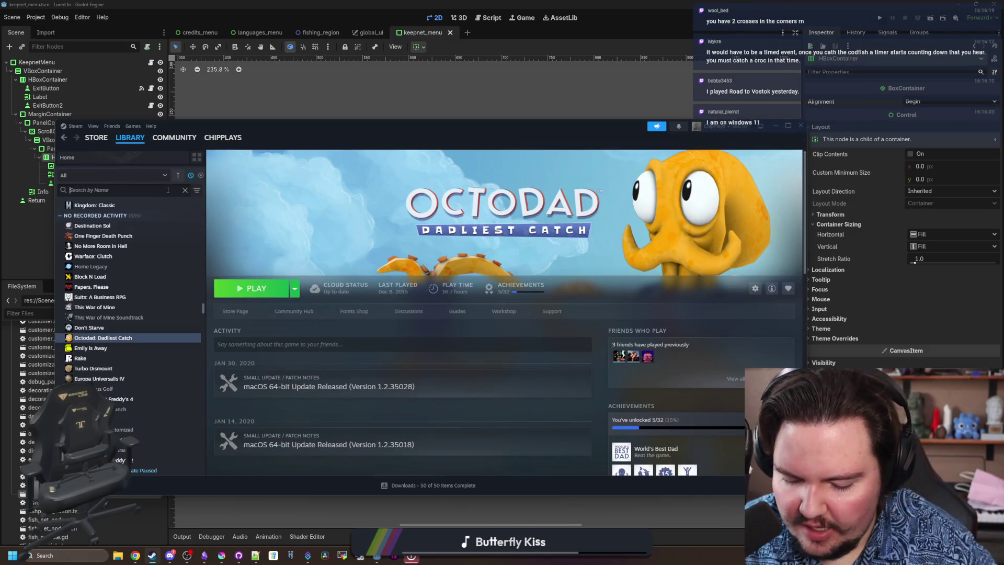
type("playtest")
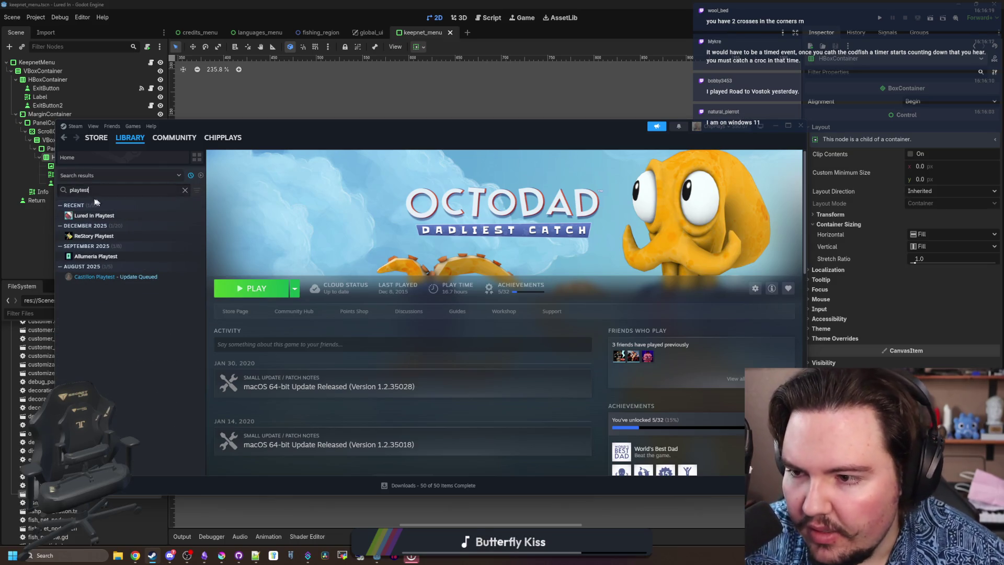
left_click(88, 213)
right_click(95, 215)
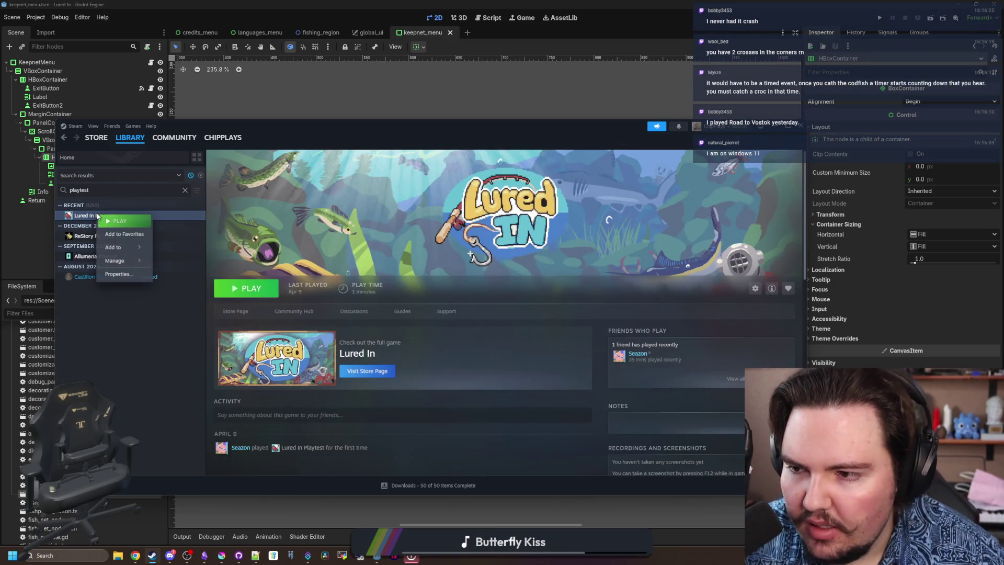
left_click(117, 274)
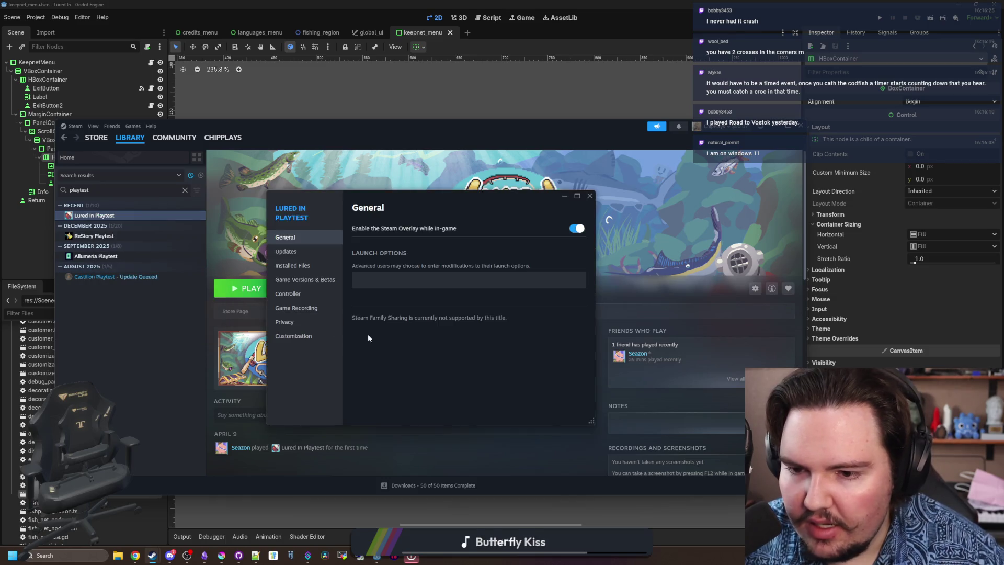
Step: Browse Installed Files, Updates, Game Recording and Customization pages, then close Properties and minimize Steam
left_click(312, 267)
left_click(547, 302)
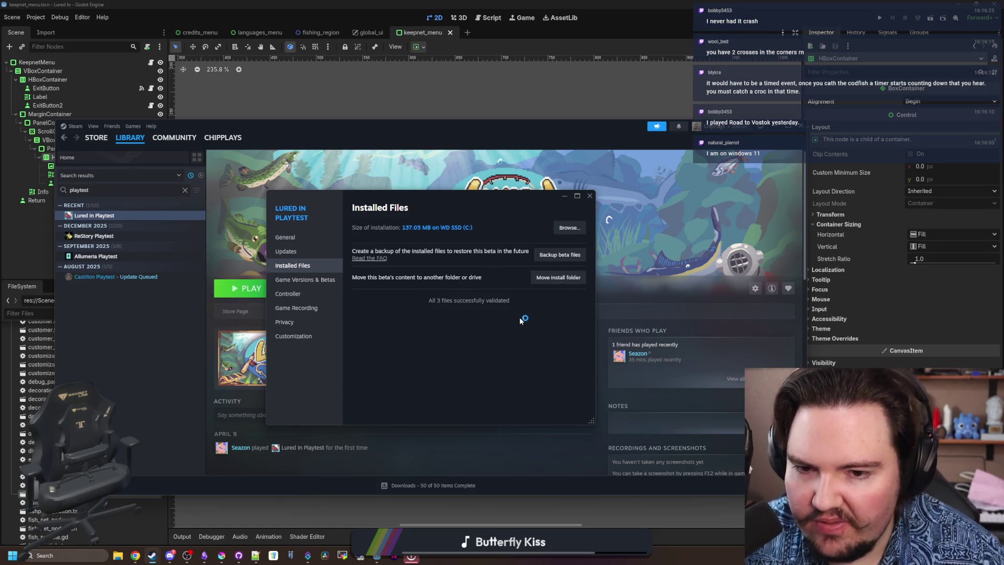
left_click(304, 238)
left_click(302, 252)
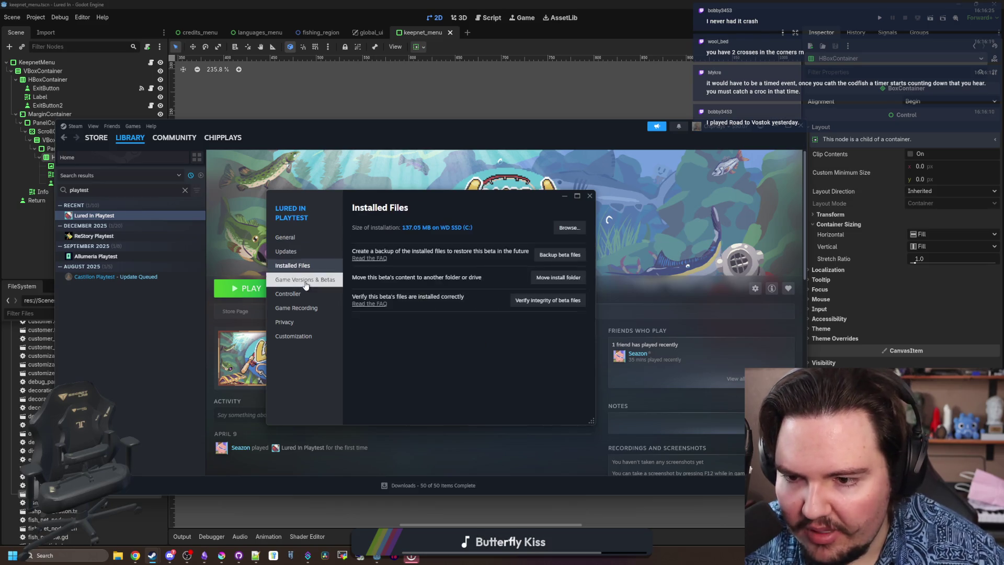
left_click(288, 293)
left_click(295, 307)
left_click(293, 336)
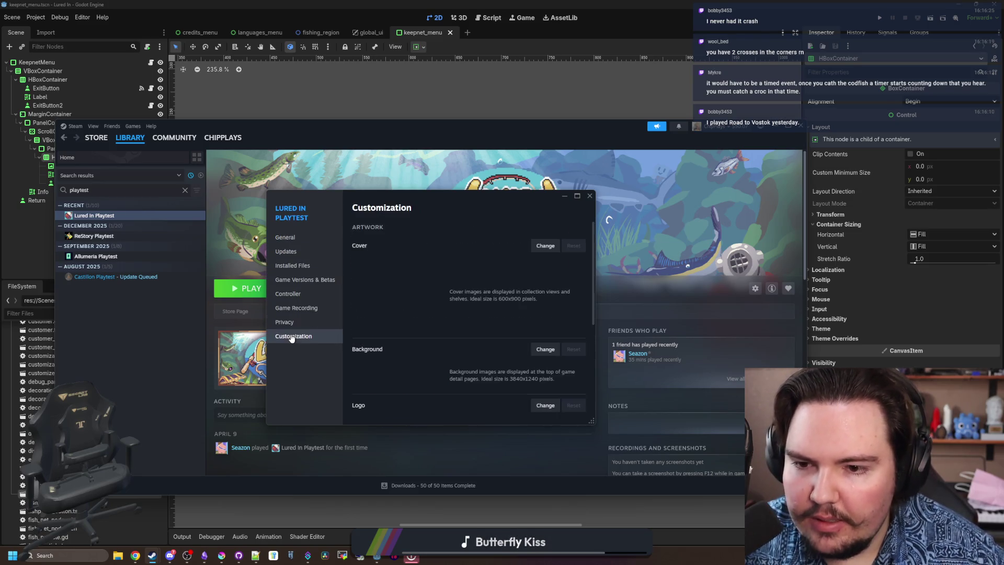
scroll(488, 309, "down", 2)
scroll(489, 309, "down", 2)
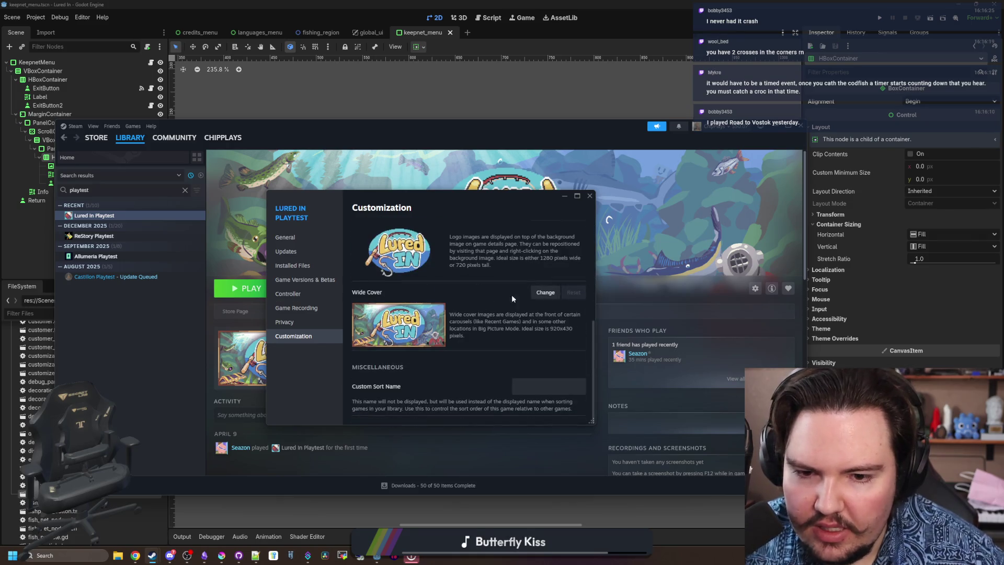
scroll(427, 298, "up", 4)
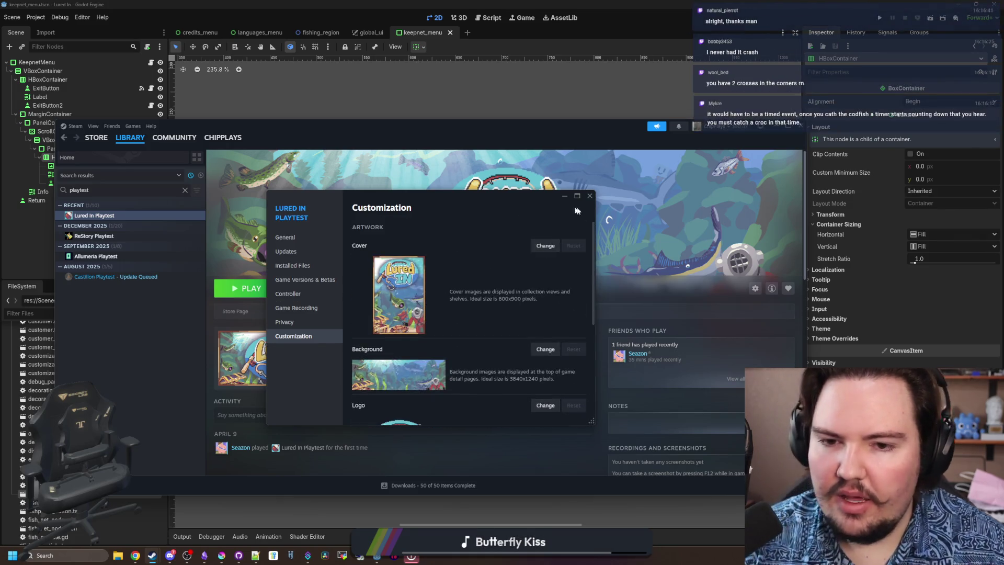
left_click(589, 197)
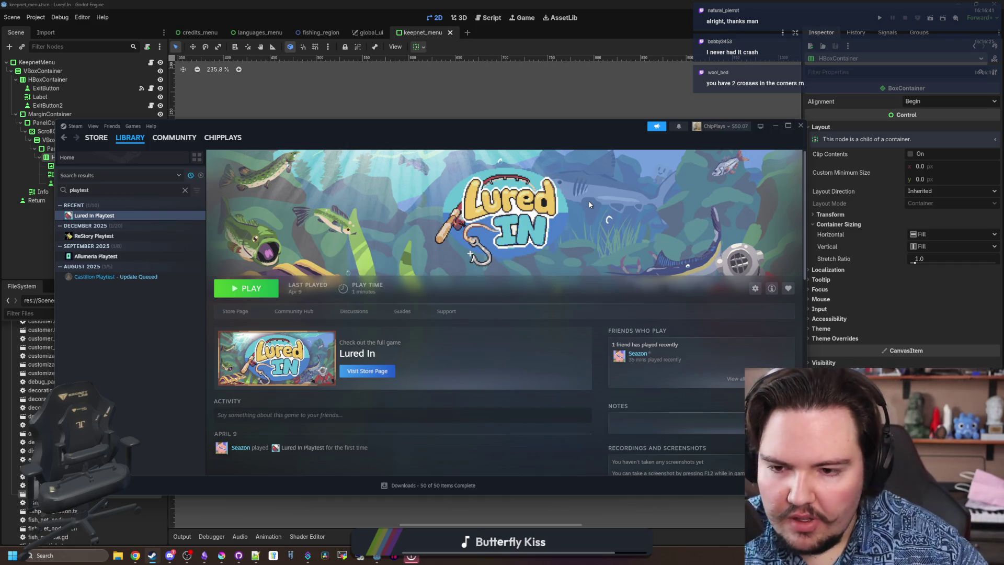
left_click(771, 122)
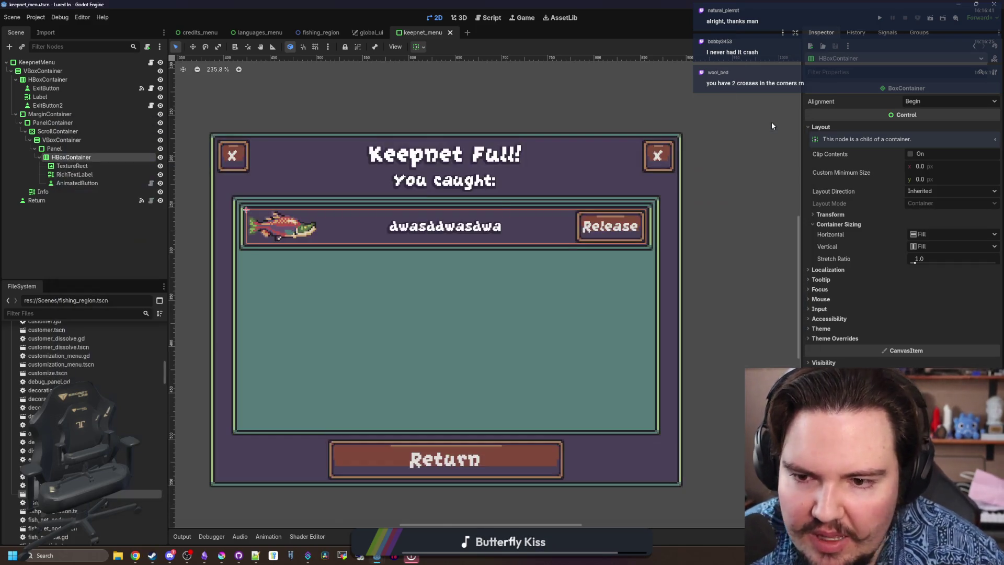
scroll(385, 272, "down", 4)
scroll(384, 271, "up", 3)
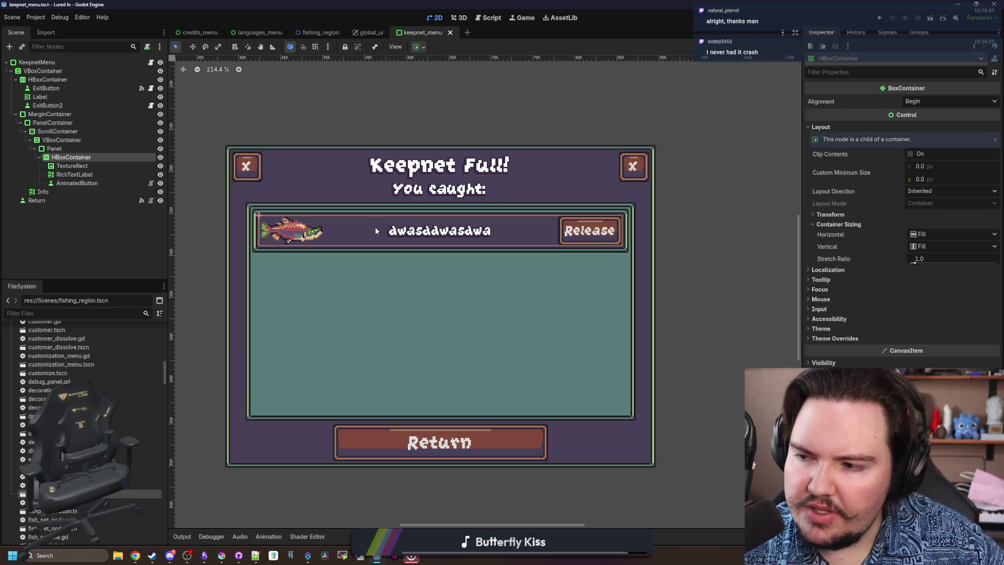
Step: Clear the node selection and drag the Taiwanese flag browser window into view
left_click(95, 243)
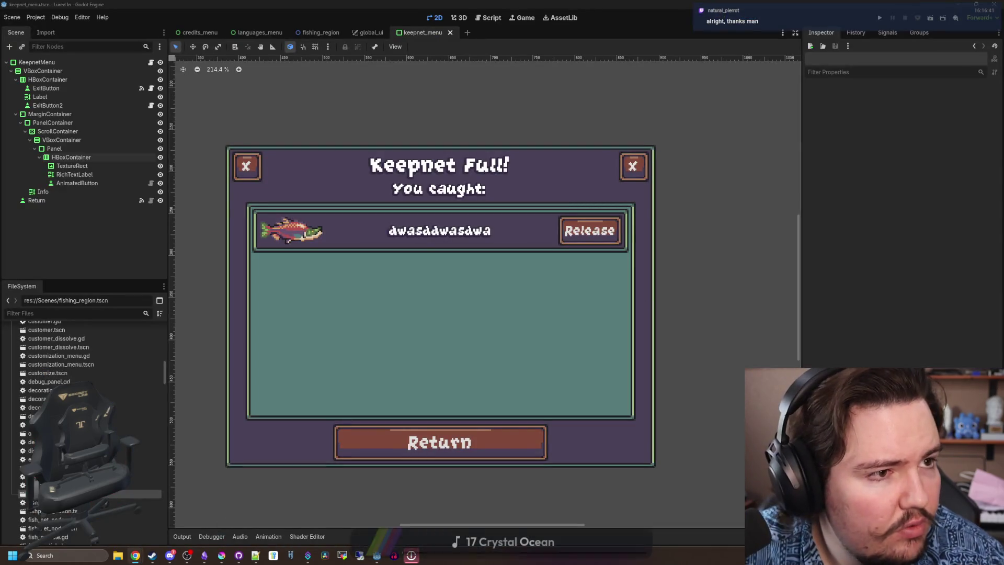
left_click_drag(487, 183, 356, 106)
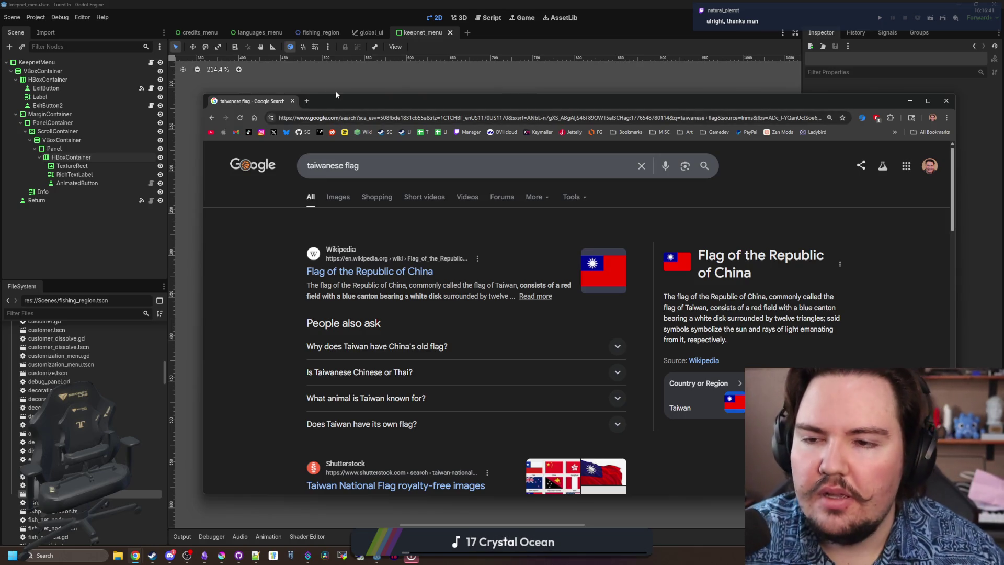
Step: Close the flag search and select the fish row Panel with its Theme section expanded
left_click(292, 101)
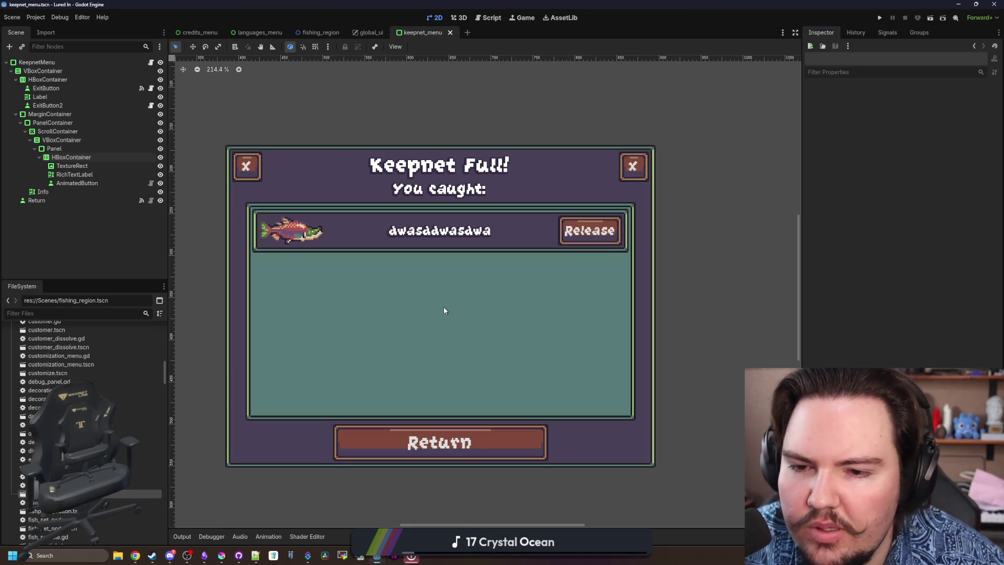
scroll(443, 310, "up", 2)
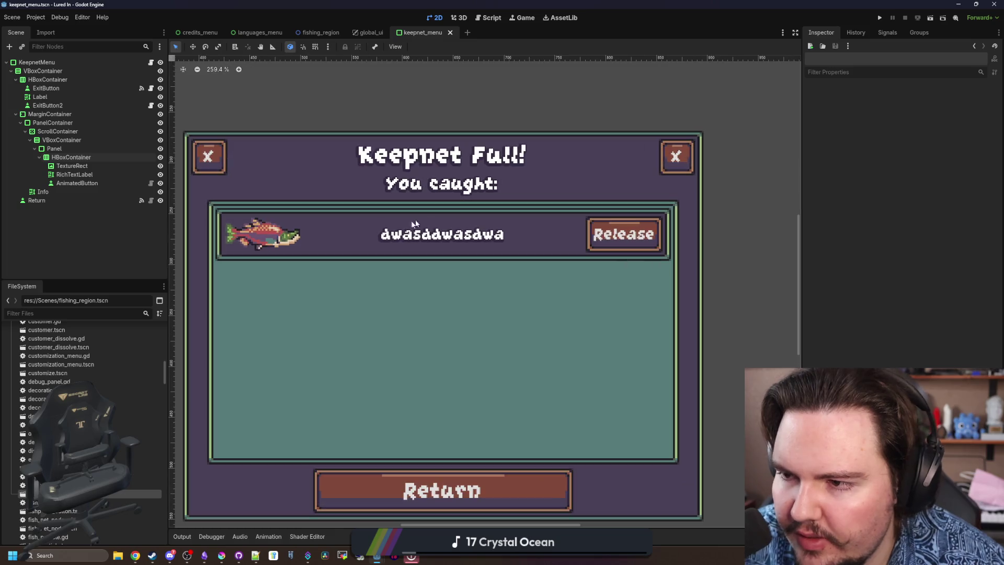
left_click(97, 166)
left_click(72, 149)
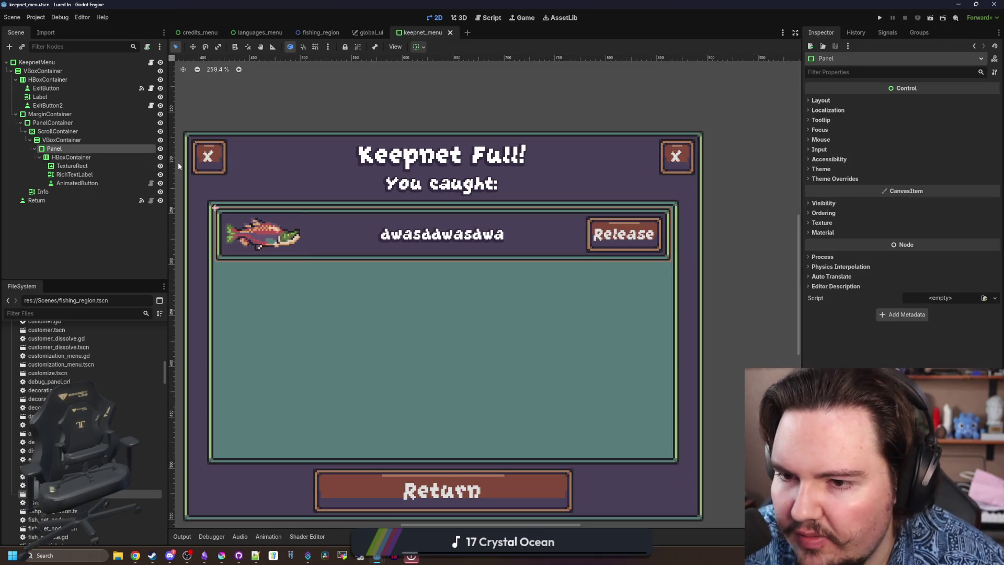
left_click(847, 180)
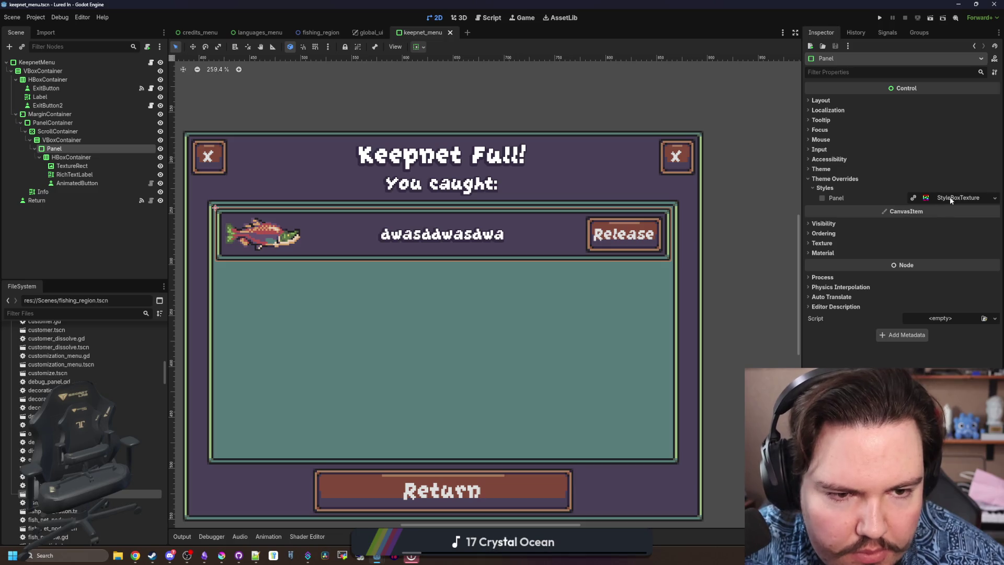
left_click(820, 169)
Step: Give the Panel a PanelContainer type variation and save the Keepnet scene
left_click(918, 190)
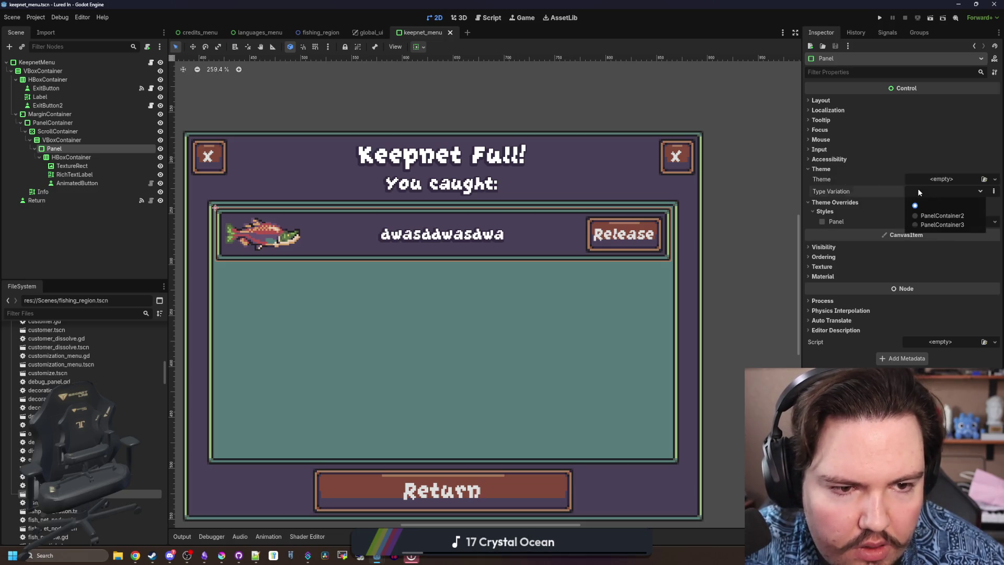
left_click(935, 217)
left_click(125, 224)
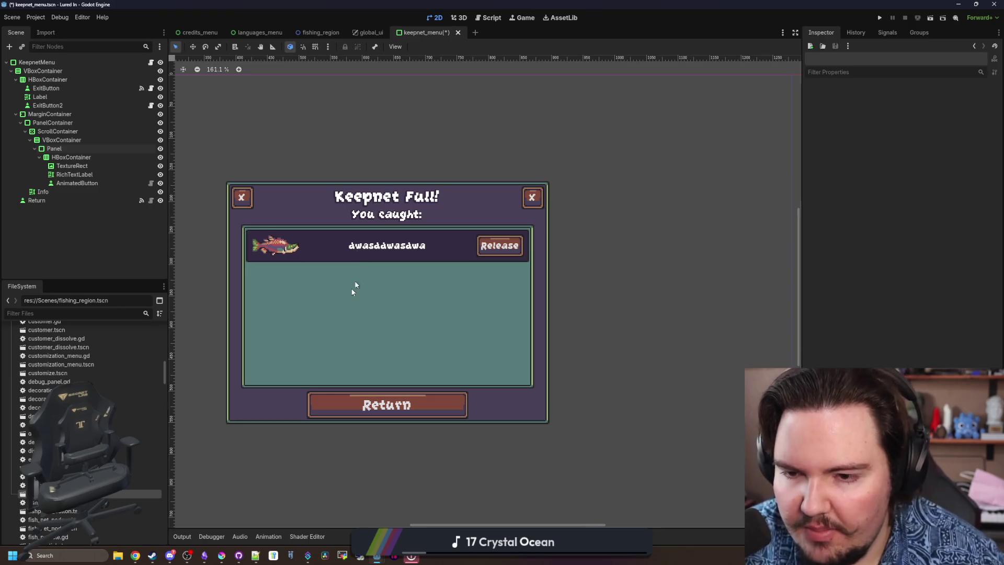
scroll(352, 289, "up", 4)
key("ctrl+s")
scroll(482, 266, "down", 2)
scroll(313, 235, "up", 2)
key("ctrl+s")
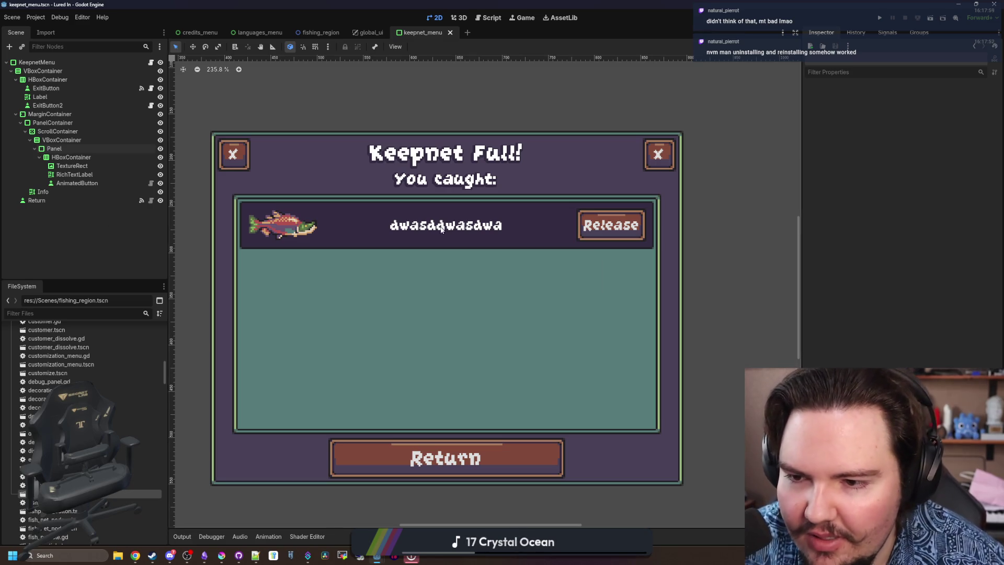
scroll(467, 228, "up", 1)
scroll(467, 227, "down", 1)
scroll(467, 227, "up", 1)
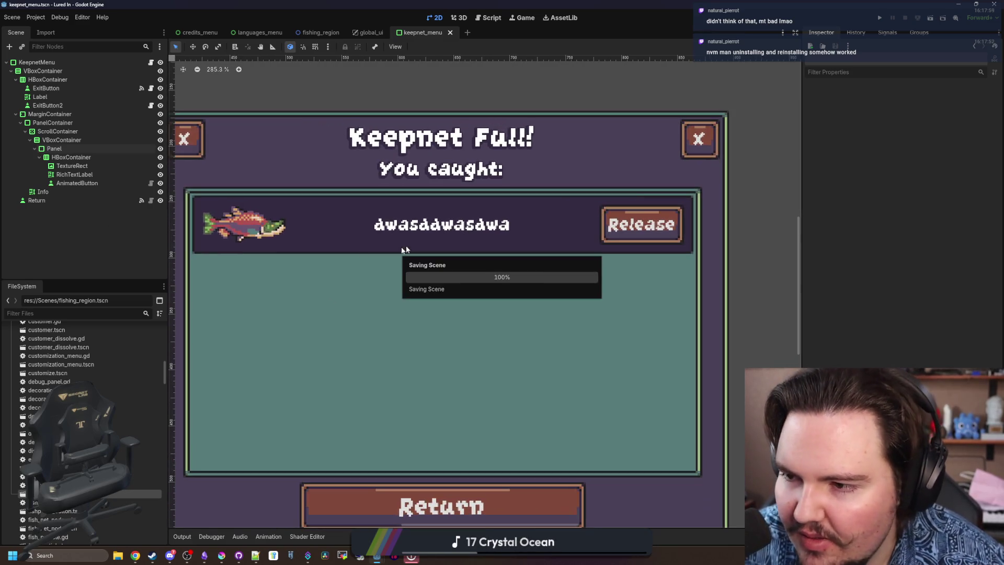
Step: Check the Panel node's type variation and reopen the keepnet_menu.gd script
left_click(94, 149)
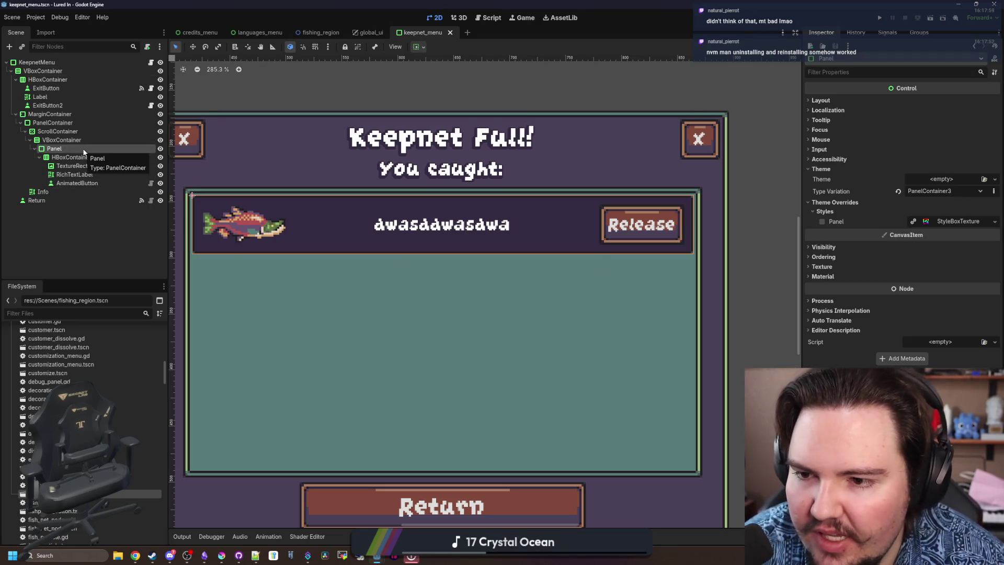
left_click(150, 63)
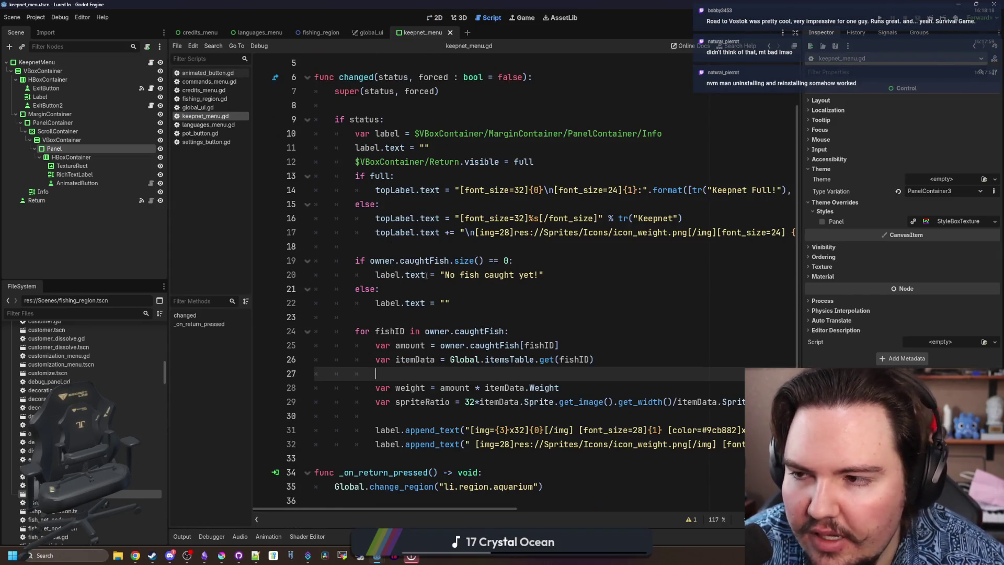
Step: Select the Panel node, add room above the fish loop, and start attaching a new script to it
left_click(81, 140)
left_click(53, 149)
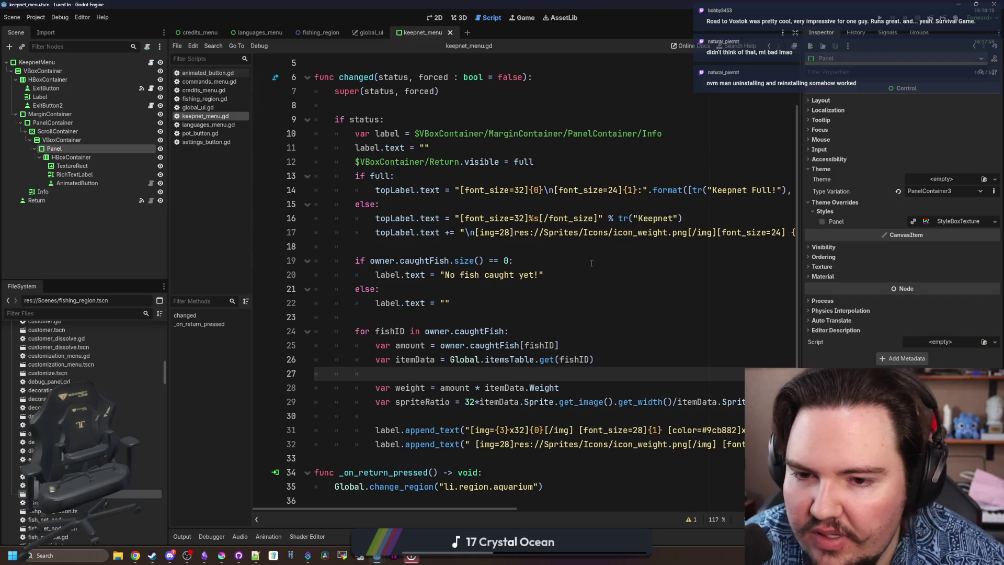
left_click(454, 303)
left_click(412, 316)
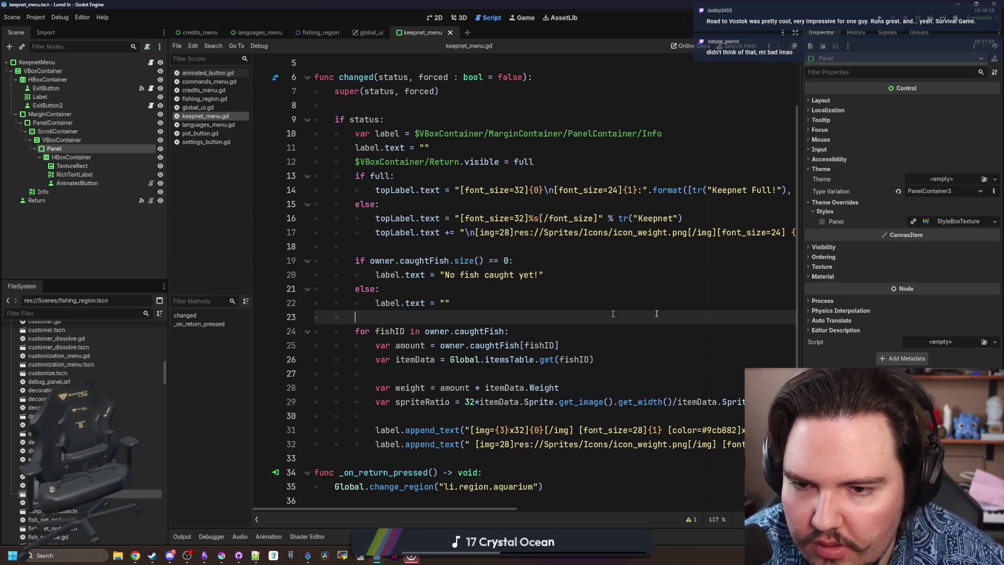
left_click_drag(801, 275, 917, 275)
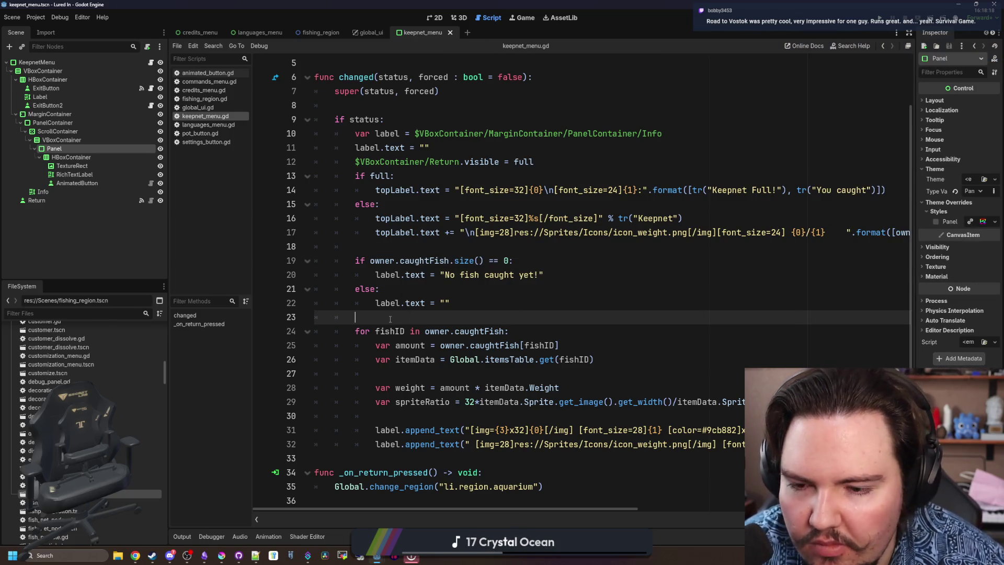
left_click(147, 46)
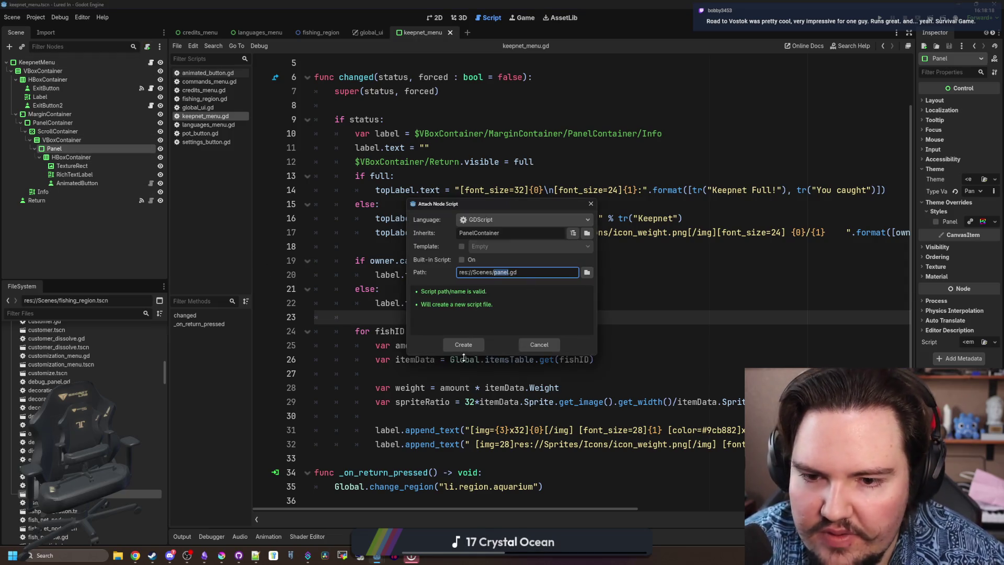
Step: Create panel.gd with a _ready stub and an empty update() function, then bring up the Panel node's actions
left_click(467, 343)
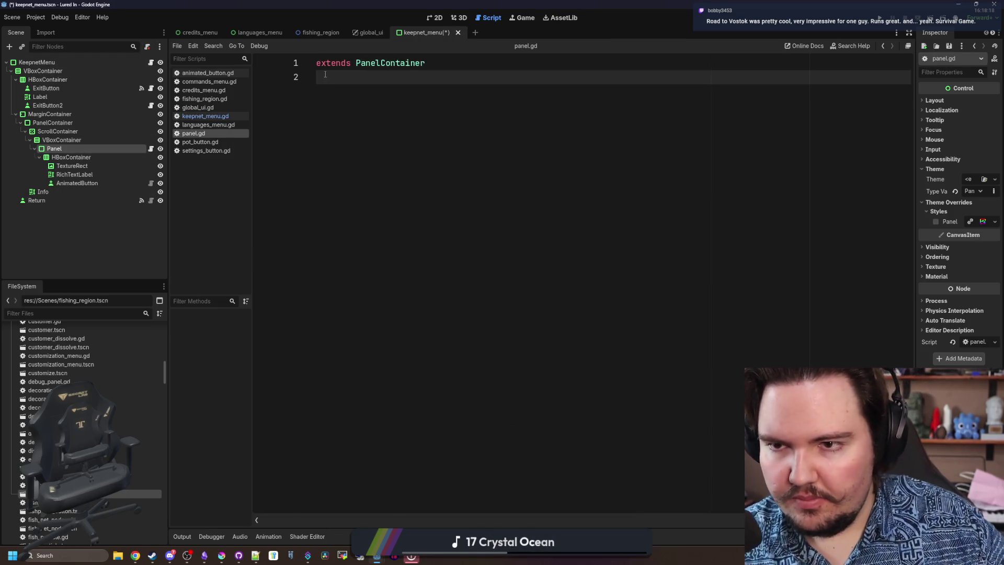
key("Return")
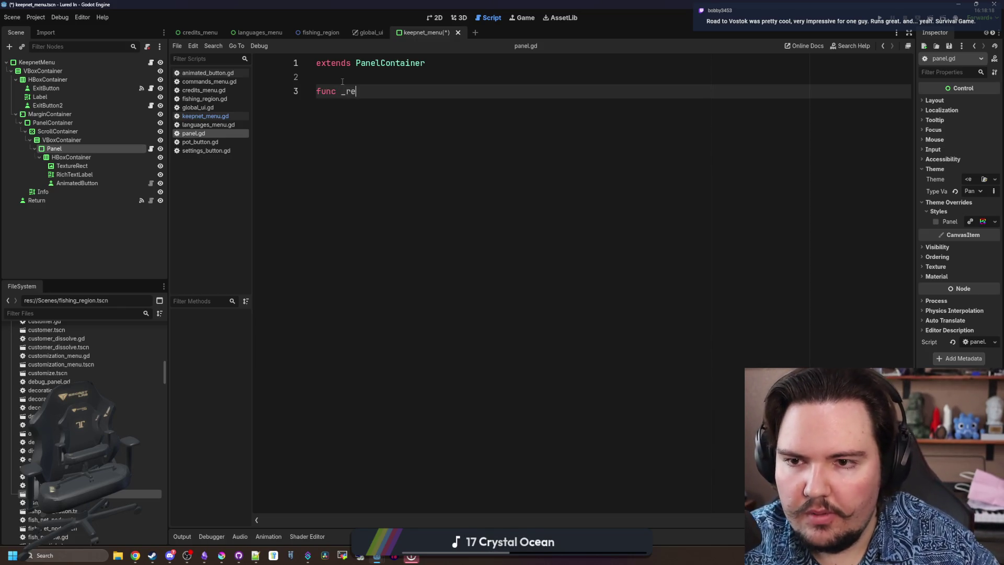
type("a")
key("Return")
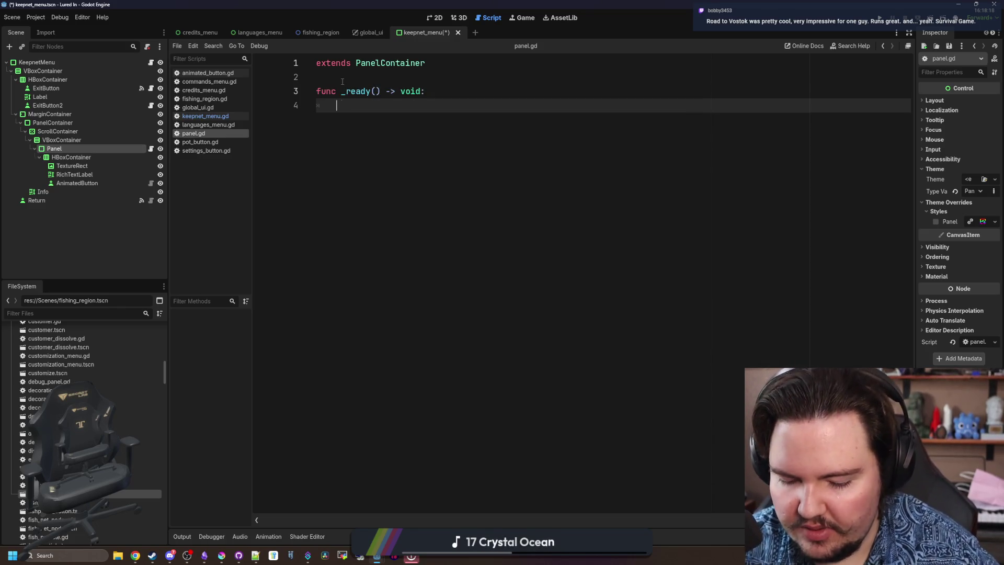
type("pass")
key("Return")
key("Return")
key("Return")
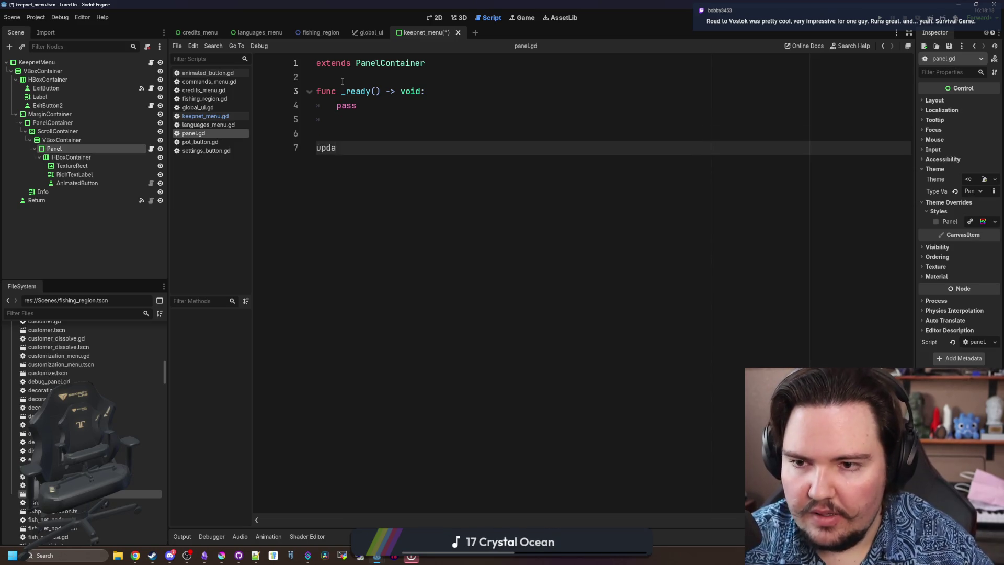
key("BackSpace")
key("BackSpace")
key("BackSpace")
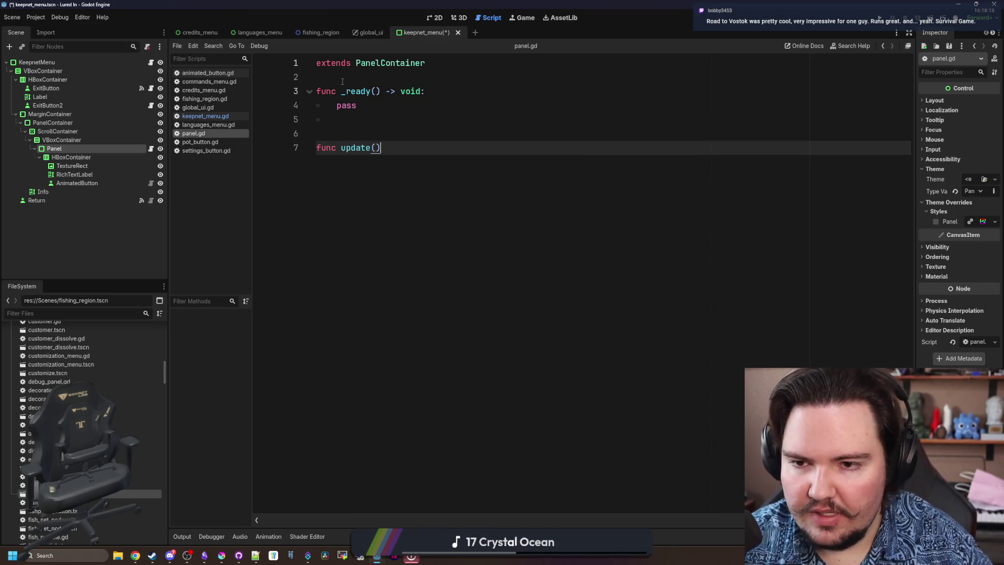
type(":")
key("Return")
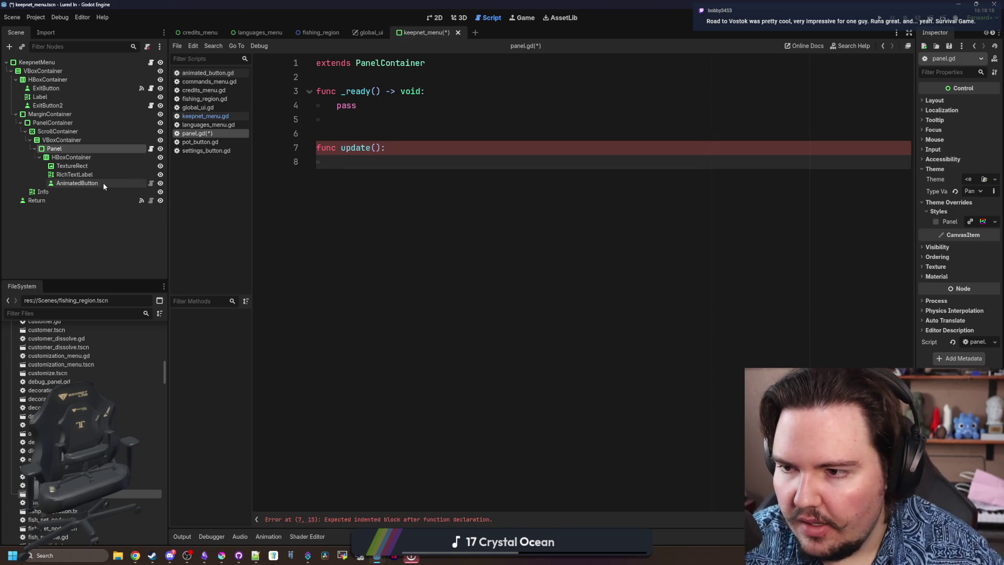
left_click(102, 183)
right_click(90, 151)
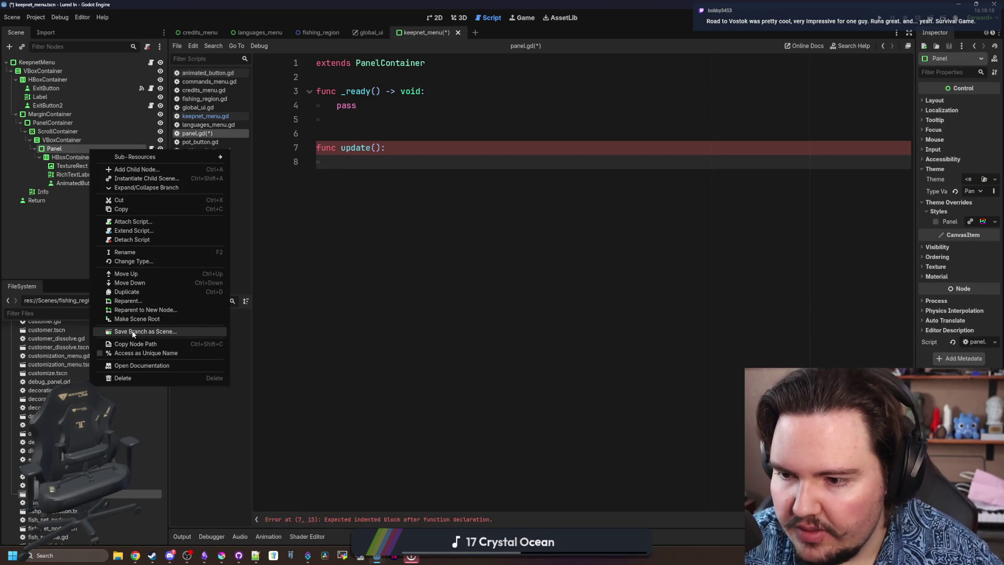
Step: Save the Panel branch as keepnet_fish_panel.tscn and open that scene
left_click(145, 331)
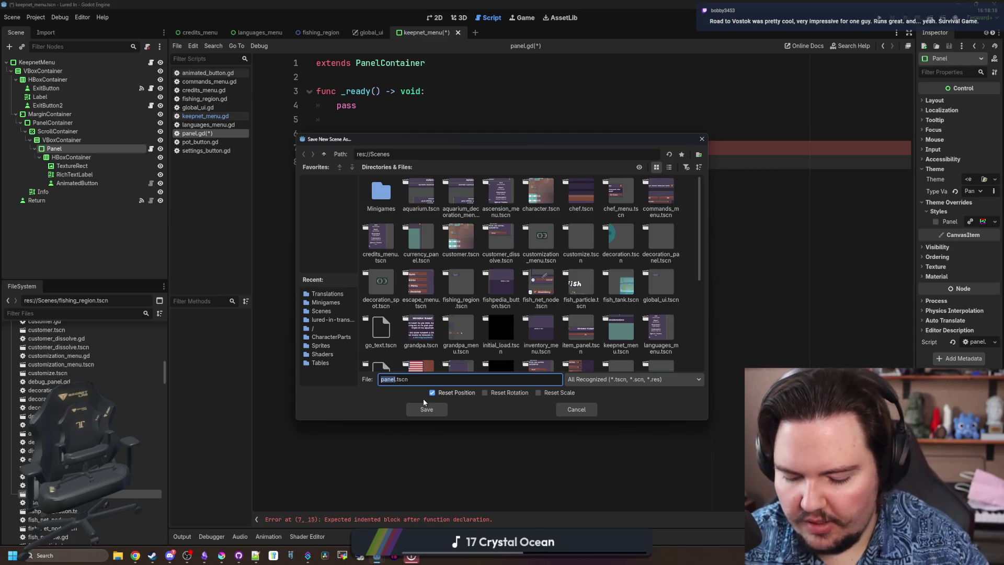
type("keepnet_fish_")
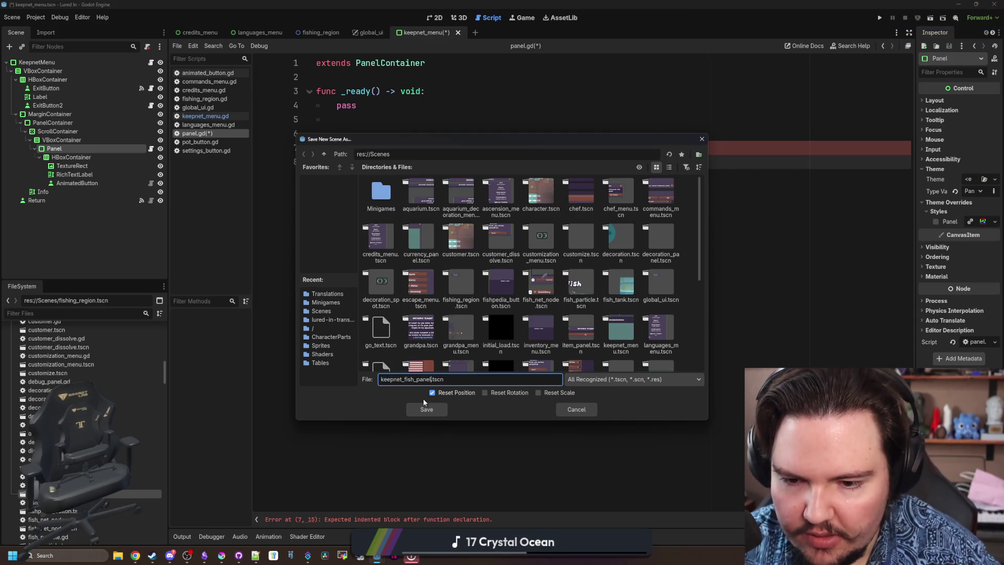
key("Return")
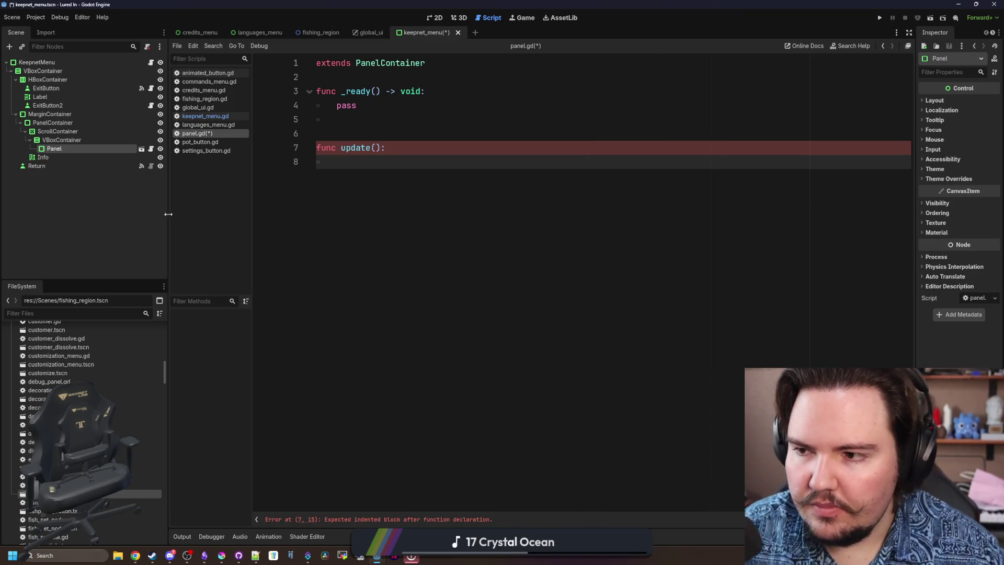
left_click(141, 149)
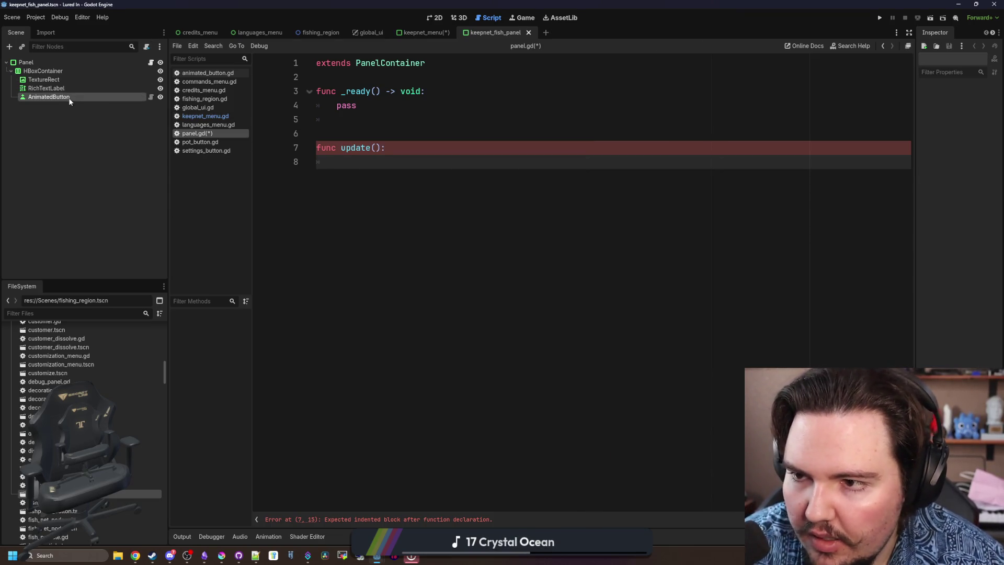
Step: Rename the AnimatedButton node to Release
left_click(67, 97)
left_click_drag(915, 102, 695, 99)
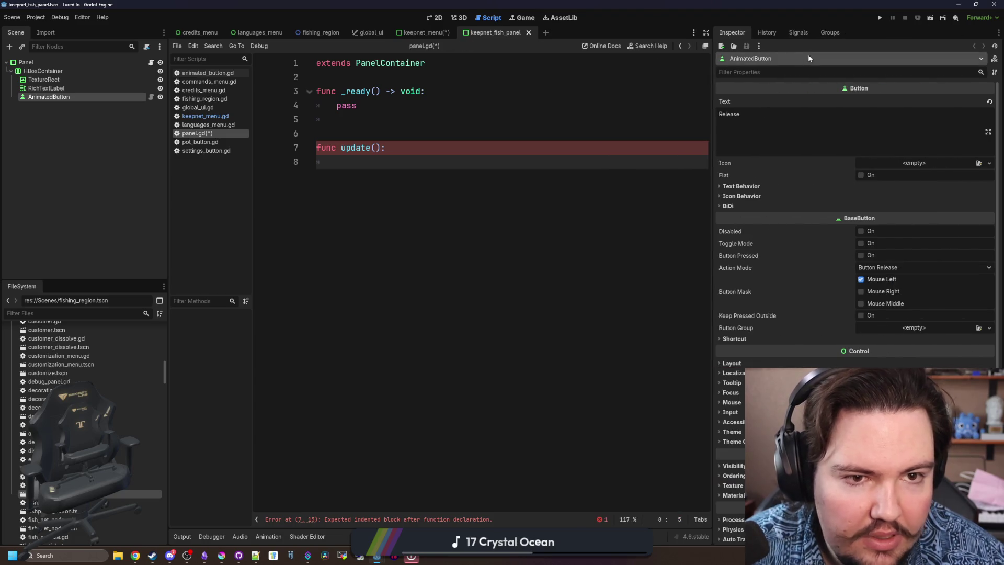
double_click(85, 98)
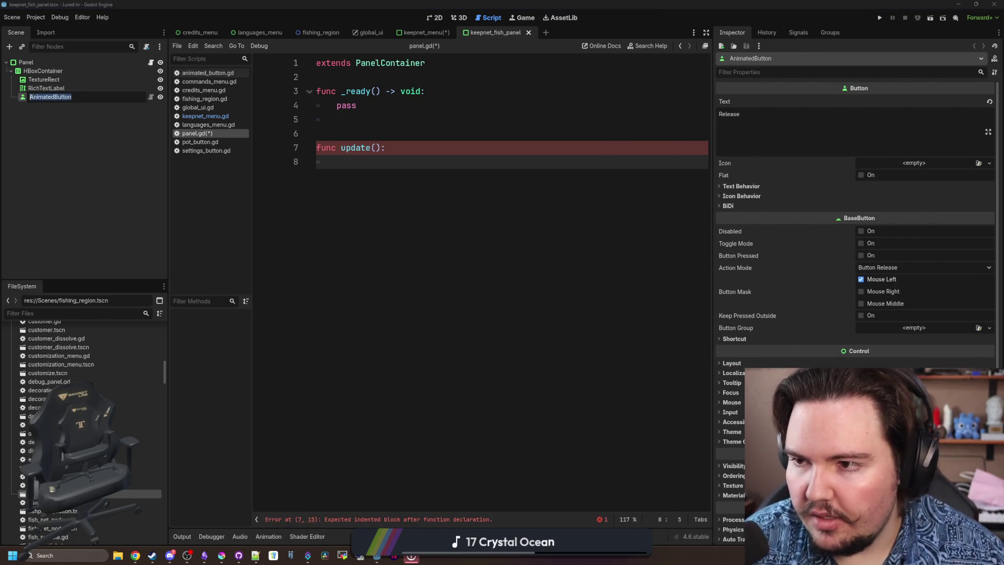
type("Release")
key("Return")
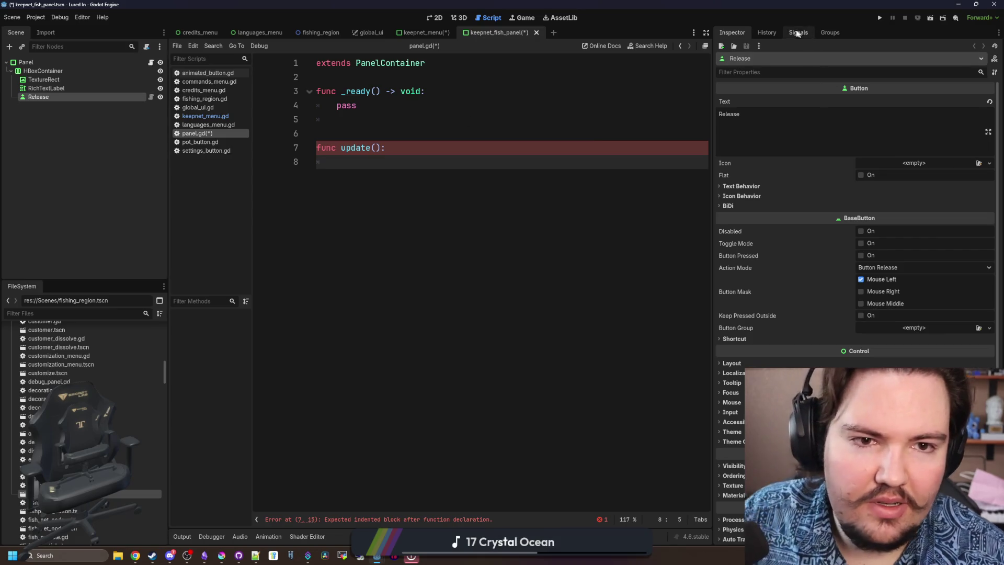
Step: Connect the Release button's pressed() signal to a new _on_release_pressed handler in panel.gd
left_click(798, 32)
right_click(787, 89)
left_click(800, 98)
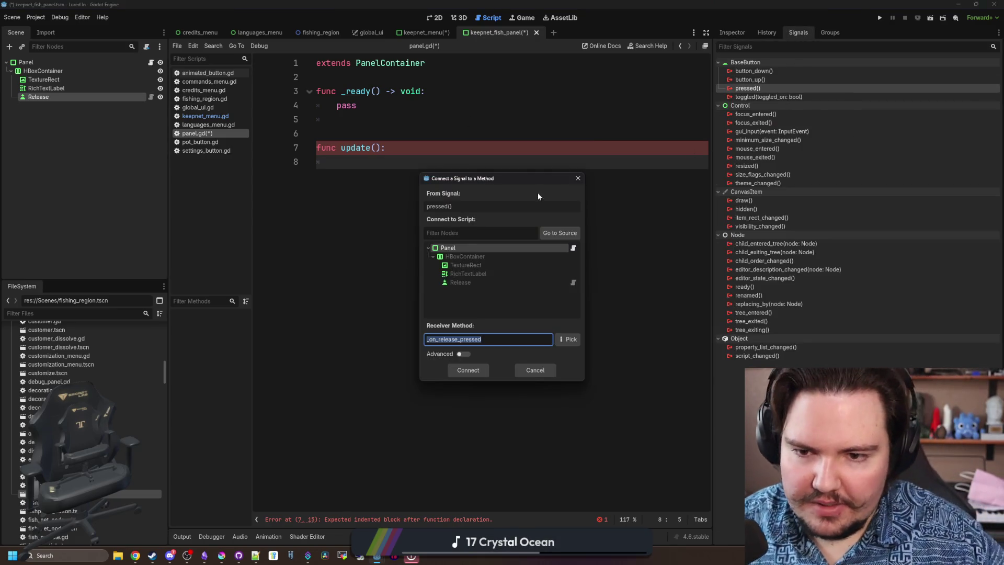
key("Return")
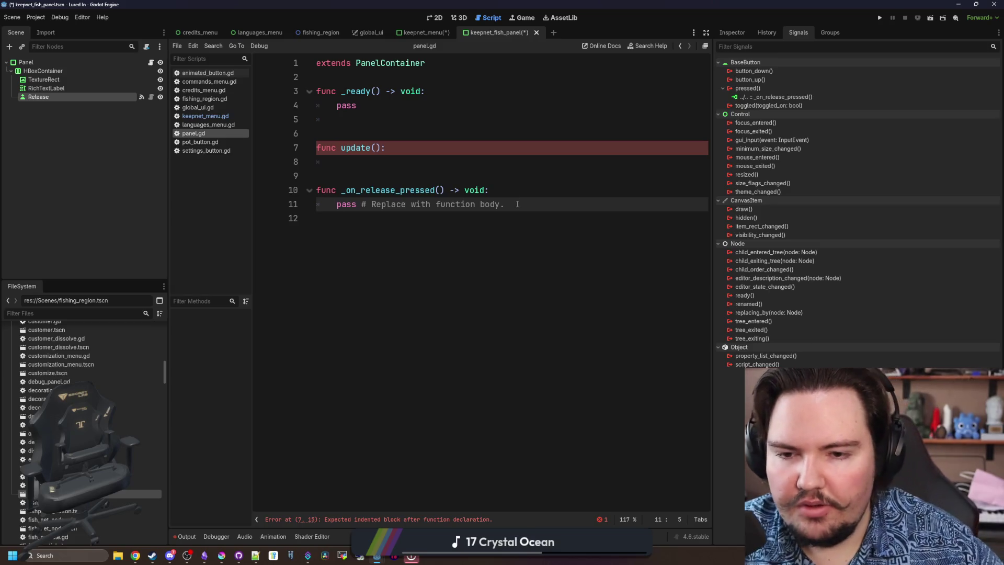
Step: Replace the handler's pass with Global.caughtFish and update(), then jump to caughtFish's declaration in global.gd
left_click_drag(506, 204, 337, 205)
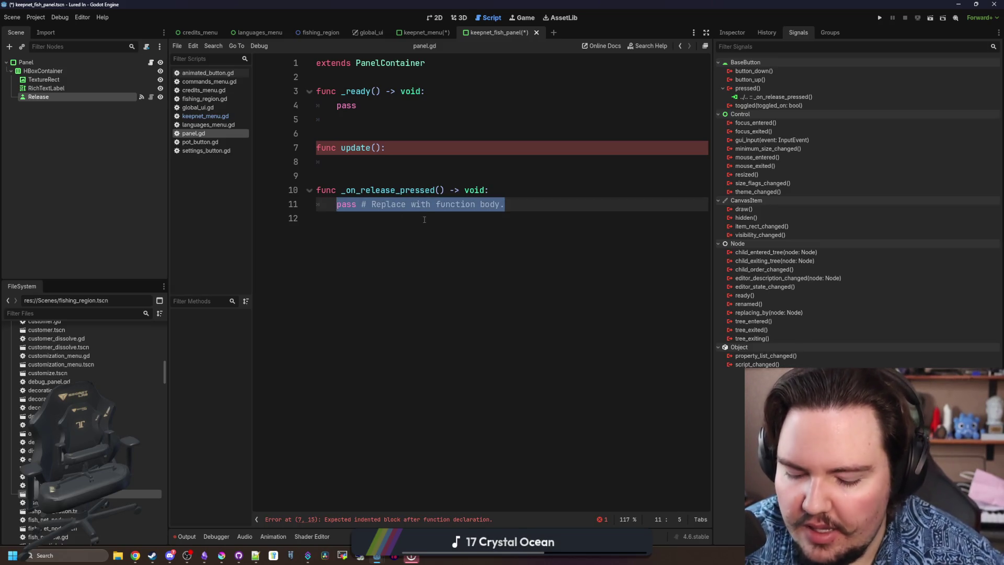
type("upd")
key("Return")
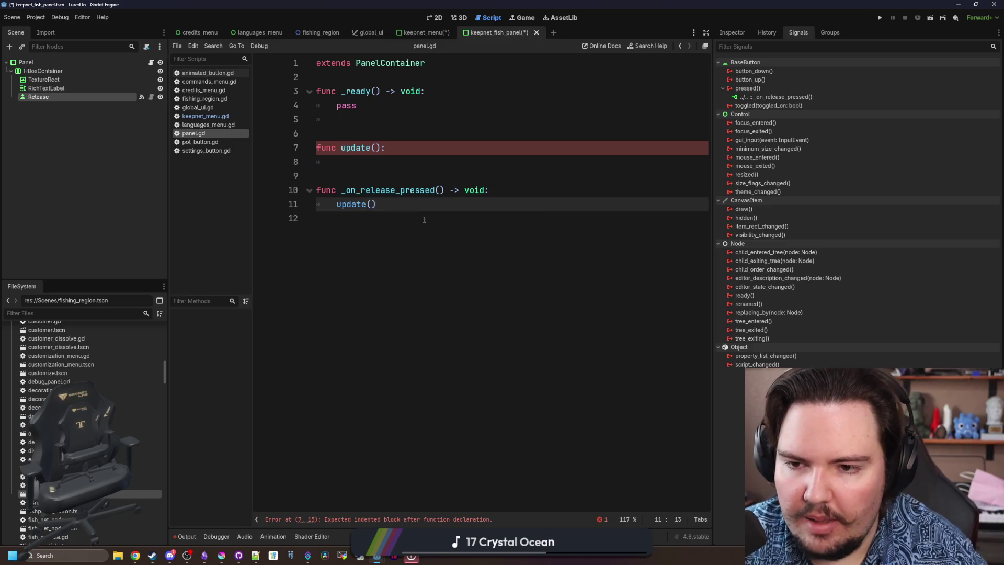
key("ctrl+shift+Return")
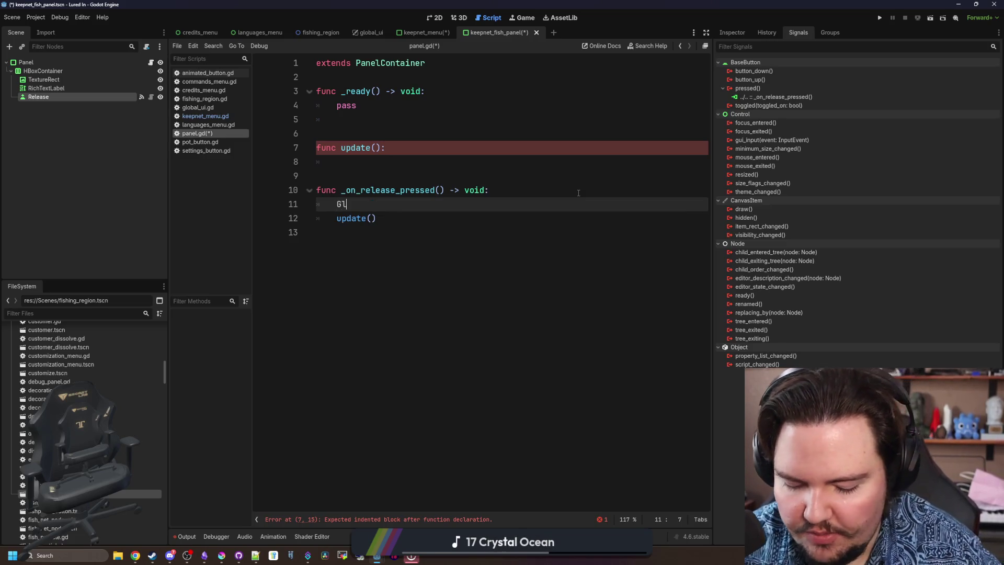
type("obal.caught")
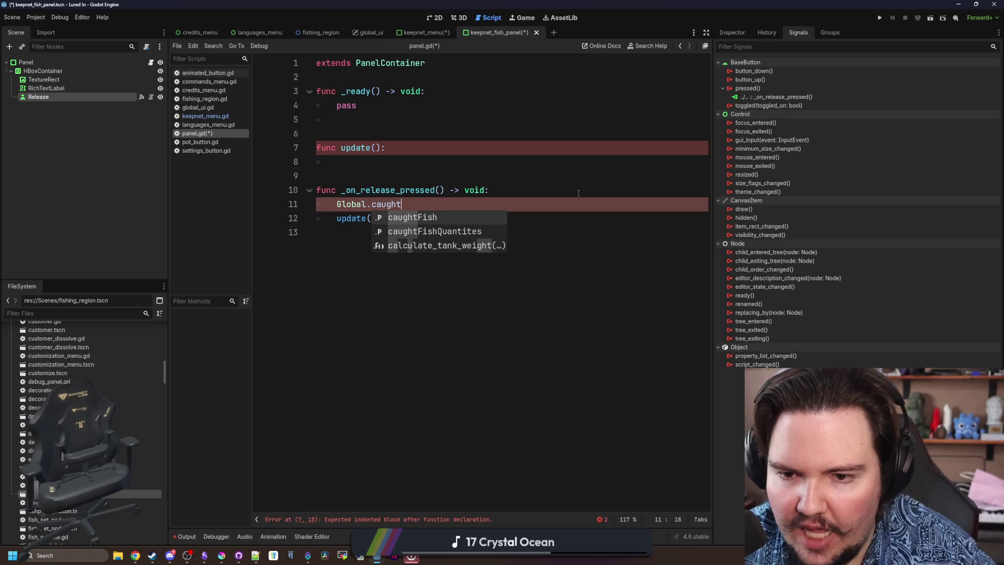
key("Return")
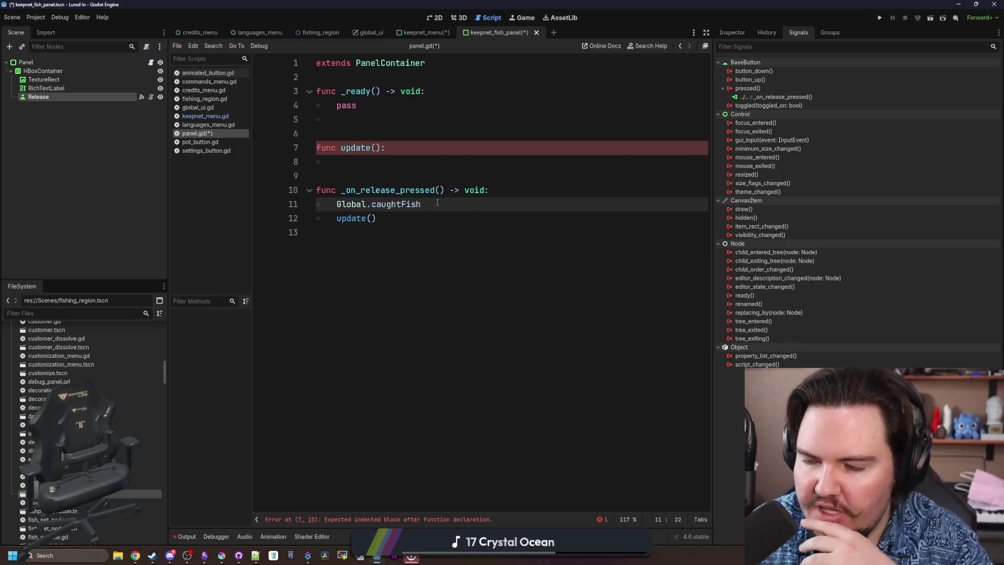
left_click(402, 204)
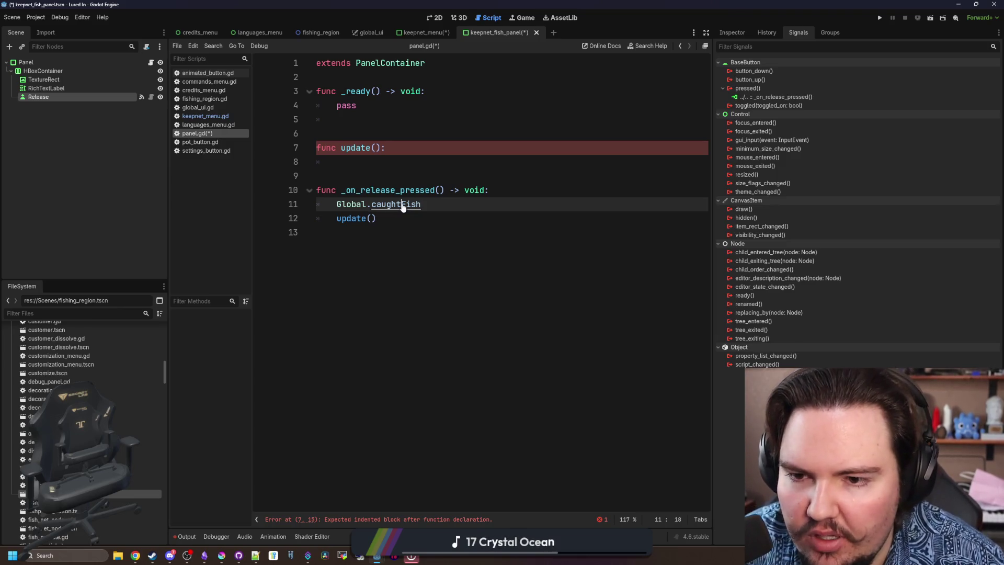
left_click(402, 204, "ctrl")
scroll(412, 165, "up", 2)
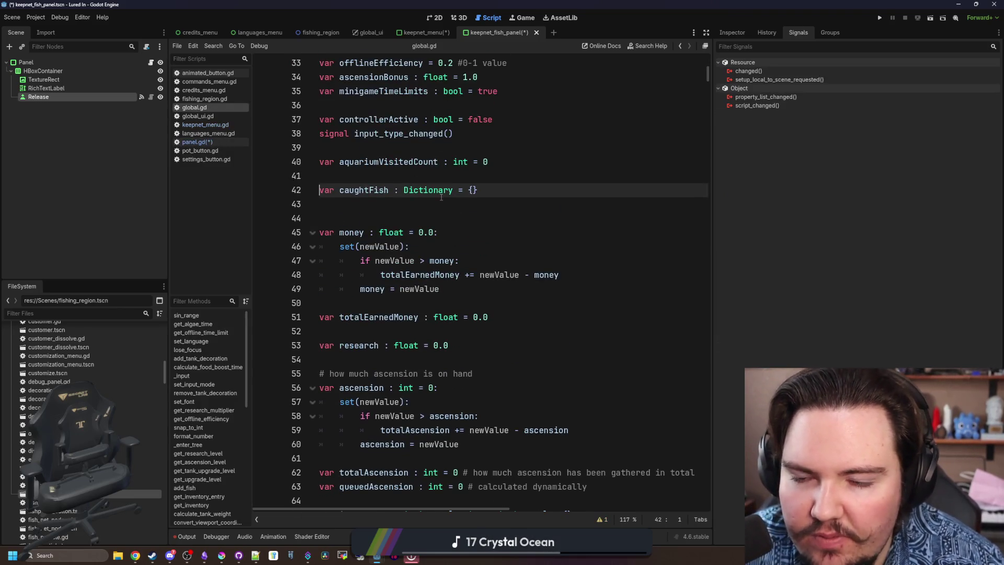
scroll(441, 198, "up", 2)
scroll(431, 246, "up", 8)
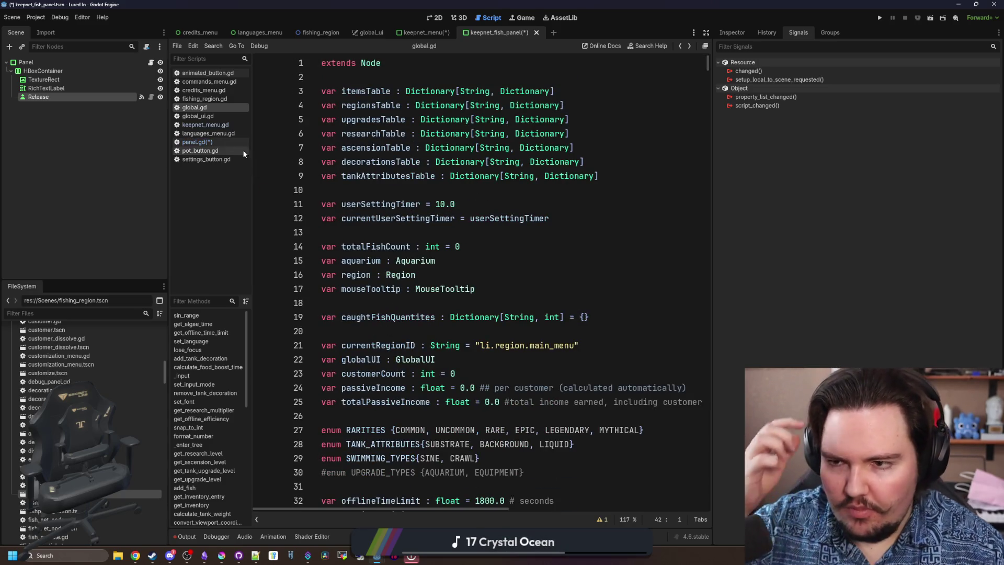
Step: Back in panel.gd, add blank lines under extends for variables and a pass placeholder in update()
left_click(197, 142)
left_click(395, 76)
key("Return")
key("Return")
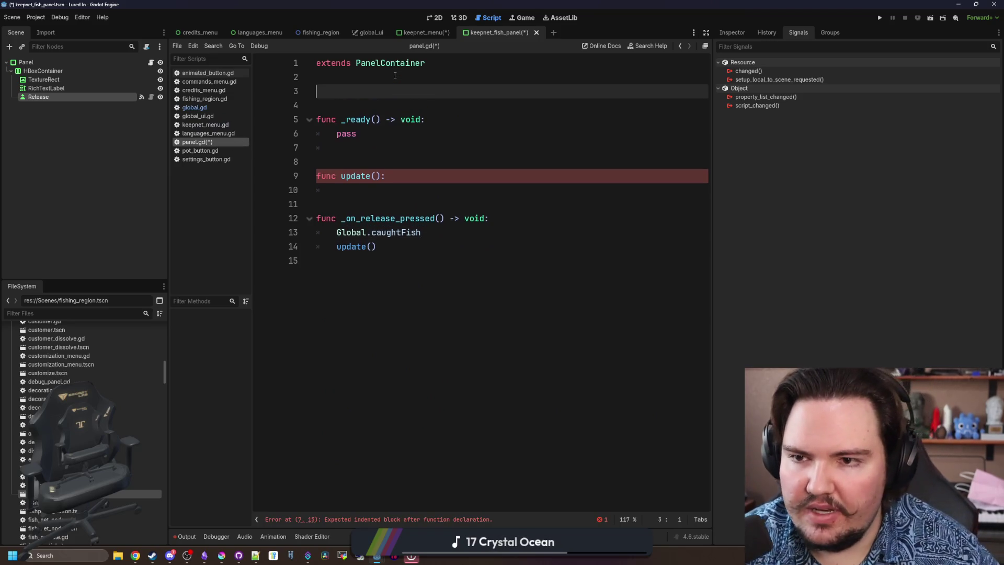
key("Up")
type("var fishID : S")
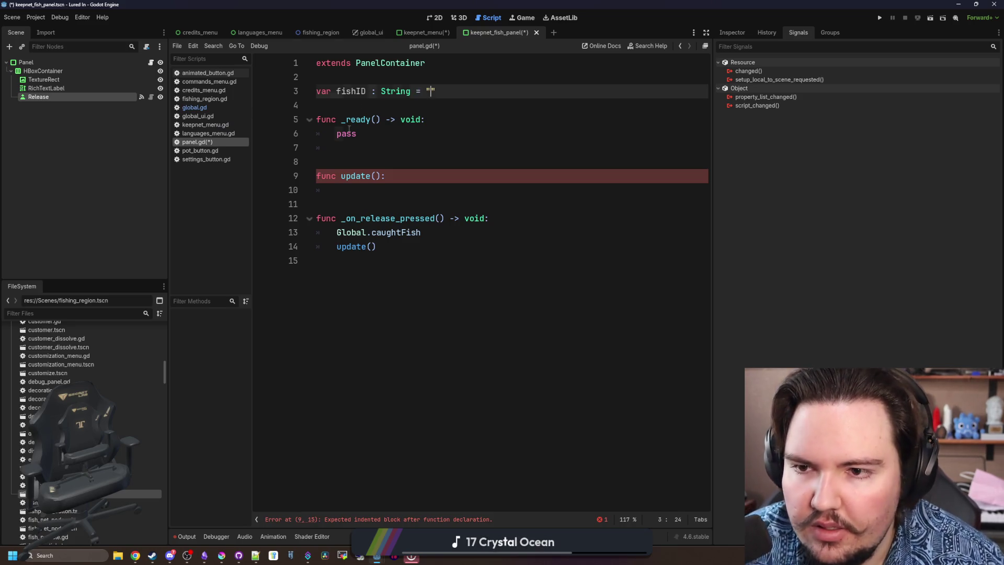
left_click(372, 184)
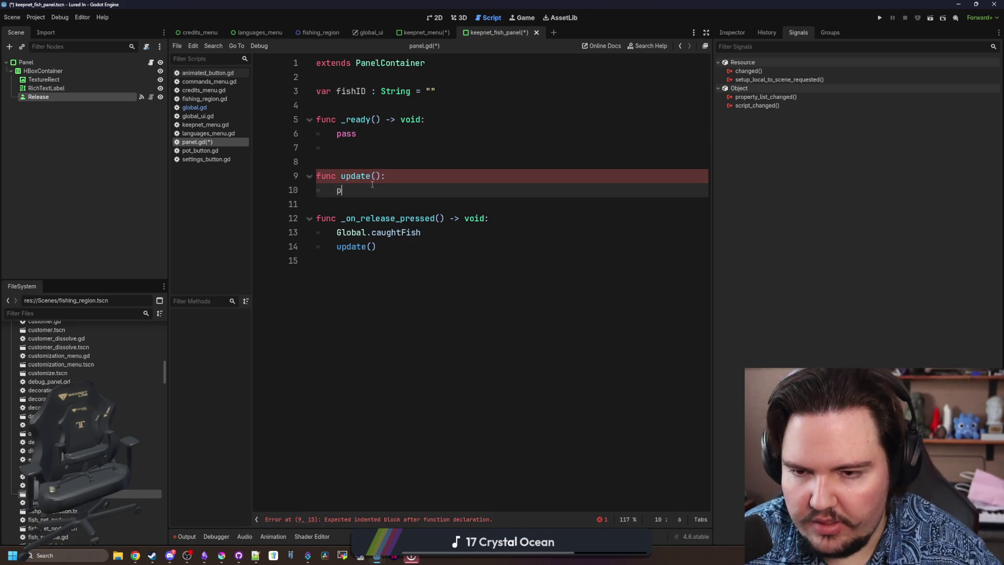
type("ass")
key("Return")
key("Up")
key("shift+Home")
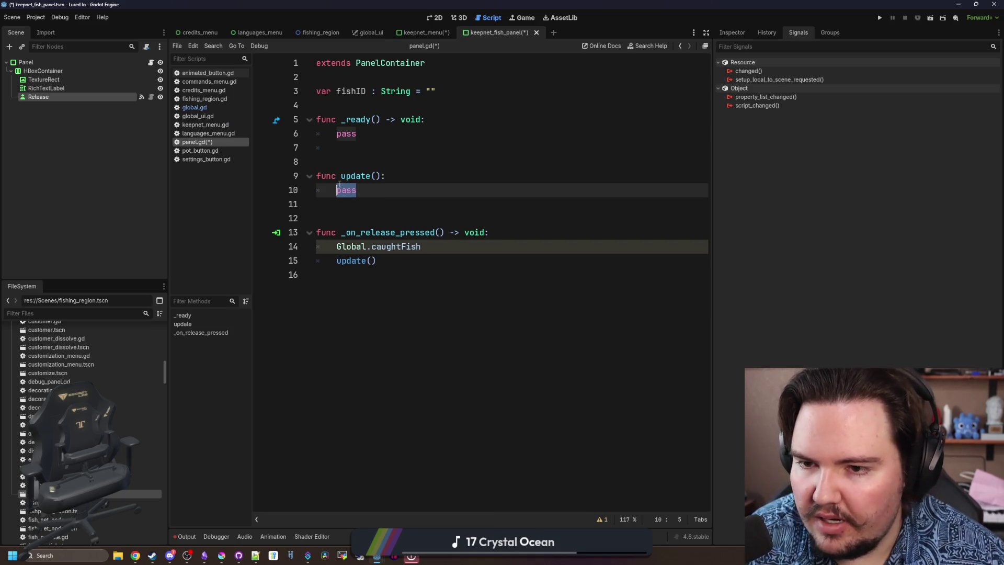
Step: Declare var label : RichTextLabel = $HBoxContainer/RichTextLabel and replace update()'s pass with label
left_click(356, 76)
key("Return")
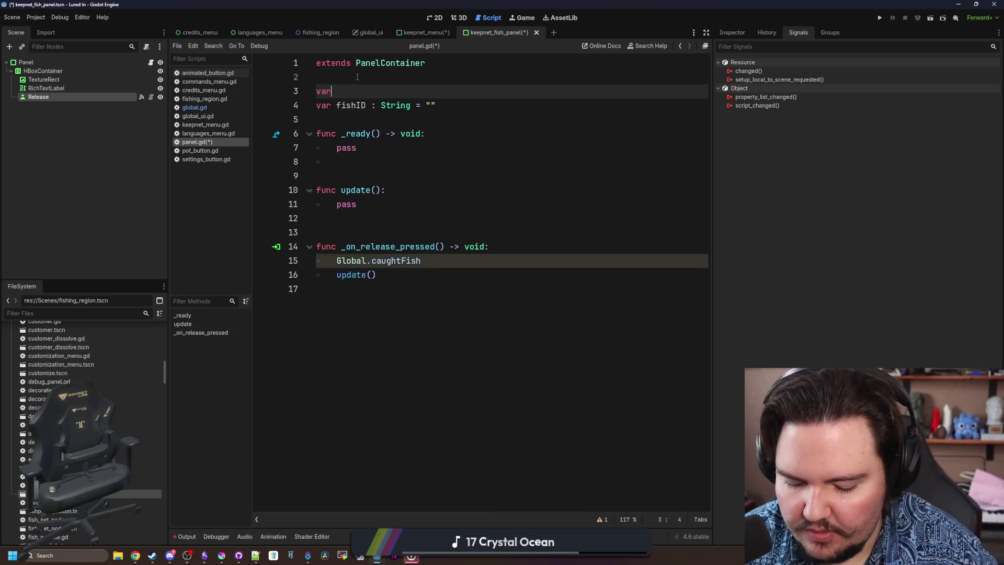
type("hT")
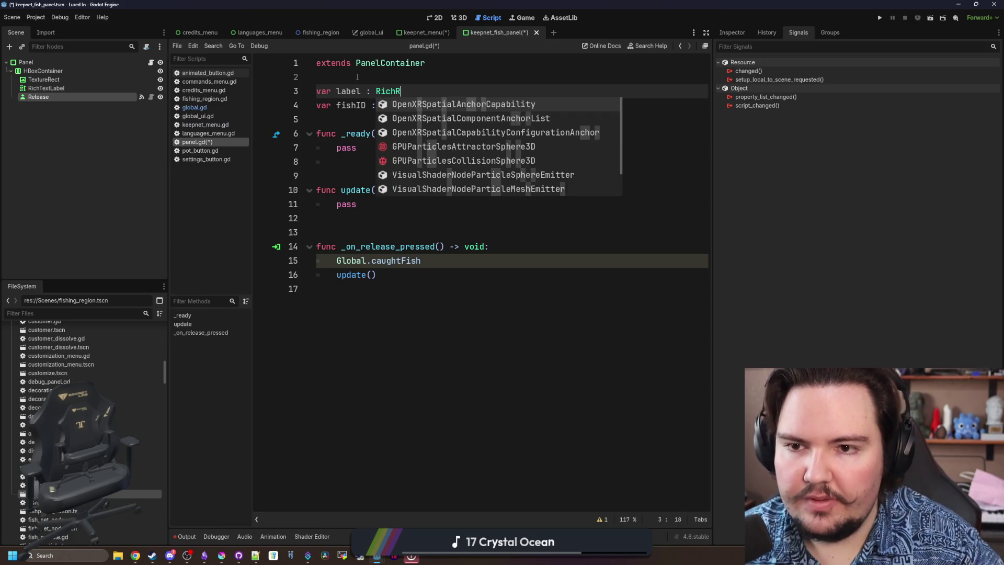
key("Return")
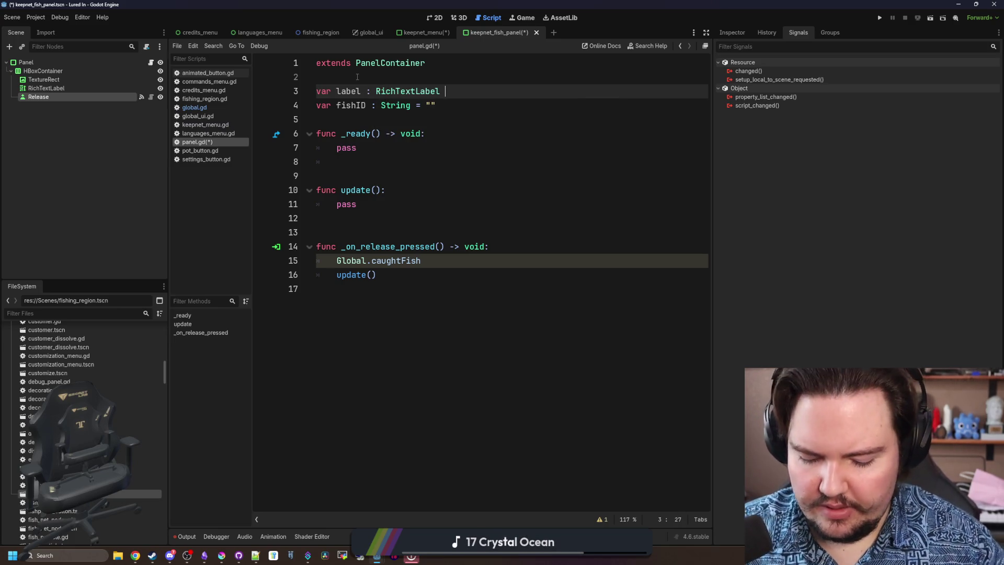
type("=")
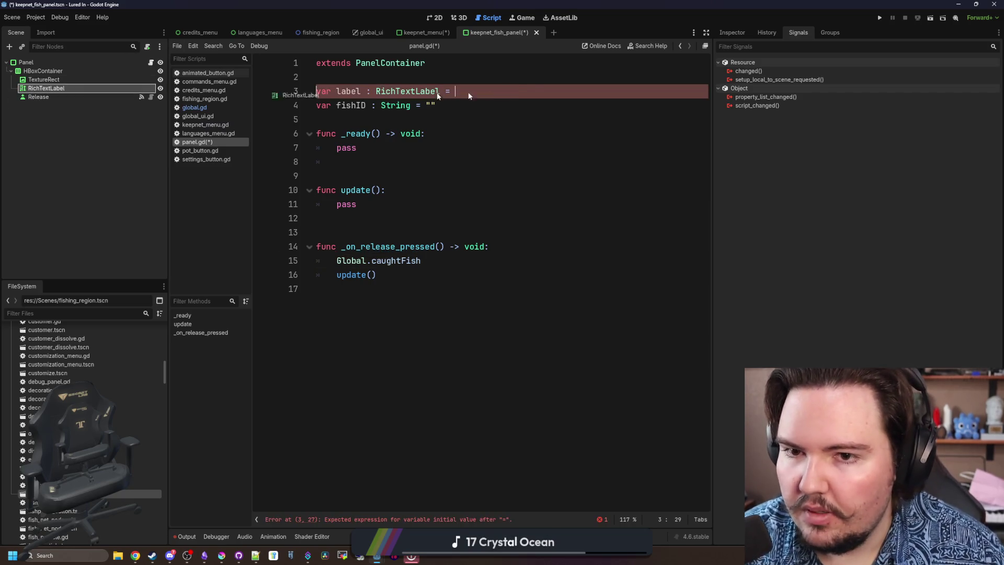
left_click_drag(45, 89, 470, 91)
left_click(464, 80)
double_click(348, 91)
key("ctrl+c")
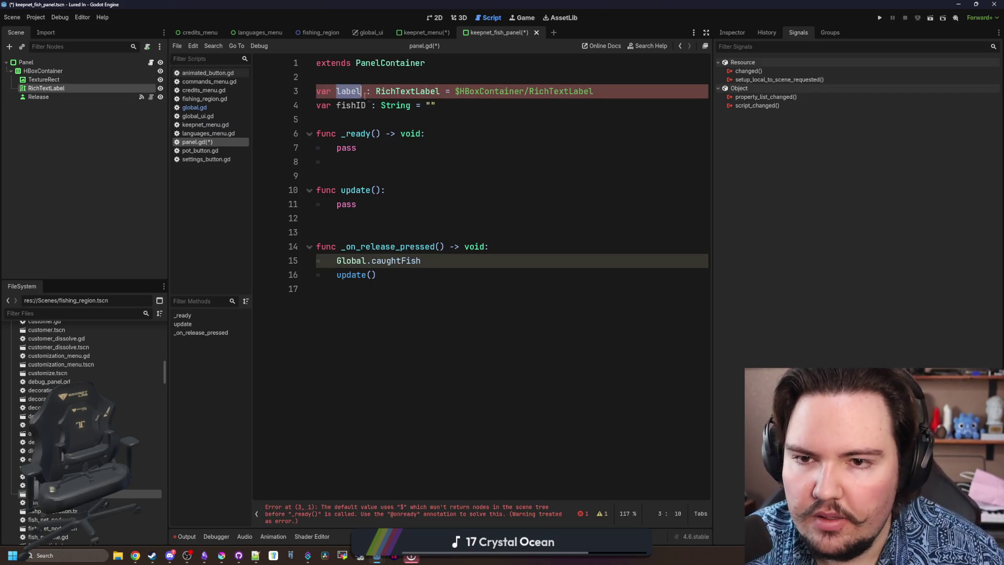
double_click(377, 203)
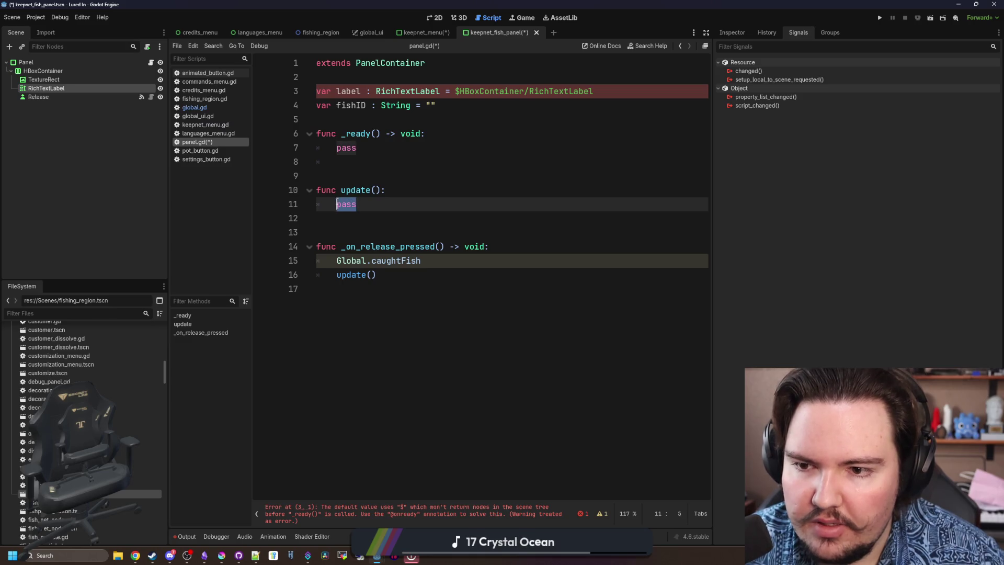
key("ctrl+v")
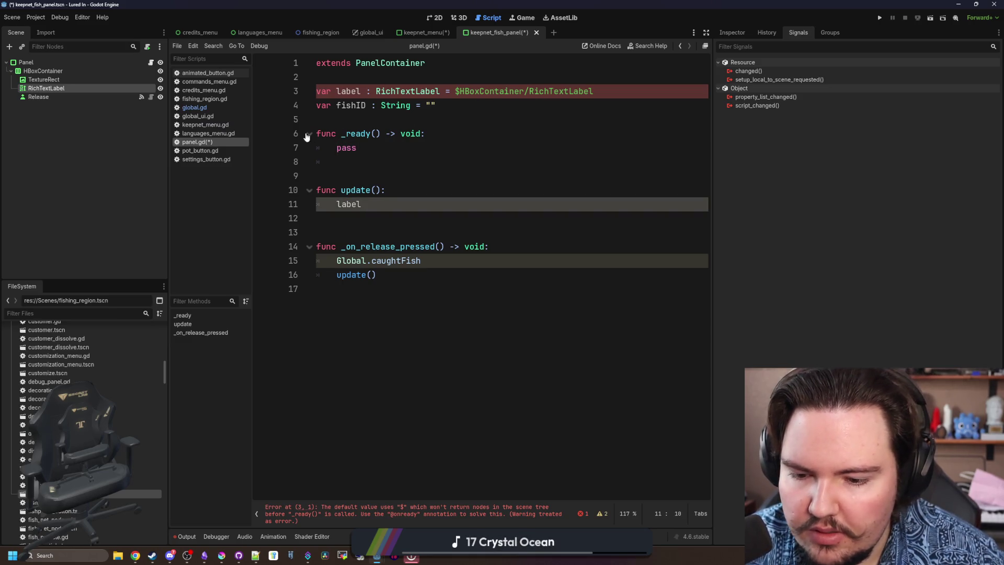
left_click(317, 91)
type("@ONR")
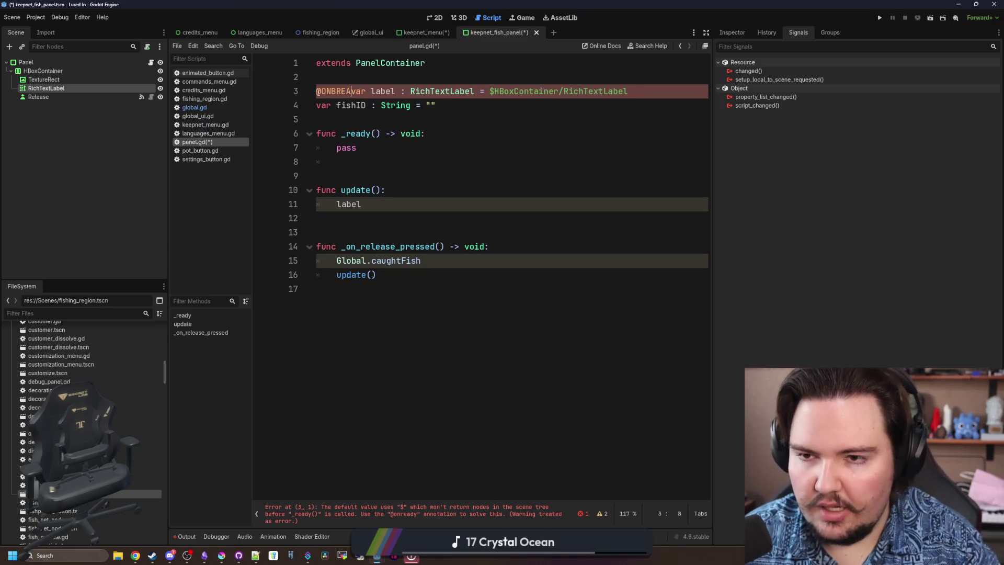
key("Return")
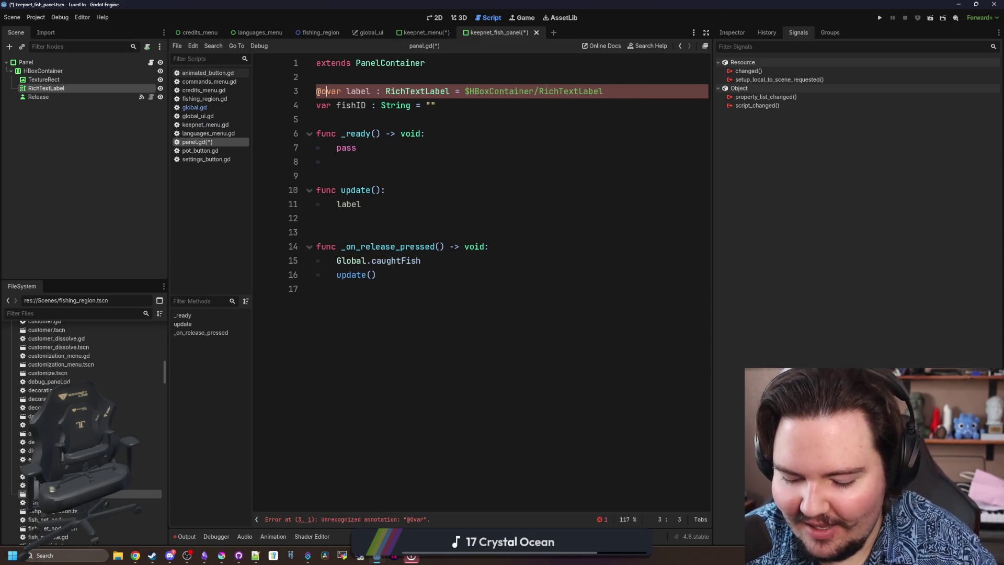
left_click(369, 115)
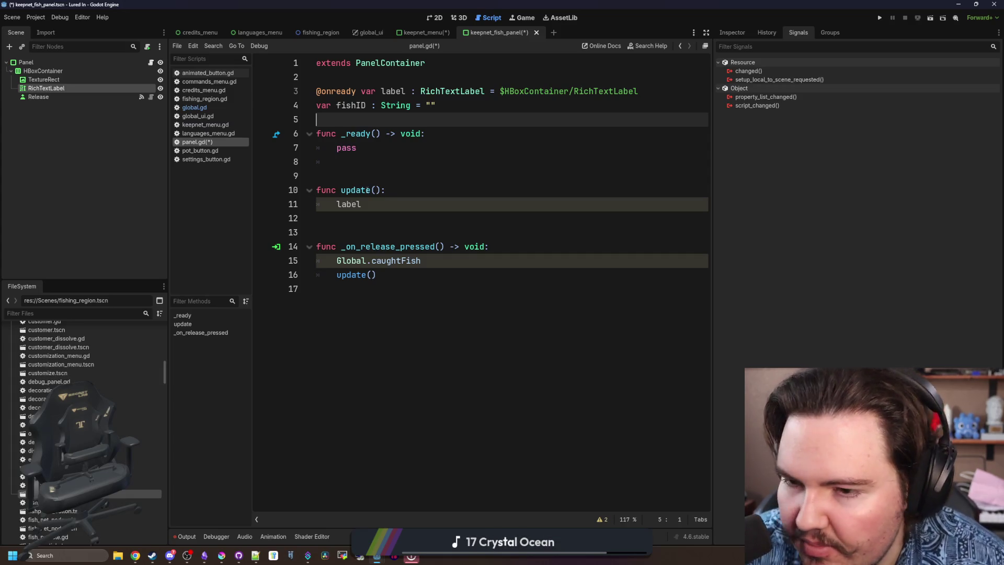
key("Down")
key("Down")
key("Down")
key("Up")
key("Up")
key("Up")
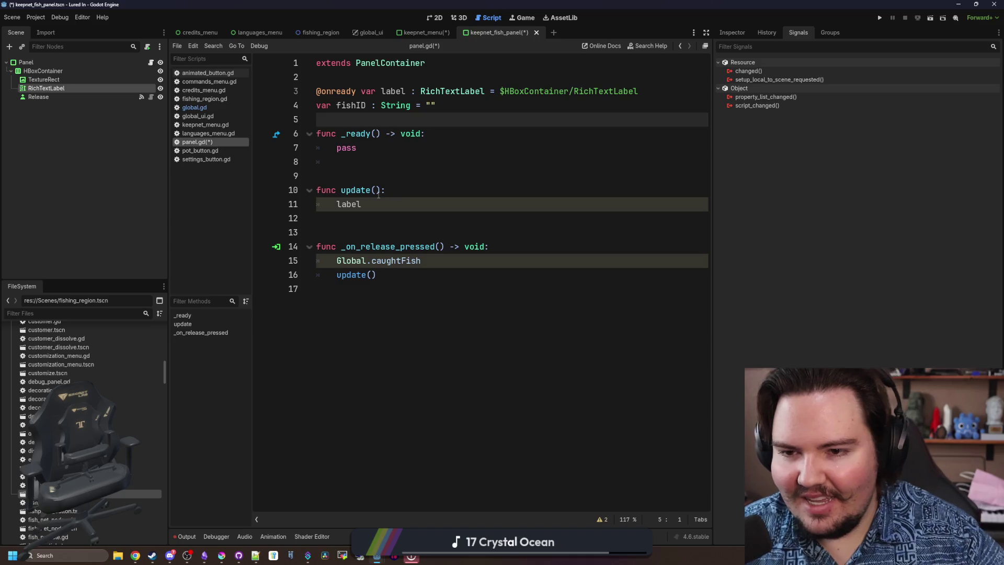
left_click(399, 204)
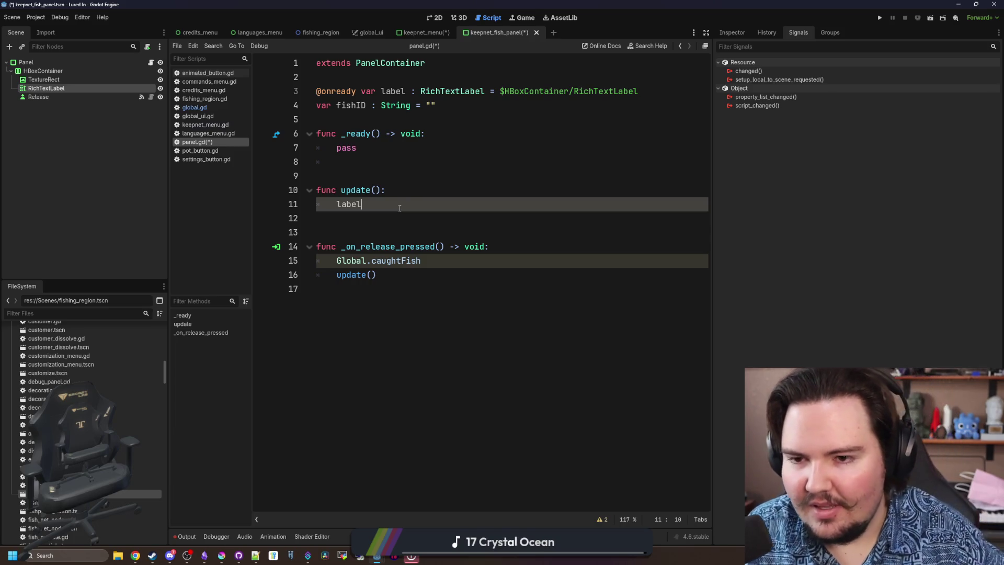
Step: Save the fish panel scene and script, then bring up the keepnet_fish_panel 2D layout
key("ctrl+s")
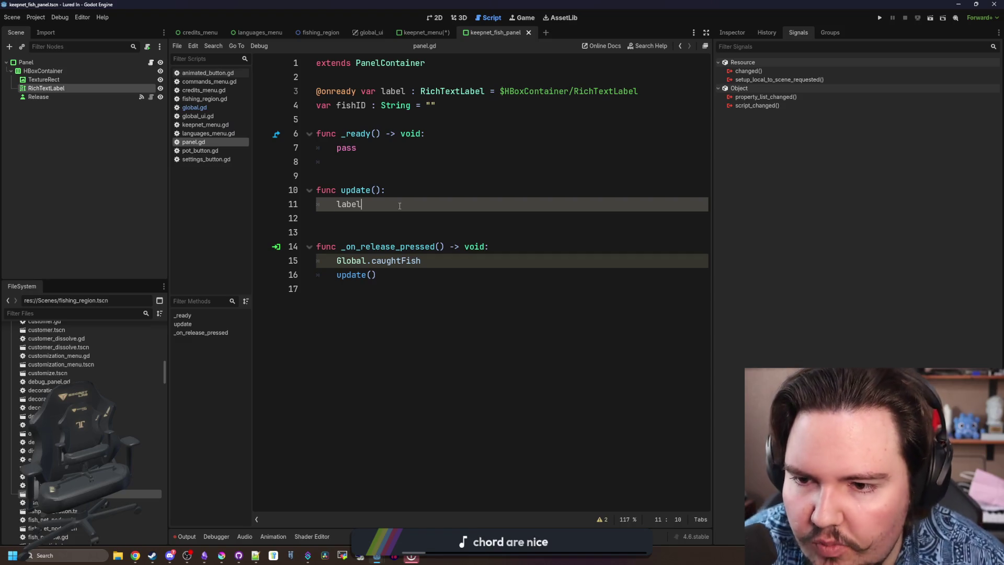
triple_click(399, 206)
left_click(424, 206)
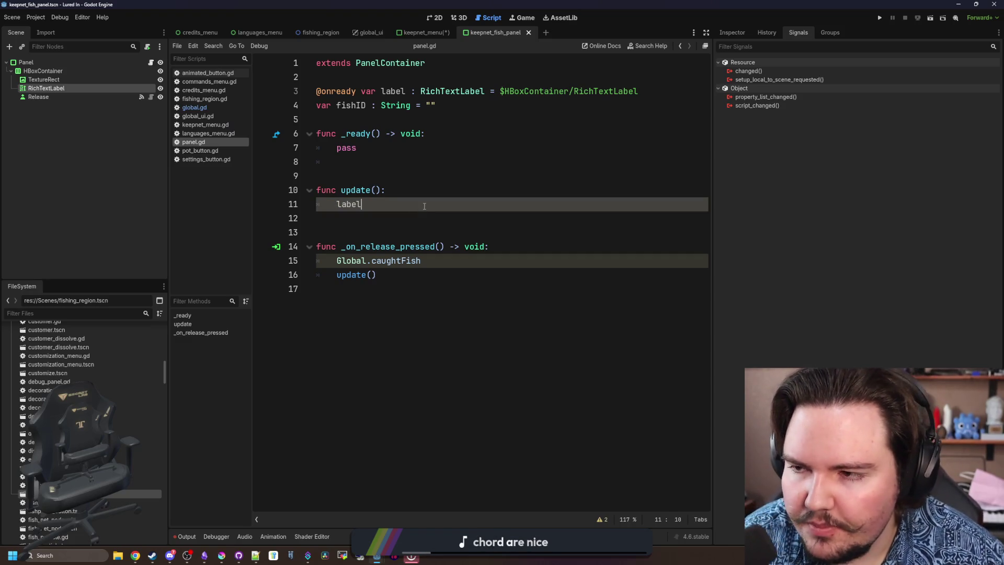
left_click(439, 17)
scroll(378, 126, "up", 3)
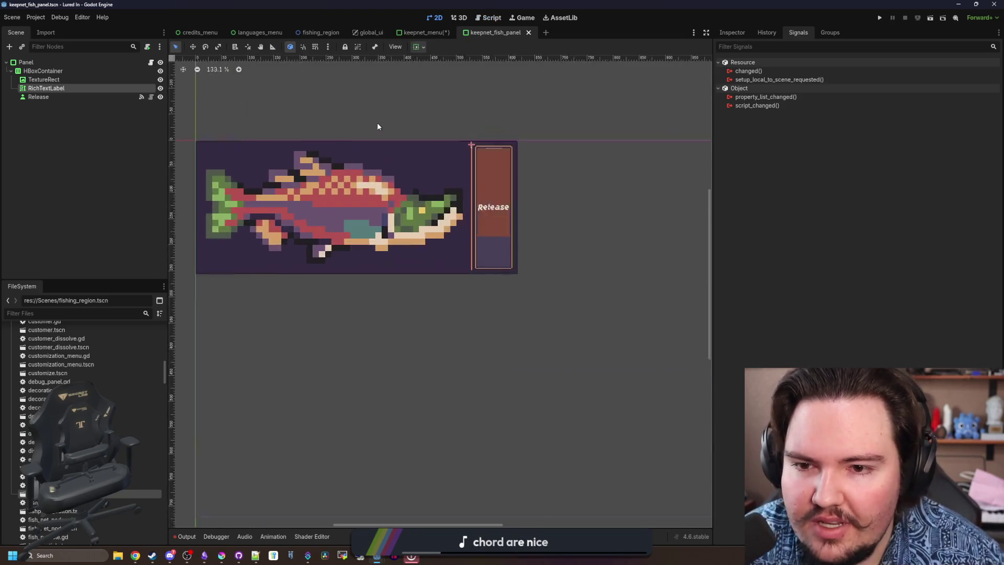
scroll(378, 123, "up", 1)
scroll(376, 262, "down", 3)
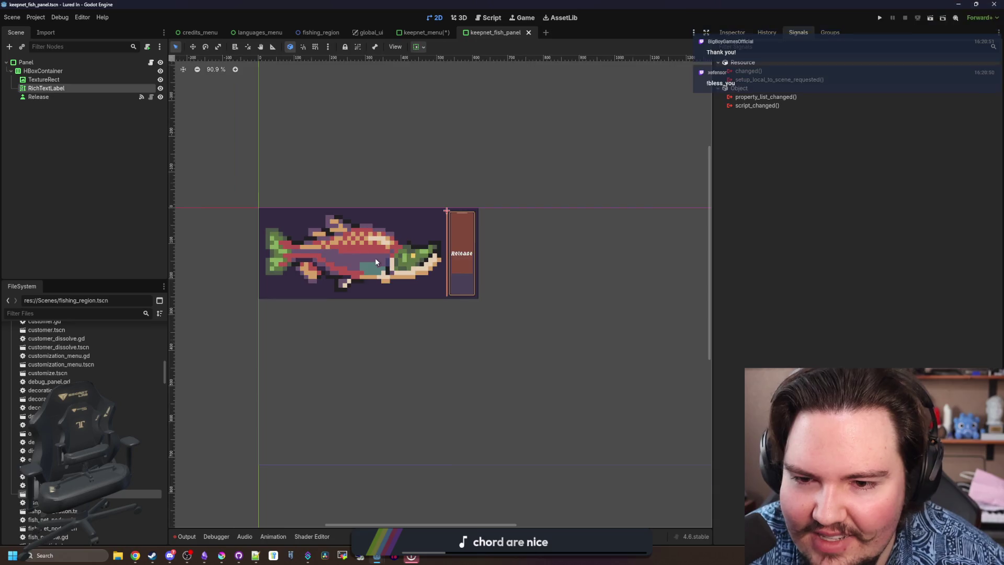
scroll(375, 262, "up", 4)
Step: In the Inspector, set the TextureRect's Expand Mode to Fit Height after trying Keep Size
right_click(377, 263)
left_click(439, 270)
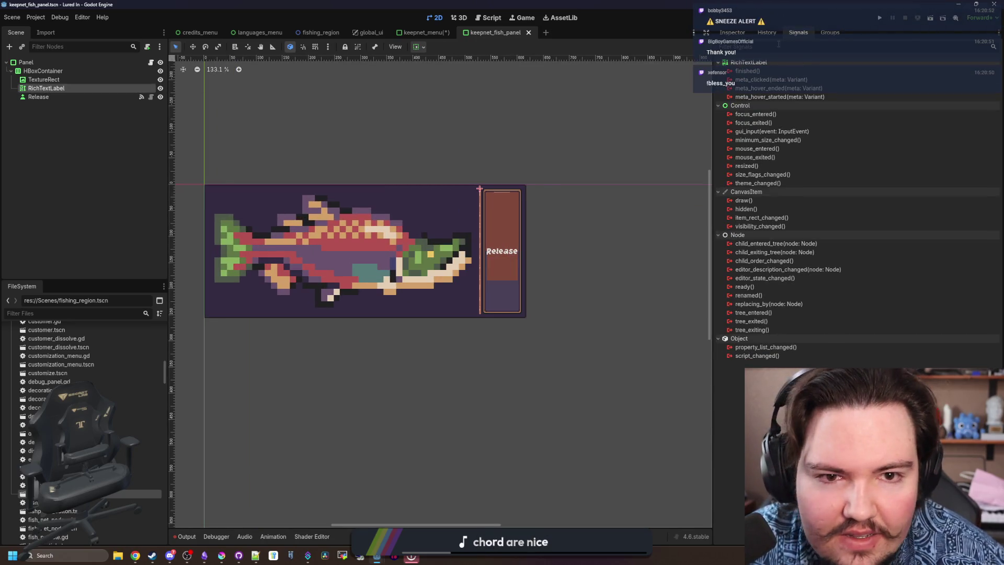
left_click(731, 32)
left_click_drag(715, 105, 651, 112)
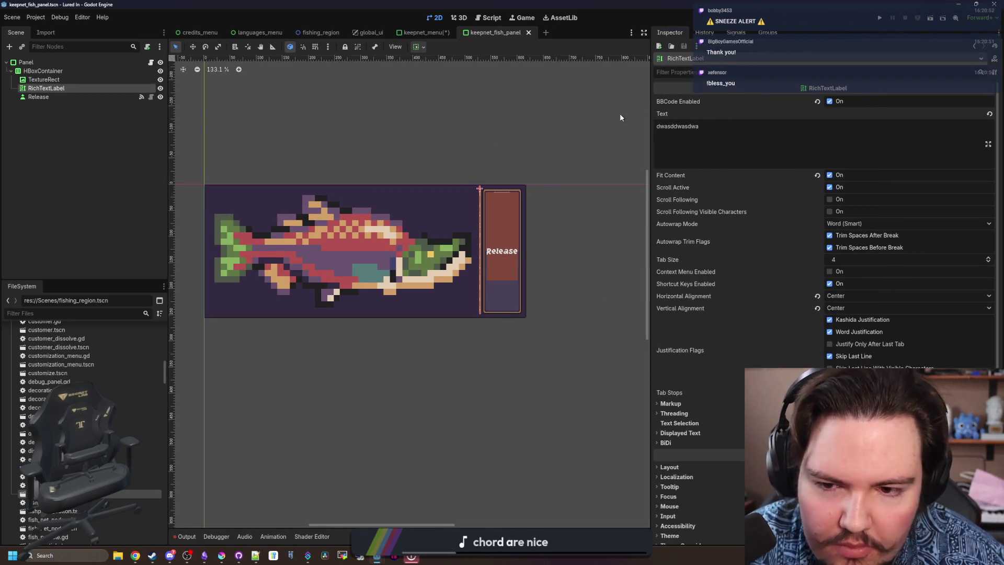
left_click(53, 81)
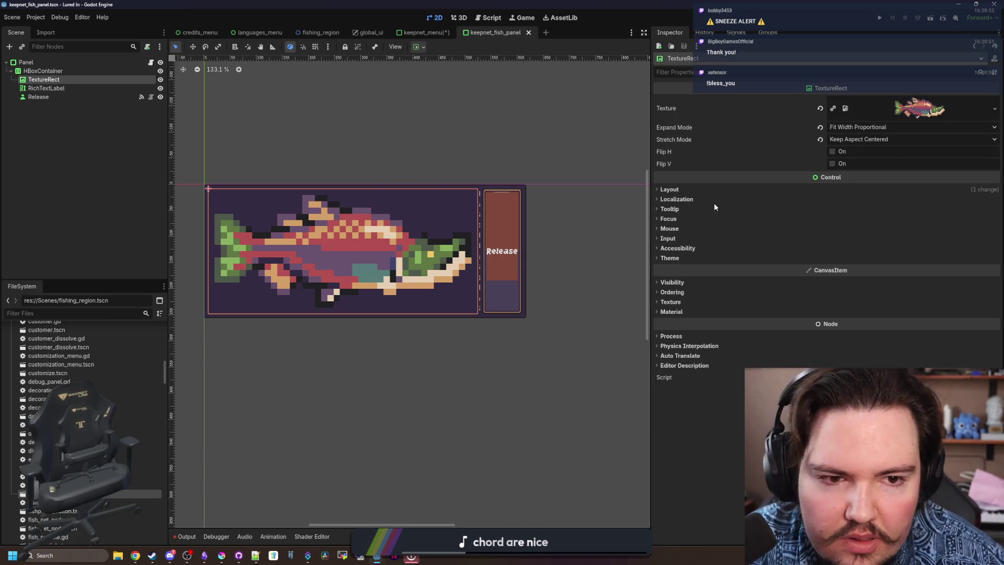
left_click(868, 128)
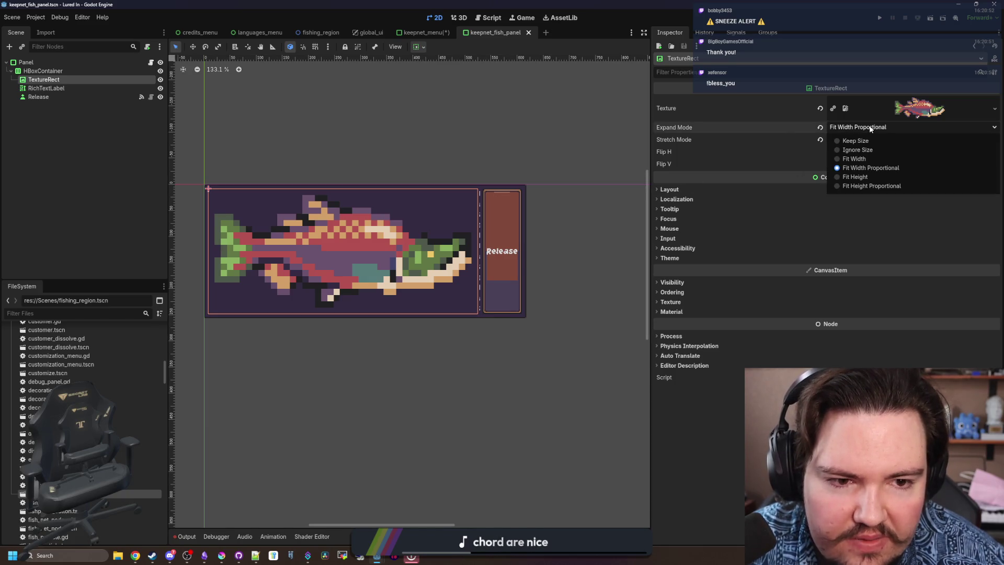
left_click(867, 140)
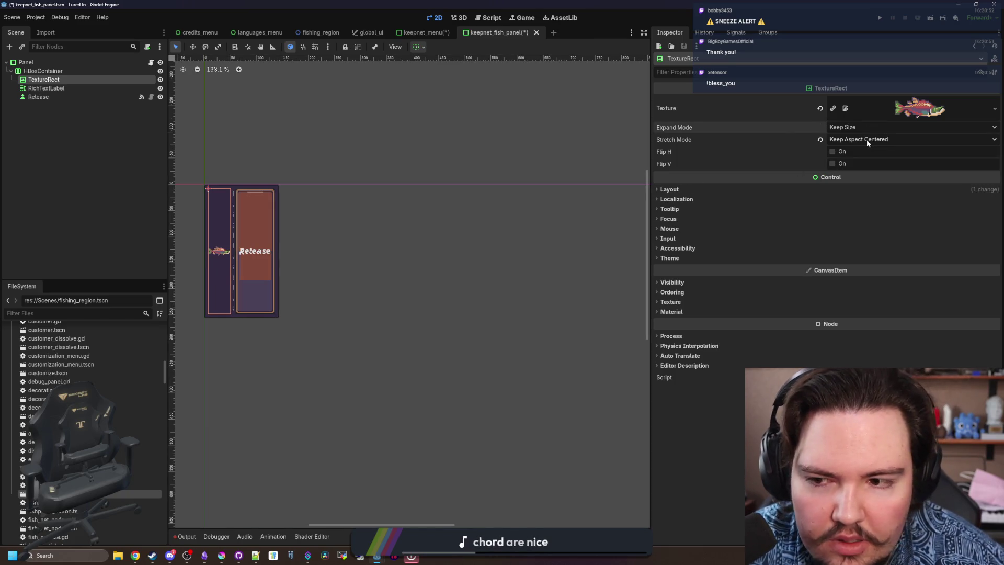
left_click(846, 127)
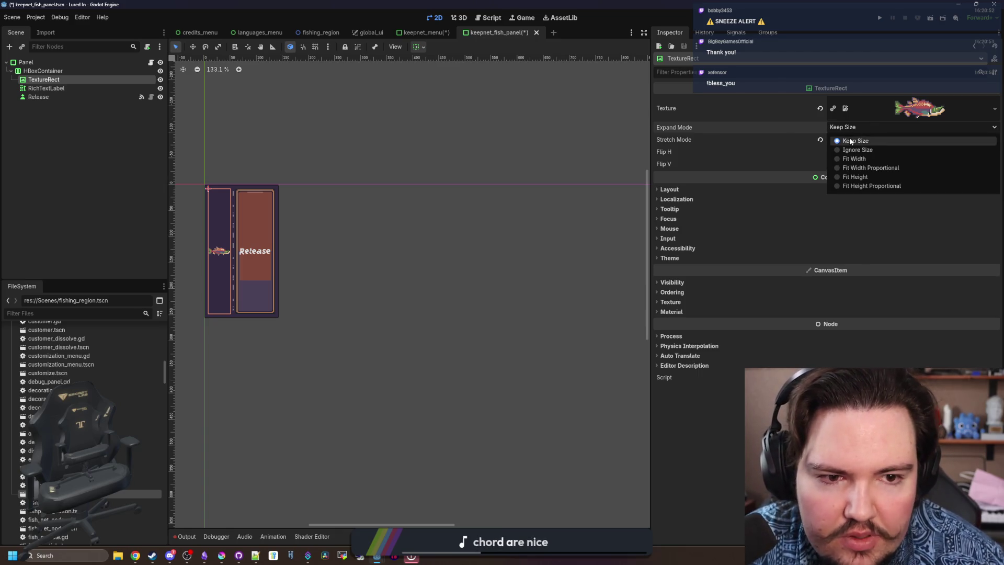
left_click(857, 176)
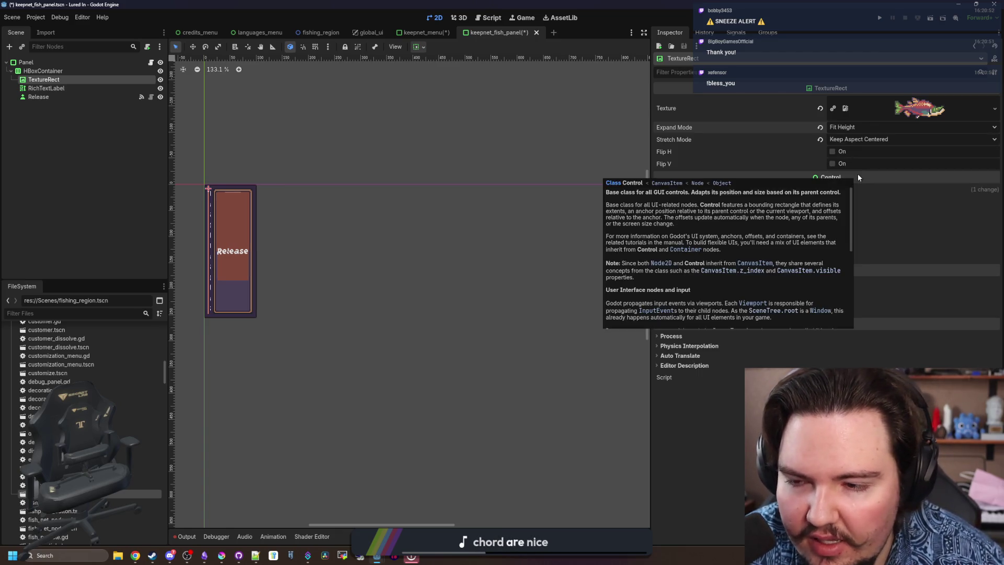
Step: Drag the root Panel's Custom Minimum Size x up to about 326 px so the label fits one line
left_click(61, 62)
left_click(670, 100)
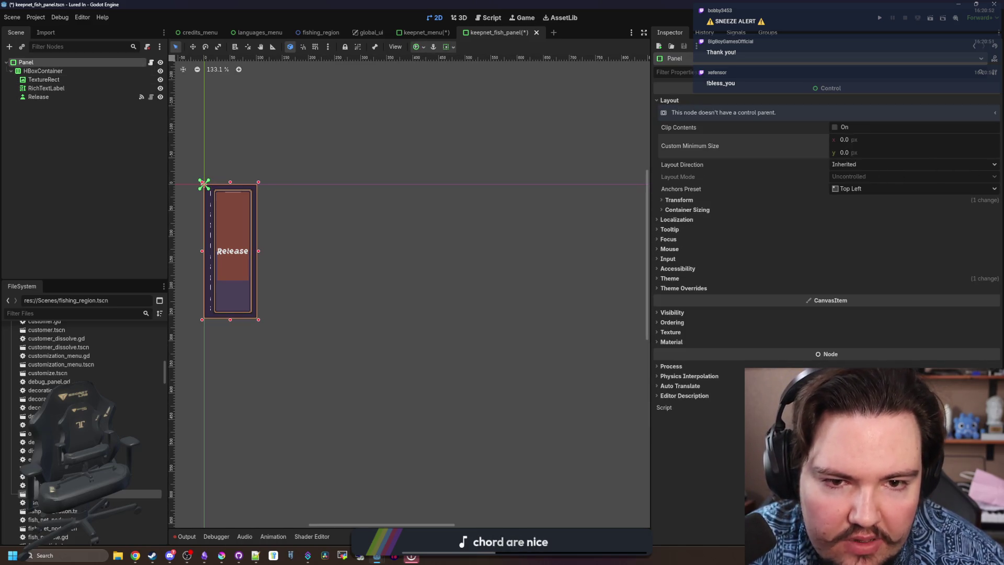
left_click_drag(847, 139, 886, 140)
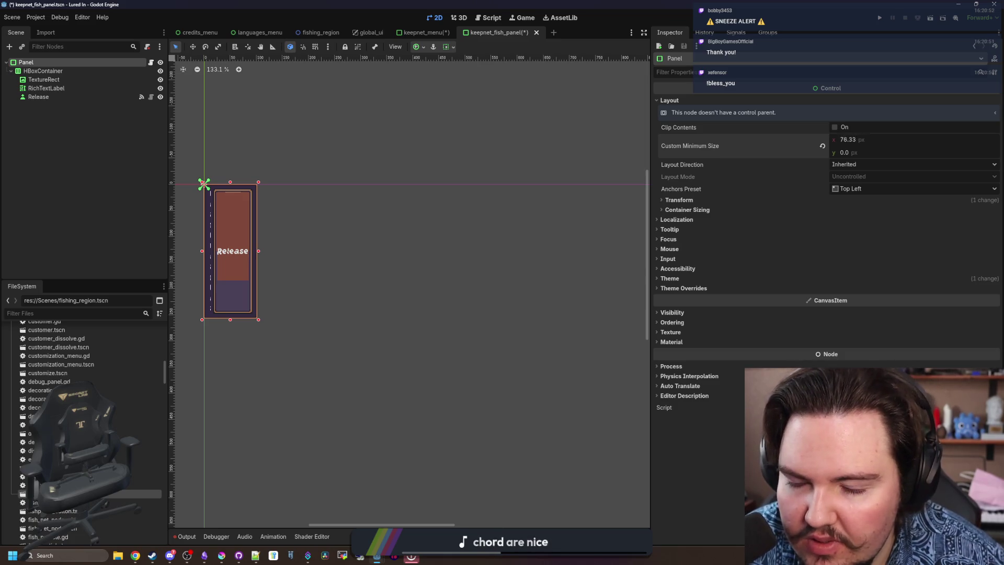
left_click_drag(849, 140, 918, 140)
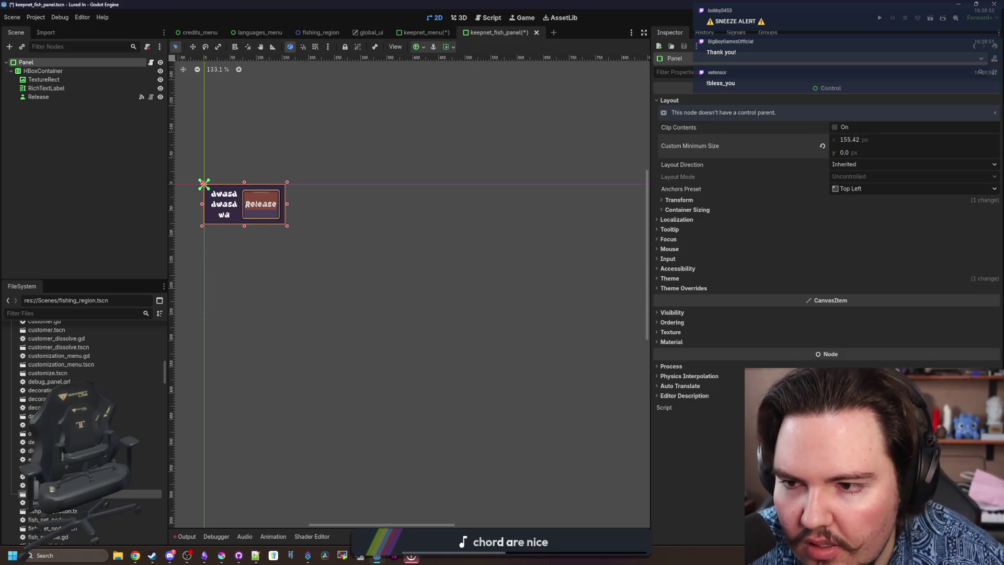
left_click_drag(850, 140, 917, 139)
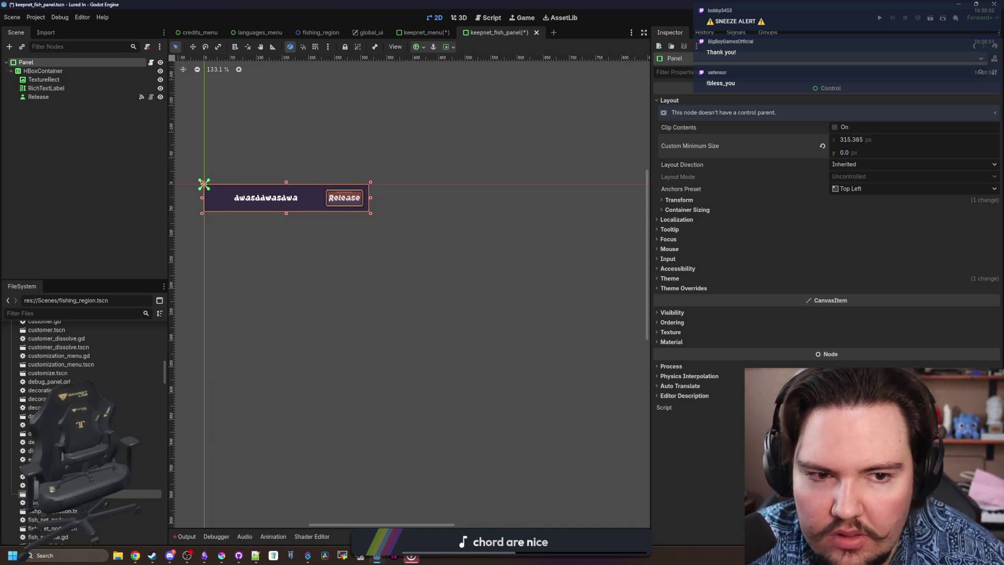
left_click_drag(849, 139, 867, 139)
left_click(51, 78)
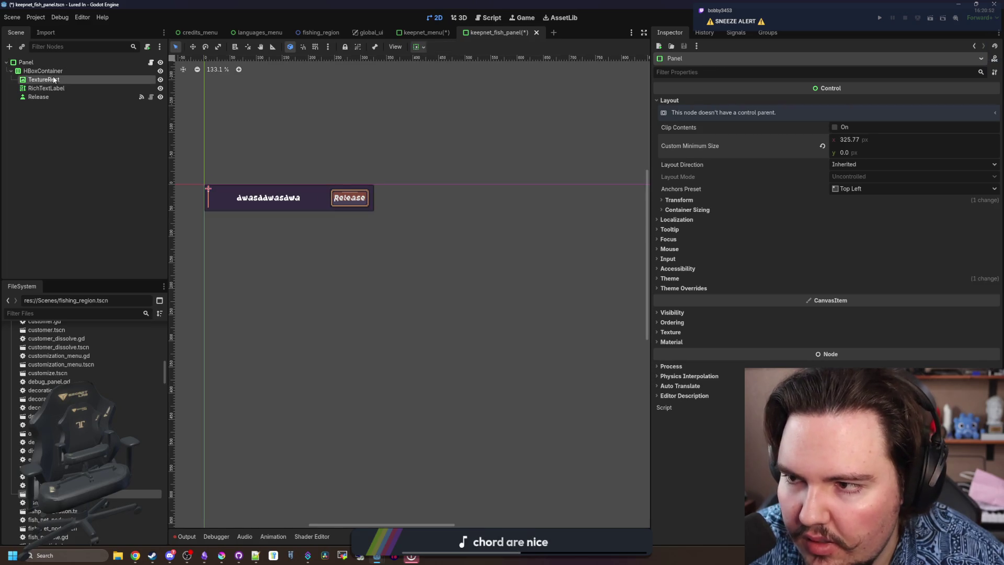
Step: Try the TextureRect's horizontal expand flag and proportional expand modes, landing on Fit Width Proportional
left_click(669, 190)
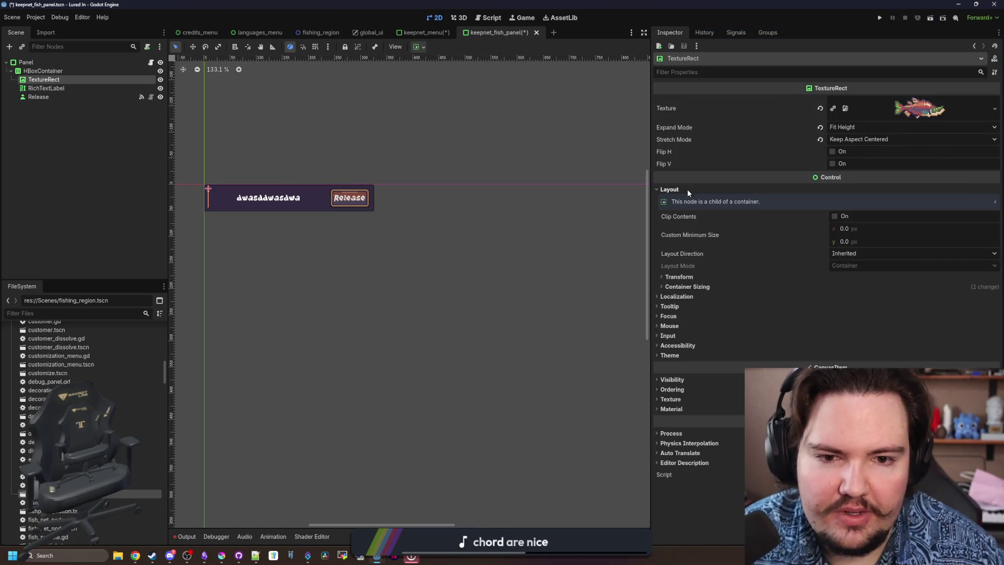
left_click(740, 287)
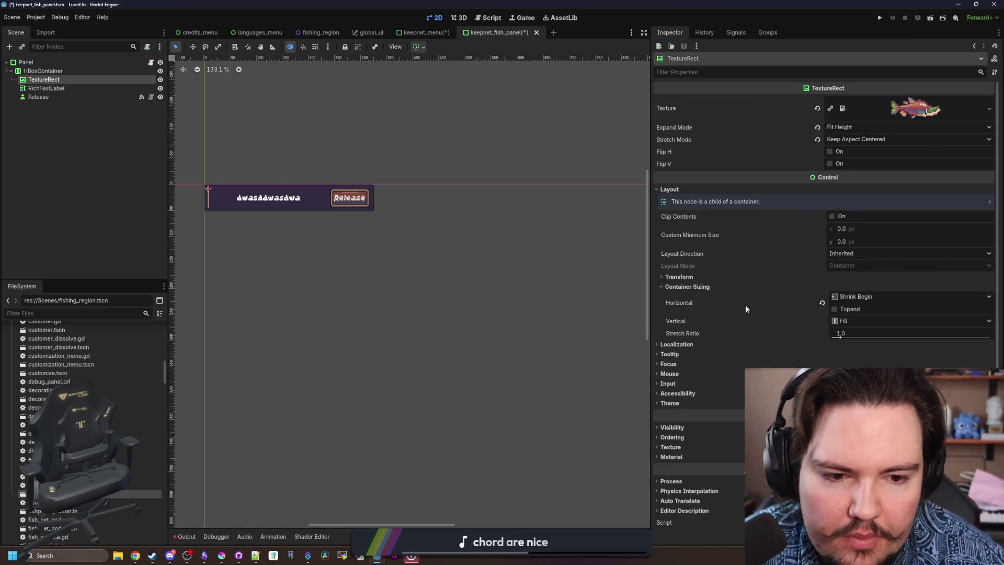
left_click(839, 308)
left_click(839, 308)
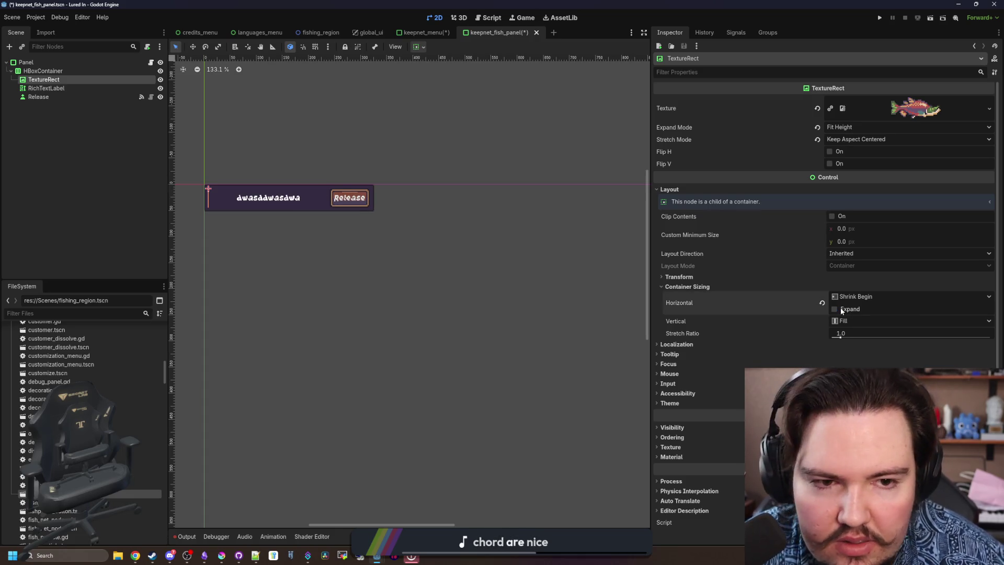
left_click(857, 131)
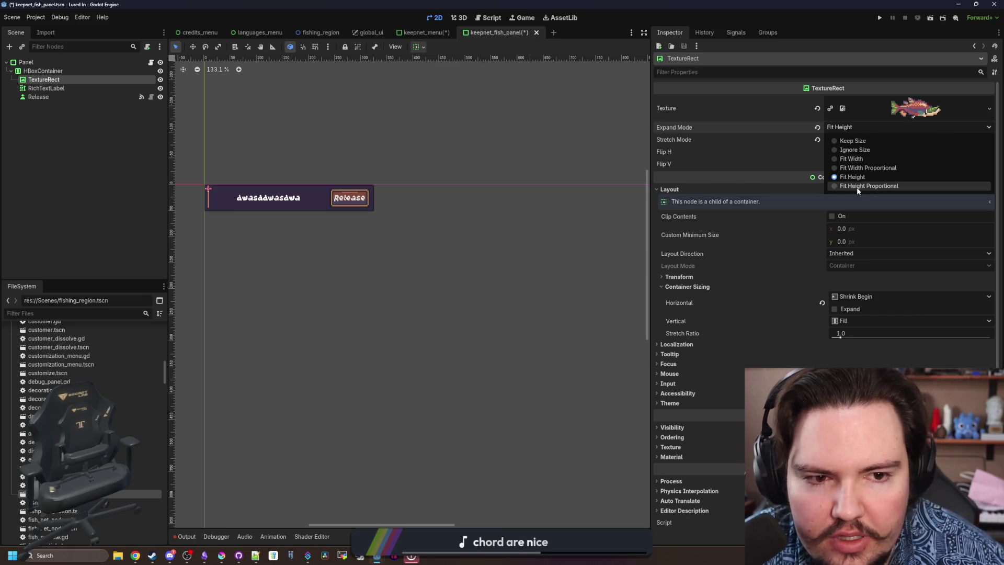
left_click(856, 187)
left_click(865, 131)
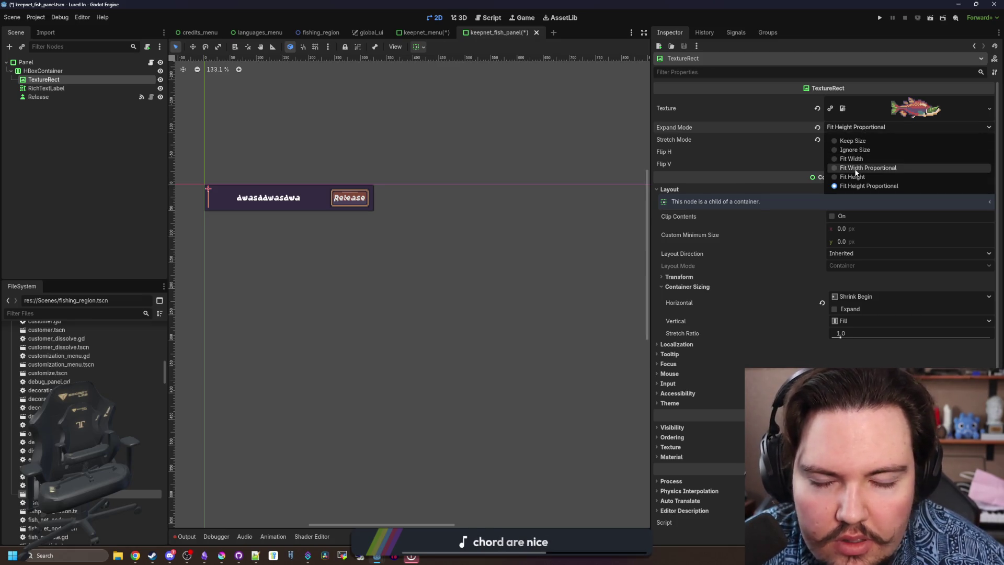
left_click(857, 161)
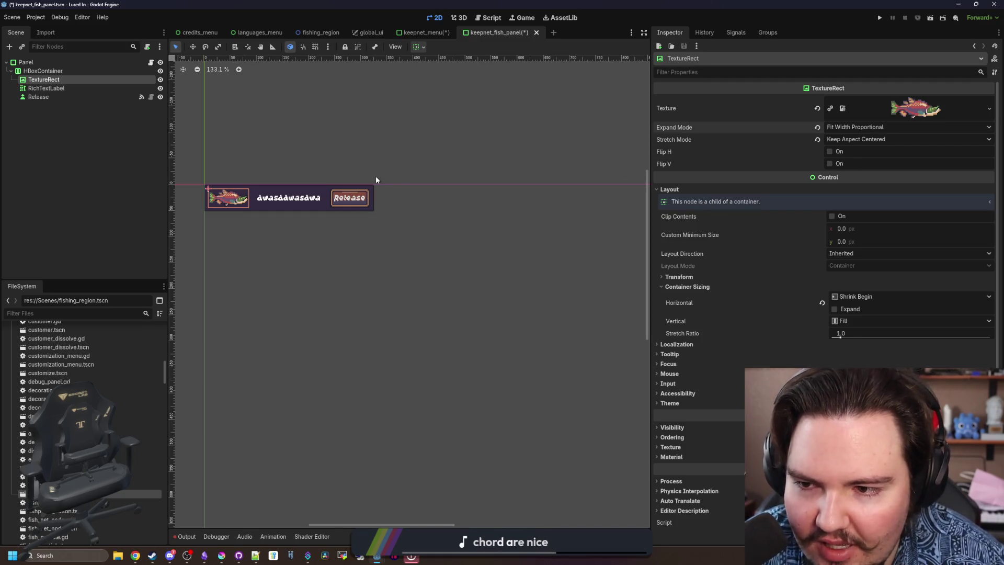
Step: Test Fit Width, revert to Fit Width Proportional, save the scene and open panel.gd
left_click(863, 127)
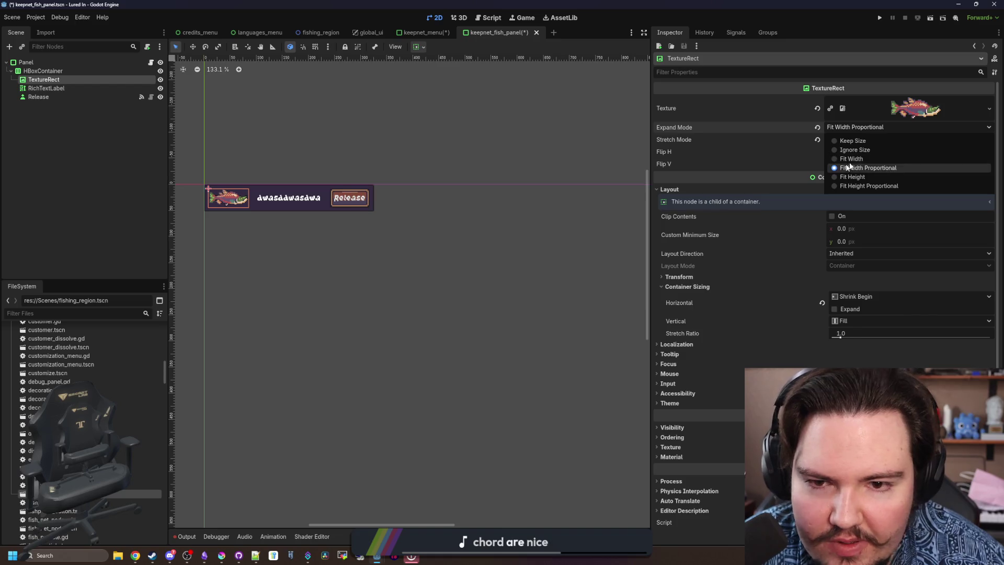
left_click(862, 158)
left_click(868, 129)
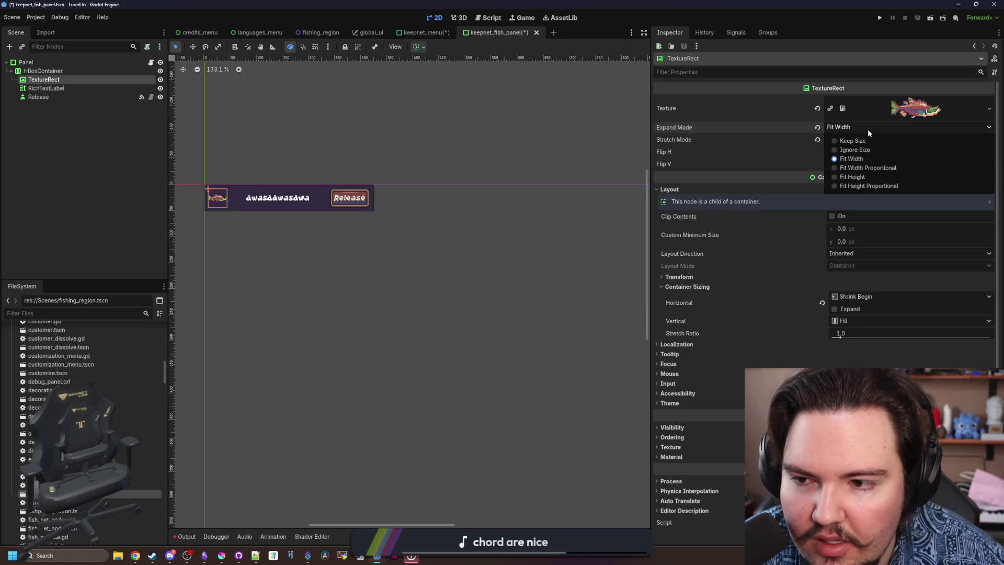
left_click(862, 167)
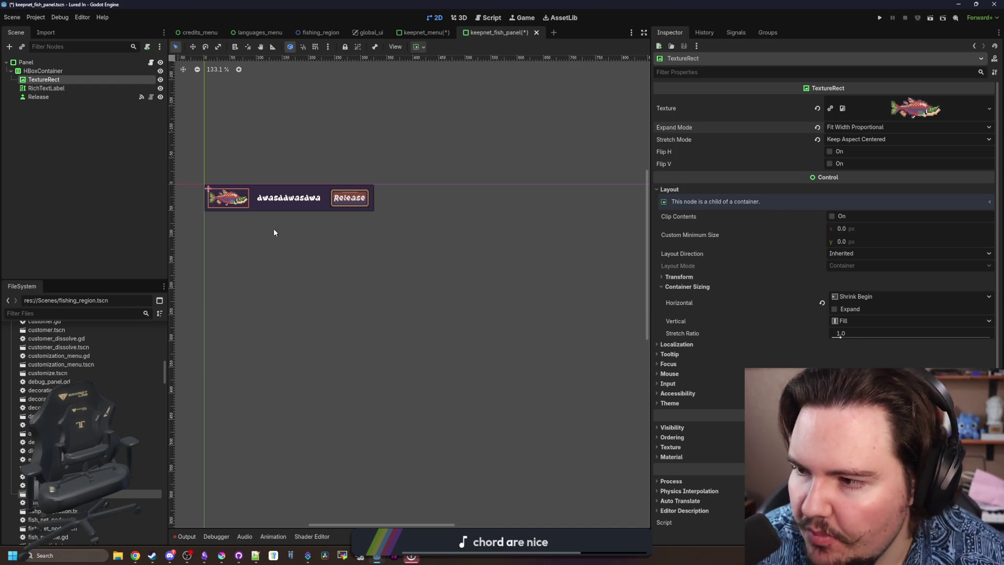
scroll(233, 180, "up", 3)
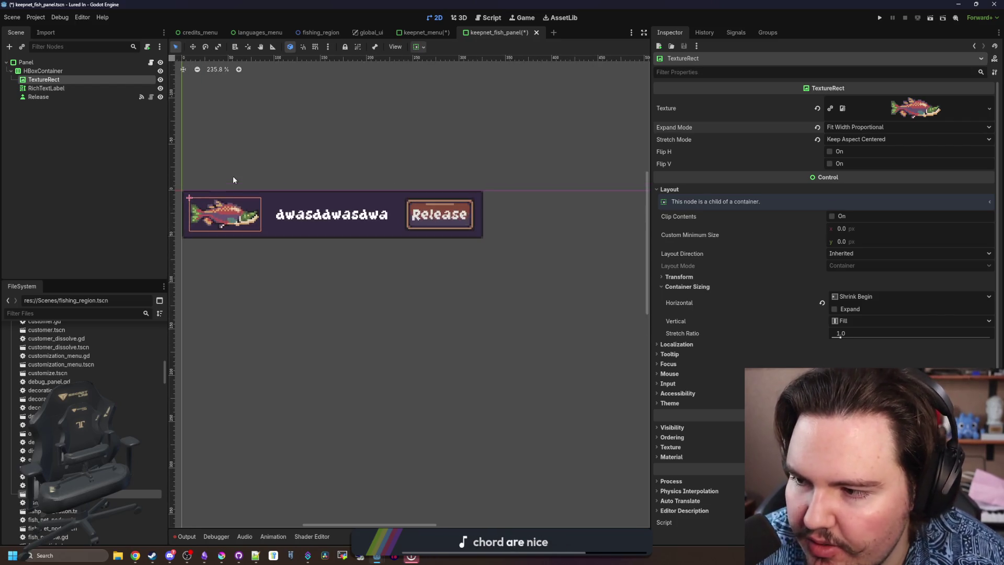
scroll(299, 188, "down", 2)
scroll(356, 194, "up", 2)
key("ctrl+s")
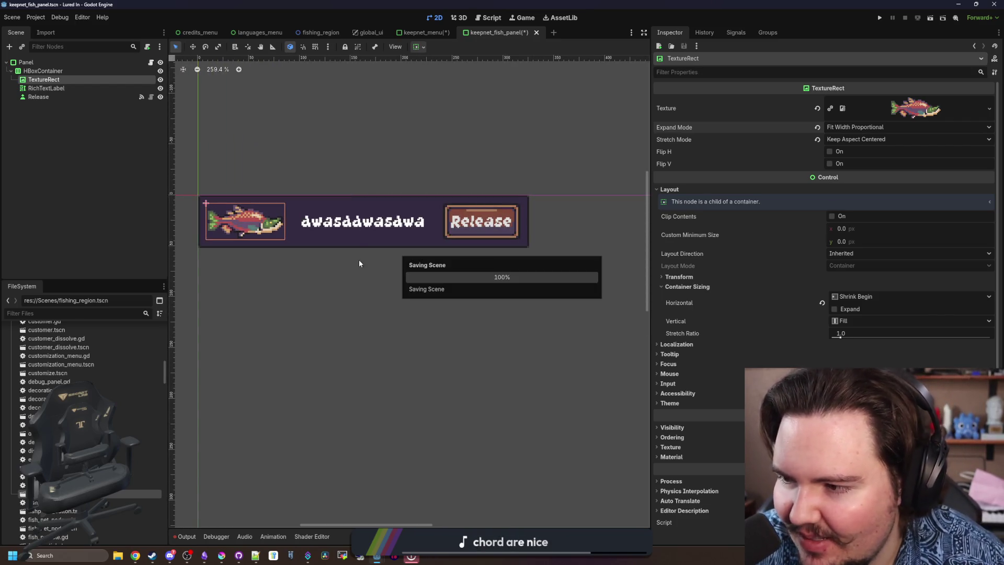
scroll(392, 274, "down", 3)
scroll(370, 245, "up", 3)
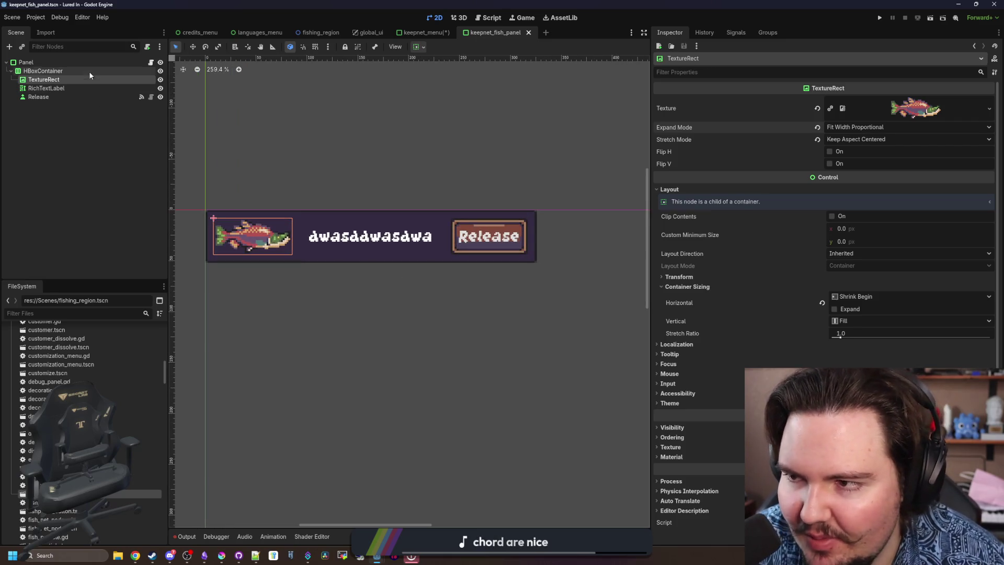
left_click(149, 63)
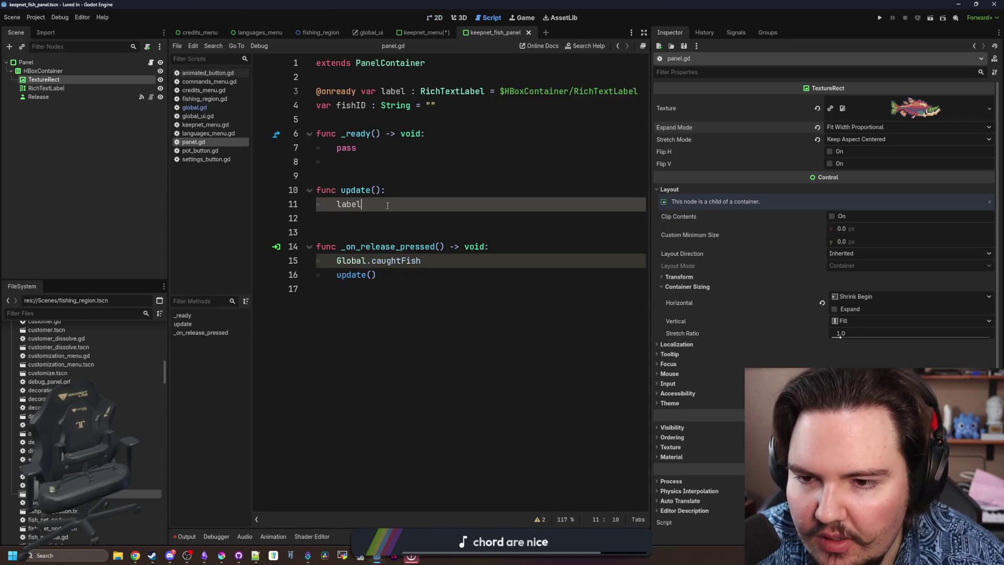
type("text")
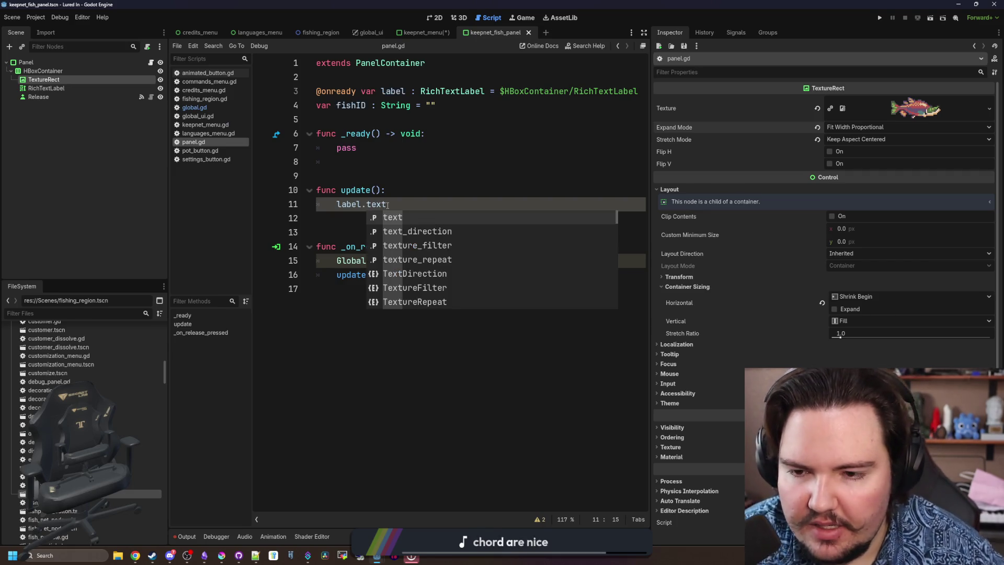
Step: In update(), add var fishData = Global.itemsTable.get(fishID) and label.text = "{0} x{1} {2}".format(tr(fishData.Name))
key("Return")
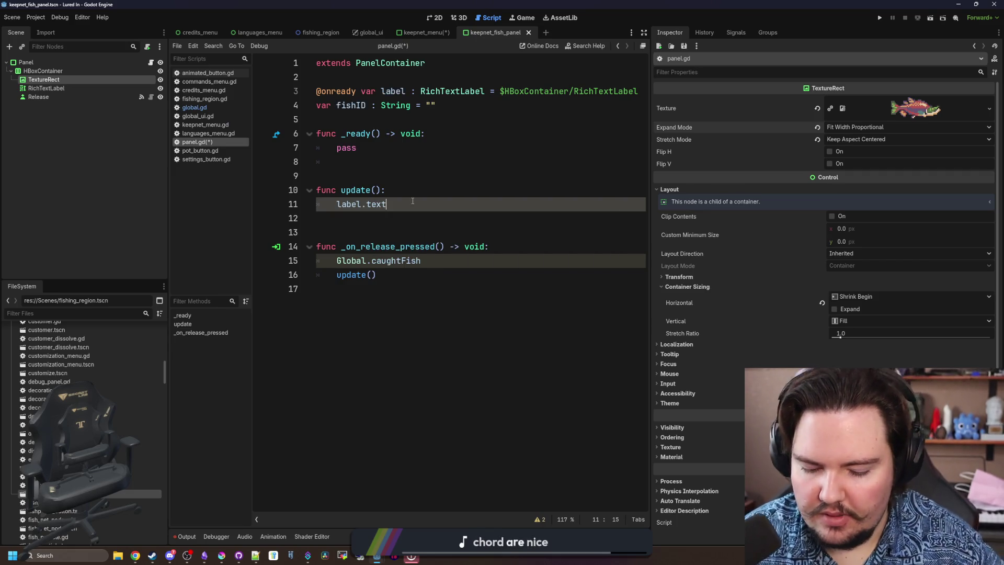
left_click(424, 194)
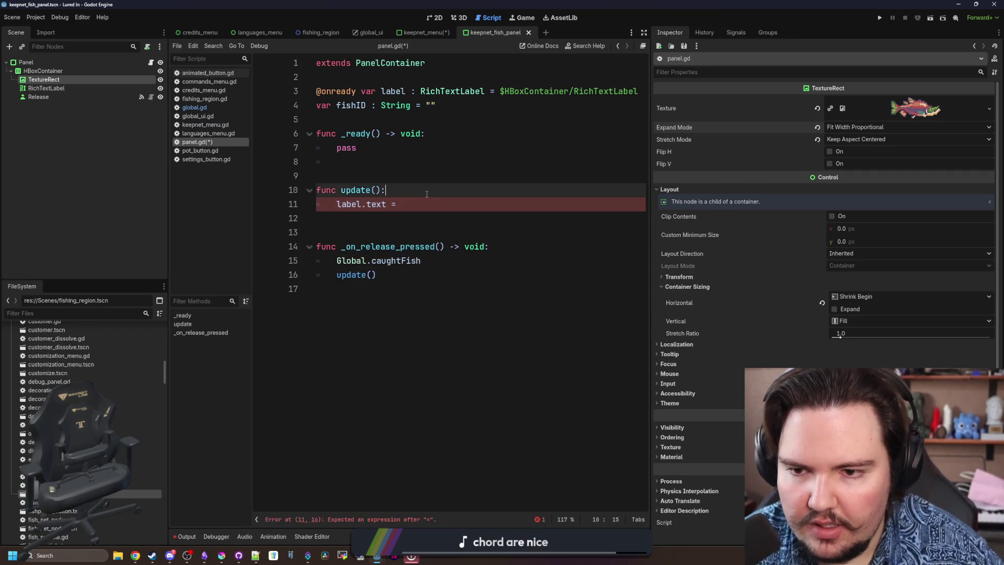
key("Return")
type("r gfi")
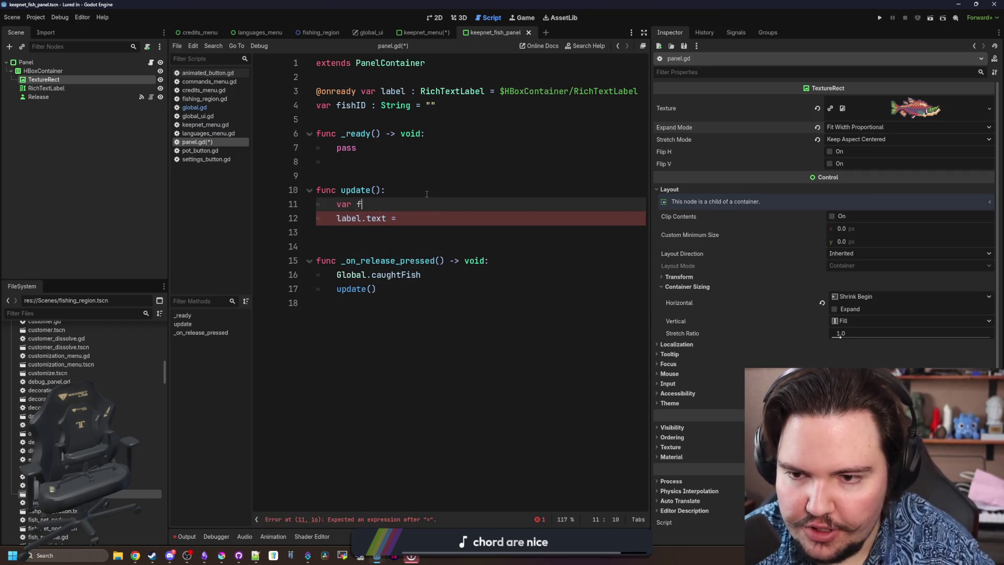
type("Glo")
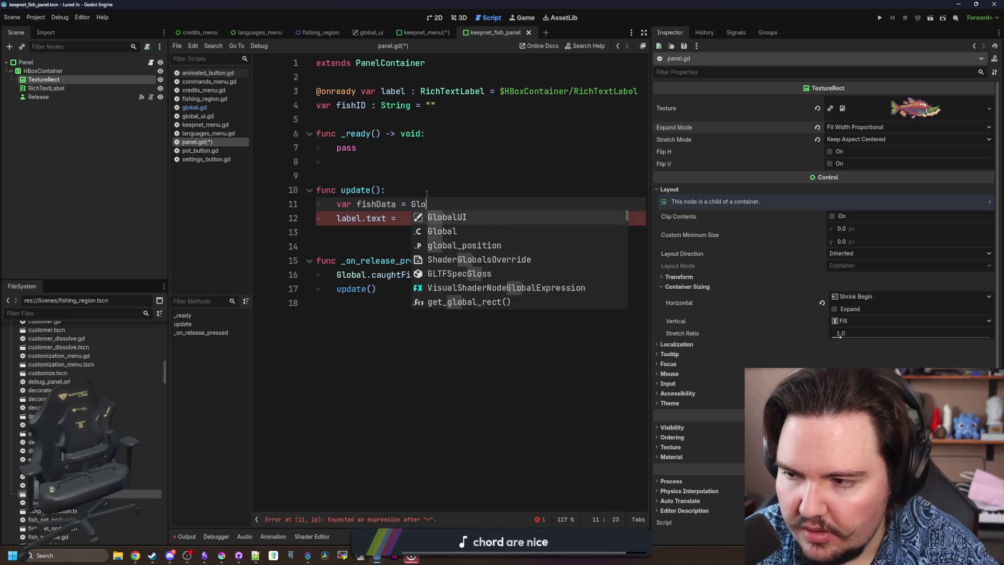
type("bal.items")
key("Return")
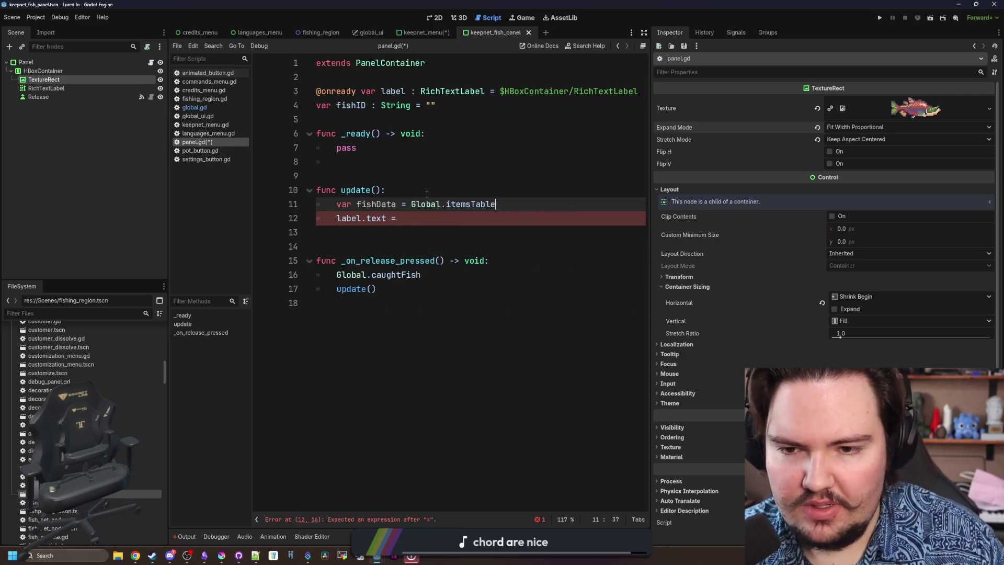
type(".get(fishID")
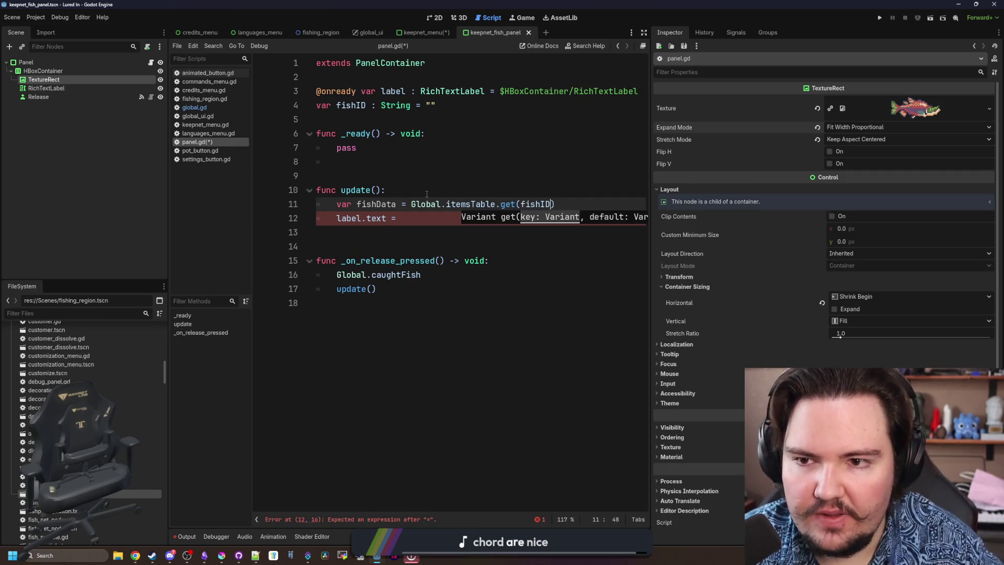
key("Down")
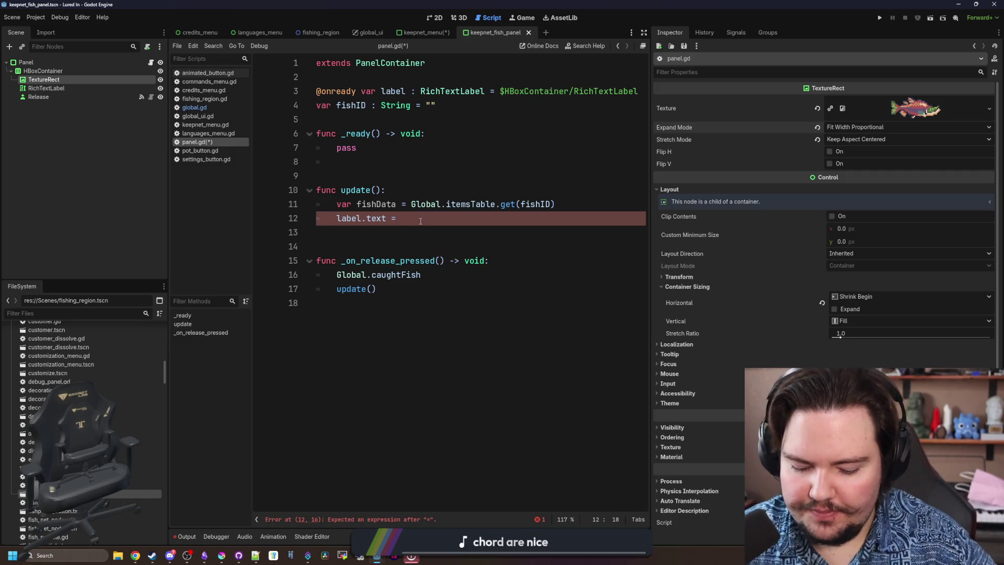
type("\"\"")
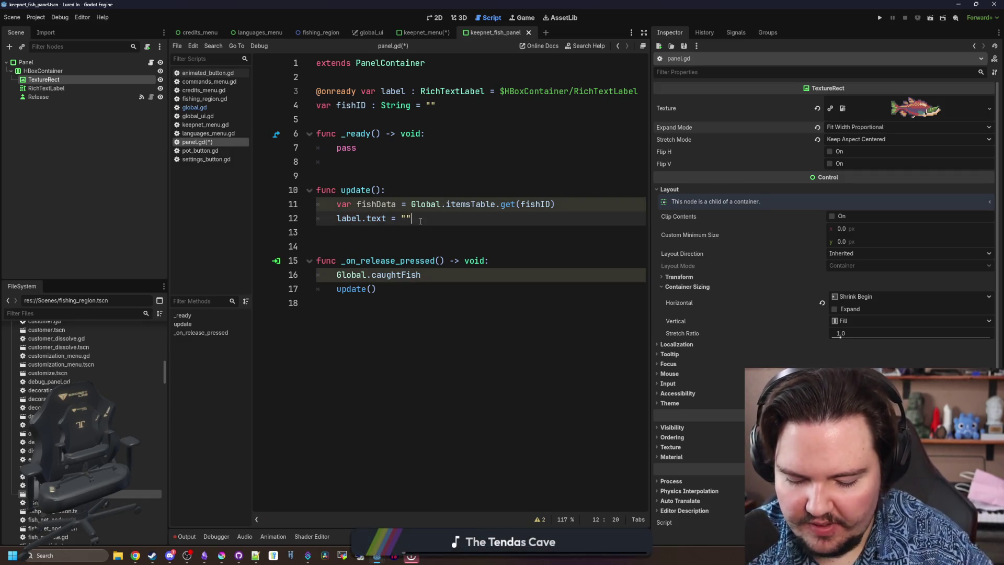
type(".format(")
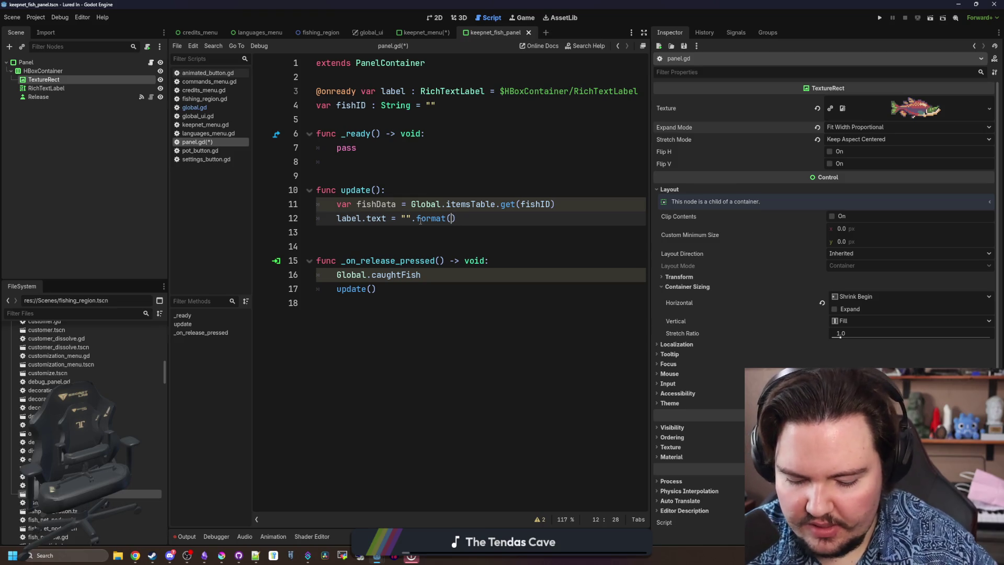
type("tr(")
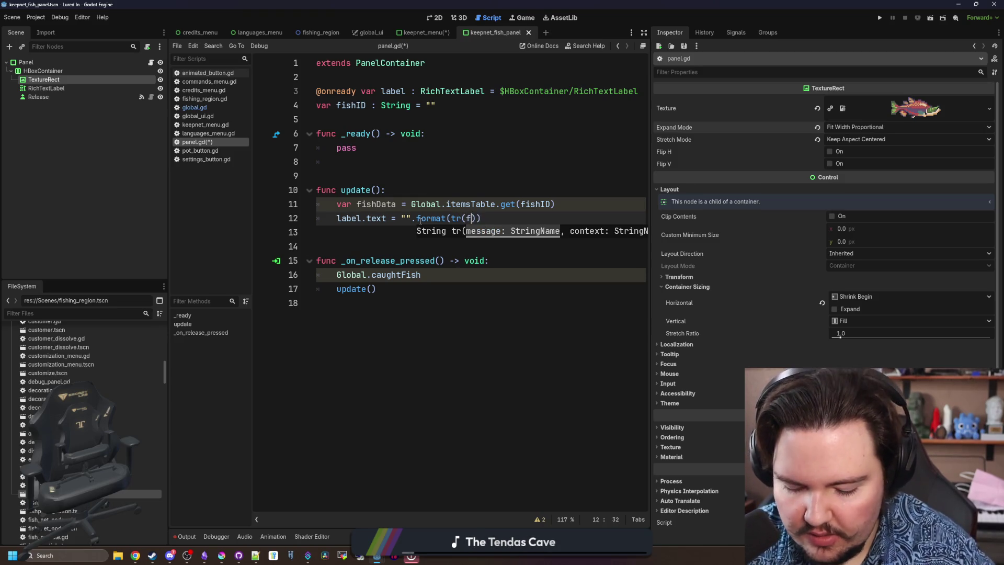
type("fishI")
type("ame")
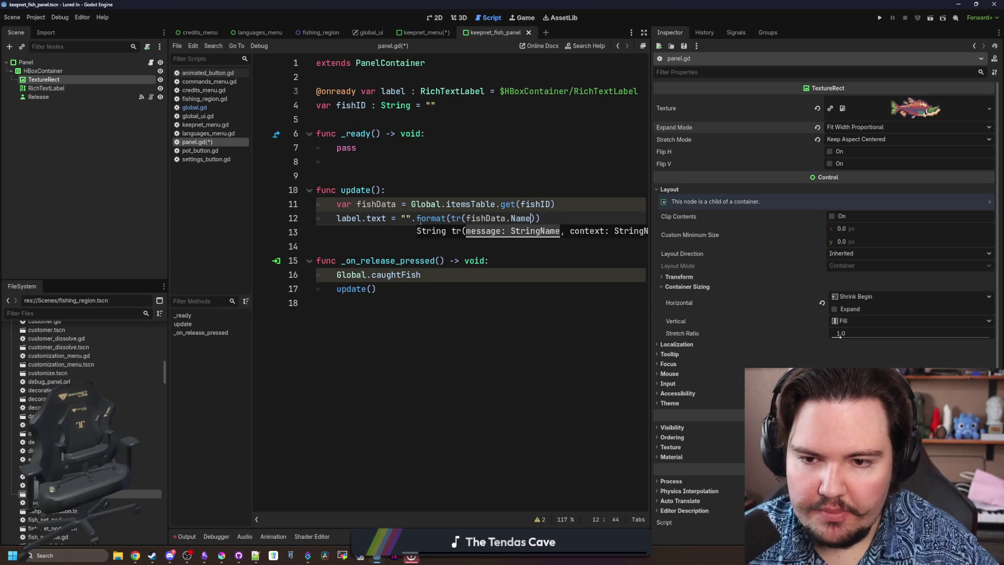
left_click(405, 218)
type("{0")
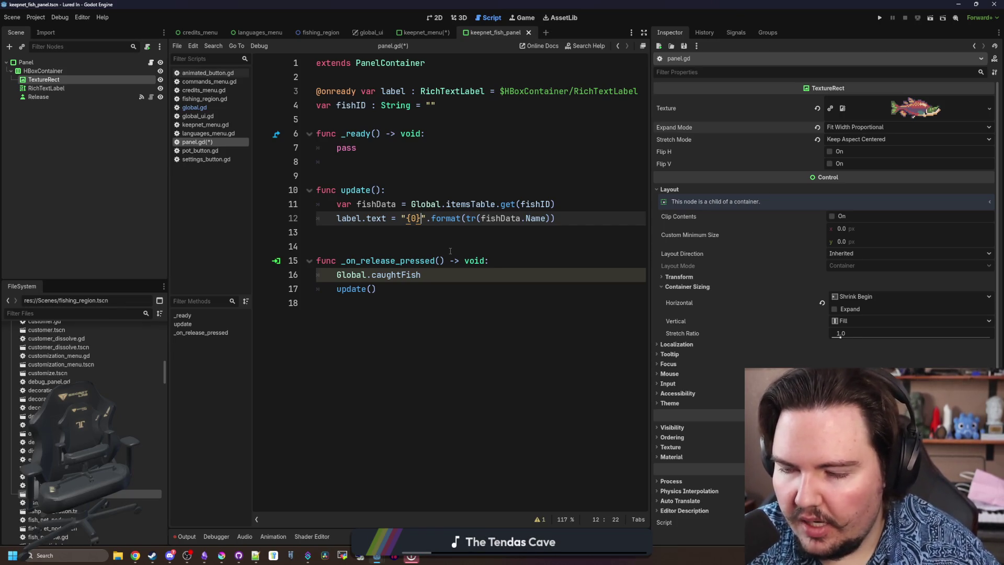
type("x")
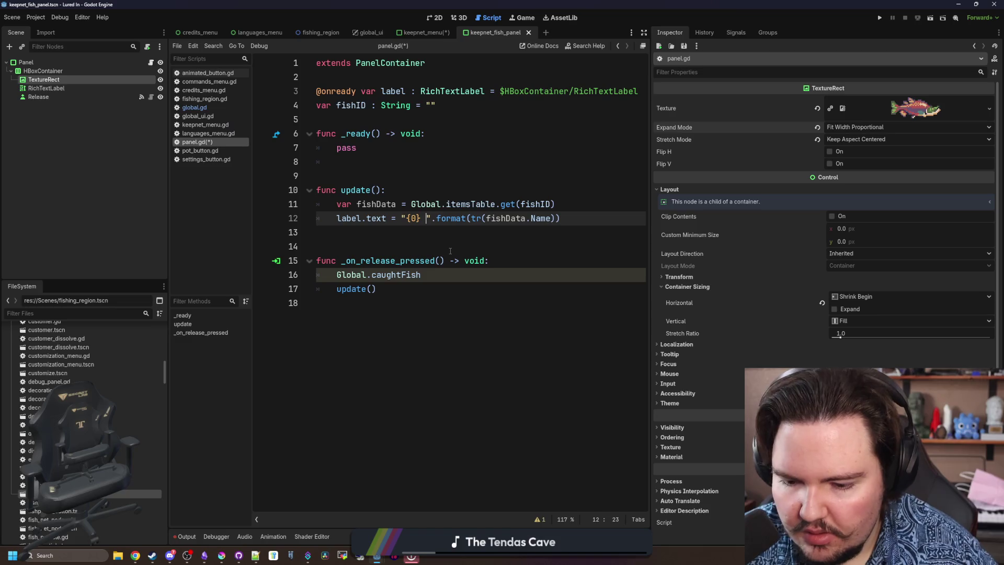
type("{1}")
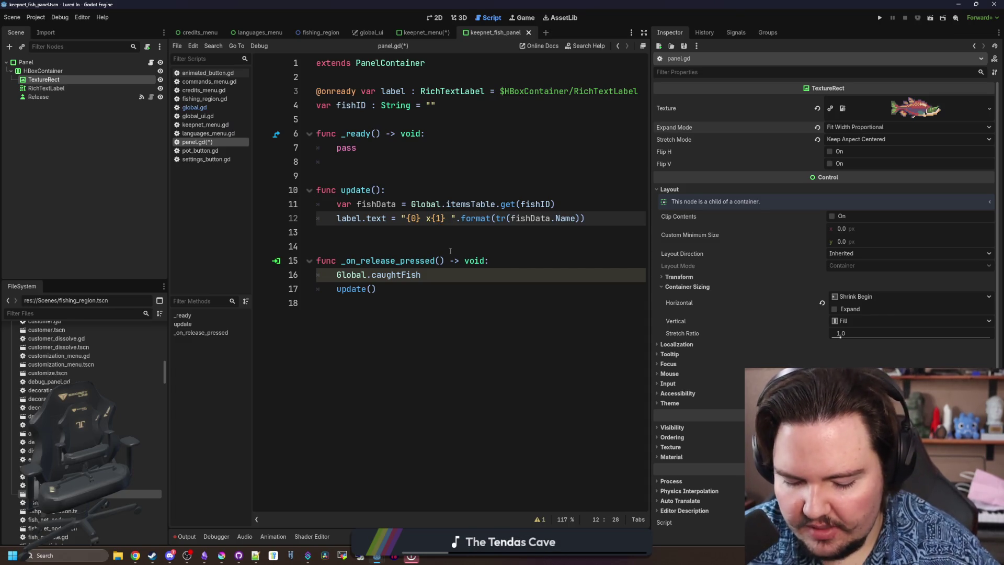
type(" {}")
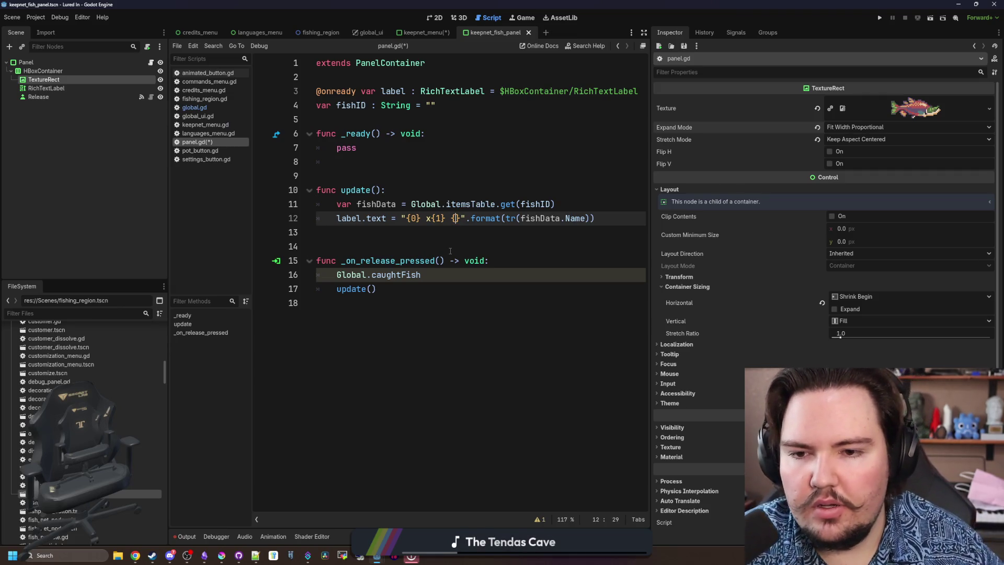
type("2}[][]")
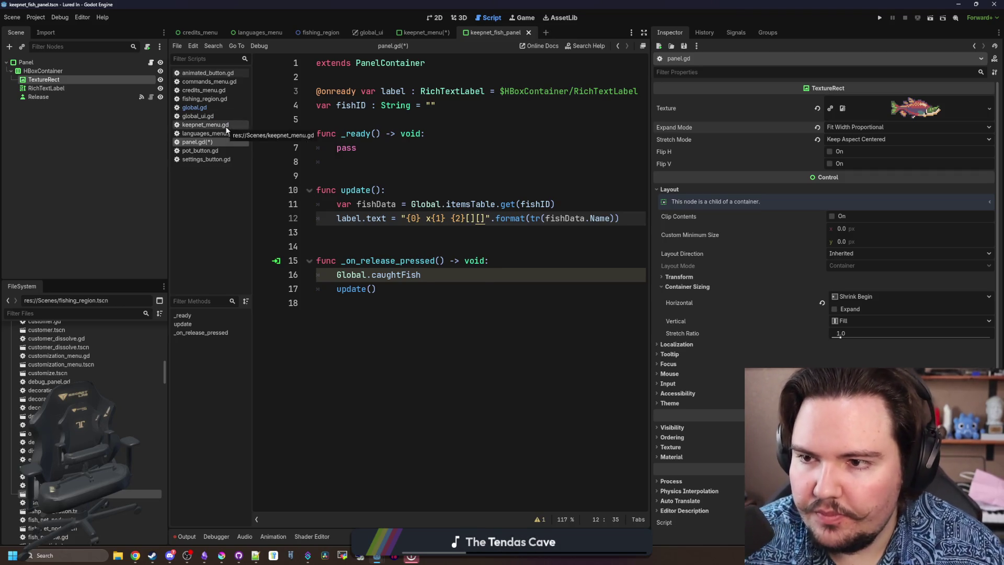
Step: Copy the [img=28]…icon_weight.png[/img] markup from keepnet_menu.gd line 17 and paste it after {2} in panel.gd's format string
left_click(211, 124)
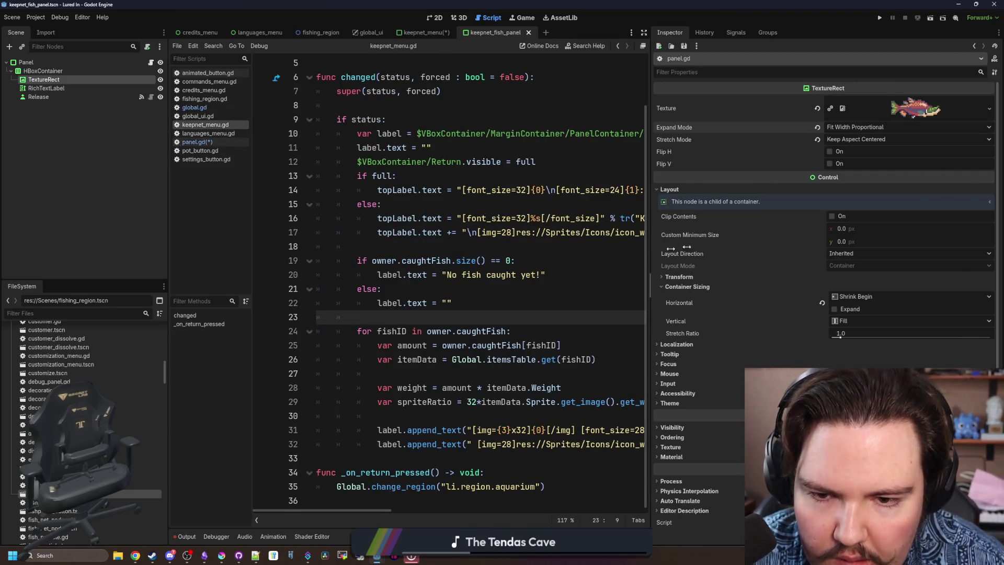
left_click_drag(649, 248, 914, 249)
left_click(721, 232)
left_click_drag(720, 232, 476, 232)
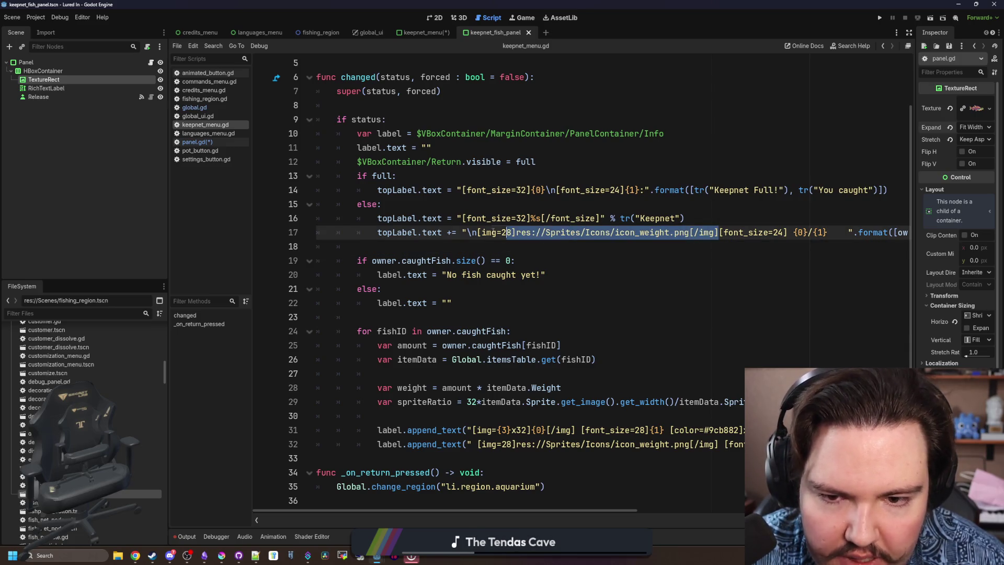
left_click(215, 143)
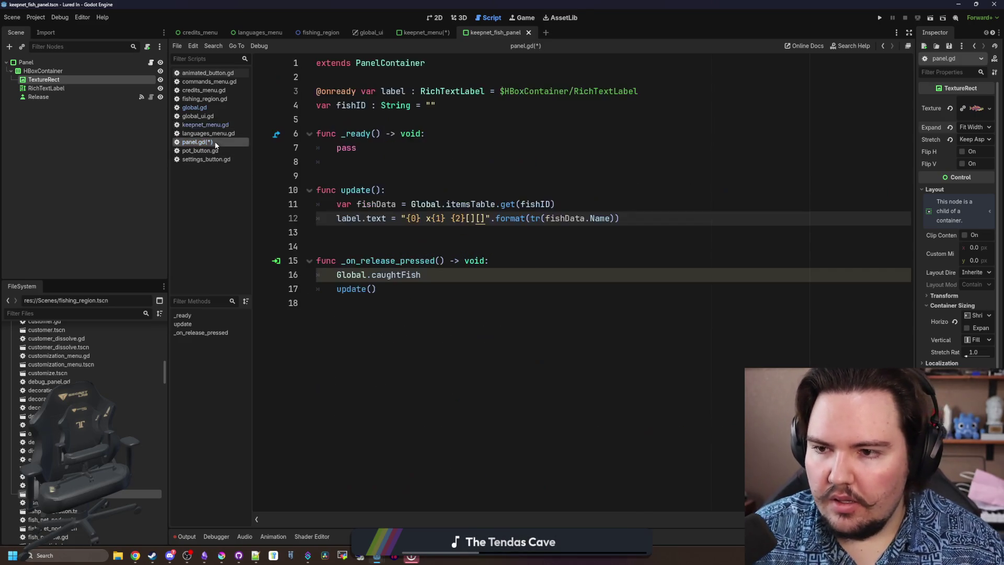
key("BackSpace")
key("BackSpace")
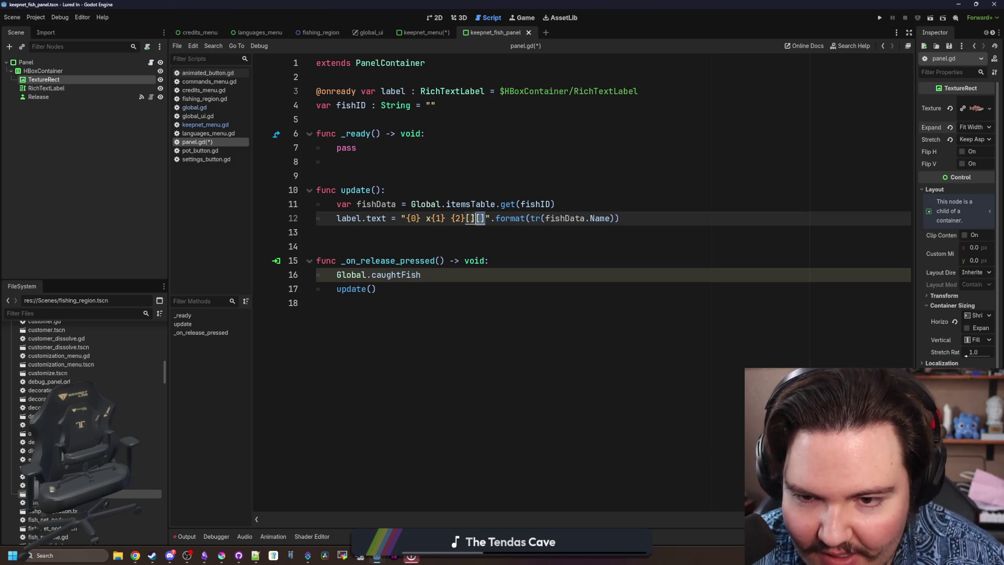
type("[img=28]res://Sprites/Icons/icon_weight.png[/img]")
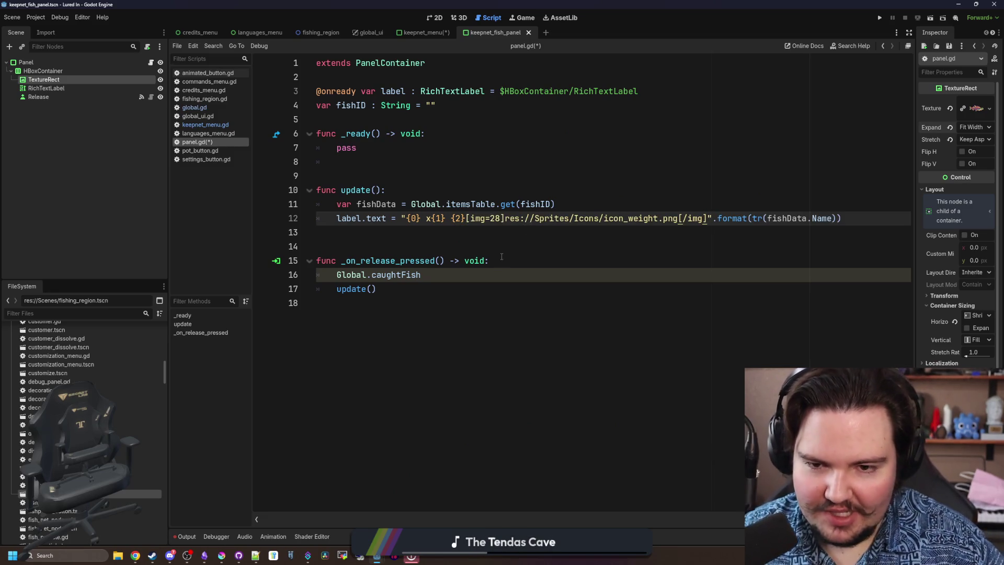
Step: Check the image size in the tag and move after fishData.Name to begin a second format argument
left_click_drag(467, 218, 499, 218)
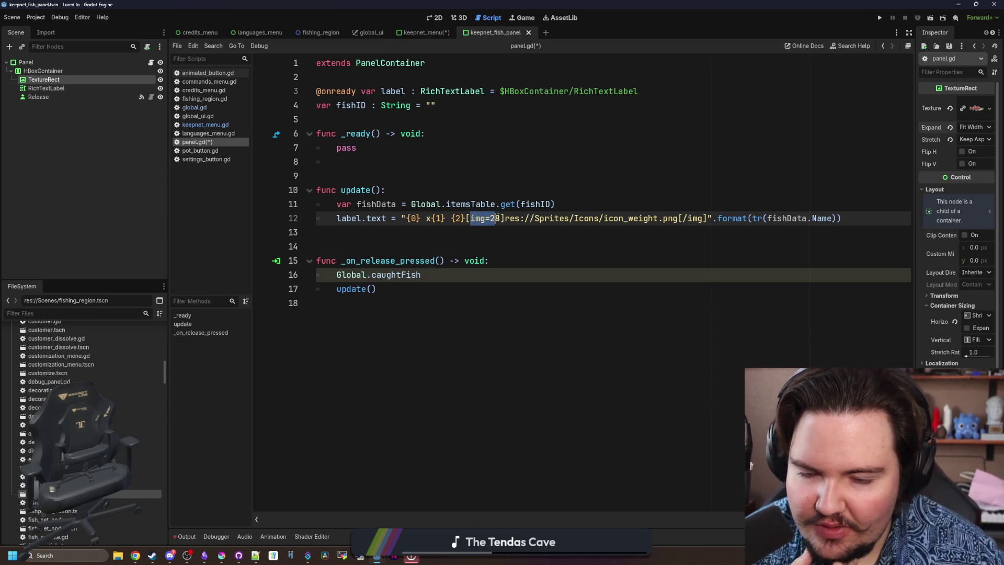
left_click(494, 188)
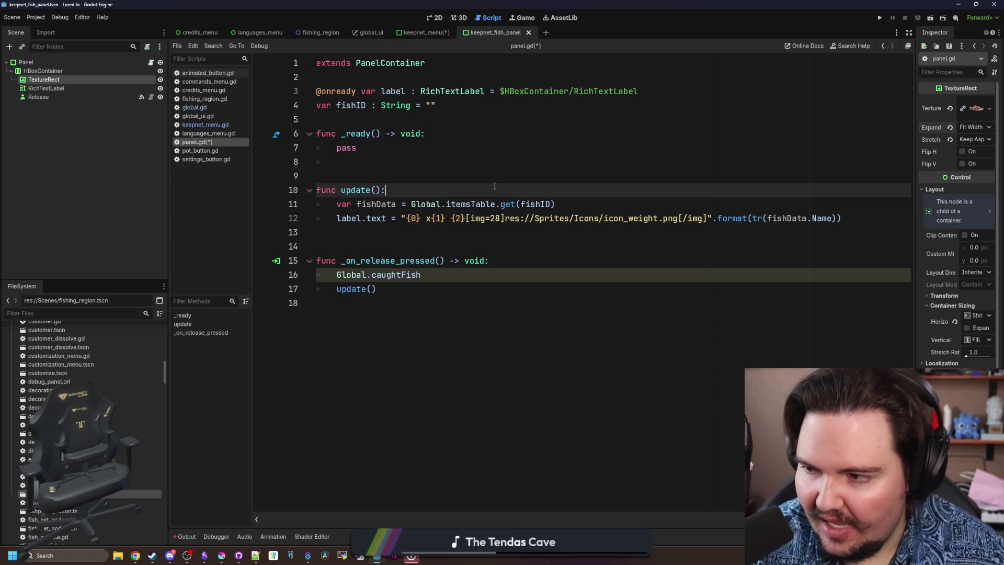
left_click(480, 231)
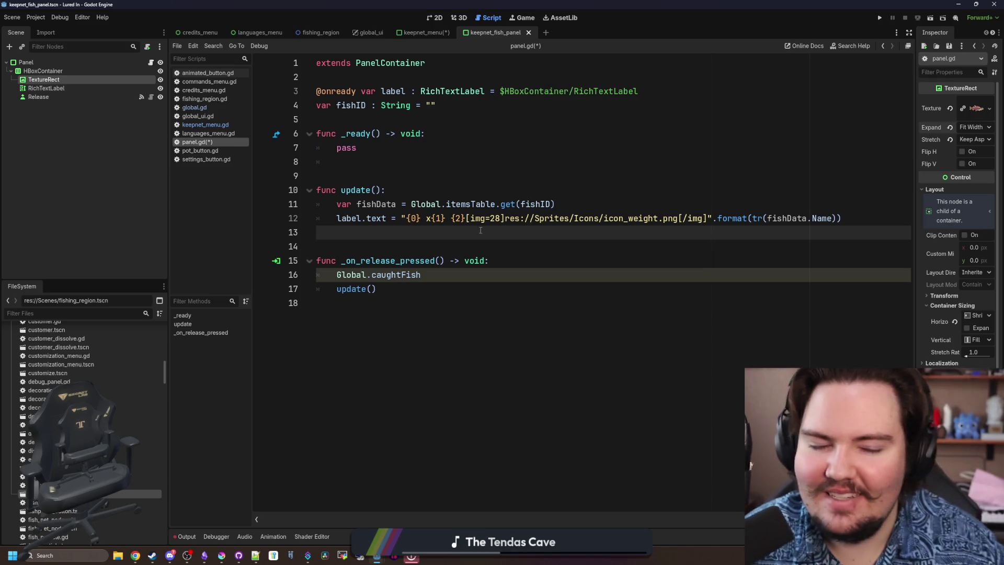
left_click(833, 219)
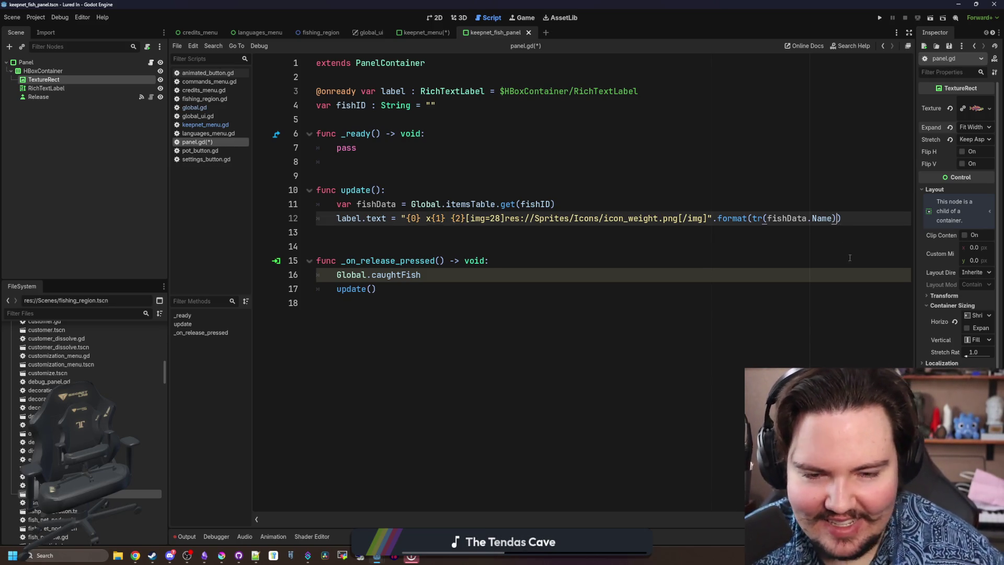
key("Right")
type(",")
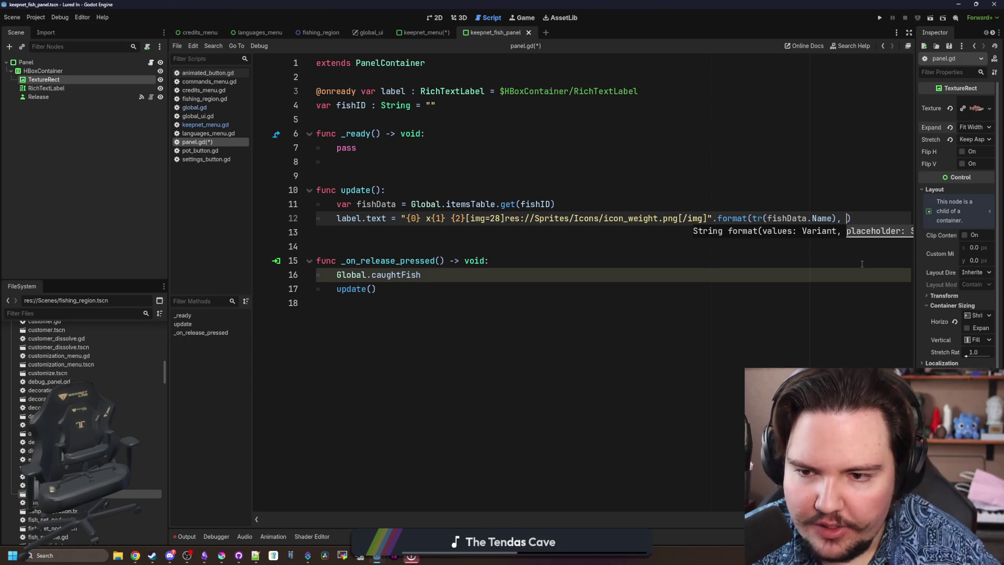
type("obal")
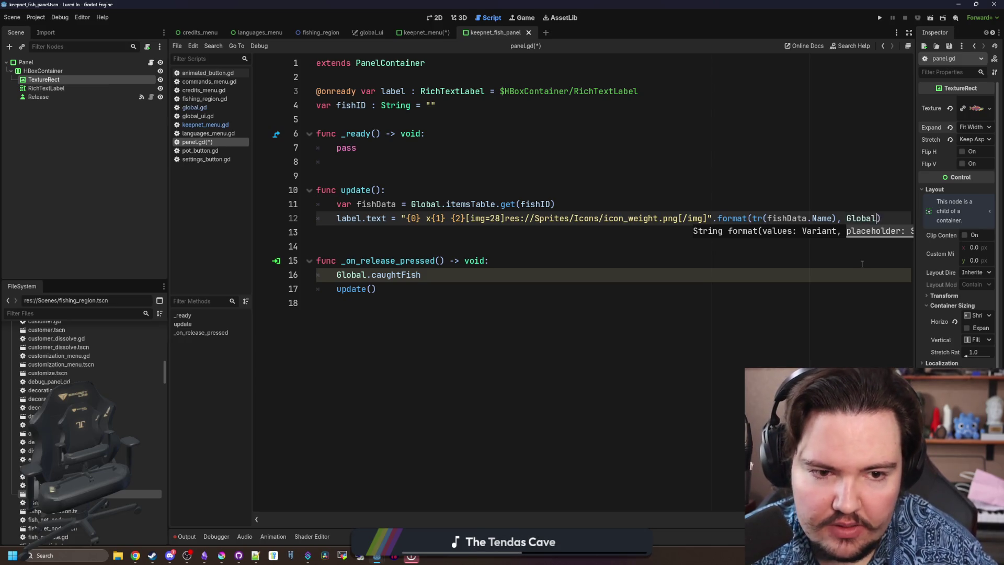
type(".caughtFish[")
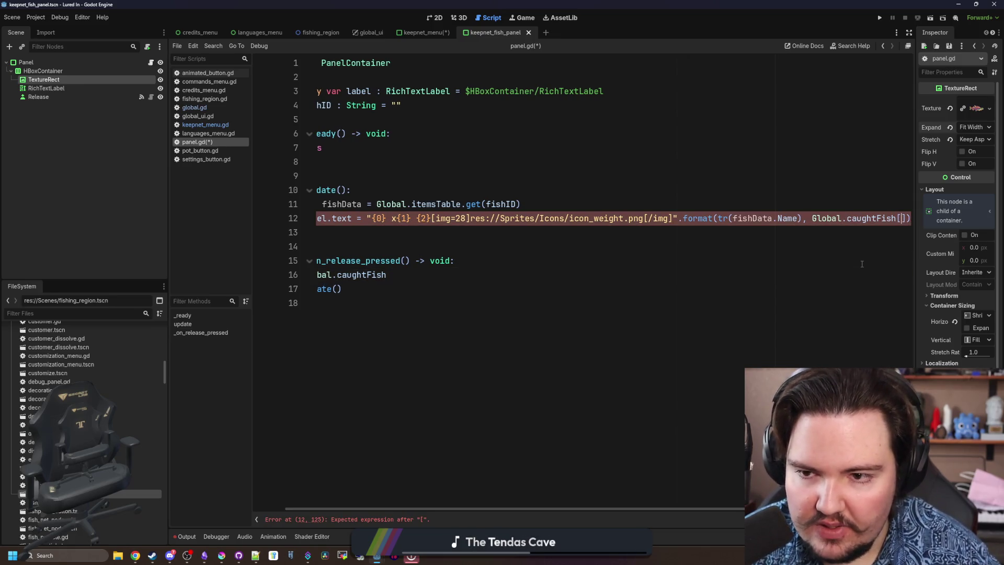
Step: Pass Global.caughtFish.get(fishID, 0) as the second format value, then switch to keepnet_menu.gd
key("BackSpace")
type(".get(fis")
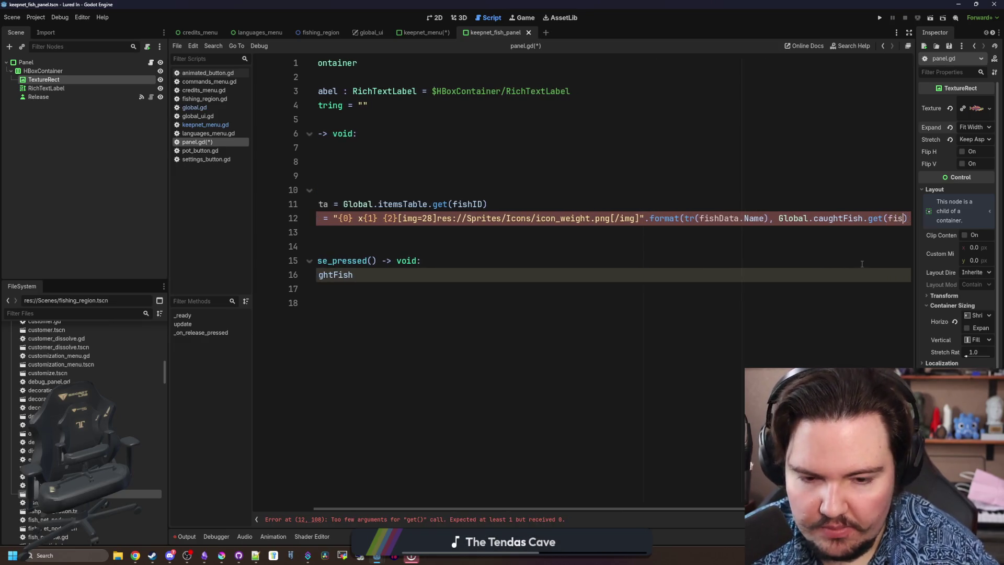
type("hID, 0)")
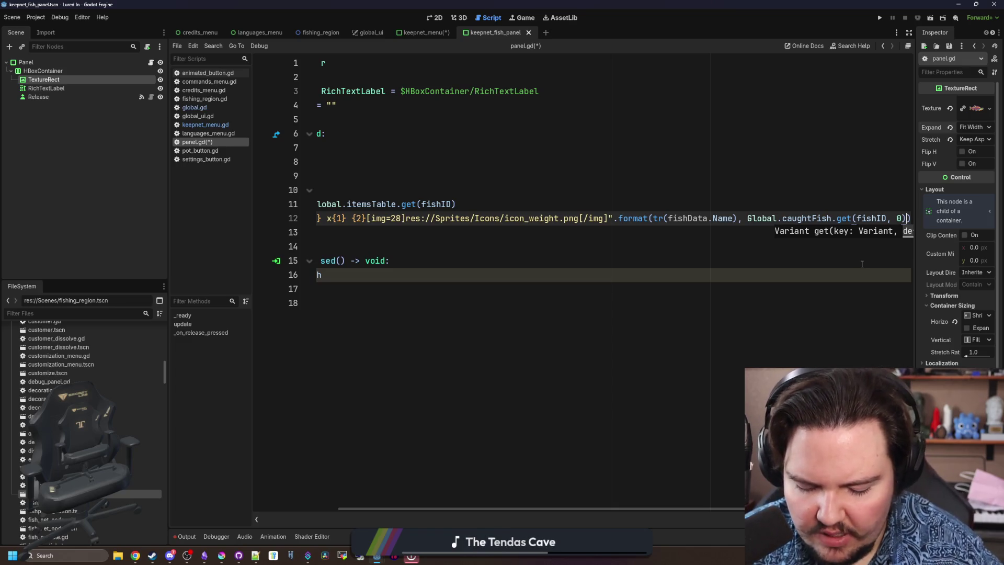
type(",")
left_click(243, 124)
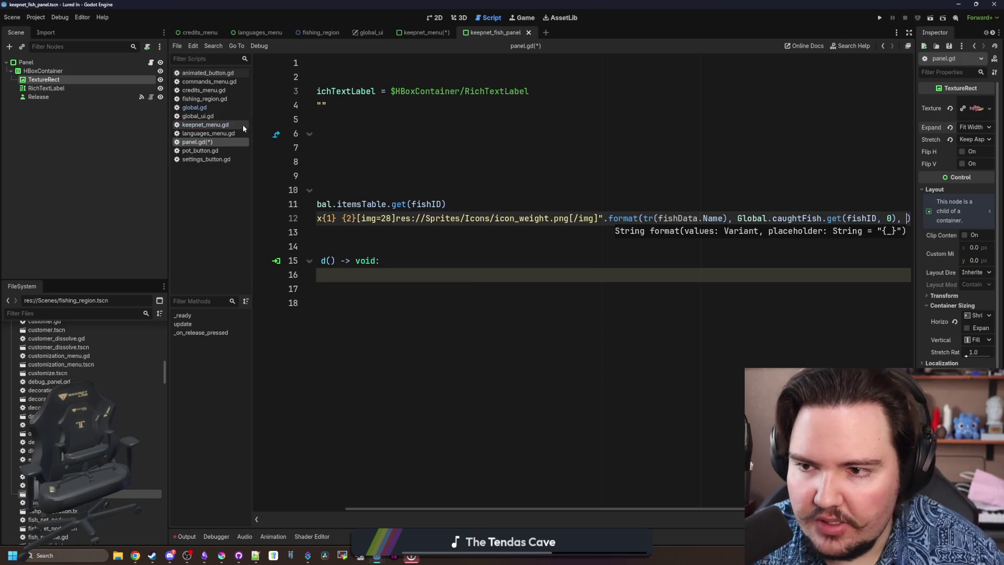
Step: Copy the weight line amount * itemData.Weight from keepnet_menu.gd line 28 and paste it below the fishData line in update()
left_click(563, 259)
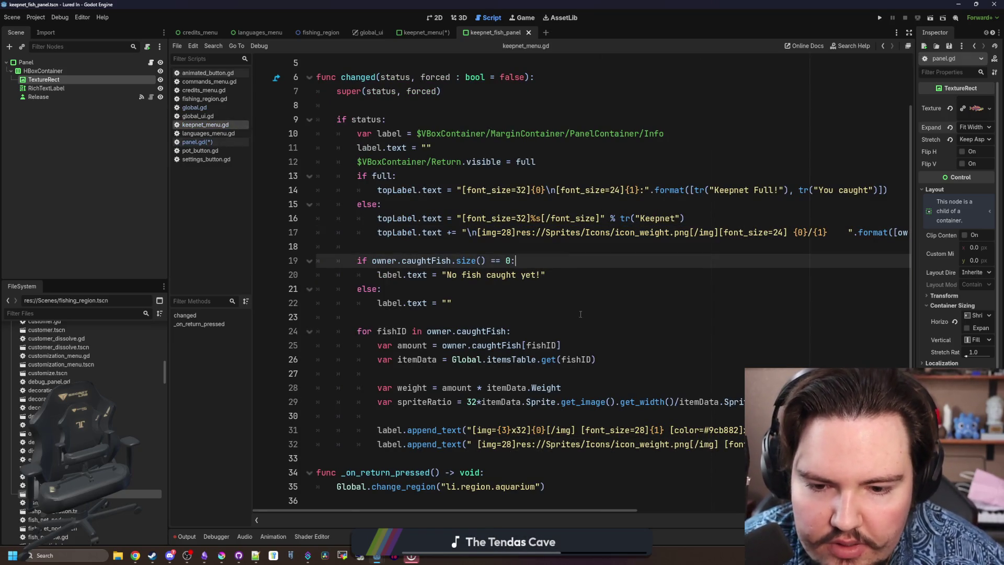
left_click(490, 369)
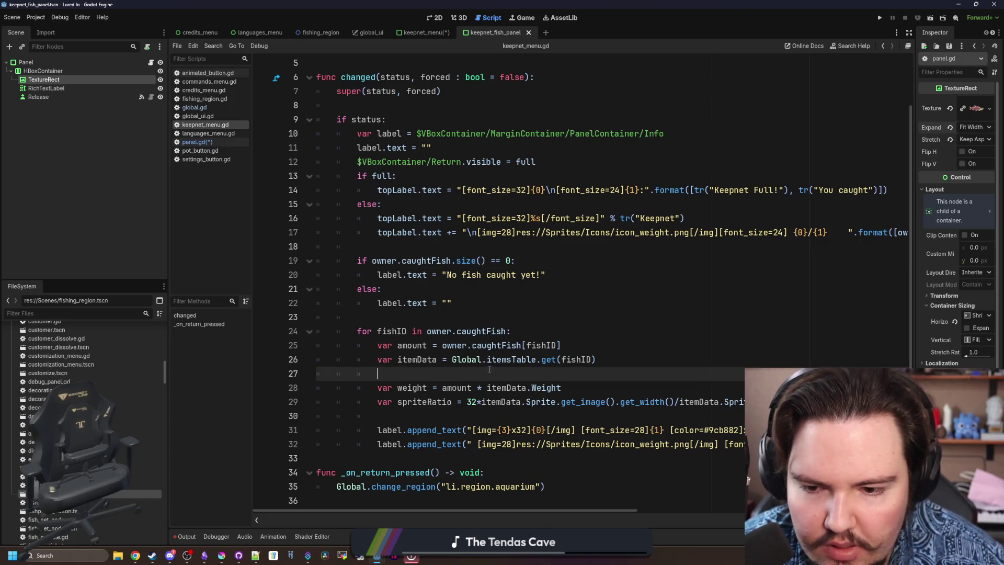
left_click(592, 387)
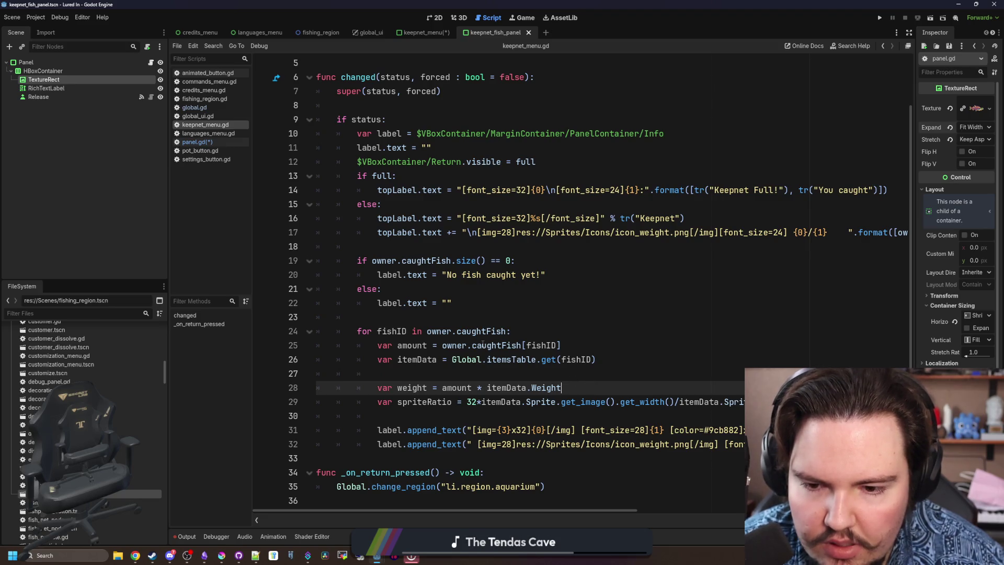
key("shift+Home")
key("ctrl+c")
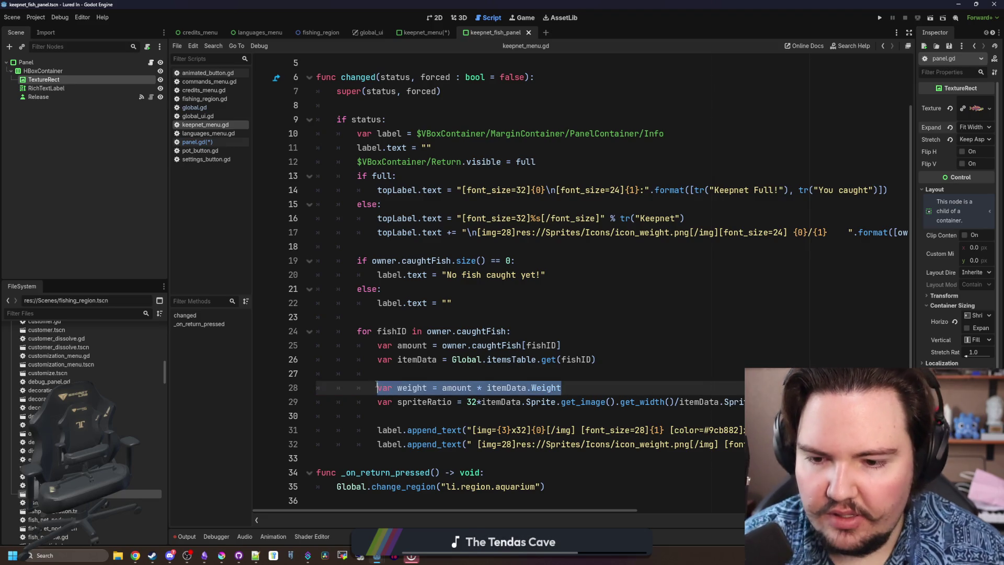
left_click(196, 142)
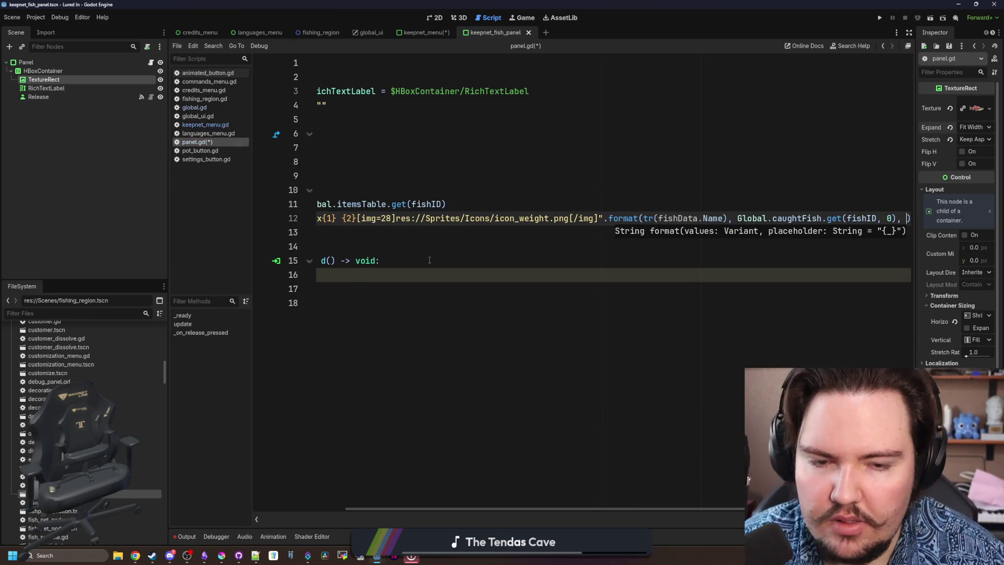
scroll(434, 261, "right", 3)
left_click(629, 199)
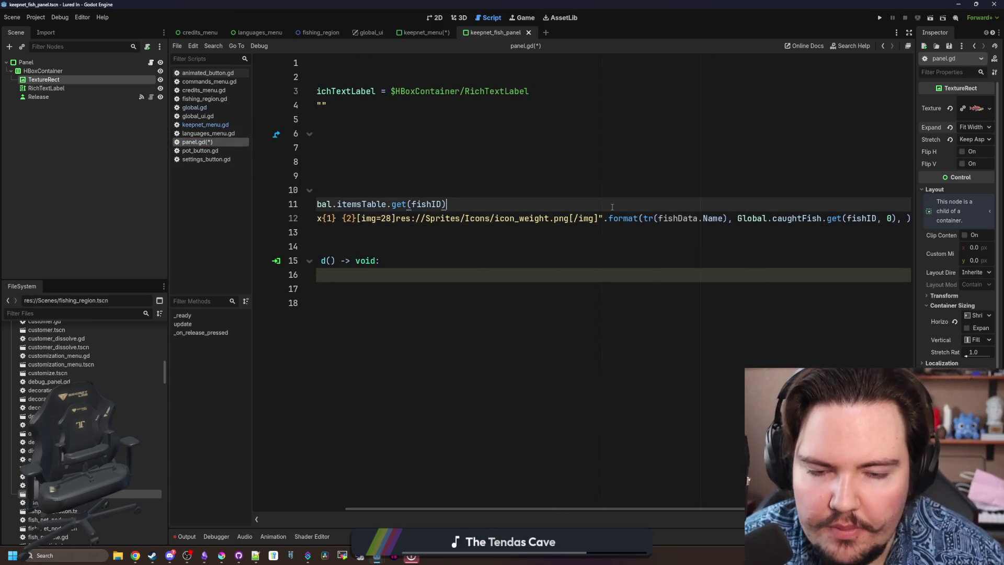
key("Return")
key("ctrl+v")
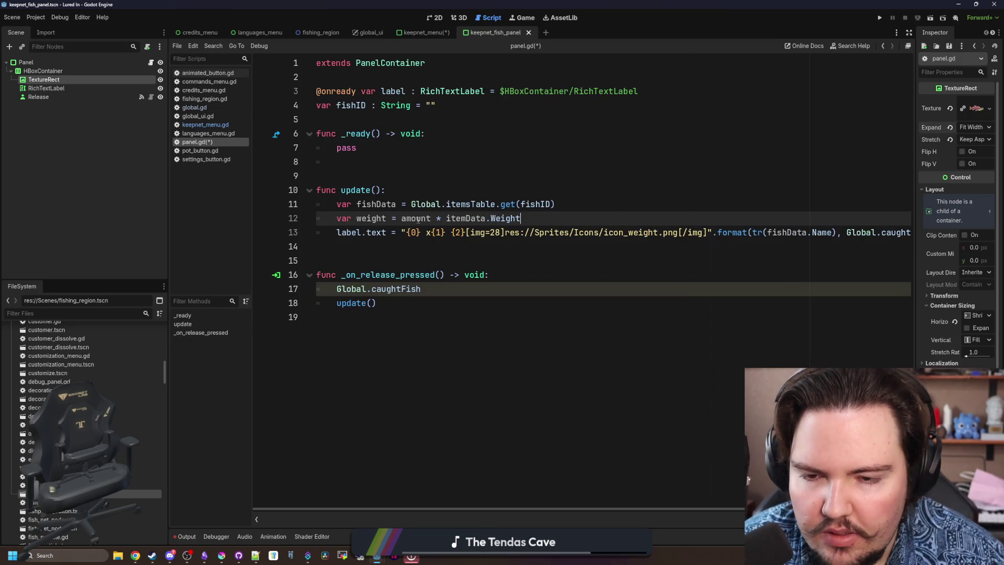
Step: Add var amount = Global.caughtFish.get(fishID, 0) and fill the format arguments with amount and weight
double_click(416, 218)
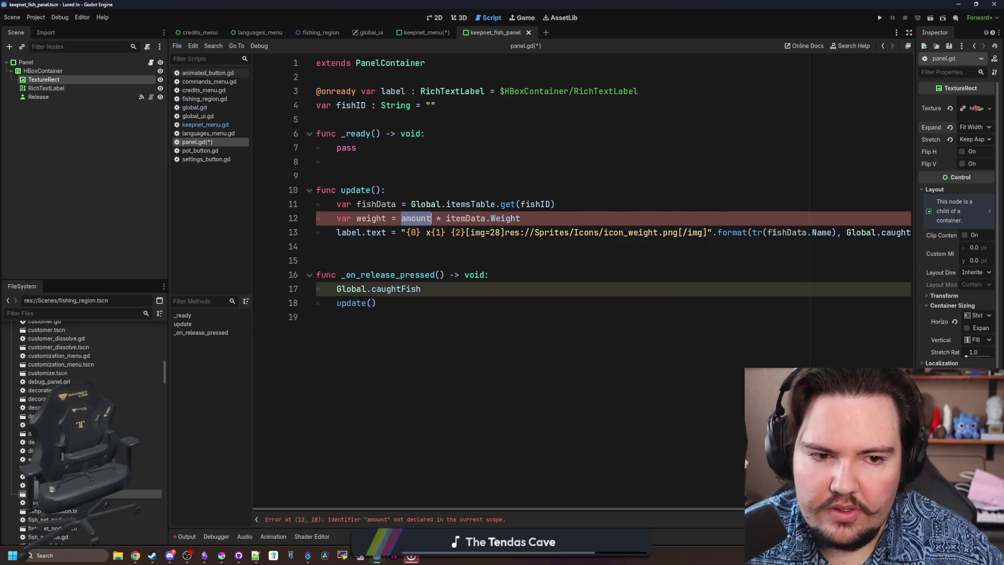
scroll(416, 219, "right", 3)
left_click_drag(896, 233, 737, 233)
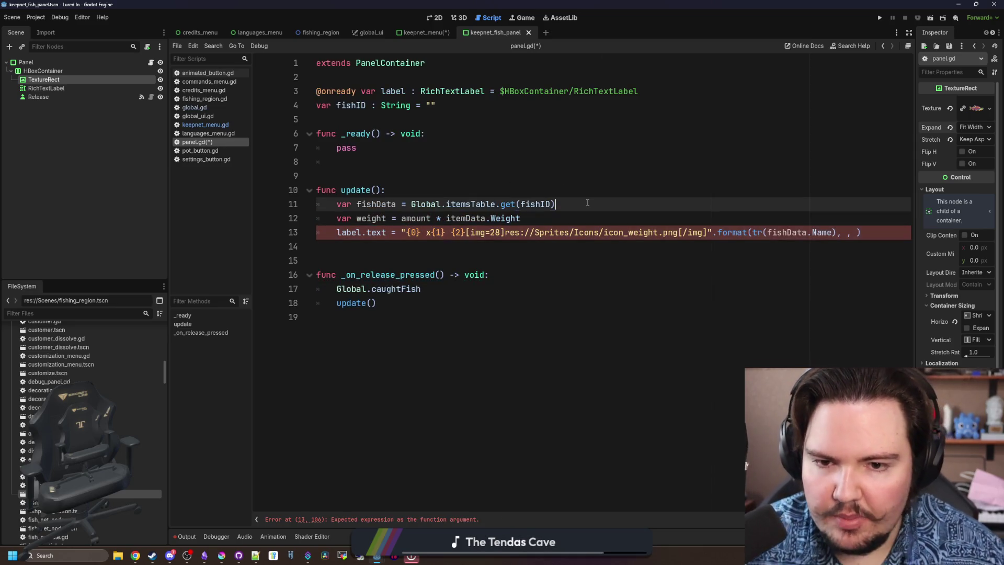
left_click(587, 204)
key("Return")
type("var amount = Global.caughtFish.get(fishID, 0)")
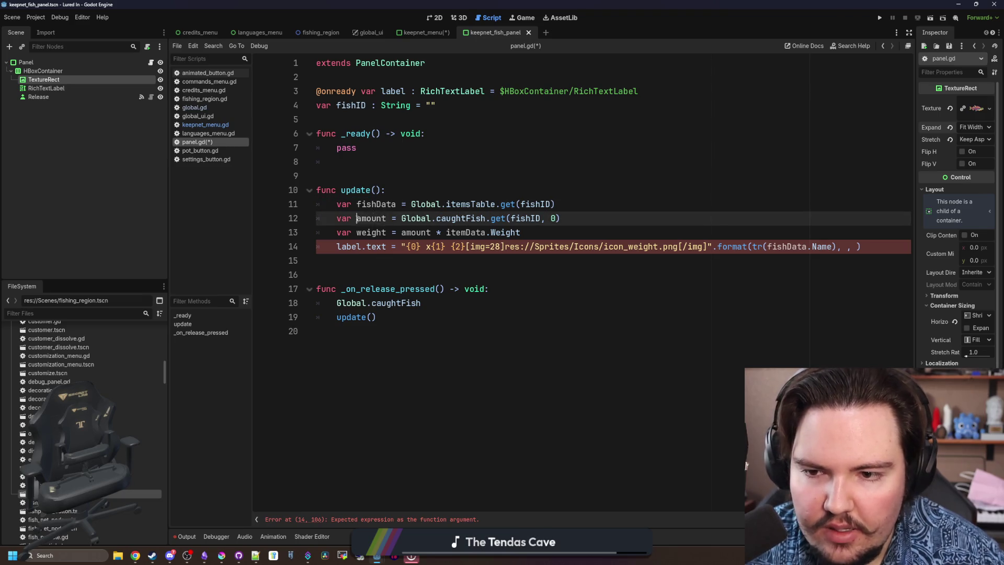
double_click(371, 219)
left_click(847, 246)
type("amount")
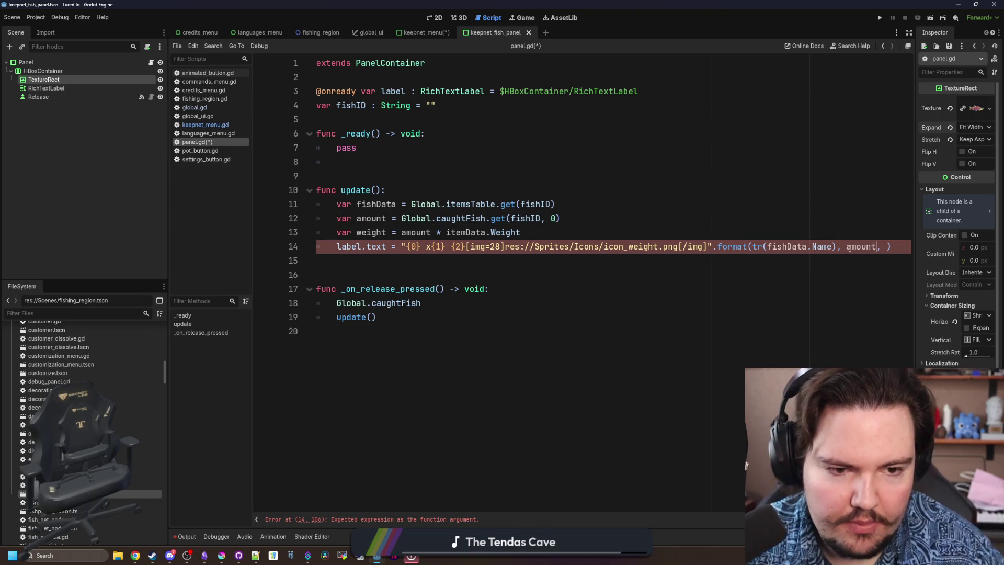
key("Right")
key("Right")
type("weight")
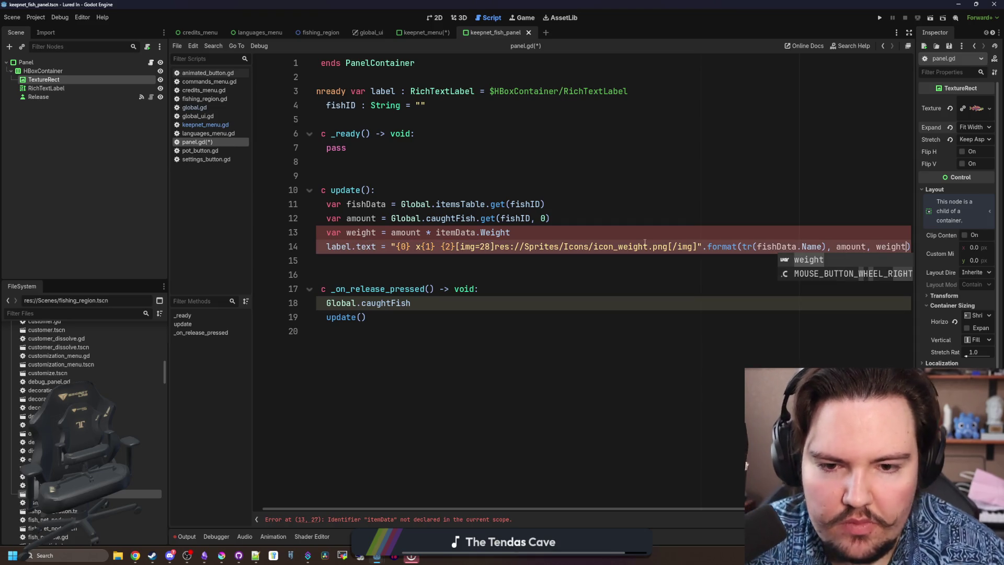
key("Escape")
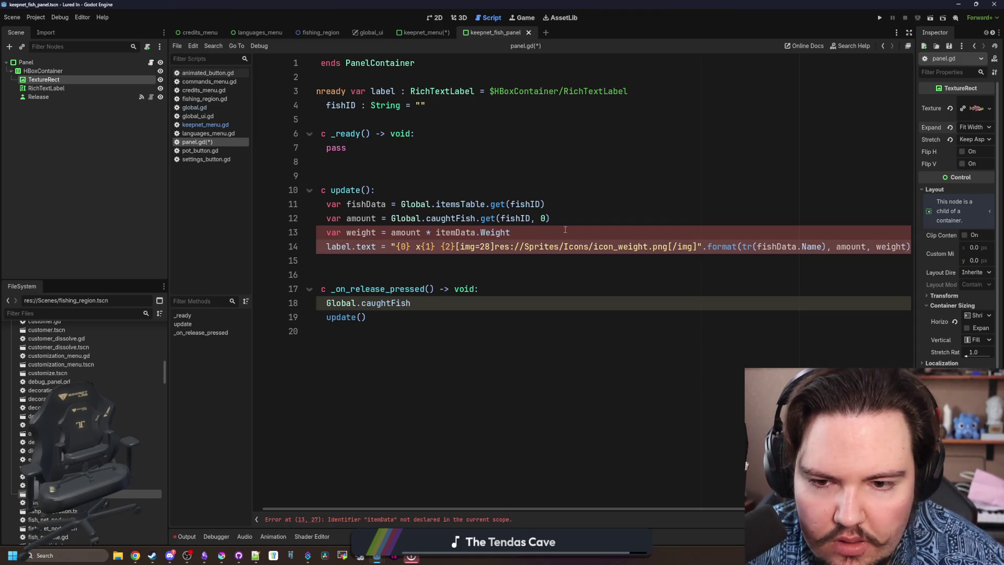
left_click(565, 230)
left_click(902, 246)
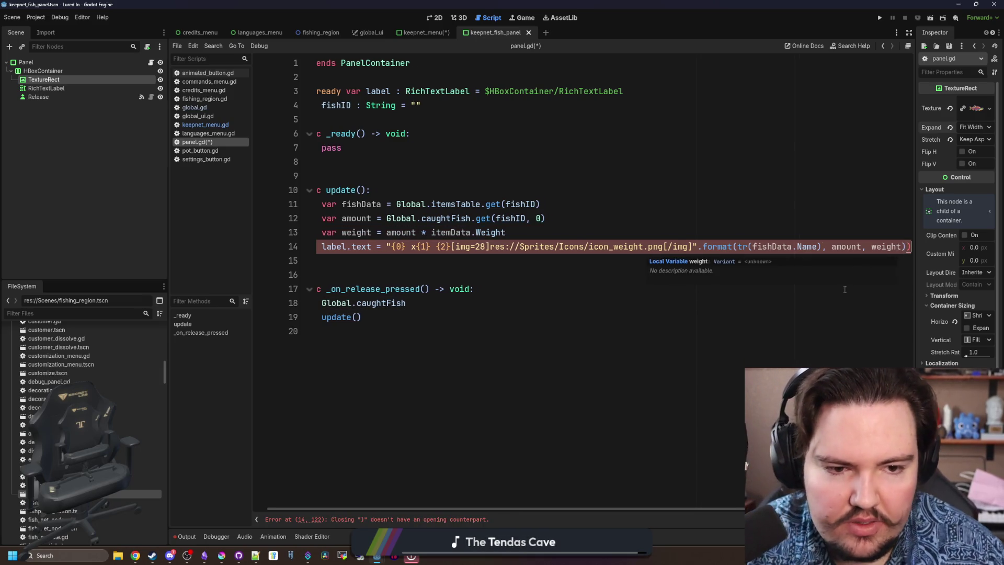
scroll(839, 276, "left", 1)
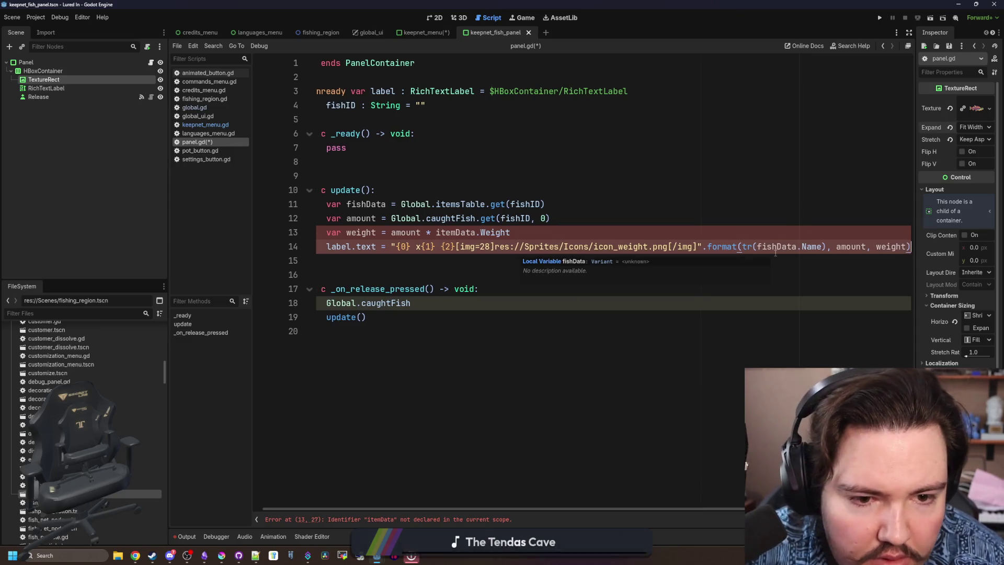
scroll(752, 257, "left", 2)
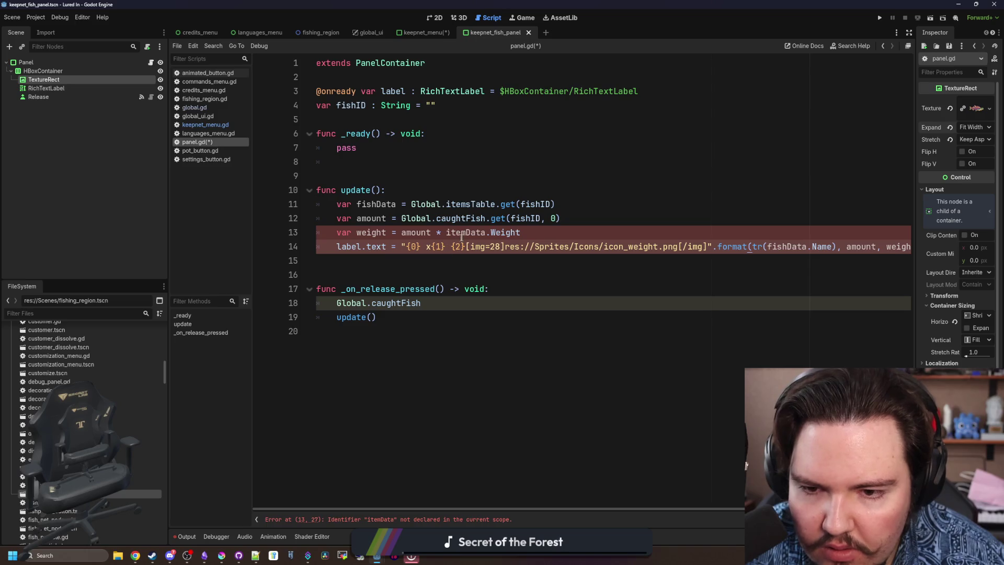
Step: Rename itemData to fishData in the weight line, wrap the format arguments in [ ], and move into the release handler
double_click(379, 204)
key("ctrl+c")
double_click(465, 232)
key("ctrl+v")
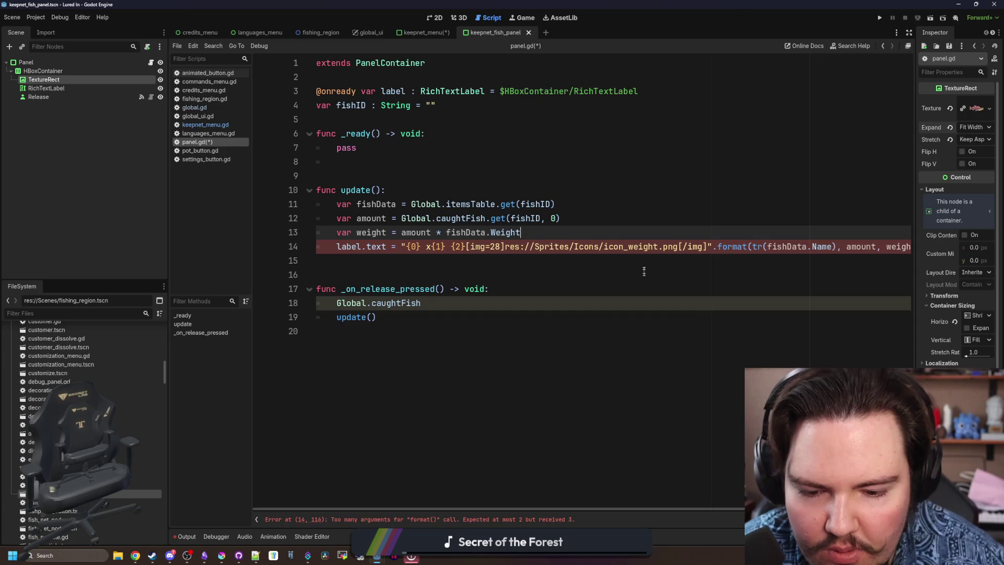
scroll(799, 253, "right", 1)
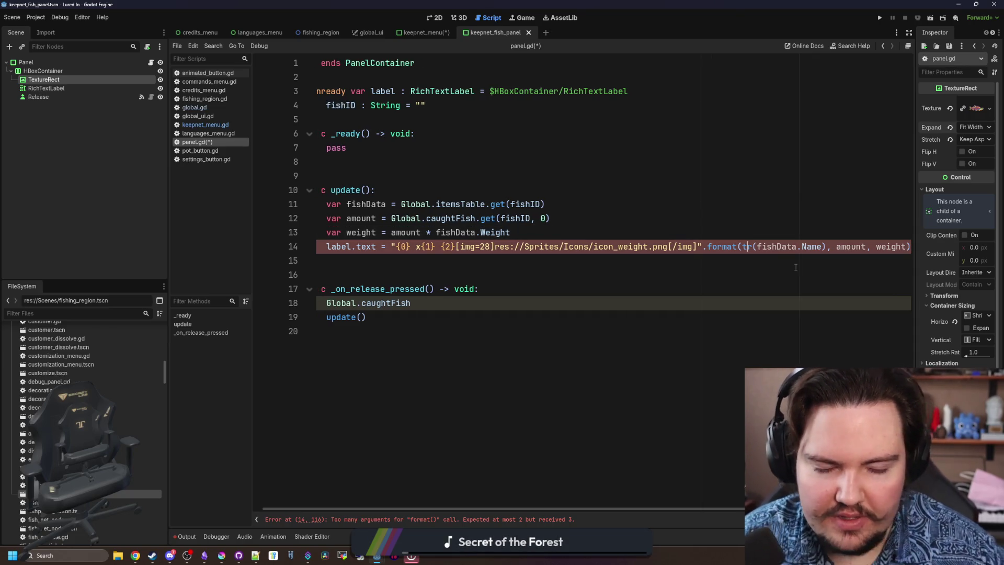
left_click(795, 267)
key("BackSpace")
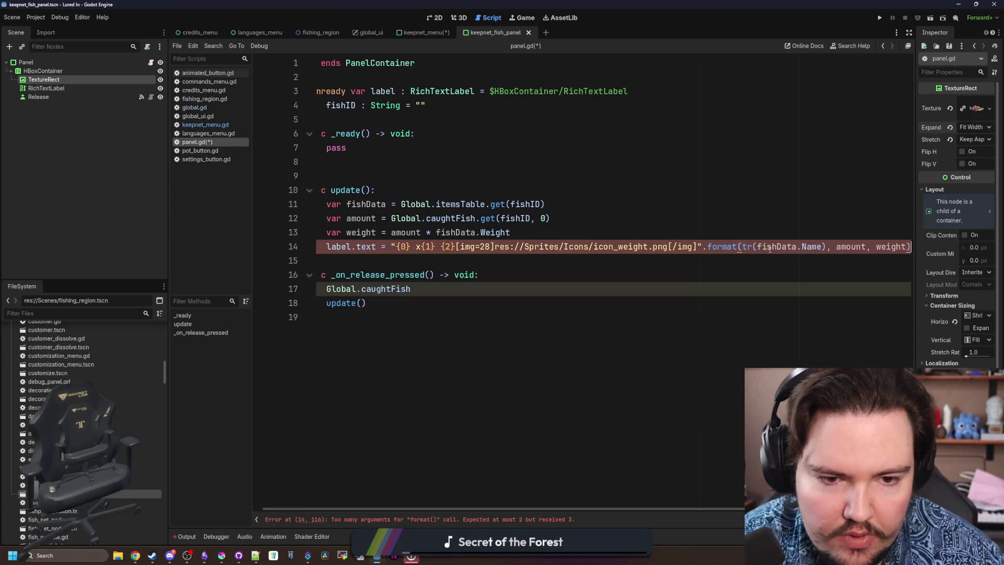
type("[")
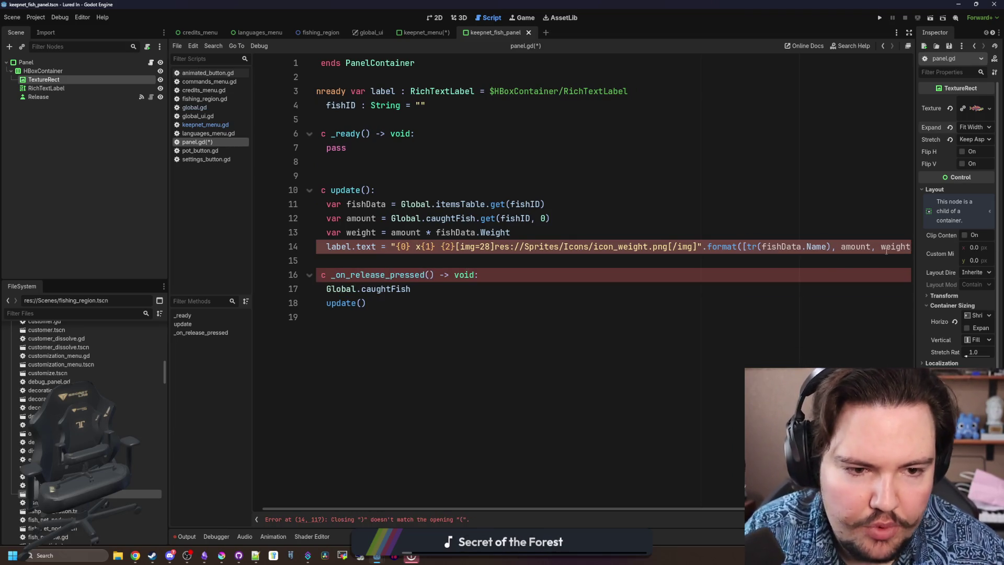
key("End")
type("])")
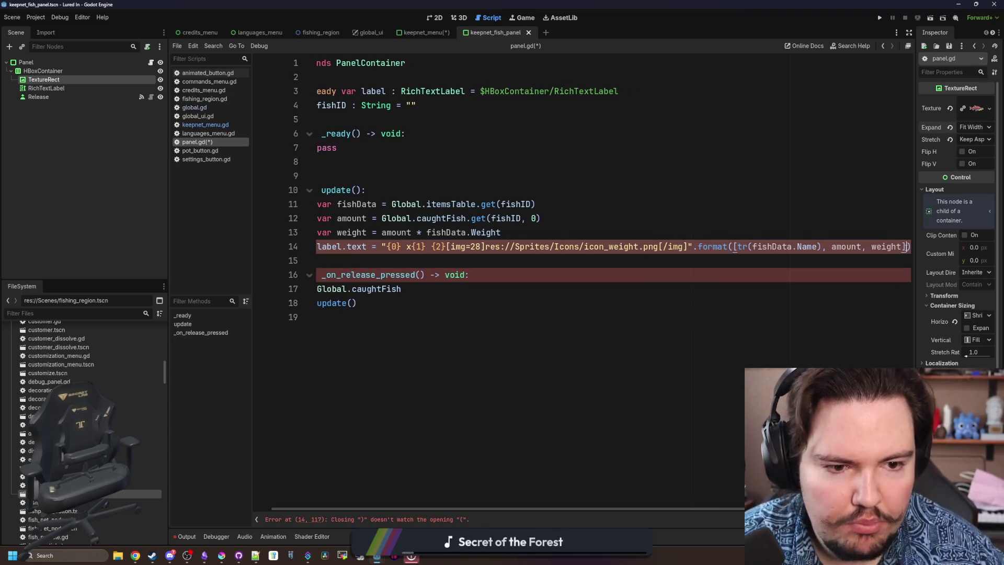
left_click(433, 284)
left_click(442, 287)
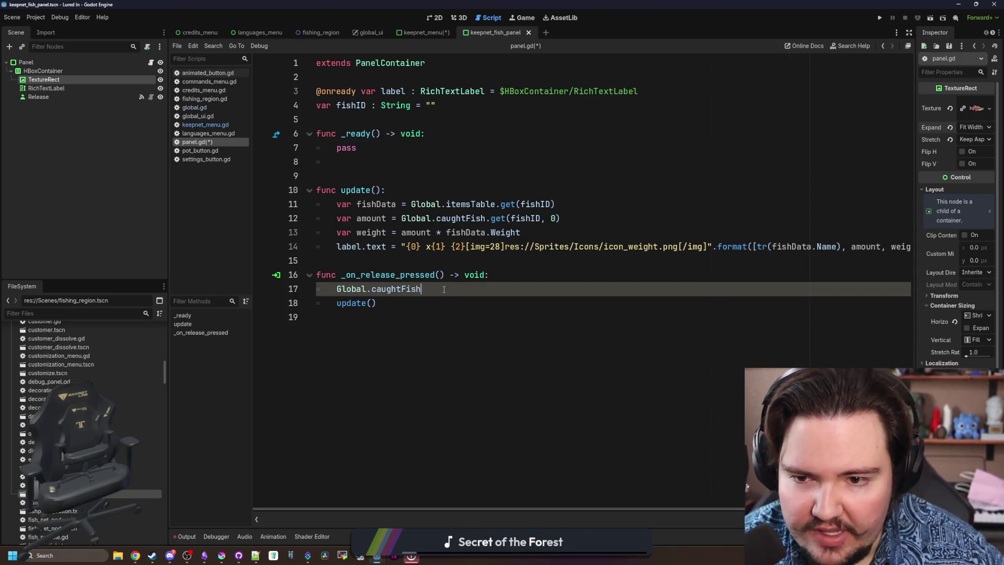
type("[")
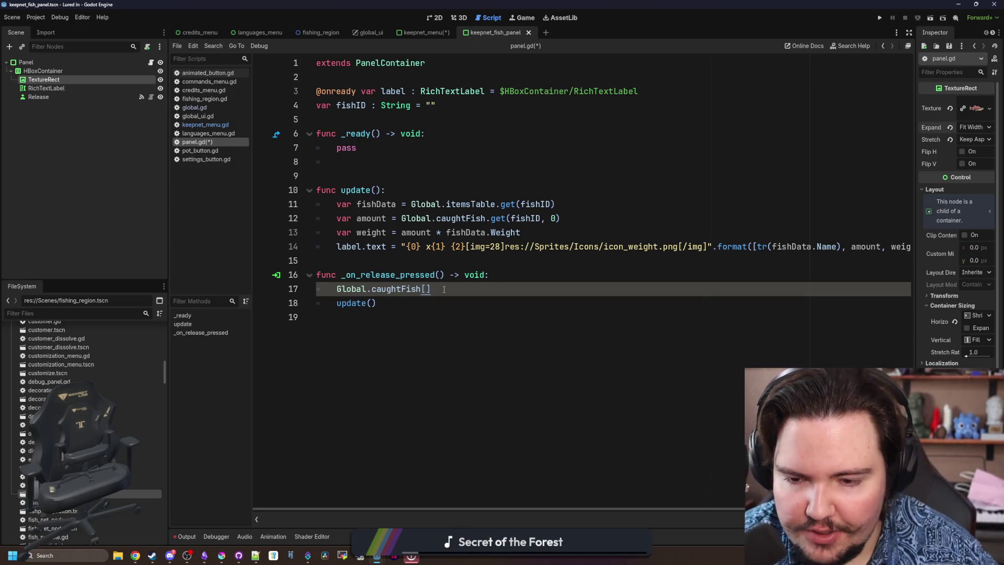
Step: Wrap the caughtFish decrement in an if Global.caughtFish.has(fishID) check and save panel.gd
left_click_drag(445, 288, 339, 289)
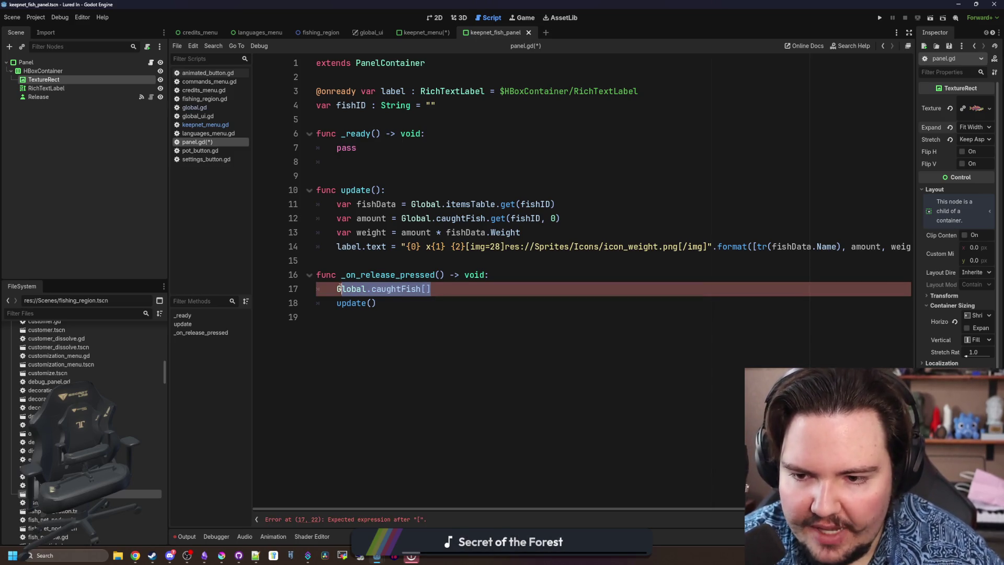
key("ctrl+c")
left_click(514, 274)
key("Return")
type("ifr")
key("ctrl+v")
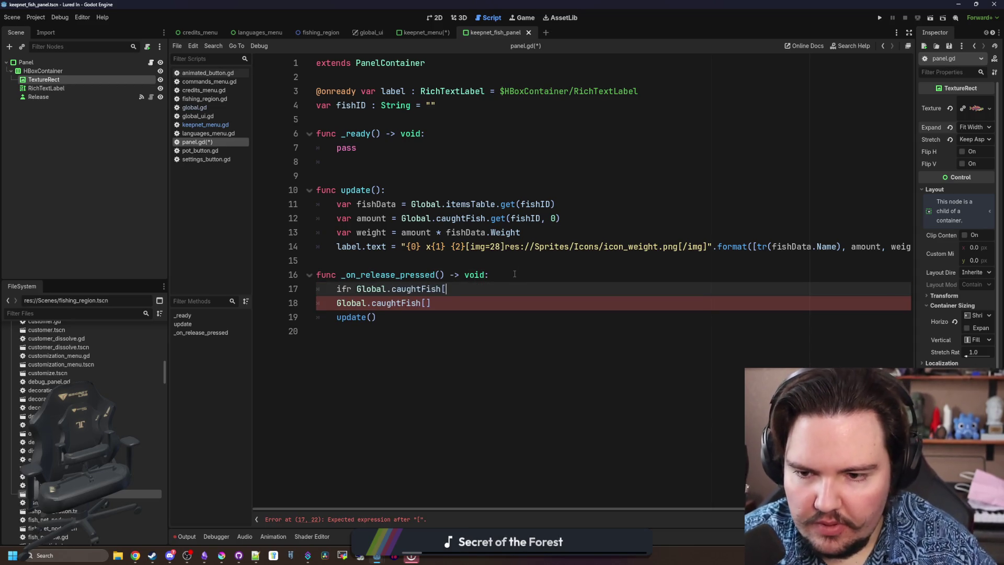
type("]")
key("BackSpace")
key("BackSpace")
key("BackSpace")
type("Global.caughtFish[]")
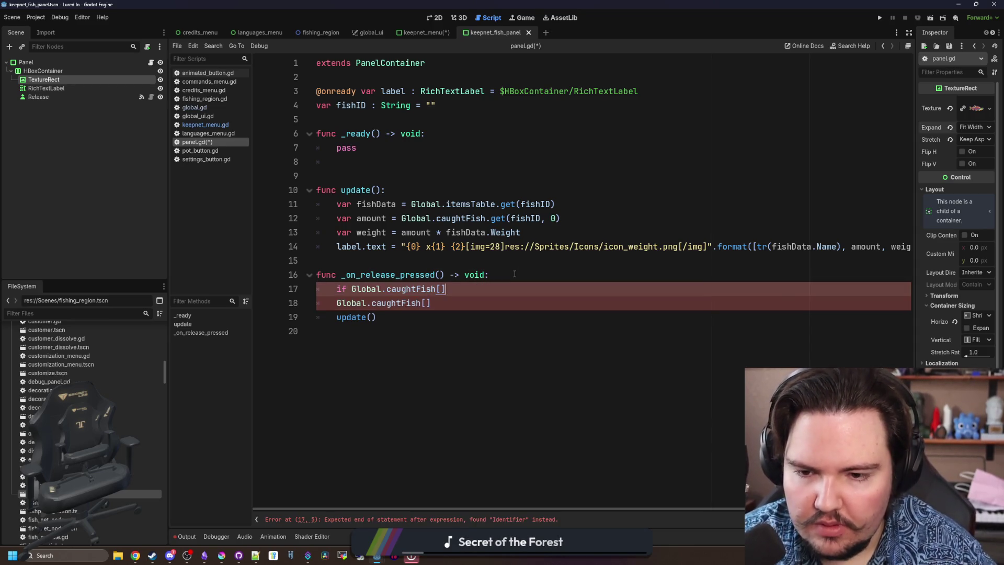
key("BackSpace")
key("BackSpace")
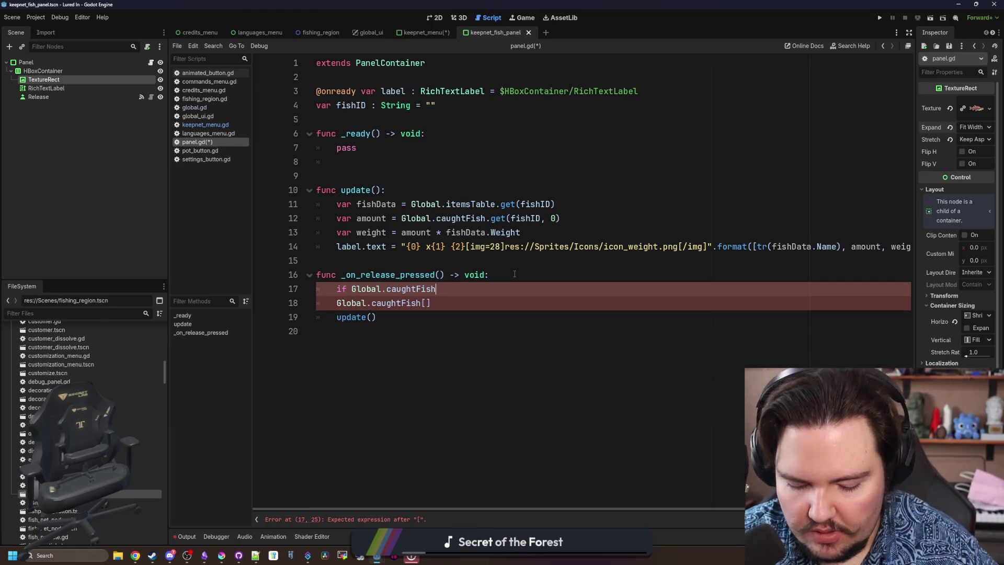
type(".has(fishID)")
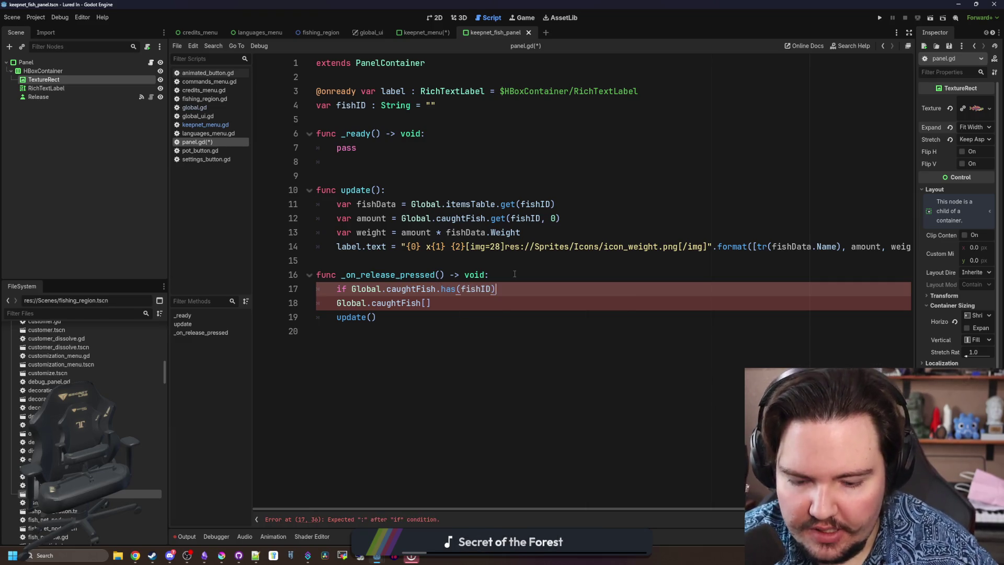
type(";")
key("Return")
key("Return")
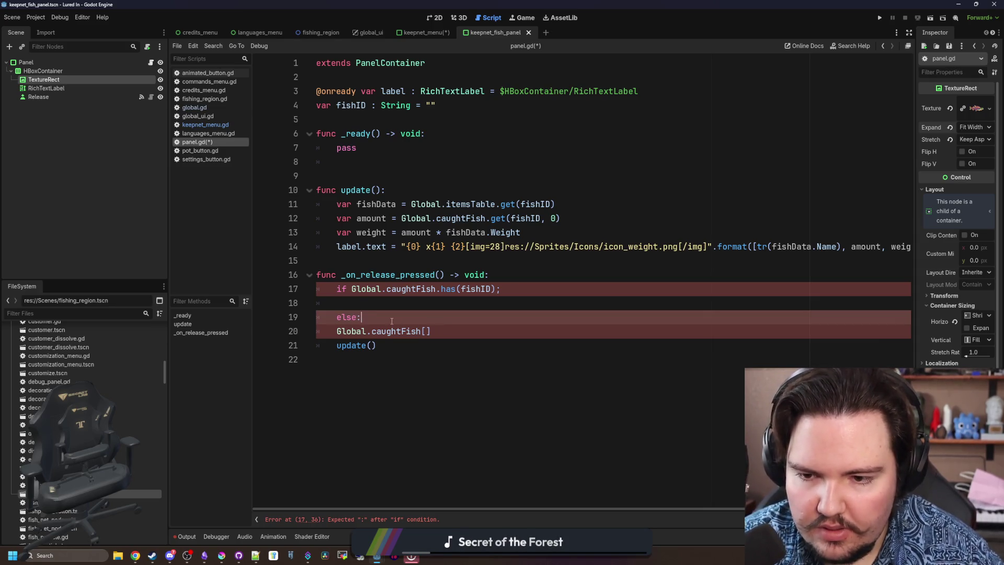
key("shift+Up")
key("BackSpace")
key("Delete")
key("Tab")
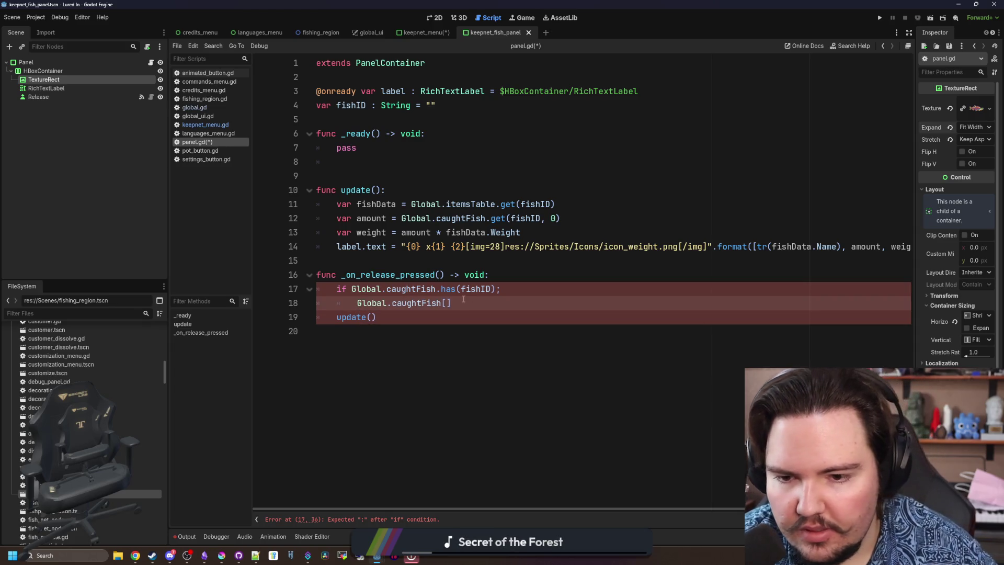
type("fi")
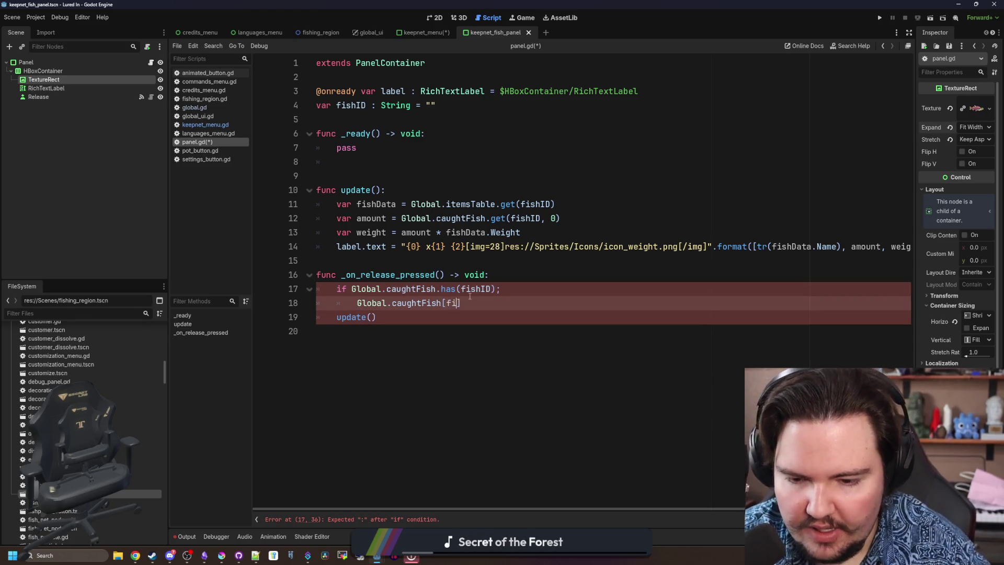
type("shID] -= 1")
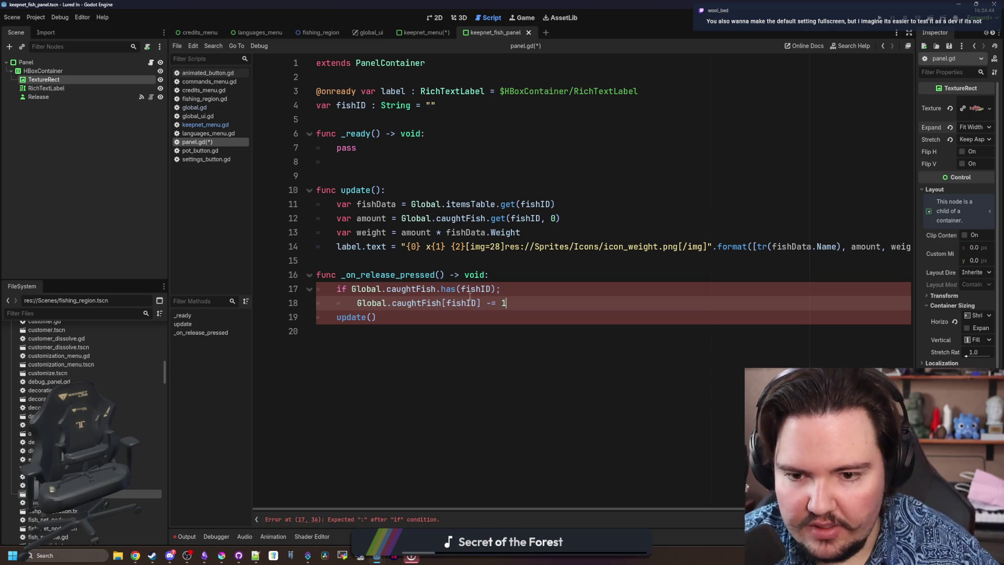
key("ctrl+s")
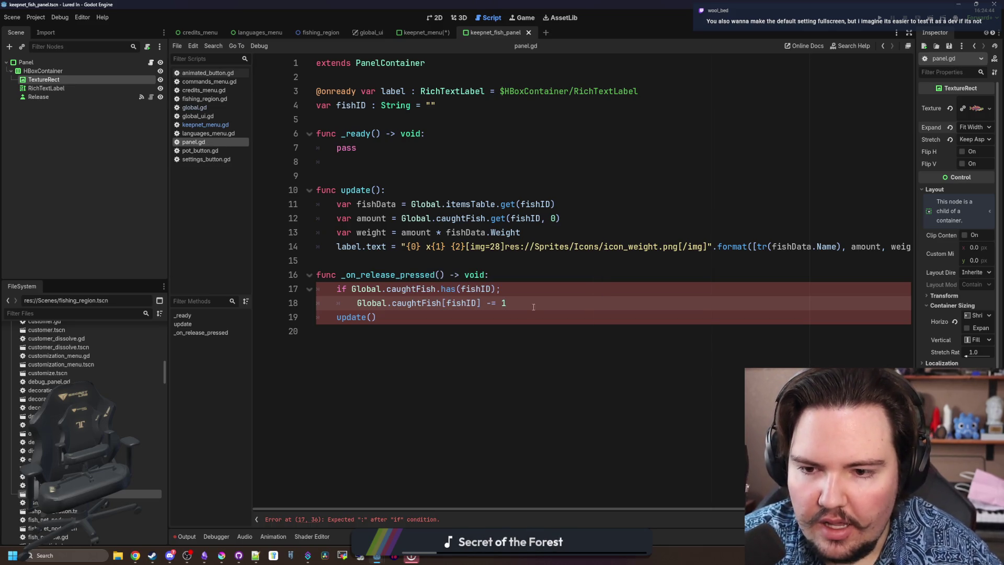
Step: Nest an if caughtFish[fishID] <= 0 check that calls queue_free(), and space out the release handler
key("Up")
key("BackSpace")
type(":")
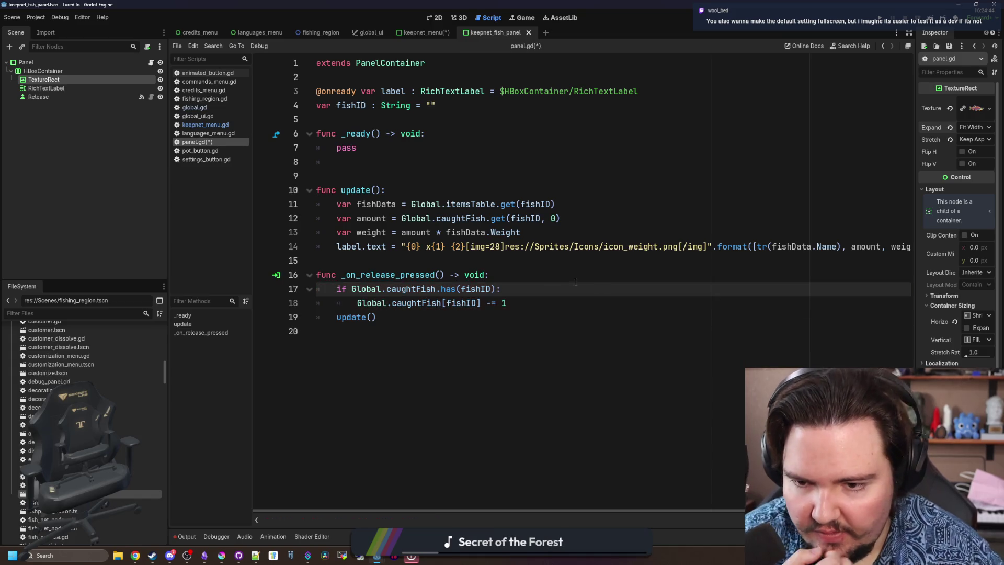
key("Down")
key("Return")
key("BackSpace")
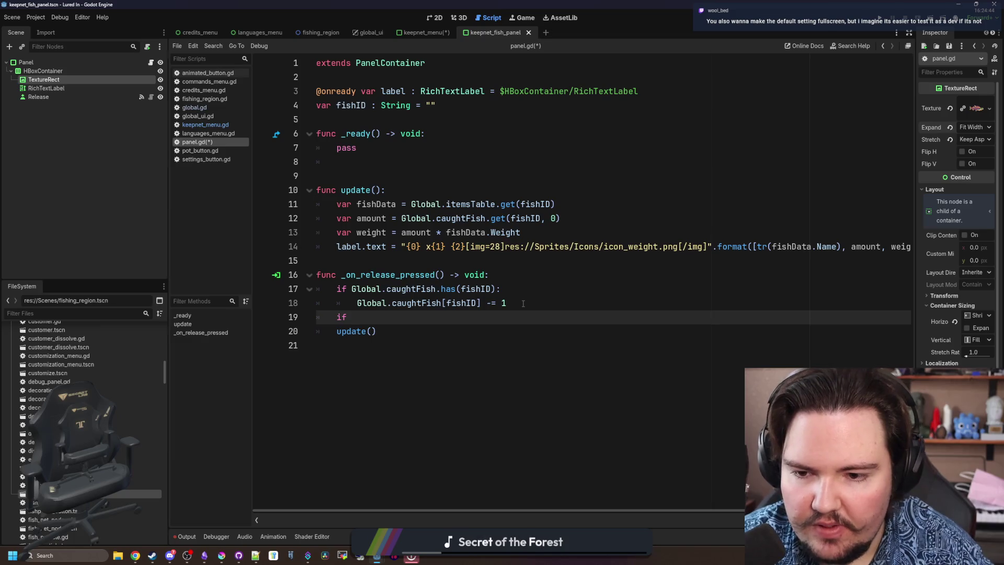
type("lobal.caughtFi")
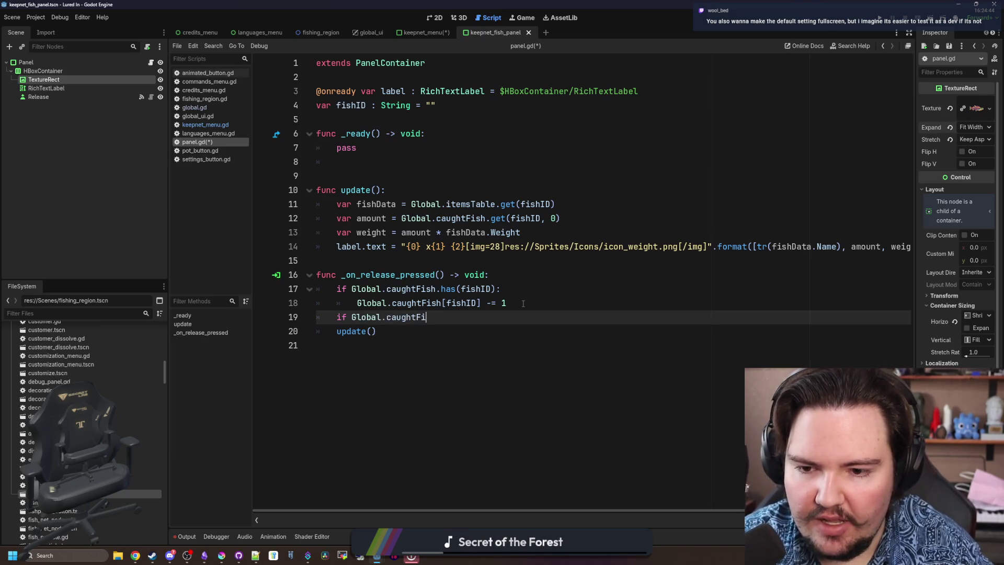
type("sh[fishID")
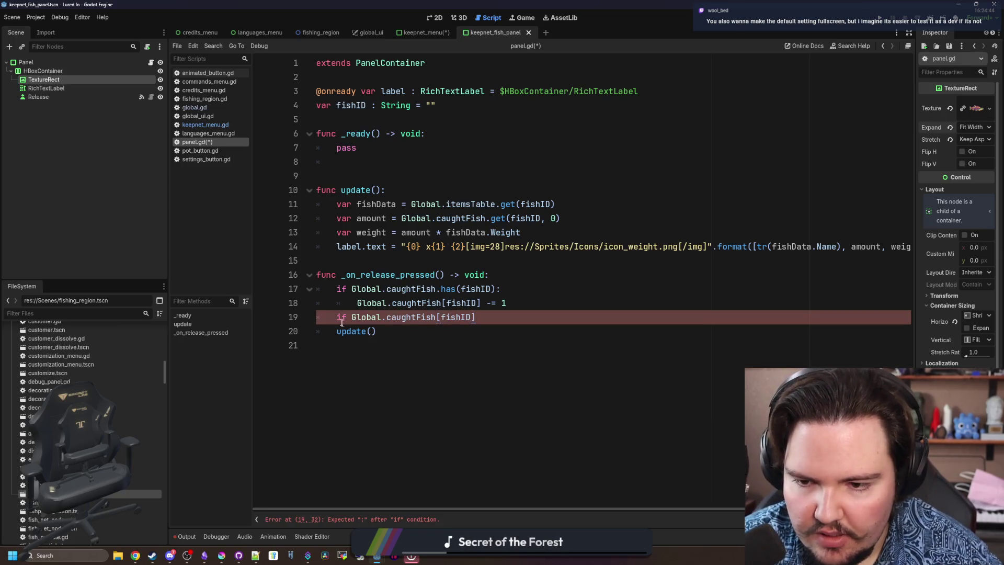
key("Tab")
key("End")
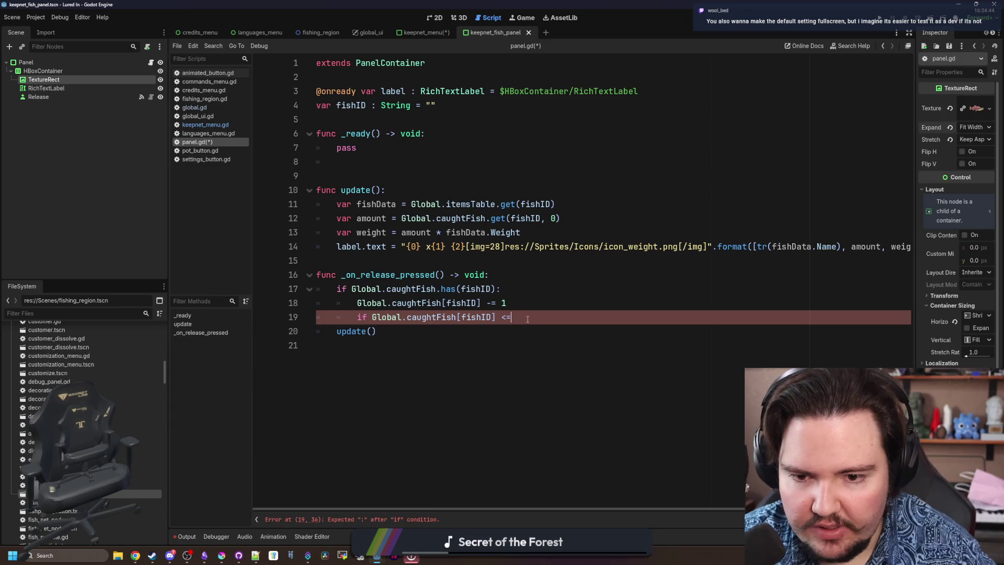
key("Return")
type("queue_free()")
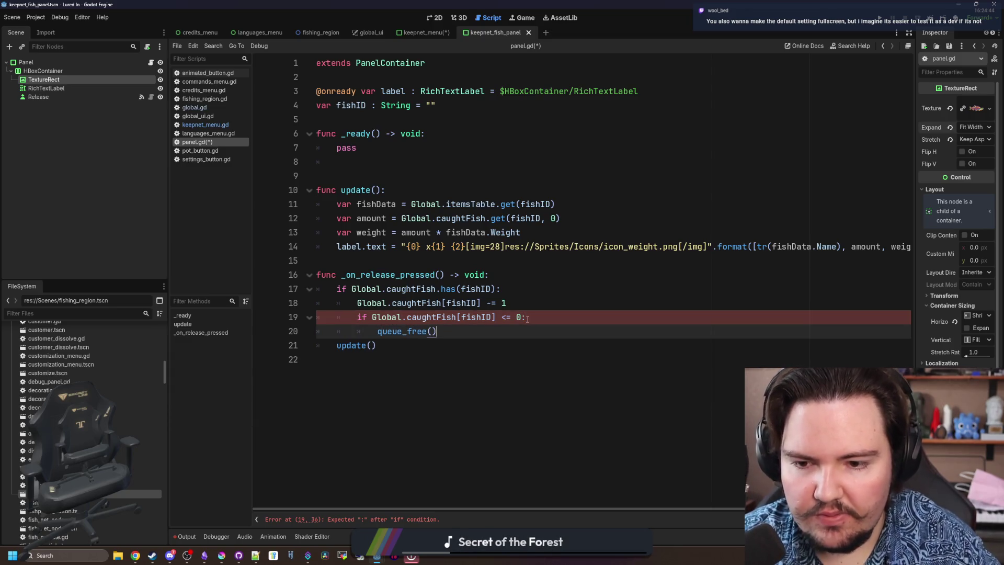
left_click(426, 345)
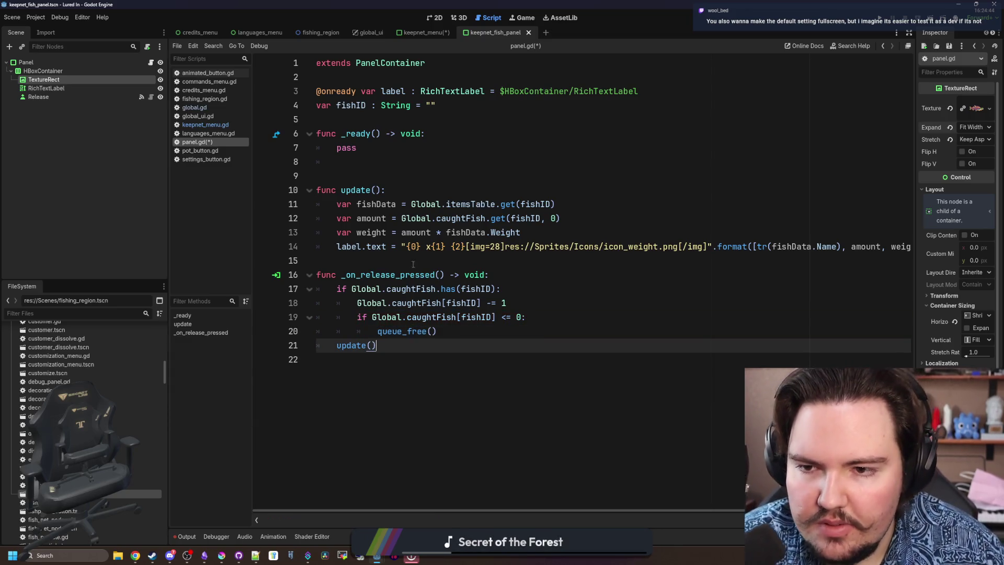
left_click(317, 275)
key("Return")
left_click(369, 150)
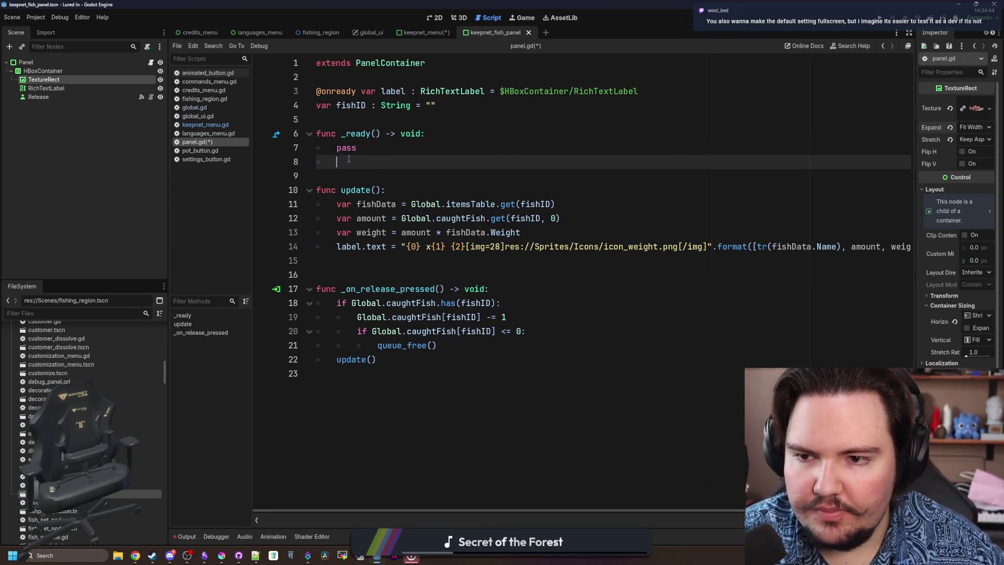
Step: Replace pass in _ready() with update() and save panel.gd, discarding an unfinished Global line
left_click(373, 164)
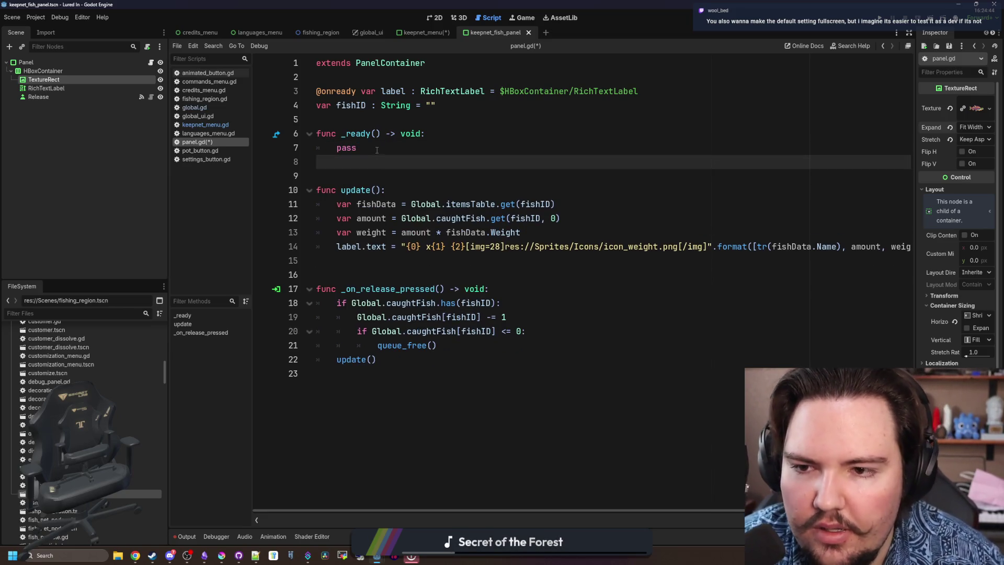
left_click(376, 150)
key("BackSpace")
key("BackSpace")
key("BackSpace")
key("BackSpace")
type("ate()")
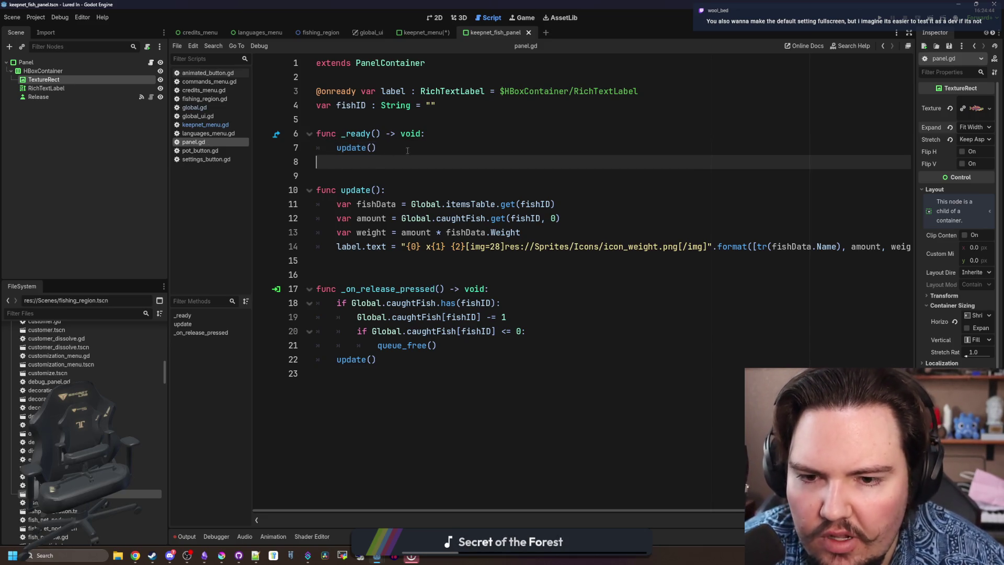
key("ctrl+s")
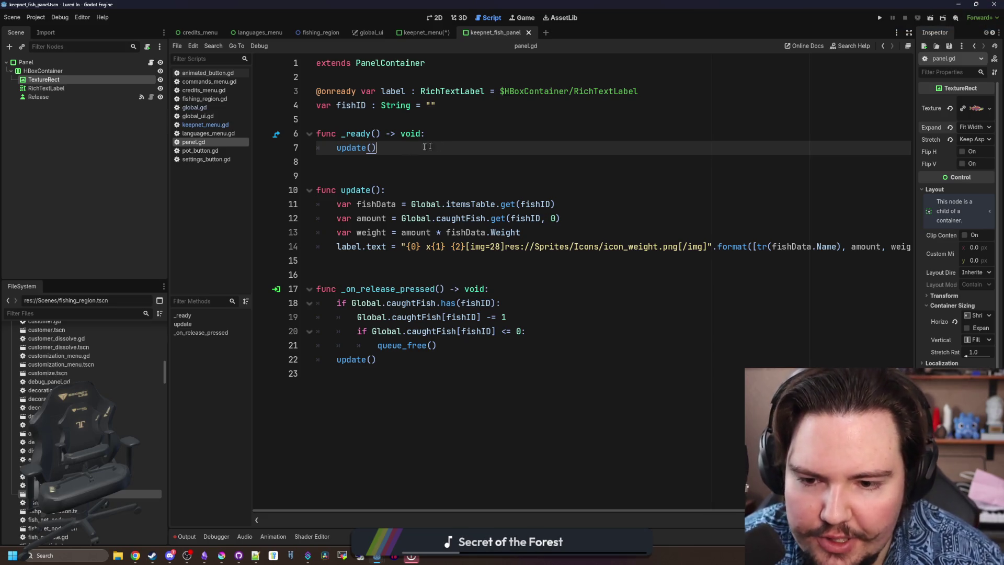
left_click(466, 139)
key("Return")
type("Globa")
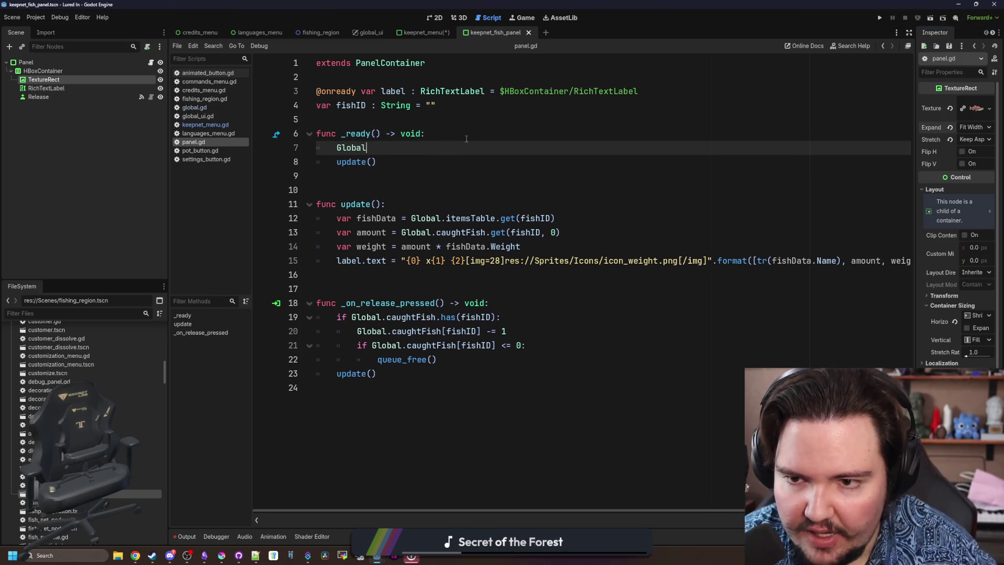
type("l.")
key("ctrl+z")
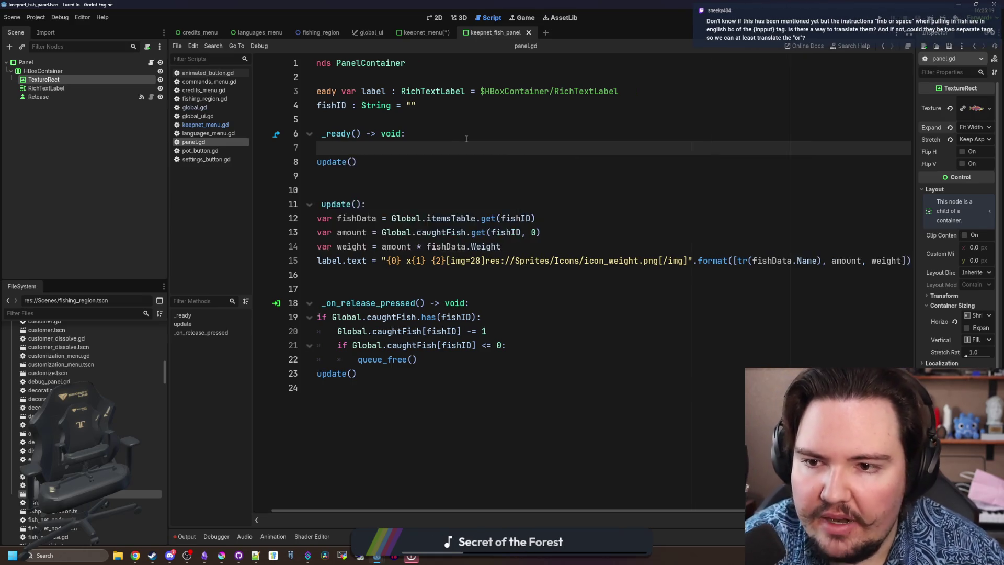
Step: Save the fish panel scene and switch the editor to keepnet_menu.gd
left_click(417, 142)
left_click(357, 161)
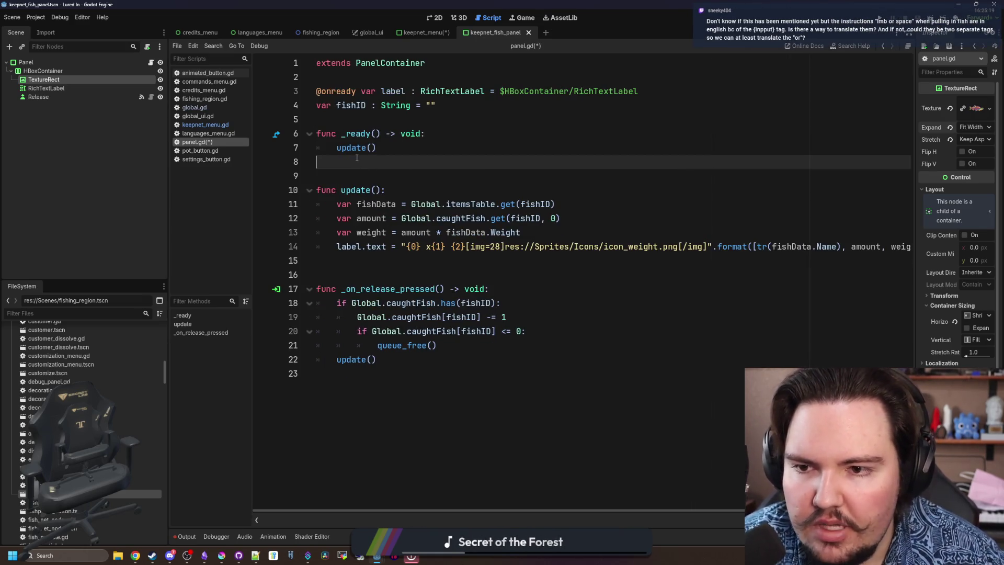
left_click(422, 120)
key("Down")
key("Down")
key("Down")
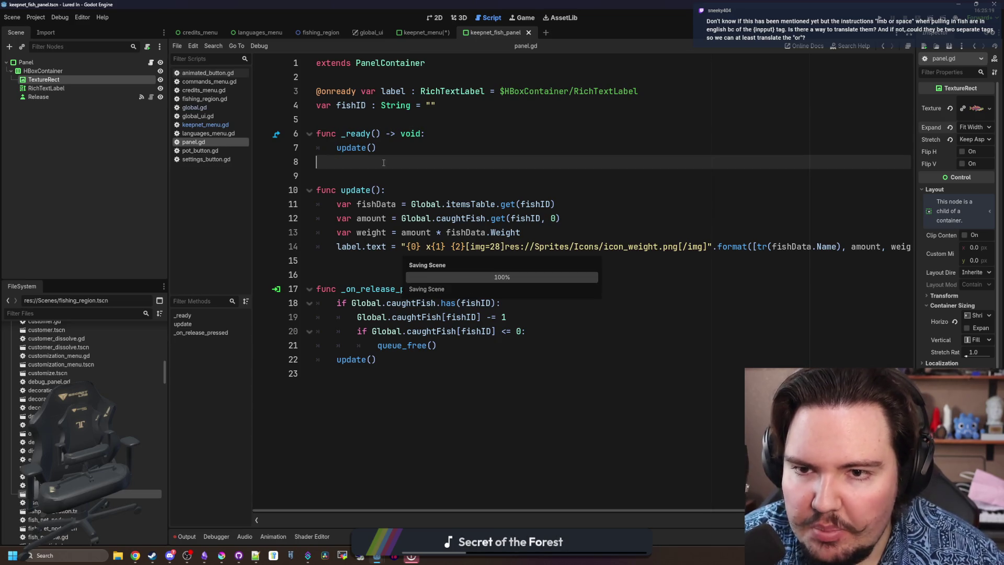
left_click(230, 125)
left_click(463, 244)
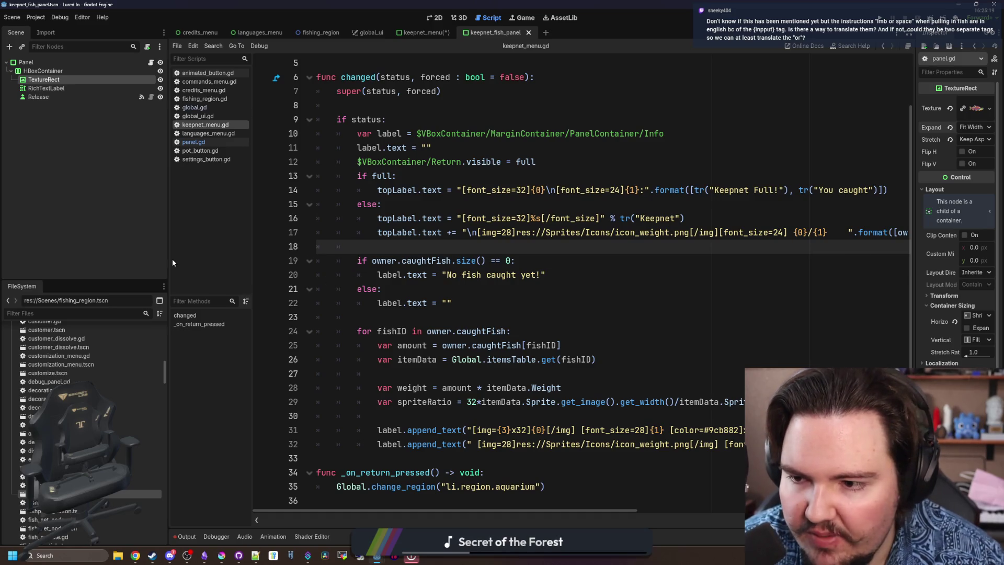
Step: Add empty lines under the caughtFish for line and comment out the old loop body with Ctrl+K
left_click_drag(169, 261, 99, 260)
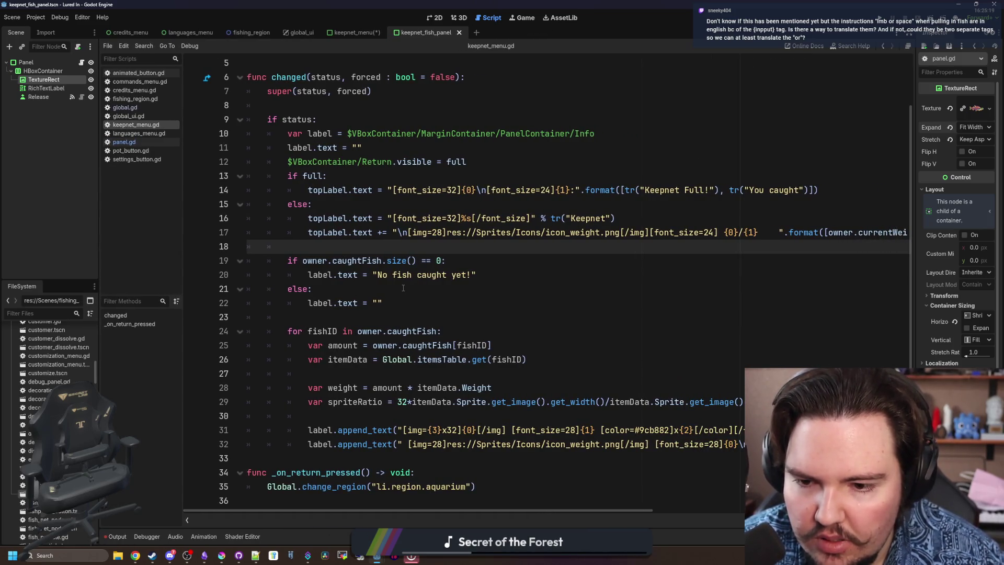
left_click(389, 311)
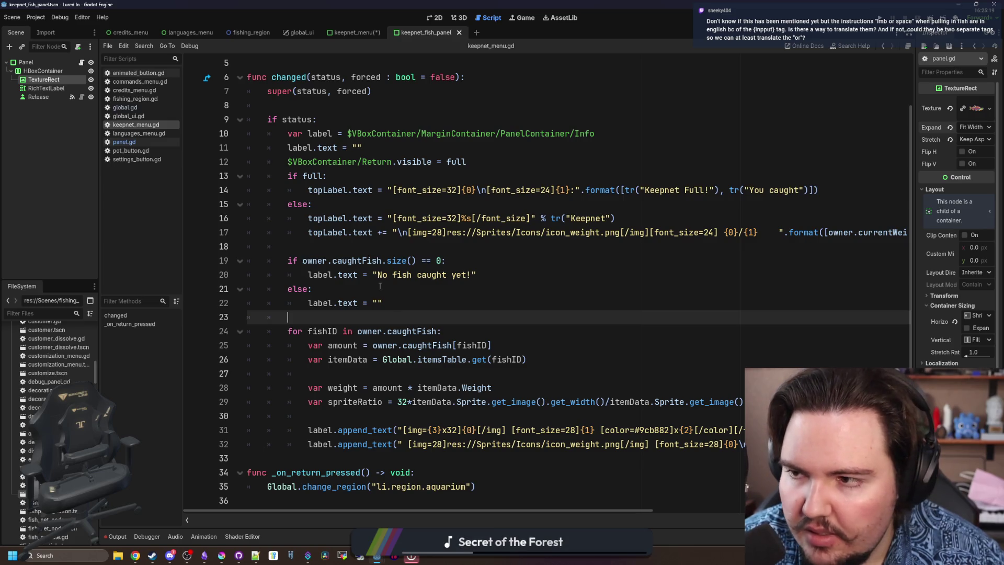
left_click_drag(738, 445, 164, 326)
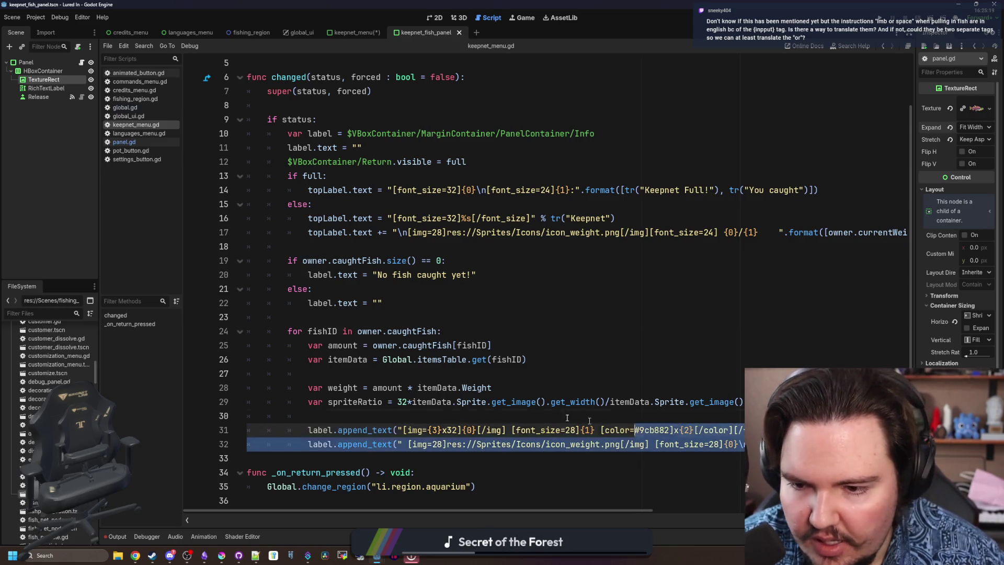
key("End")
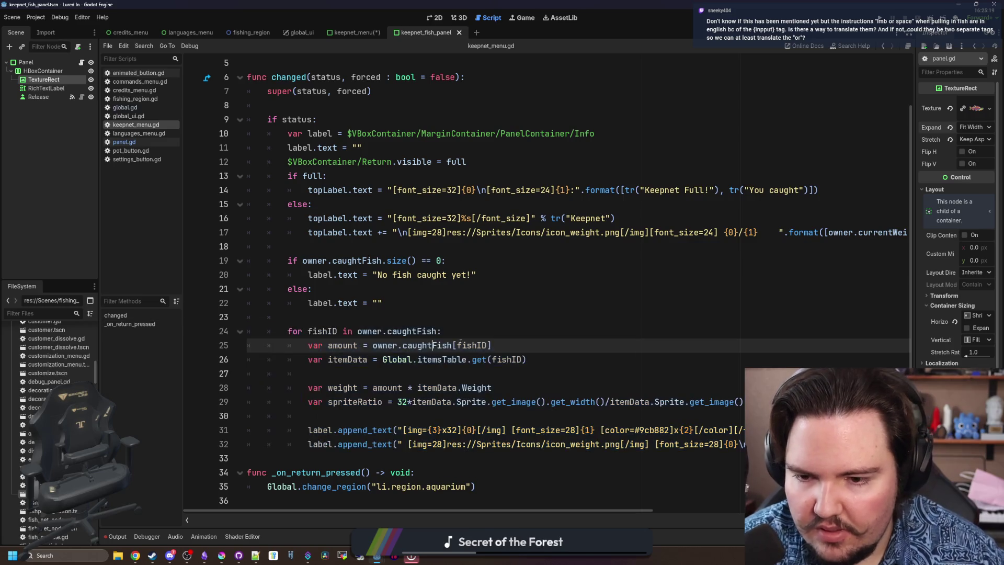
key("Return")
key("Return")
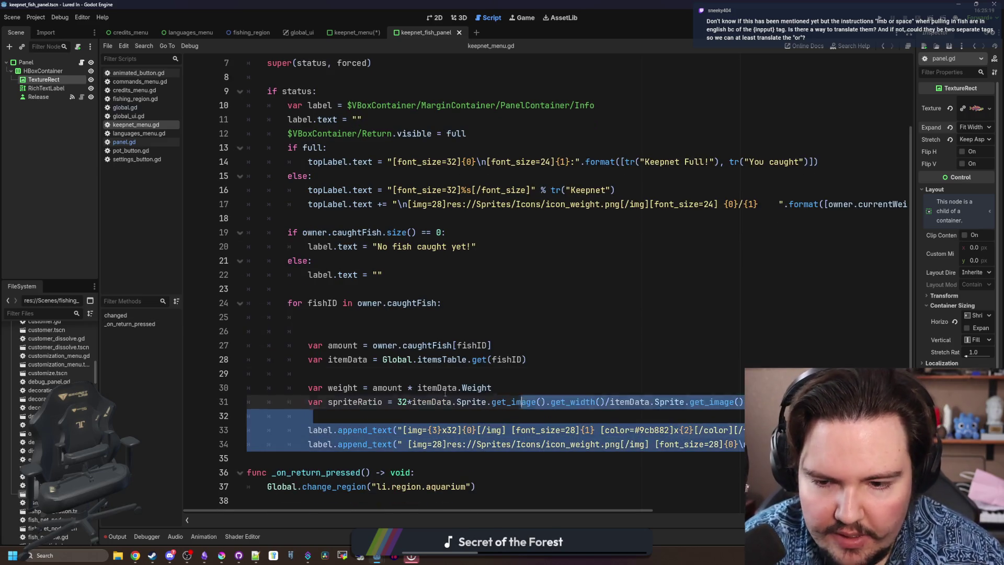
left_click_drag(743, 445, 220, 348)
key("ctrl+k")
left_click(355, 317)
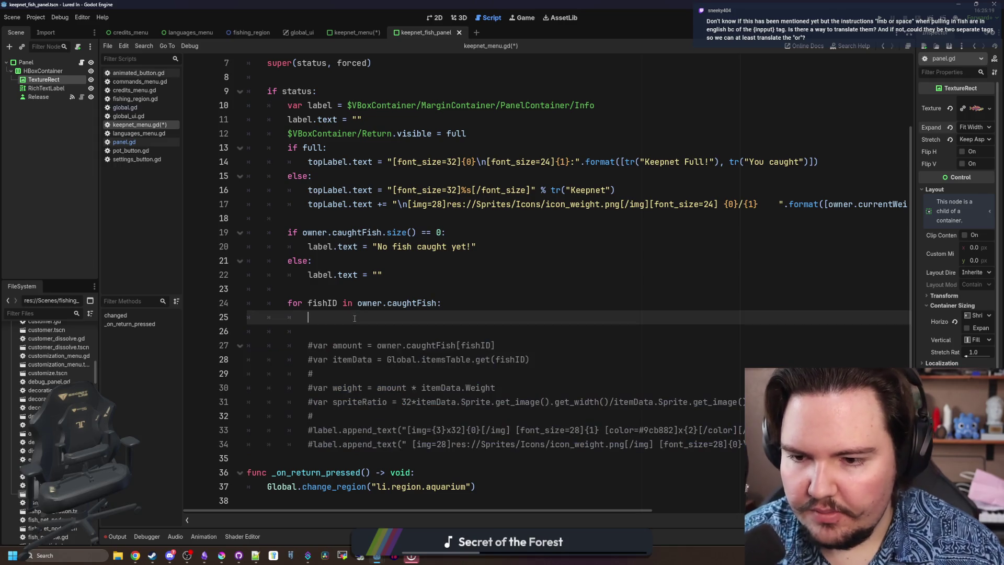
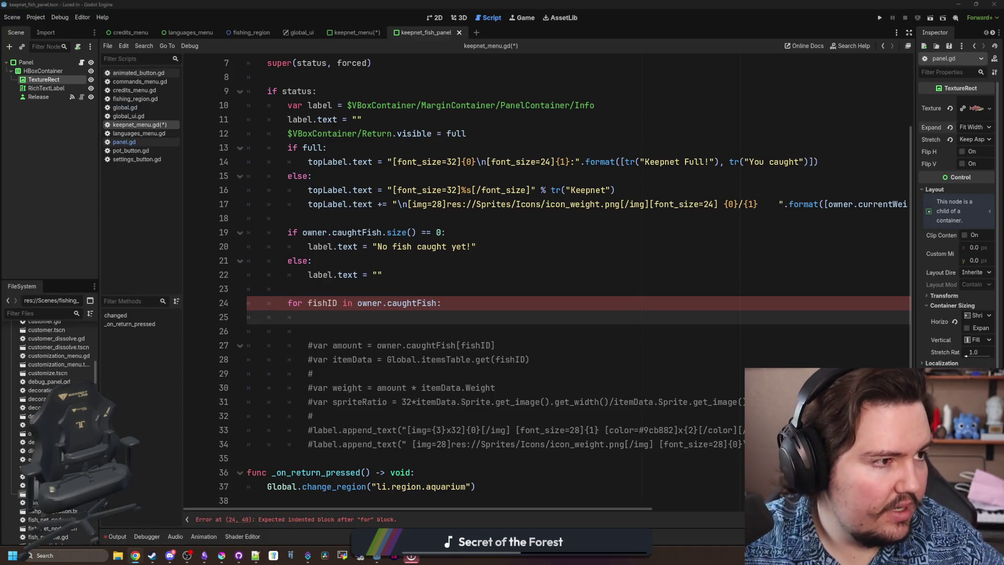
Step: Load translation.luredin.net in a new browser tab and position the window over the editor
key("ctrl+t")
type("translation.luredin.net")
key("Return")
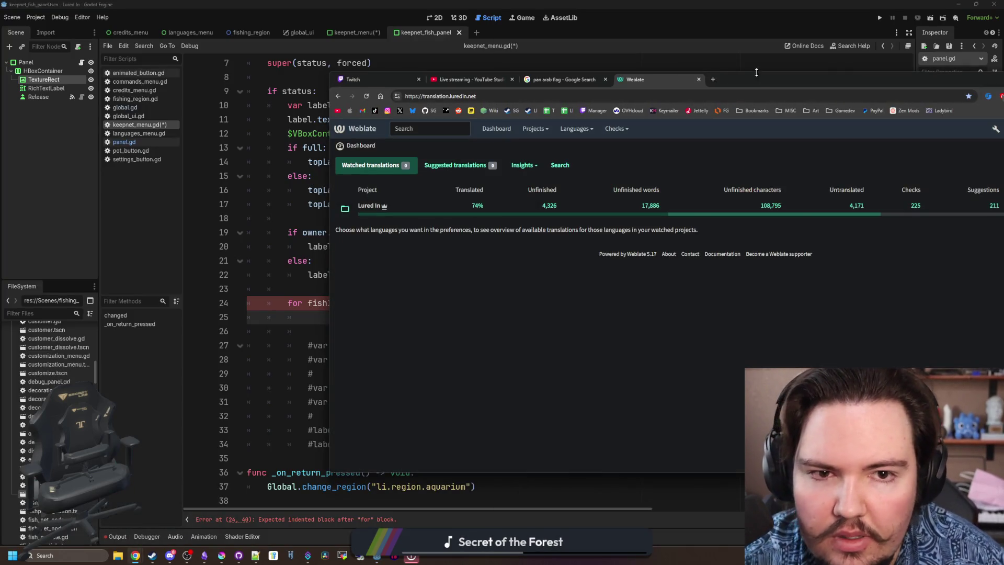
left_click_drag(756, 76, 554, 70)
Step: Browse the Lured In project's English translation and its string editor, then return to the overview
left_click(168, 199)
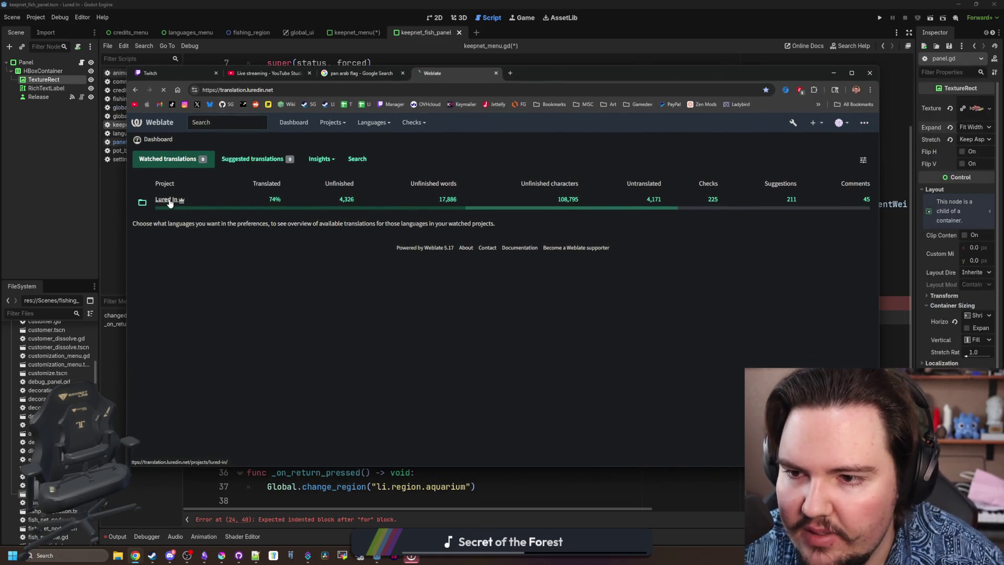
left_click(172, 247)
left_click(387, 159)
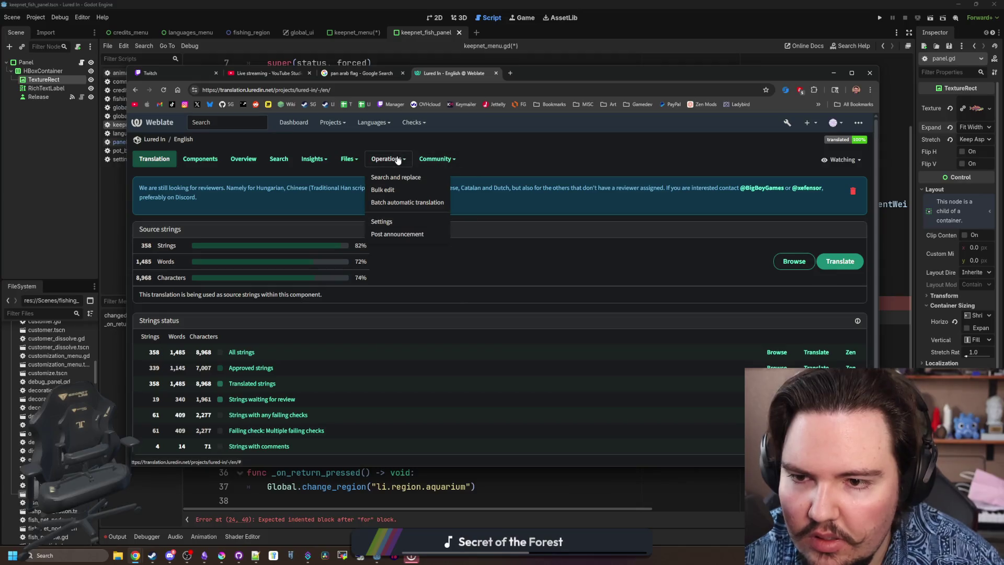
left_click(215, 222)
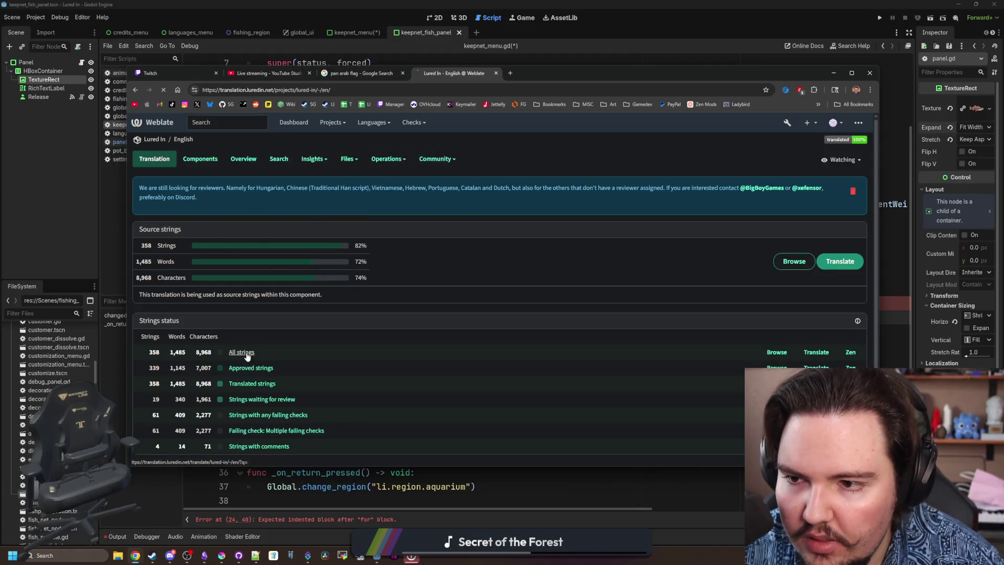
left_click(242, 352)
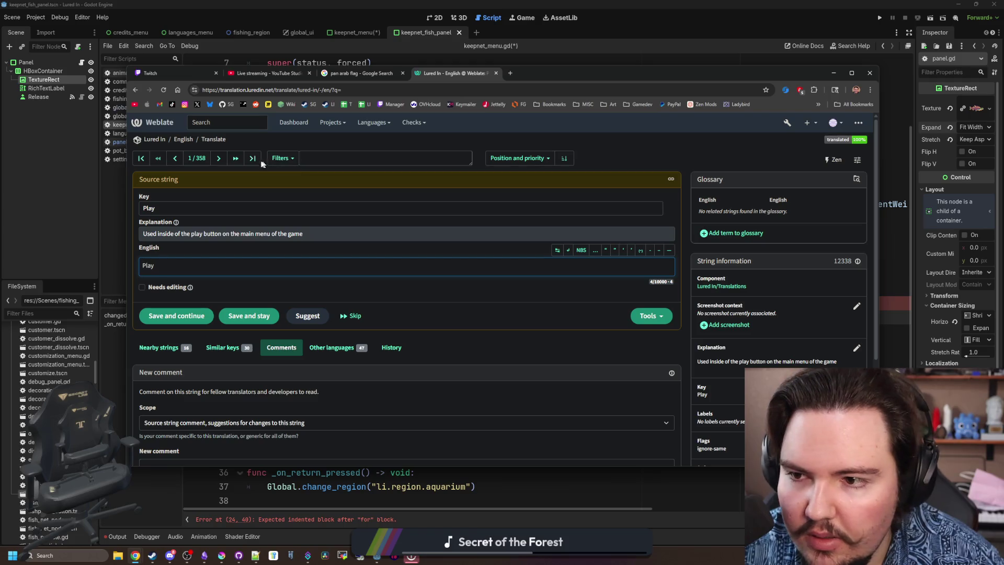
left_click(648, 315)
left_click(225, 183)
left_click(181, 140)
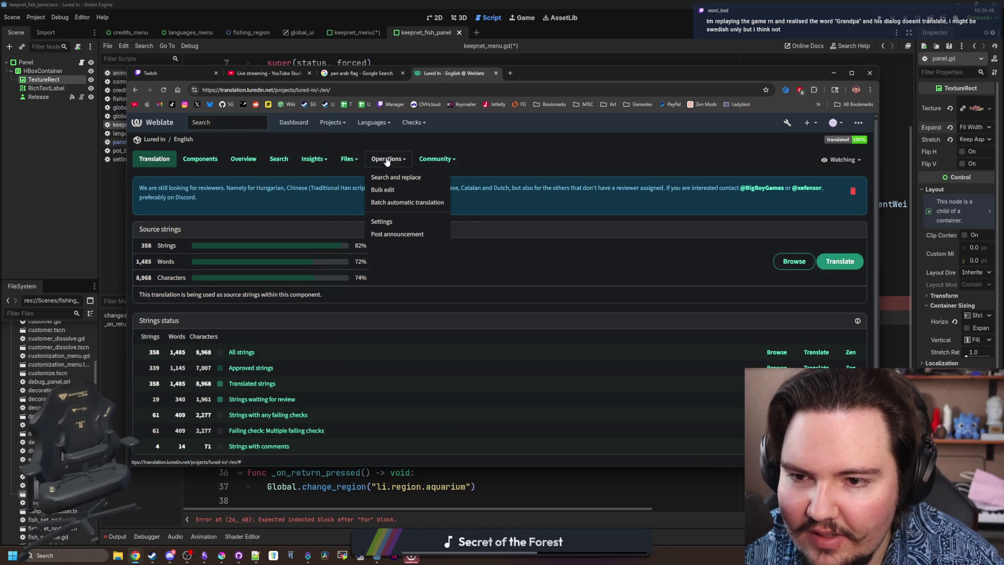
left_click(435, 159)
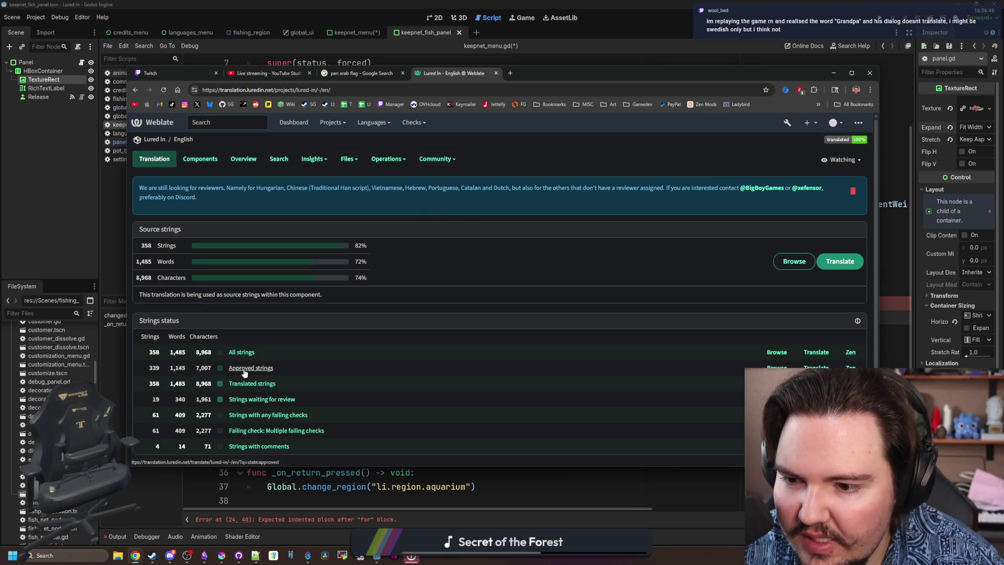
Step: Via Components, reach Translations > English and choose Operations > Add new translation string
left_click(156, 140)
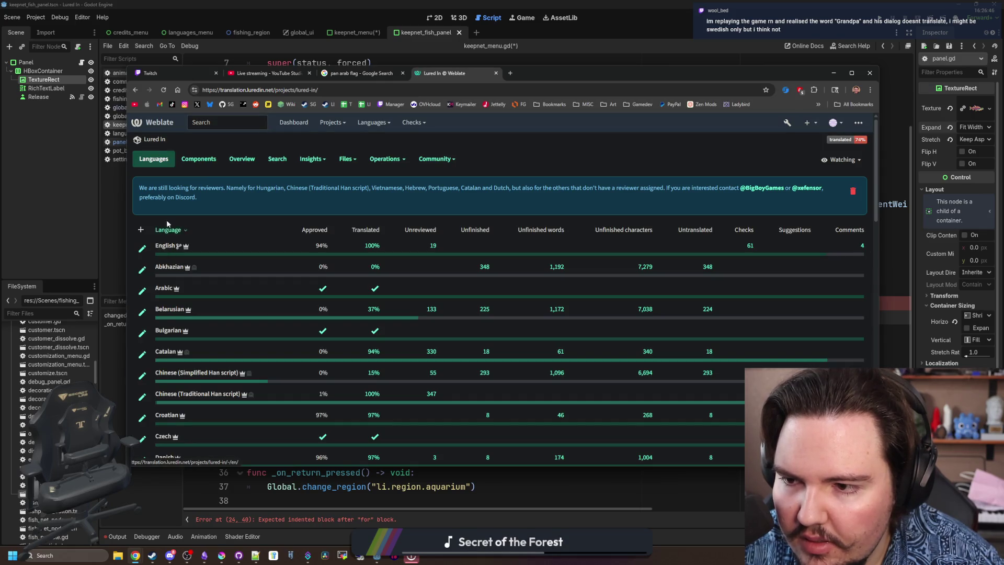
left_click(198, 159)
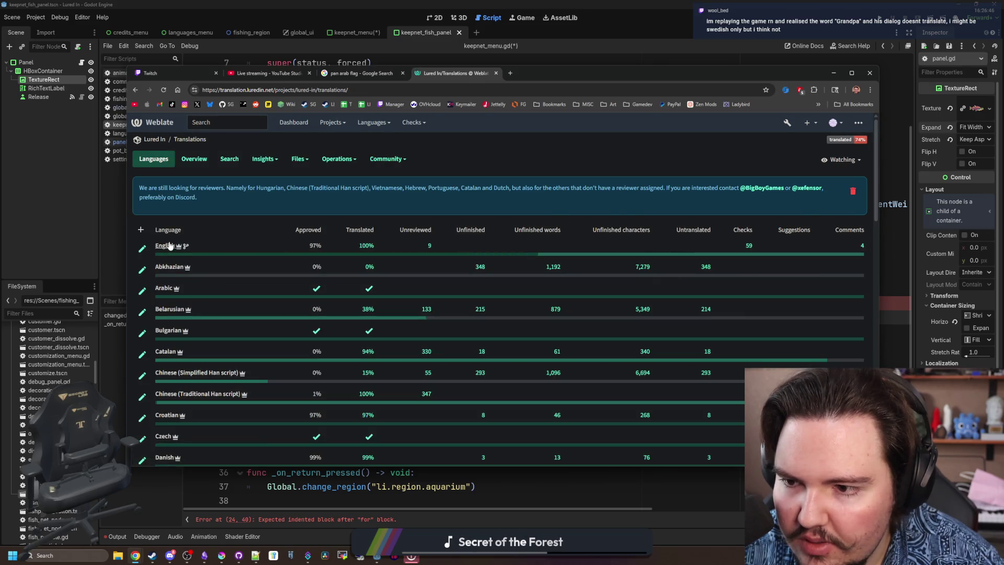
left_click(171, 244)
left_click(300, 159)
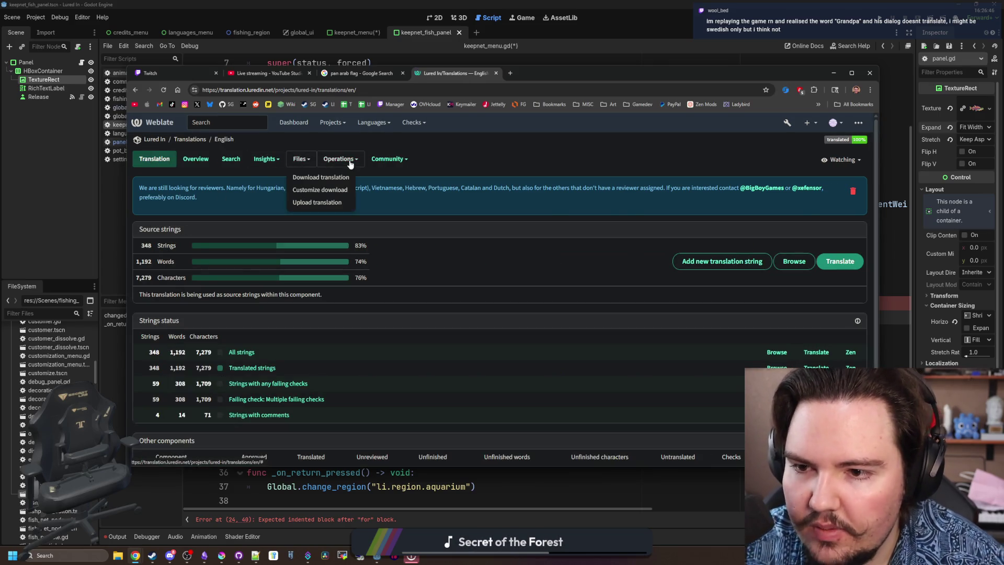
left_click(339, 158)
left_click(357, 197)
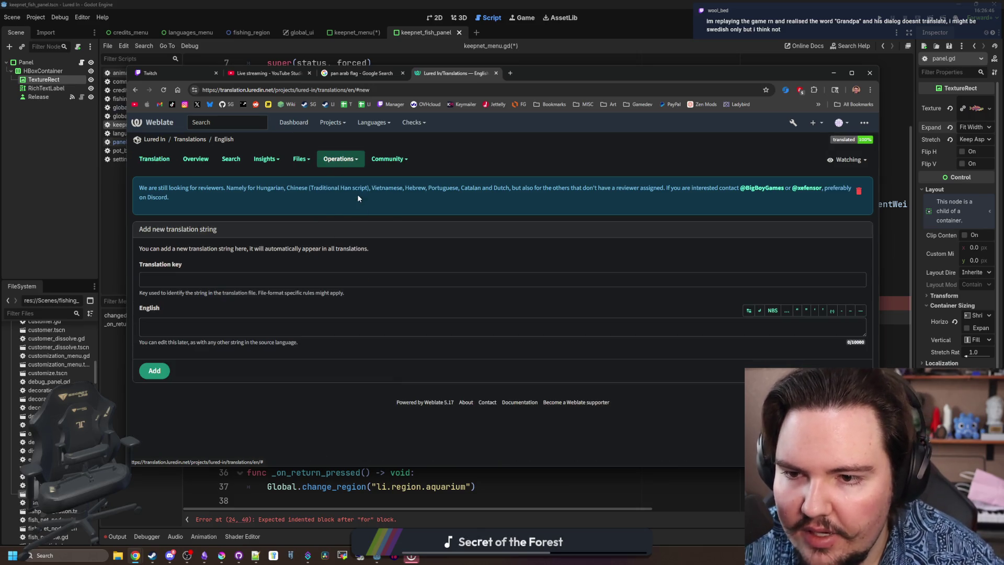
Step: Add a new string with key Release and English text Release
left_click(188, 284)
type("Release")
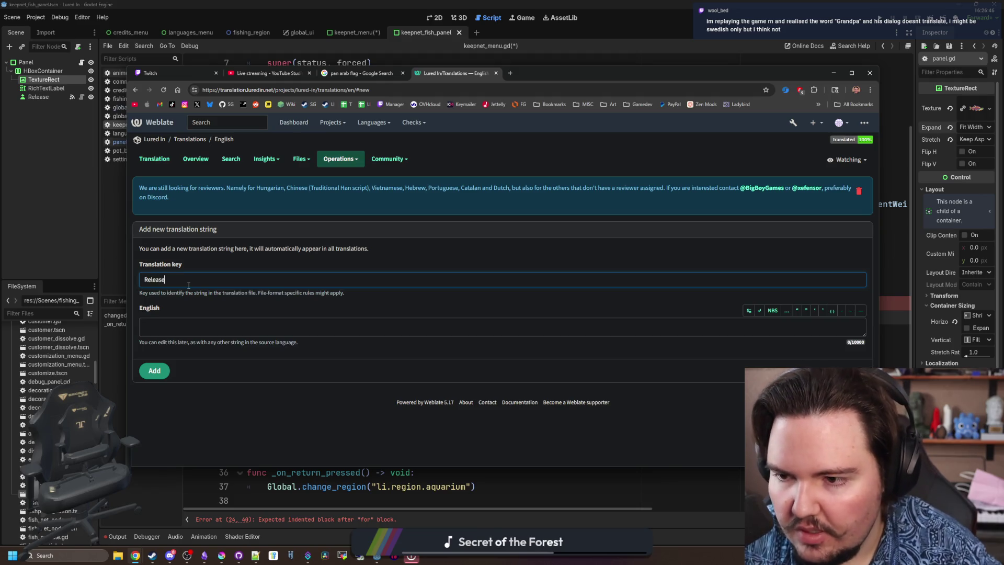
key("ctrl+shift+Tab")
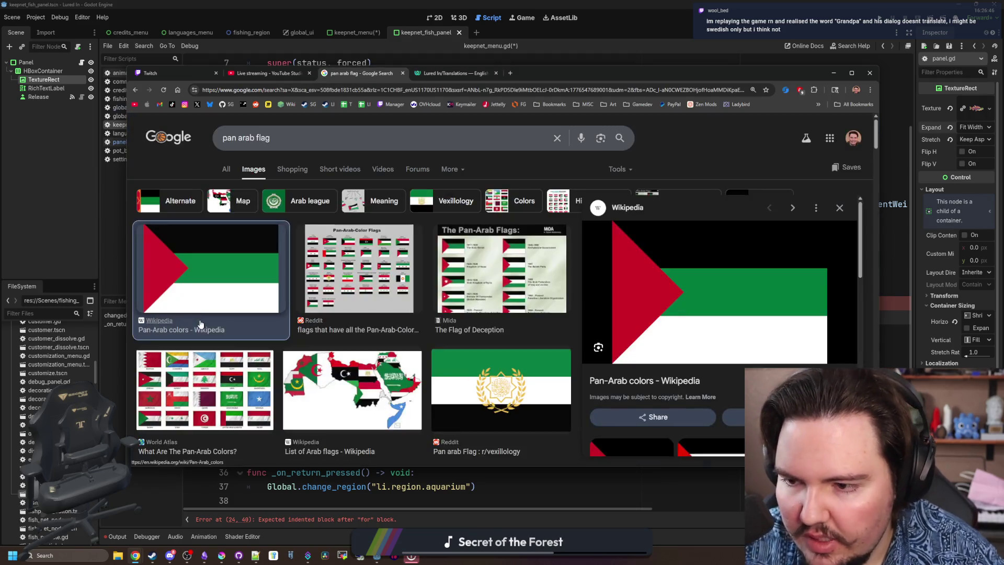
key("ctrl+Tab")
left_click(224, 327)
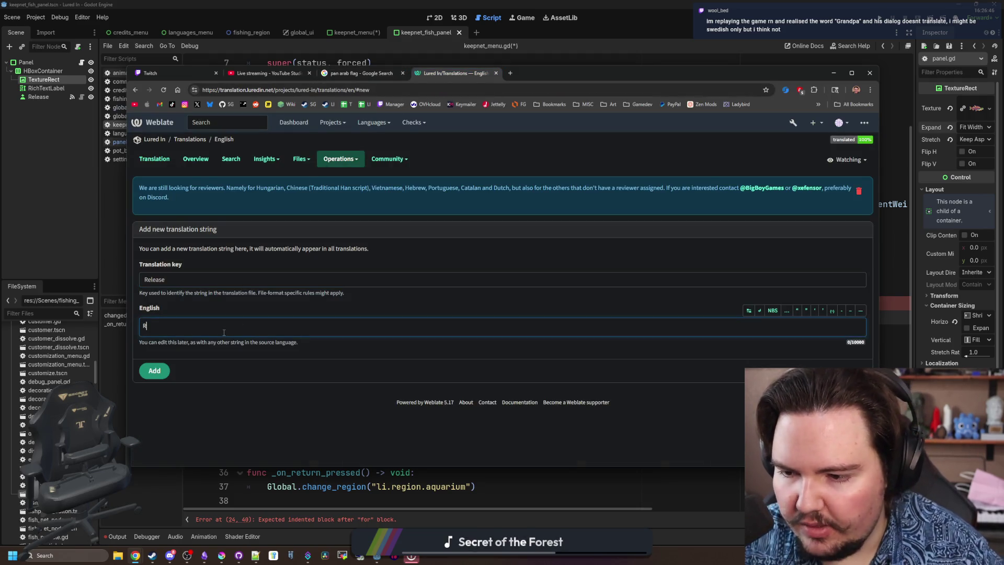
type("Release")
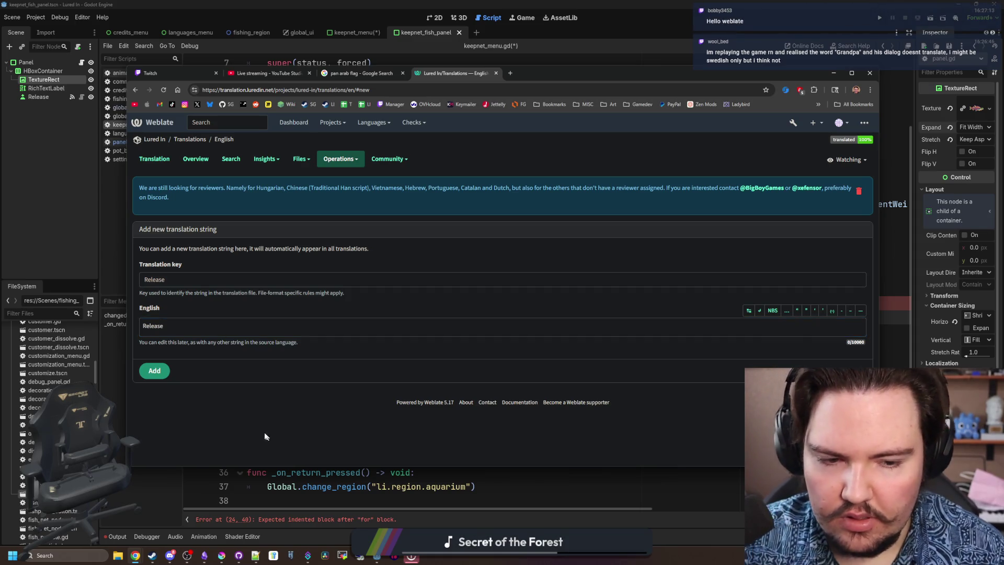
left_click(154, 371)
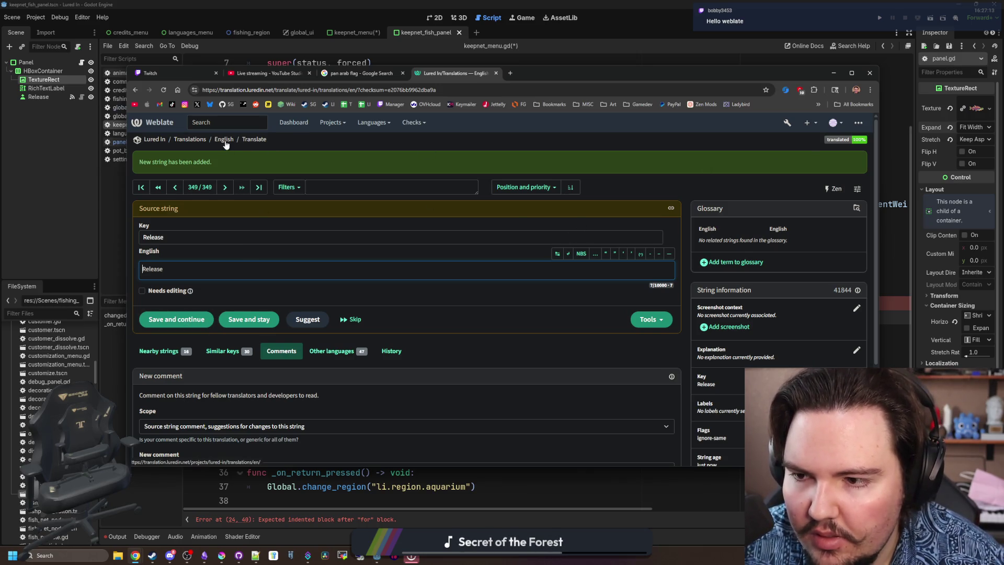
Step: Save the explanation: used to release a fish back into the water you're fishing at
left_click(856, 350)
type("Used ")
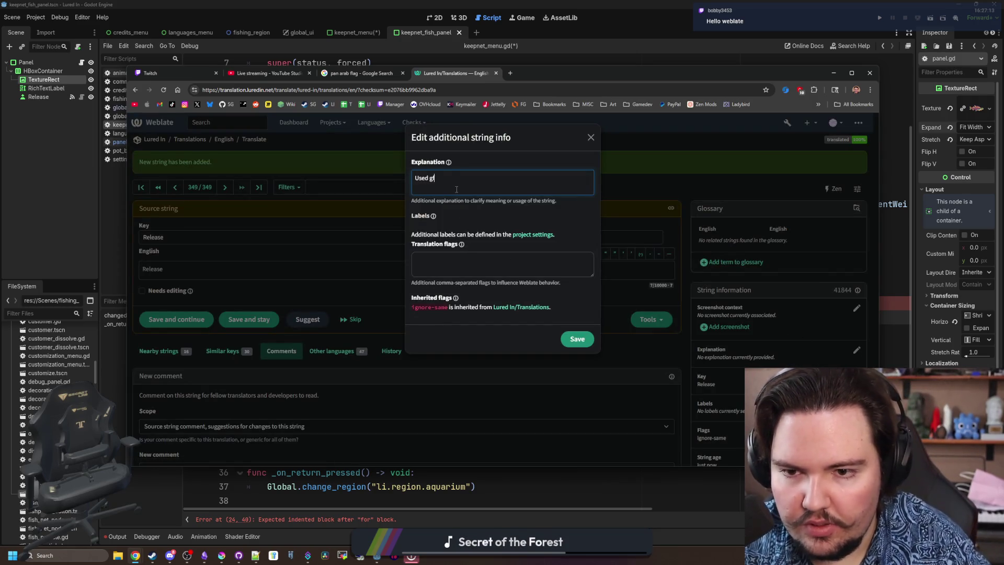
type("to release a fish b")
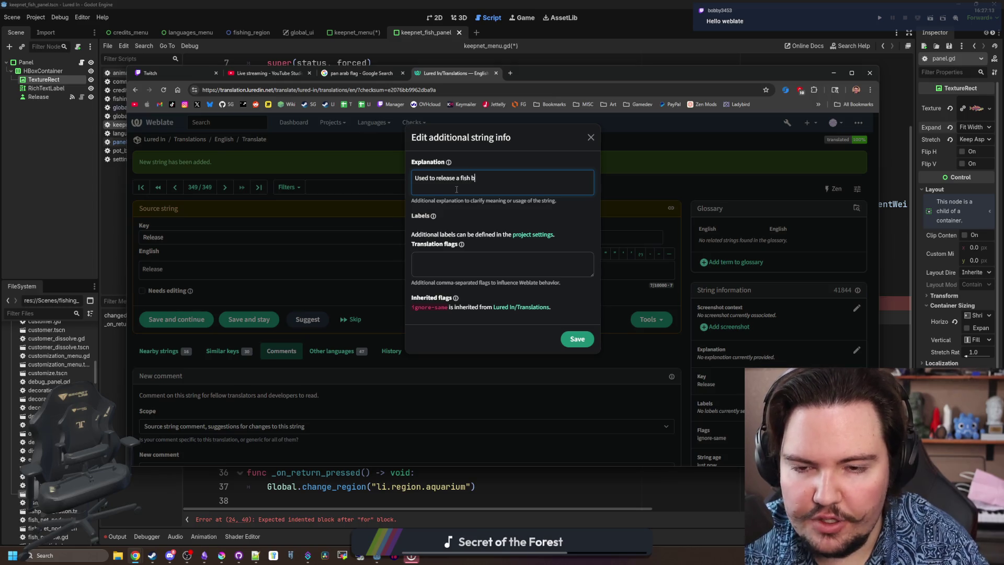
type("ack into a body of")
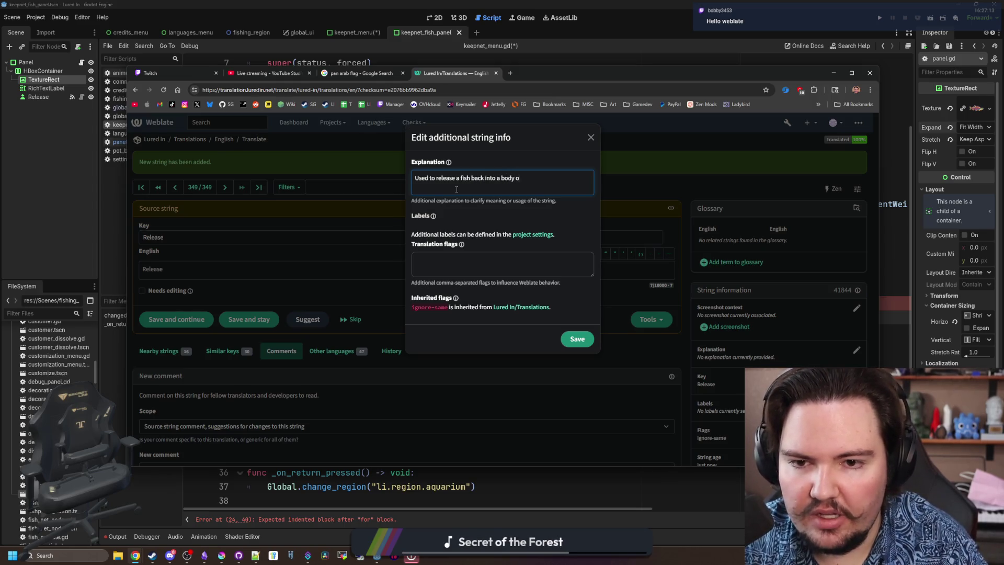
type(" water you're fish")
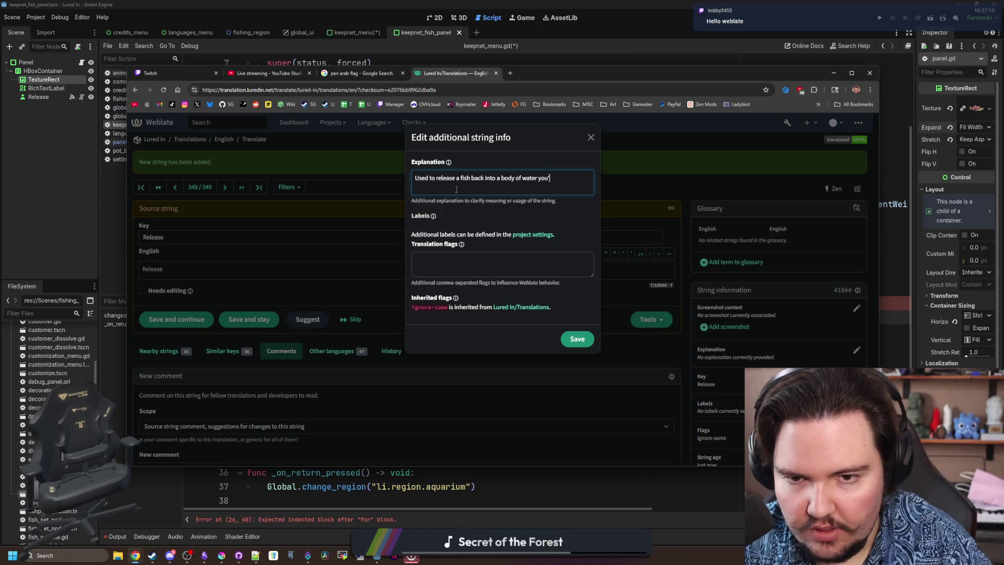
type("ing at")
left_click(577, 339)
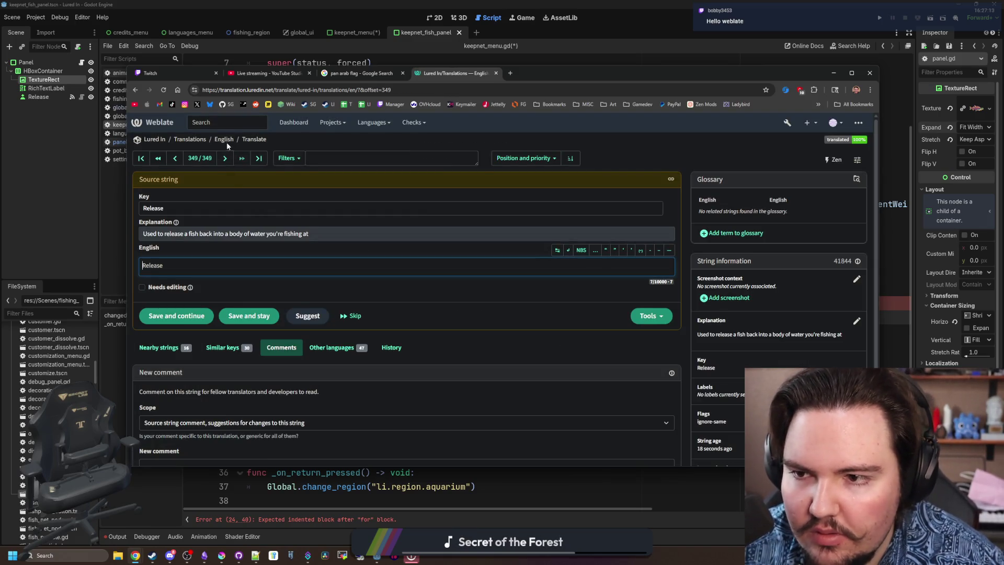
left_click(225, 140)
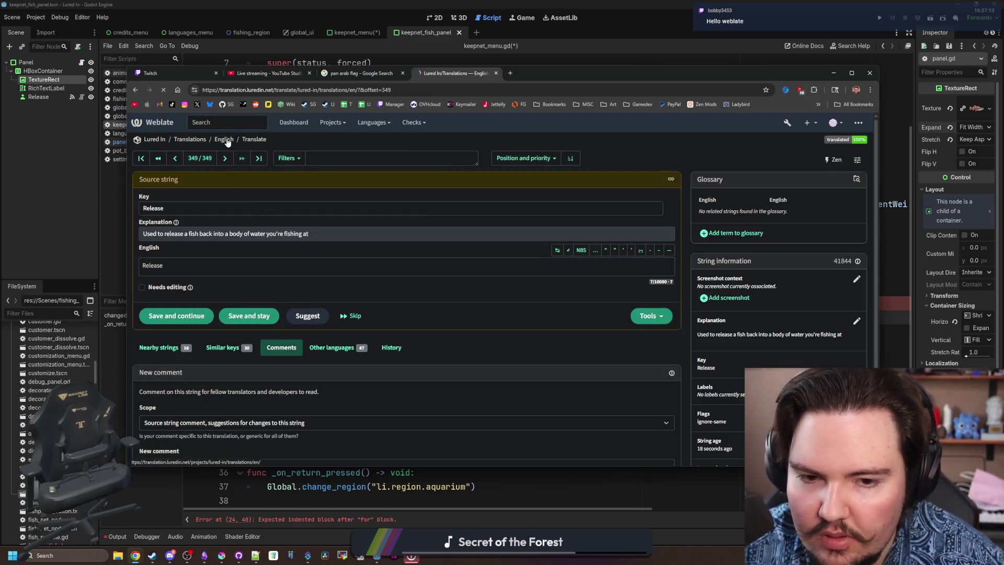
Step: Add a new string with key or and English text or
left_click(722, 261)
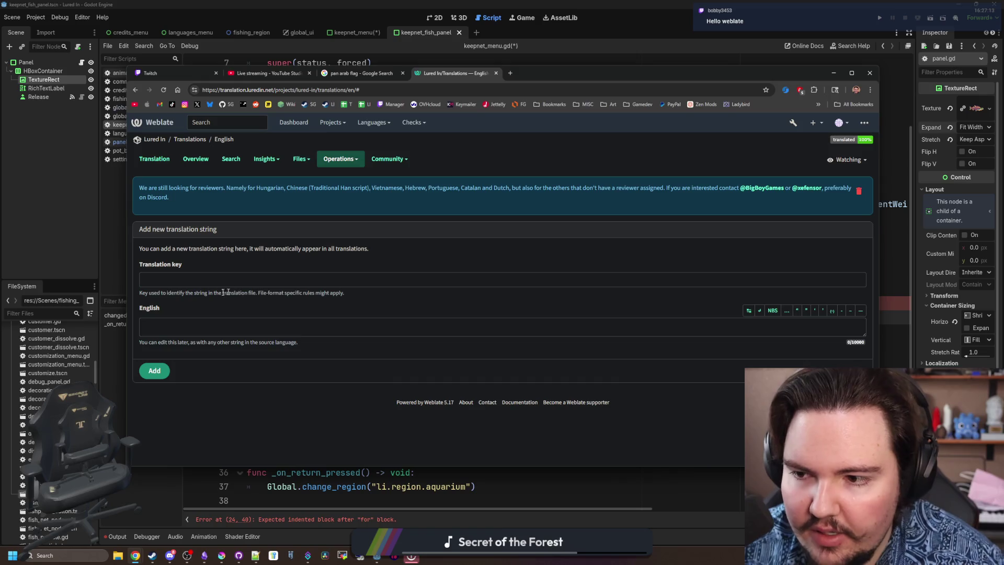
left_click(219, 280)
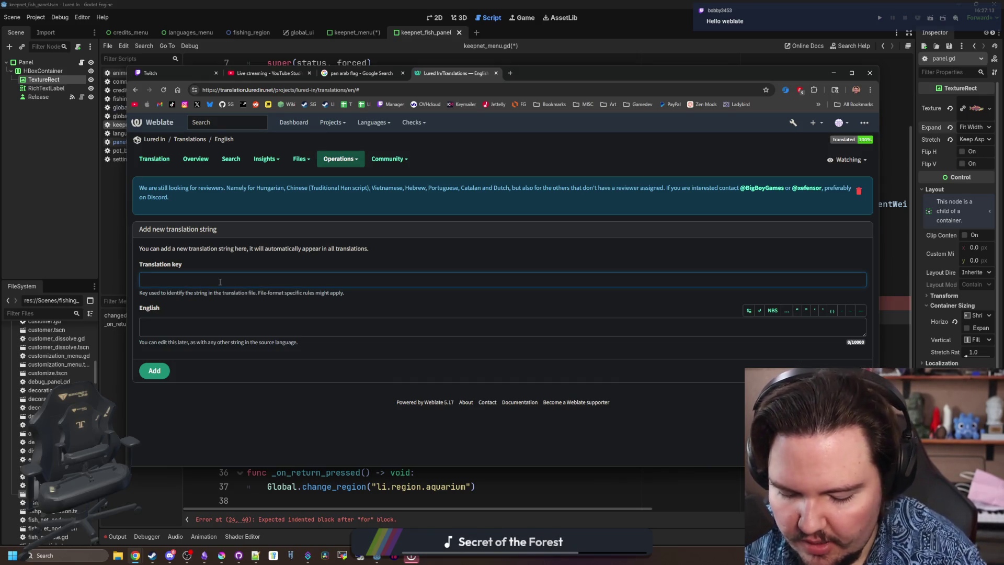
type("or")
left_click(209, 325)
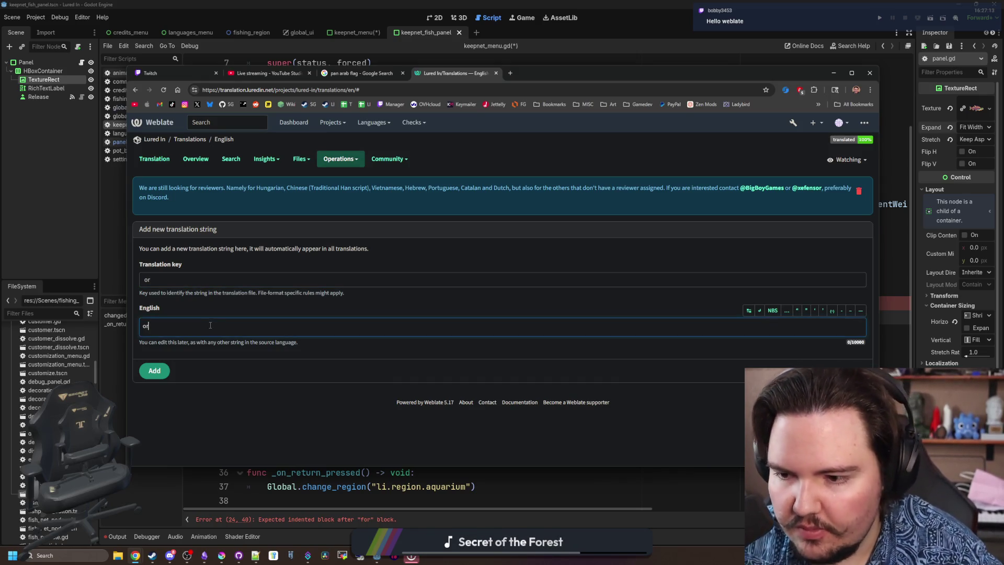
left_click(157, 370)
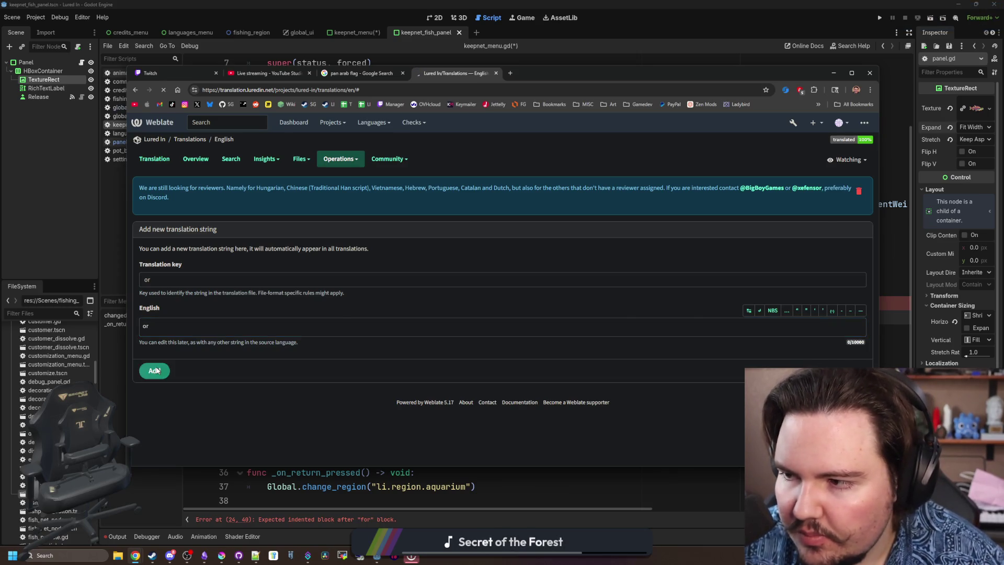
Step: Save the explanation: joins elements like "Press LMB or press space bar", then close the site and return to the script
left_click(857, 351)
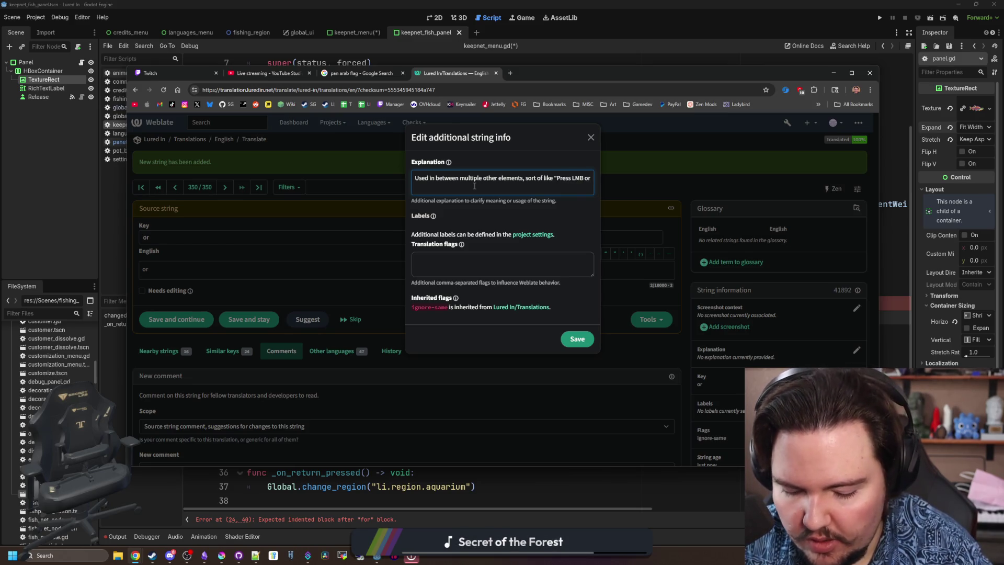
type("press space bar")
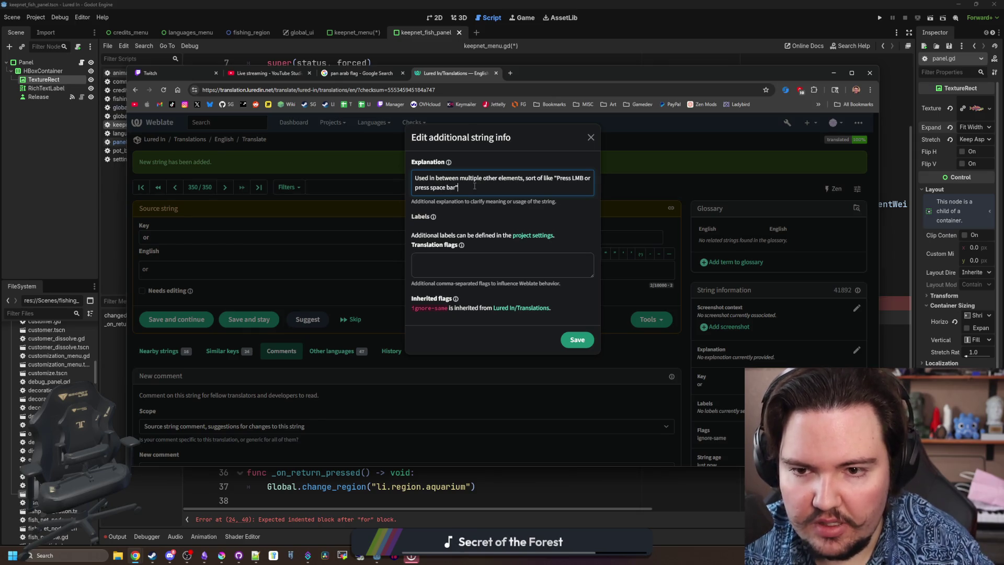
left_click(578, 338)
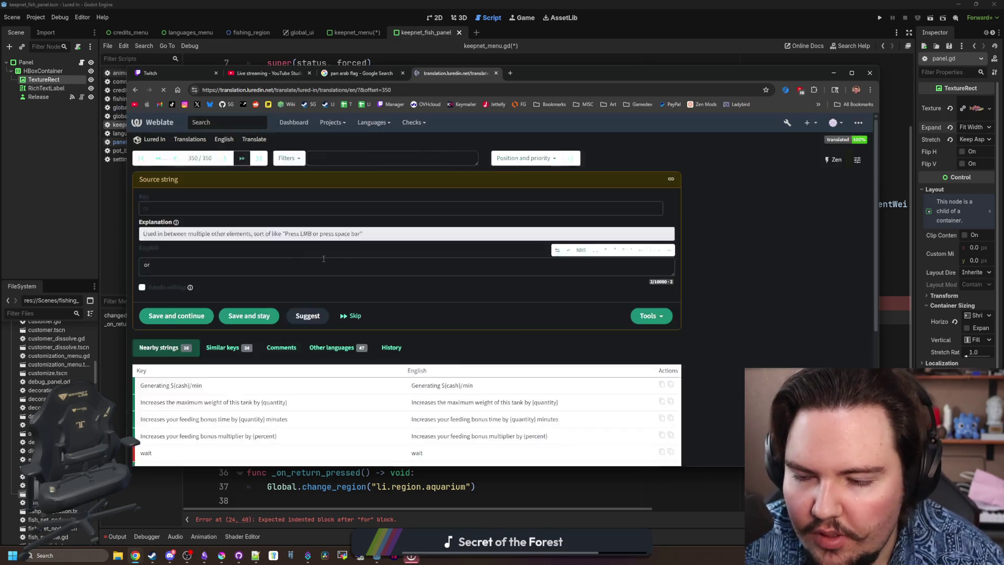
left_click(495, 72)
key("alt+Tab")
left_click(406, 317)
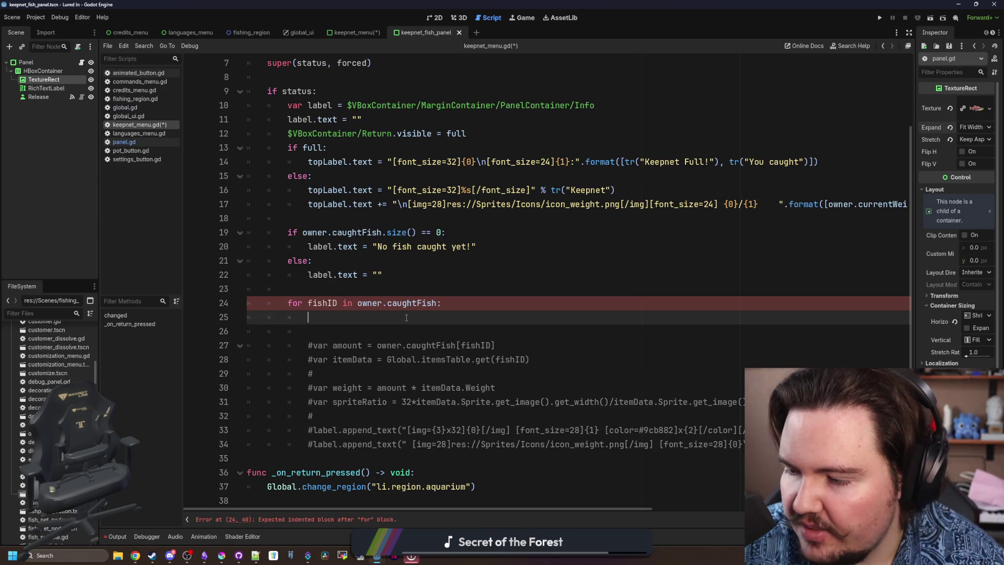
scroll(406, 317, "right", 2)
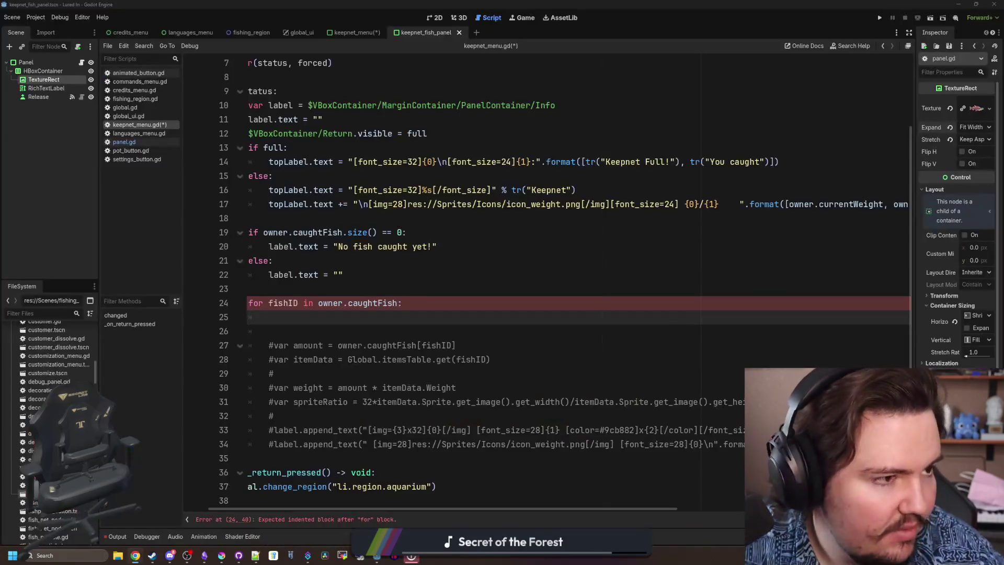
Step: Switch to a fresh browser tab over the keepnet_menu.gd script
key("alt+Tab")
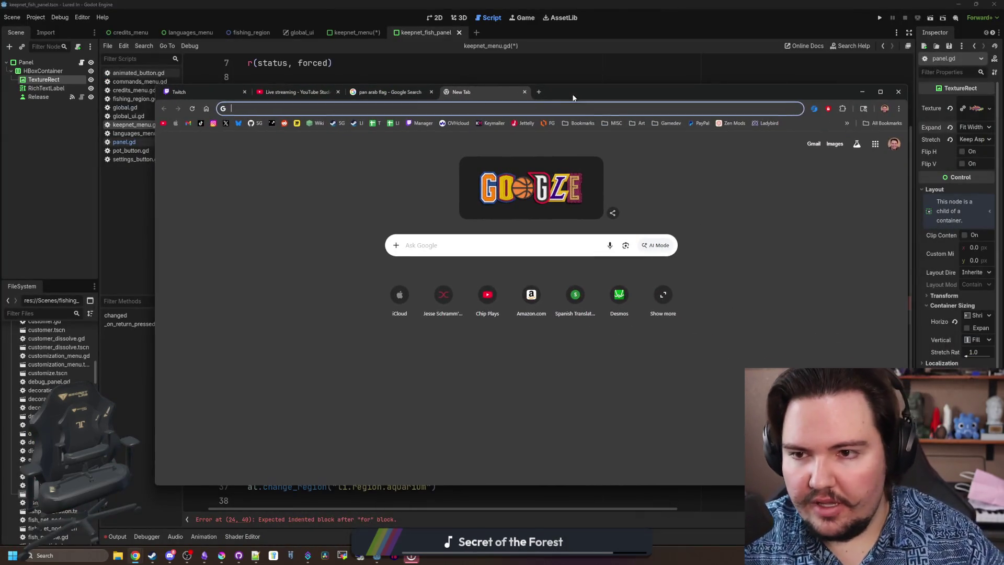
type("translation.luredin.net")
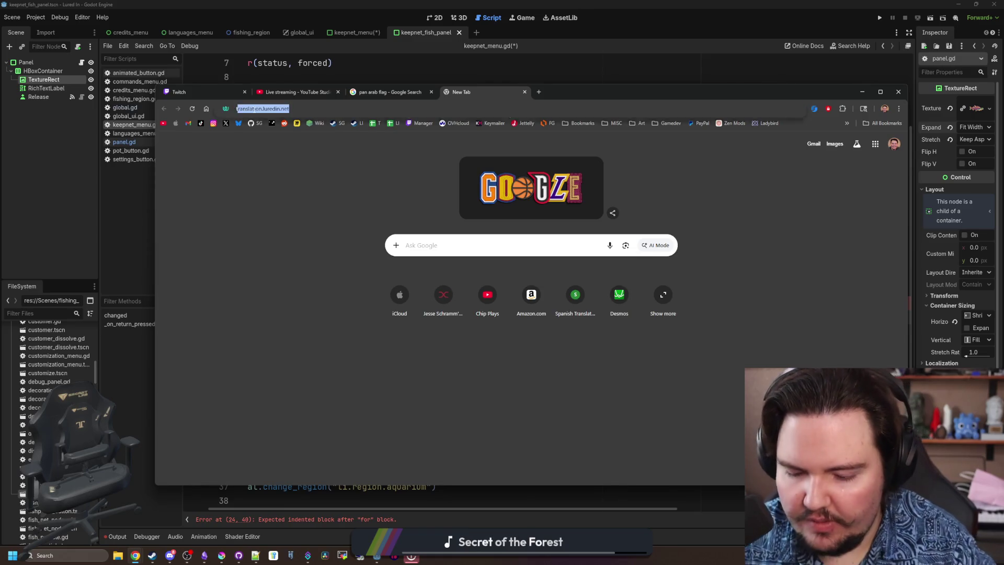
Step: Load Weblate, open Lured In > English and search its strings for 'grandpa'
key("Return")
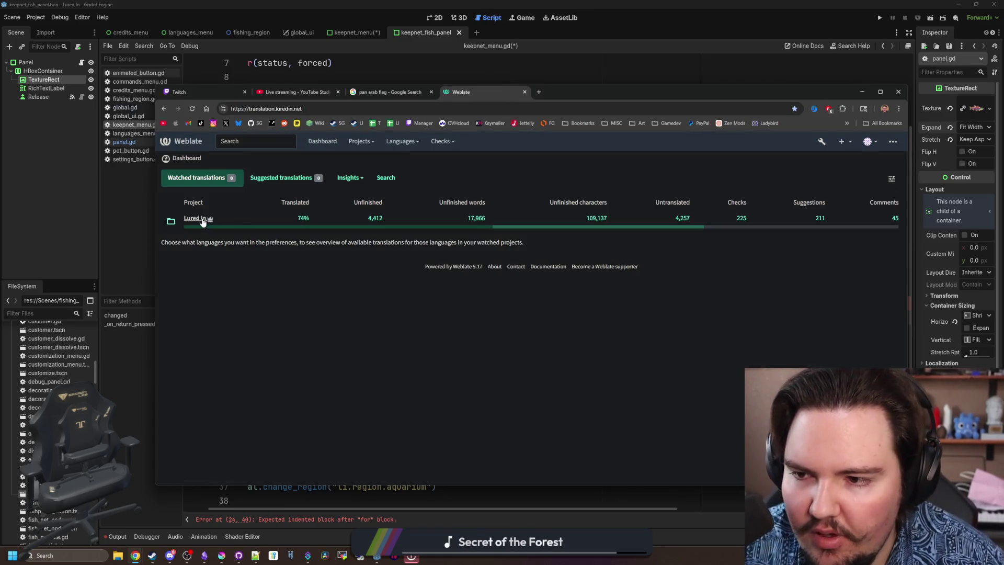
left_click(197, 219)
left_click(199, 265)
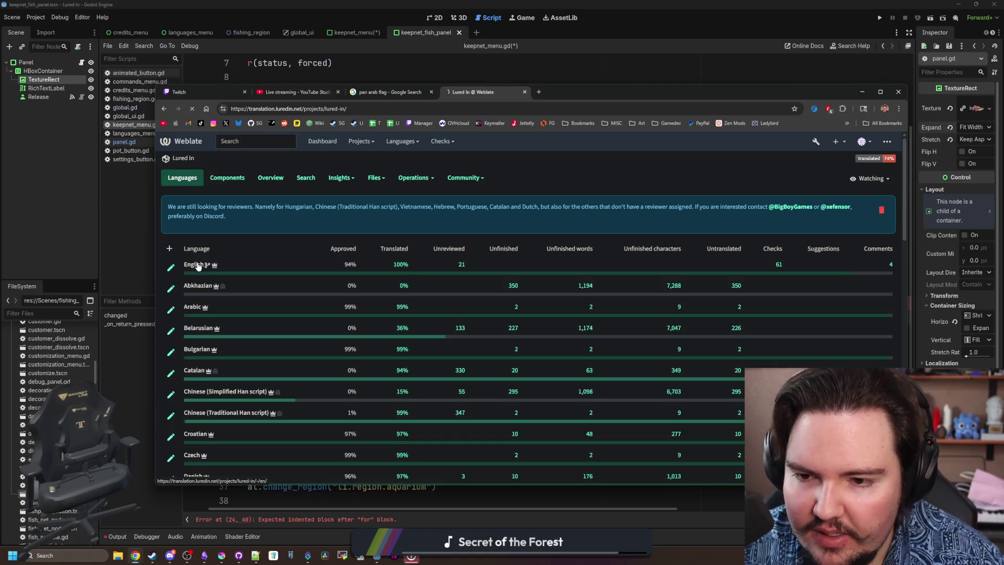
left_click(306, 180)
left_click(221, 271)
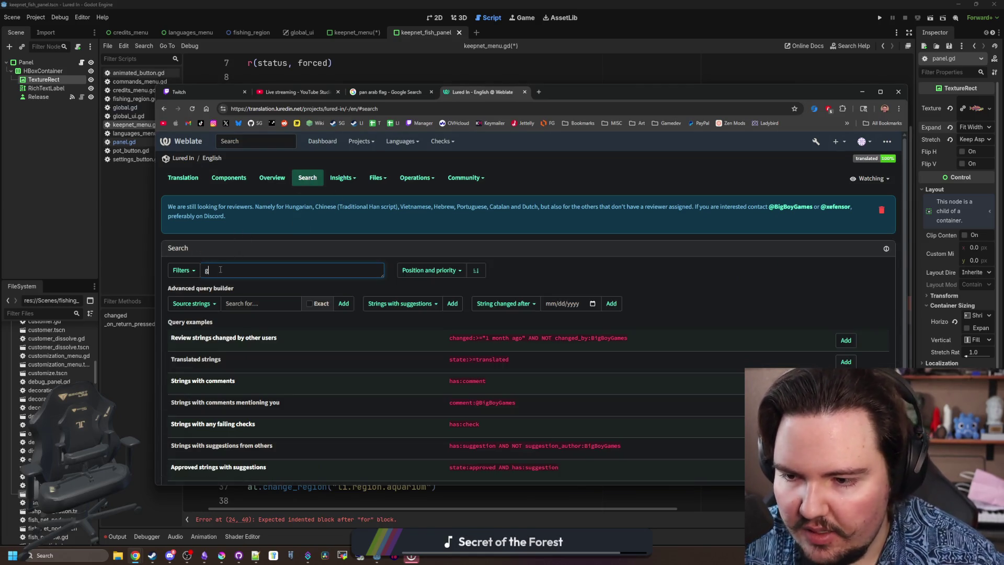
type("grandpa")
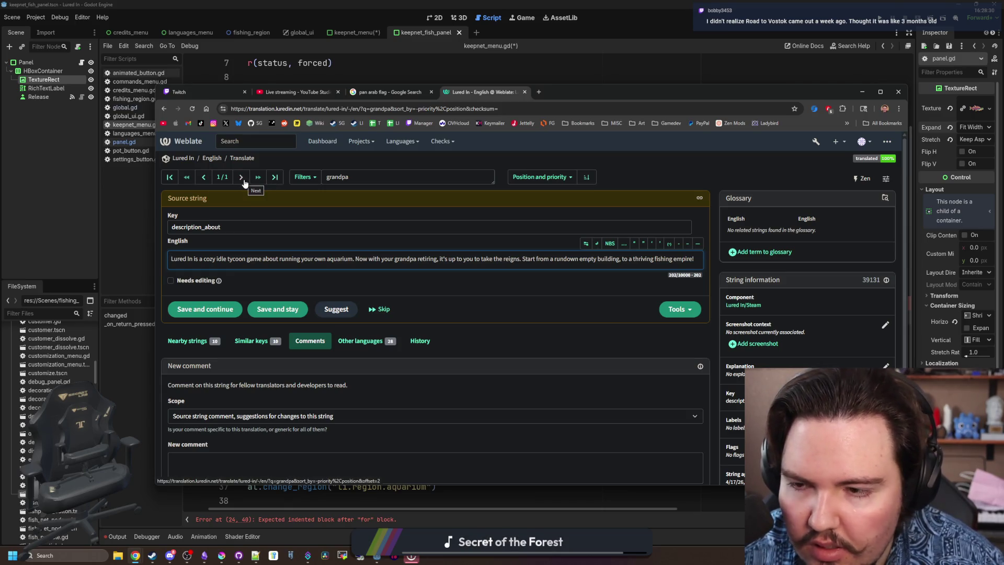
left_click(209, 158)
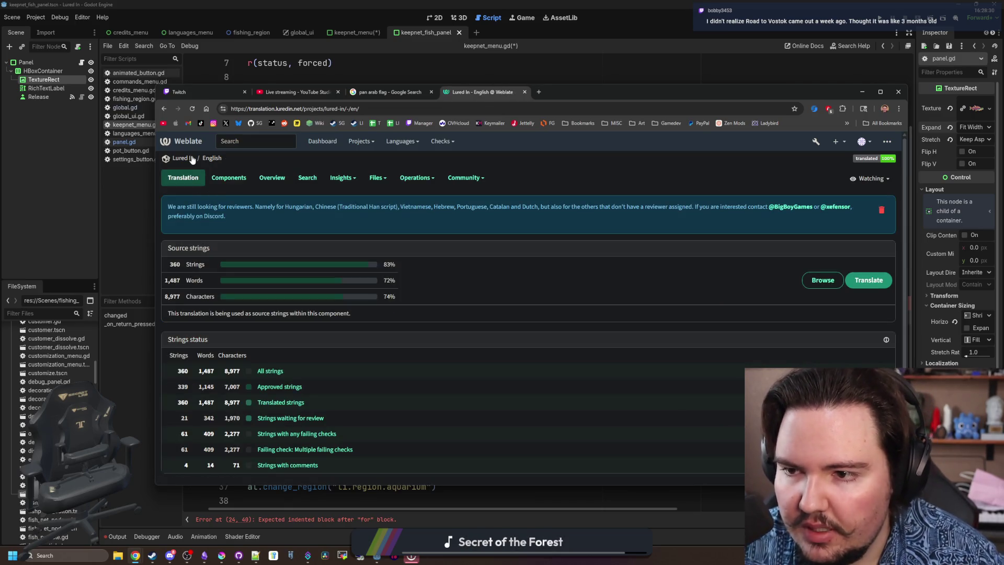
Step: Via Components, open the Translations component's English strings in the translation editor
left_click(228, 177)
left_click(199, 283)
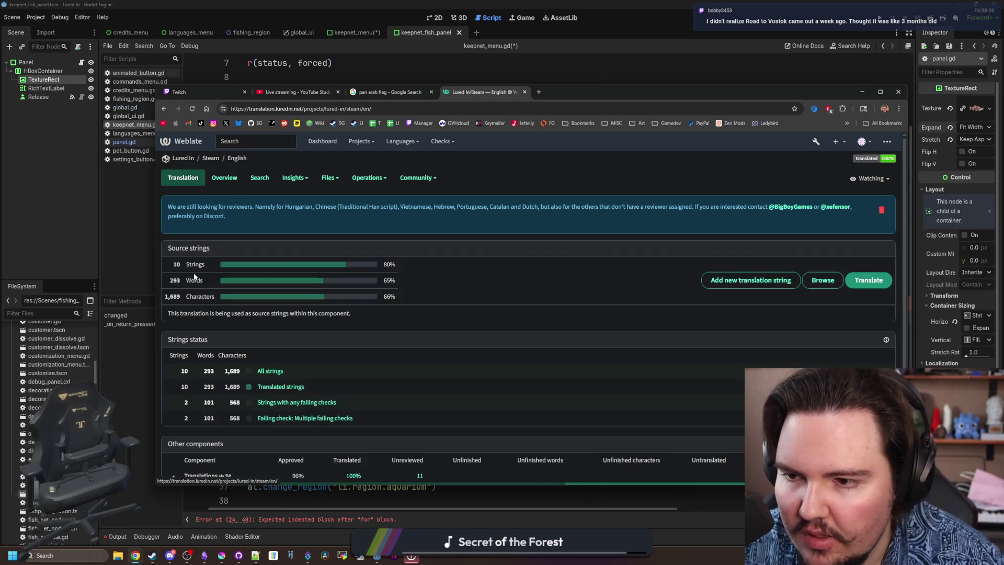
key("alt+Left")
left_click(201, 312)
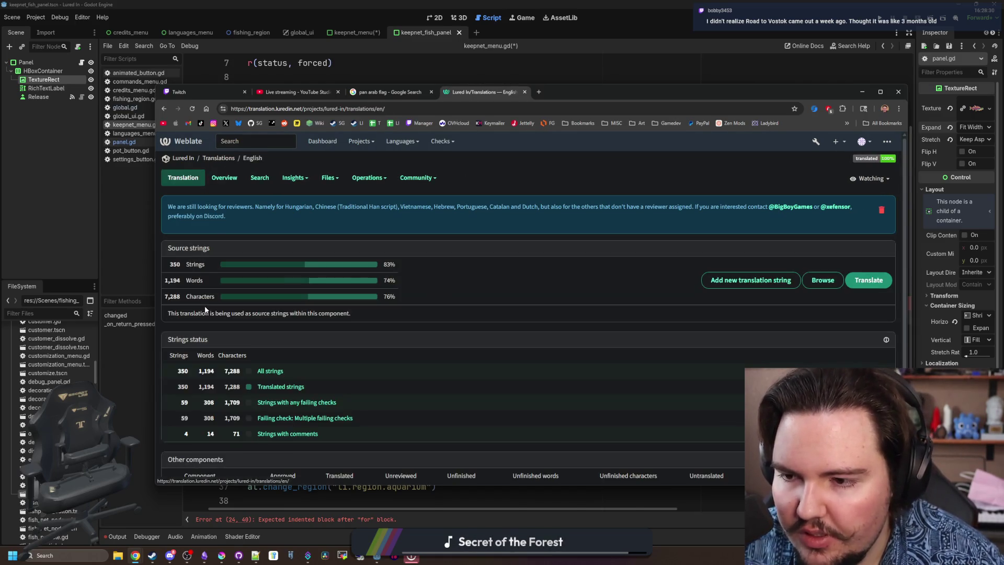
left_click(270, 371)
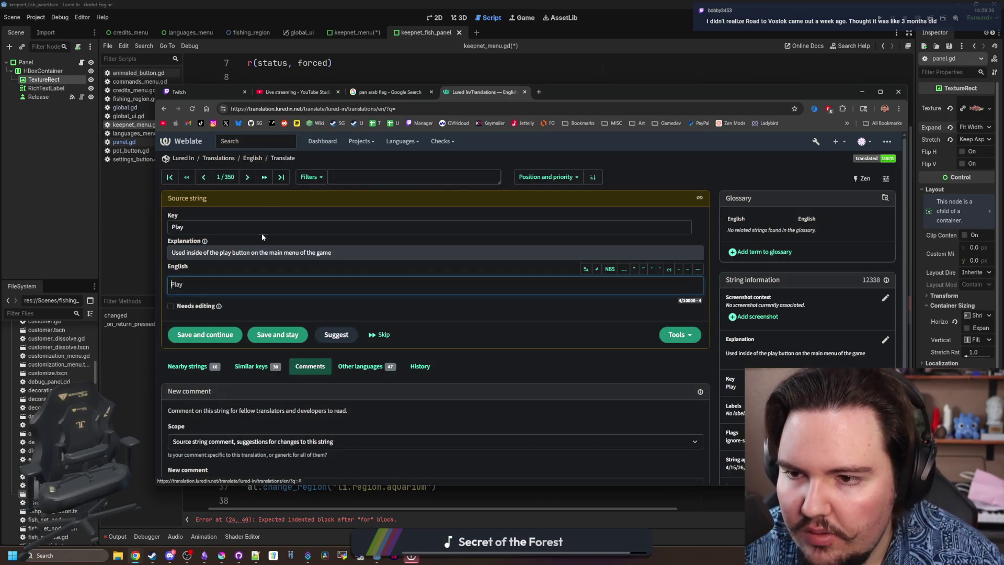
Step: Add a new string with key Grandpa and English text Grandpa, then return to the Godot script
left_click(252, 159)
left_click(355, 181)
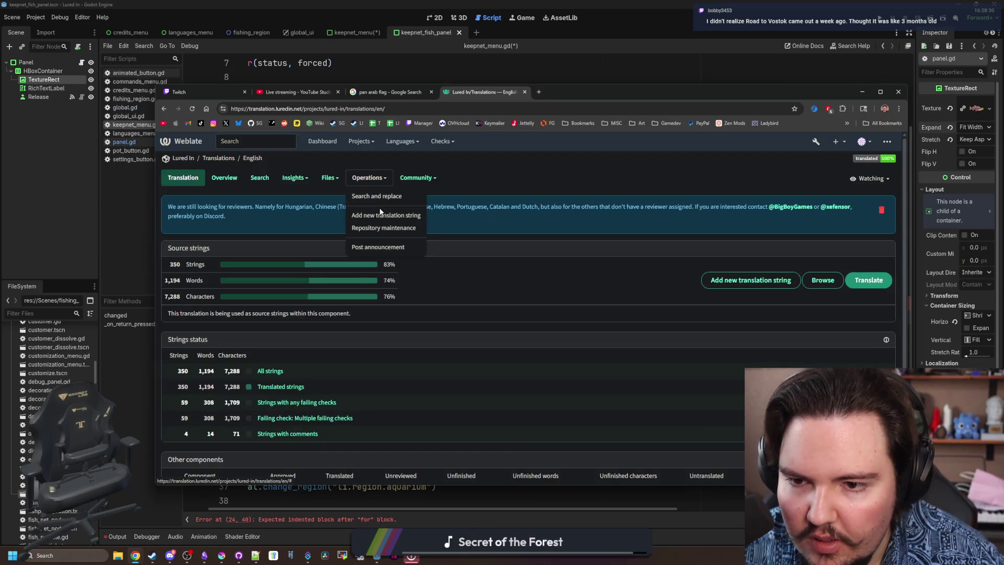
left_click(385, 216)
type("Grandpa")
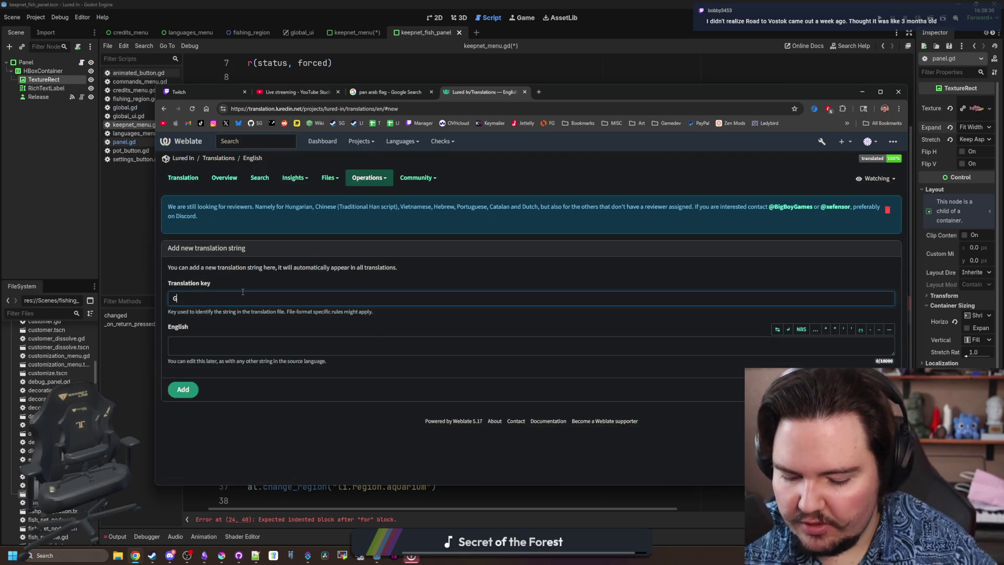
left_click(217, 348)
type("Grandpa")
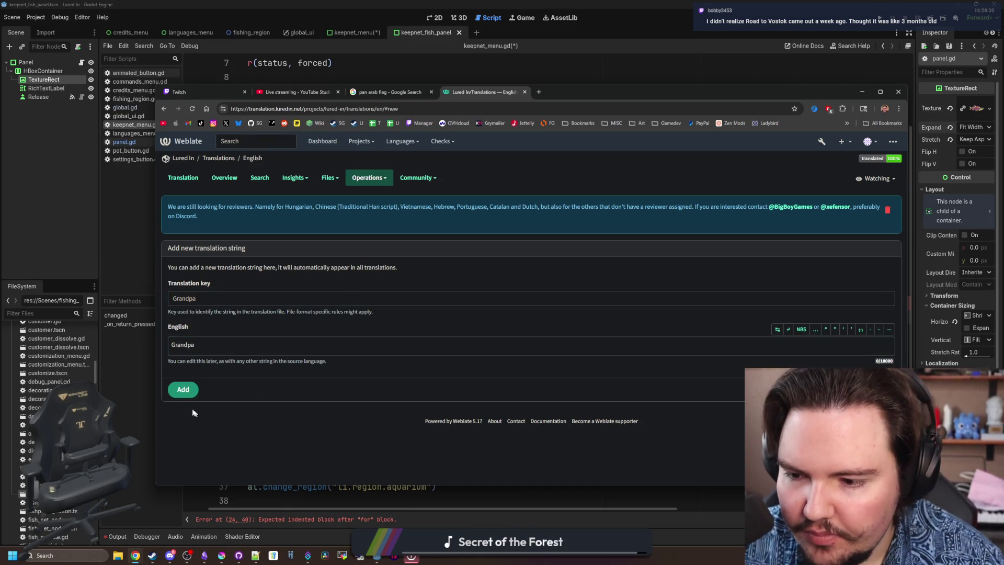
left_click(182, 390)
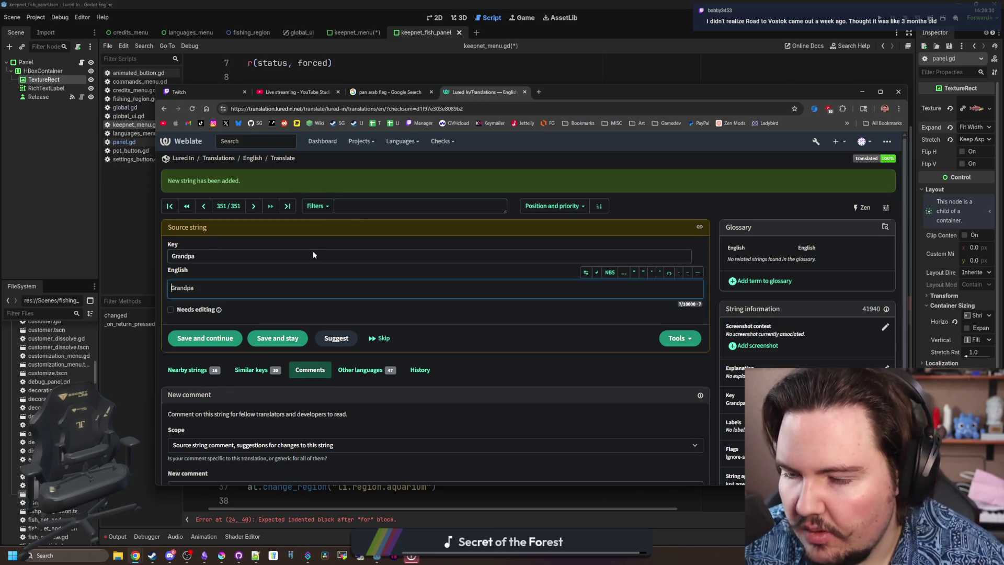
key("alt+Tab")
left_click(570, 248)
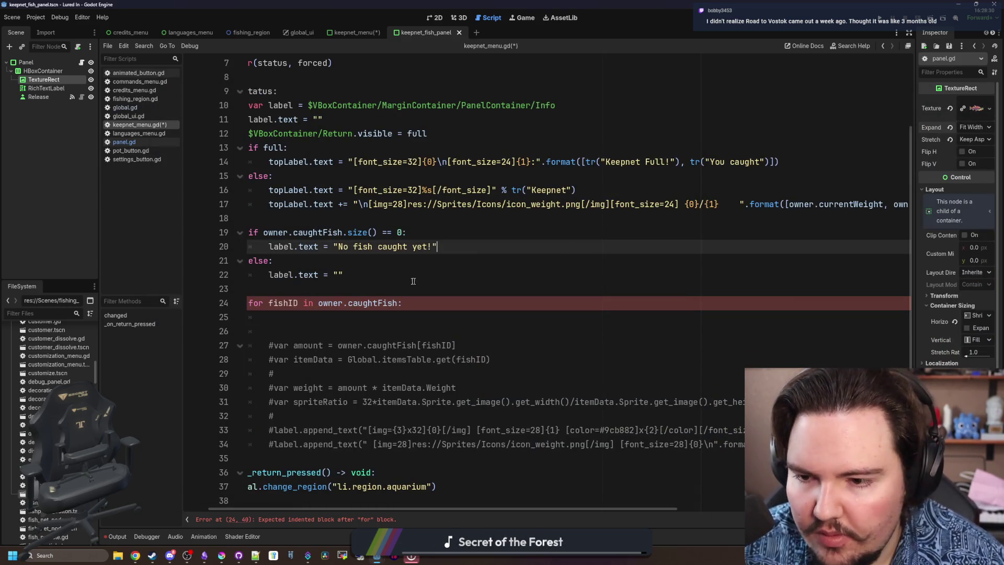
Step: Review the caught-fish loop header and empty line 25 in keepnet_menu.gd
left_click(411, 281)
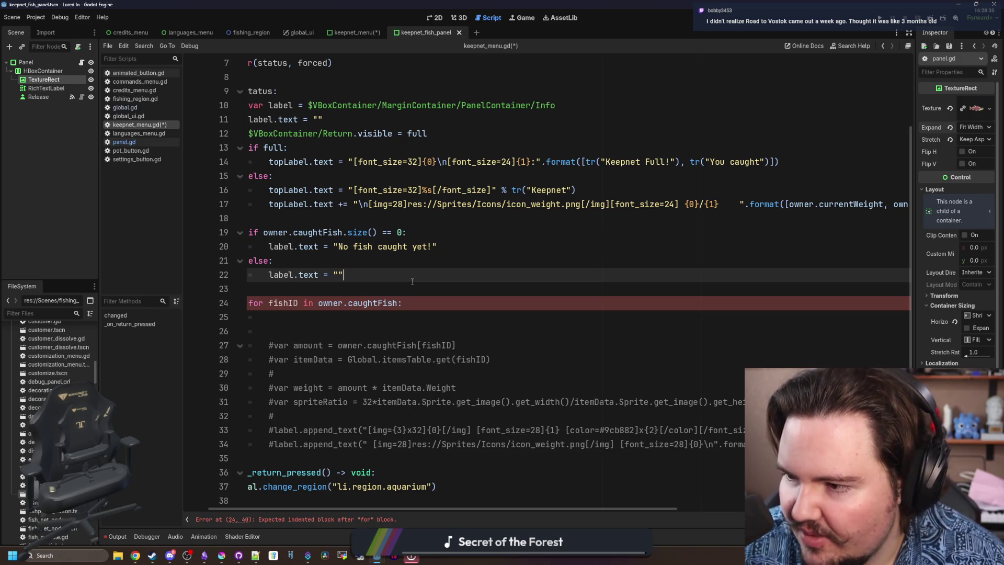
left_click(362, 314)
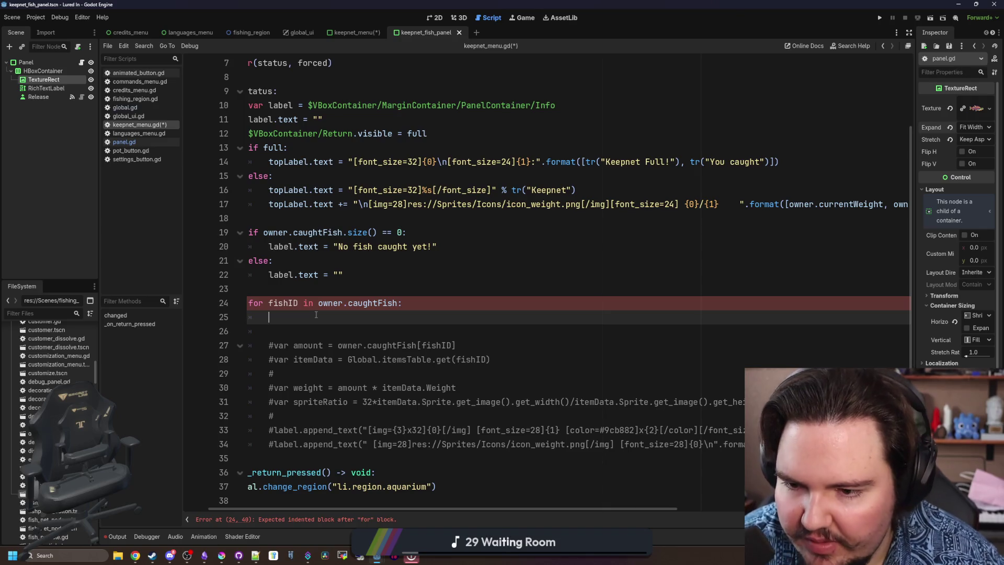
scroll(352, 377, "left", 2)
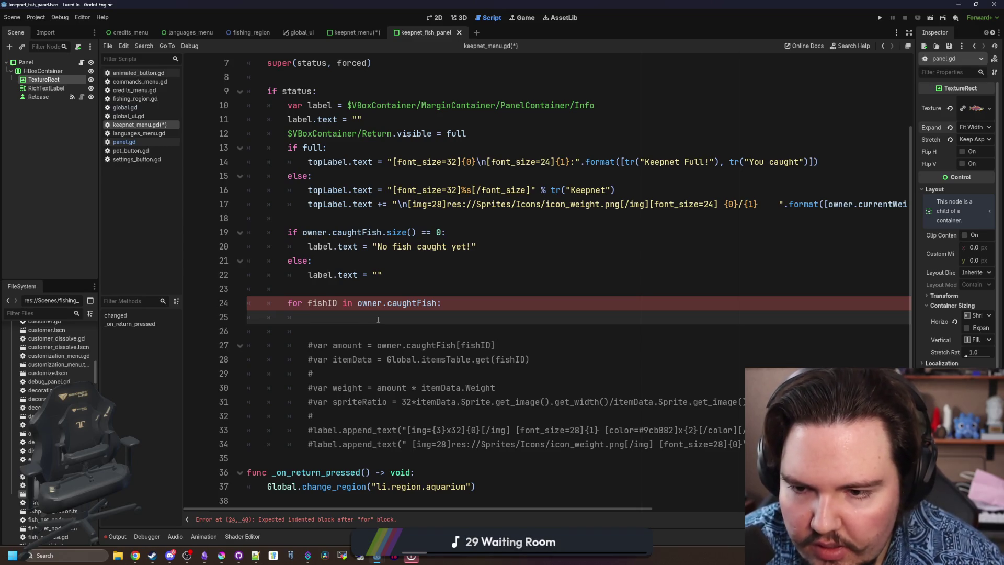
double_click(322, 304)
left_click_drag(322, 304, 441, 305)
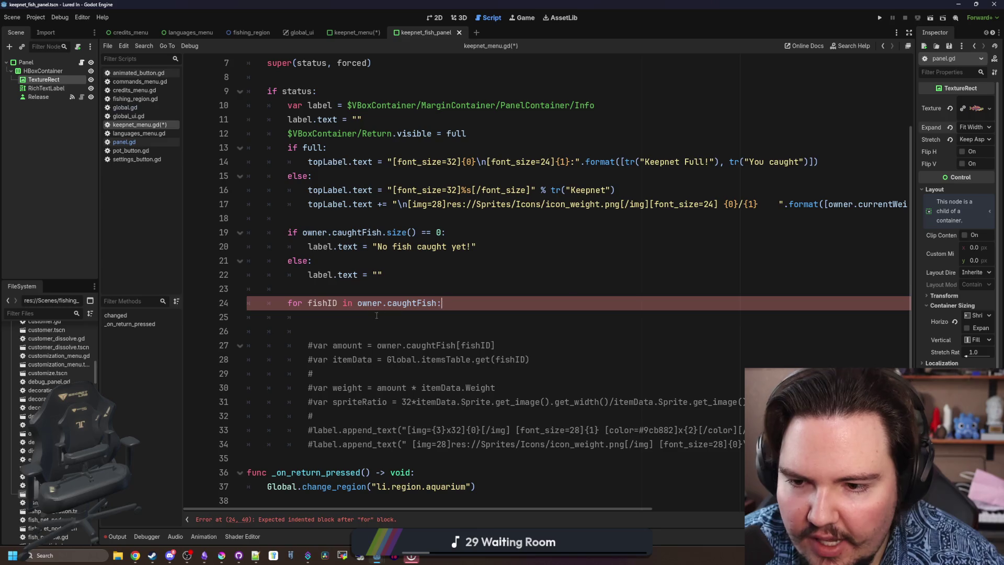
left_click(395, 314)
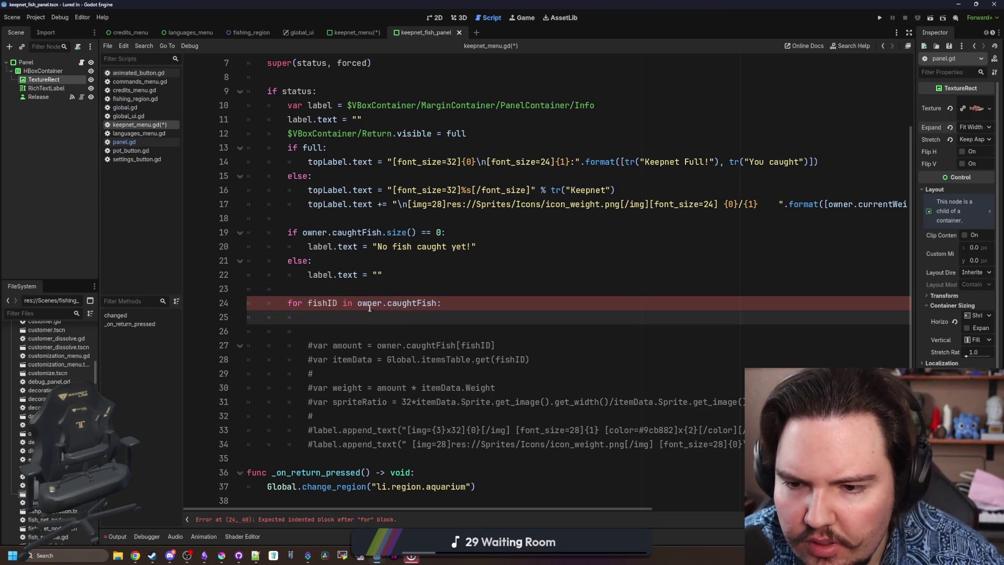
scroll(714, 297, "up", 2)
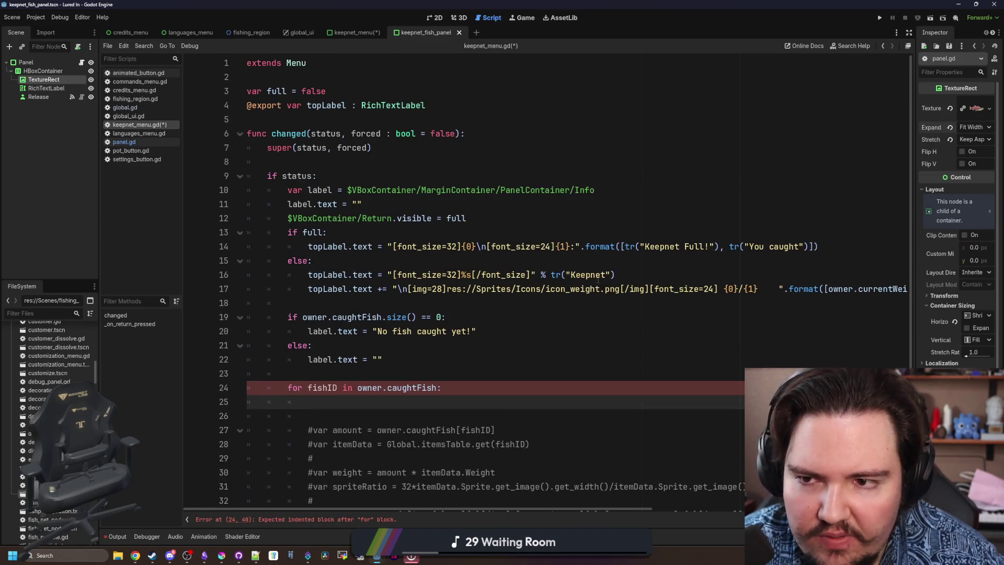
scroll(338, 176, "down", 2)
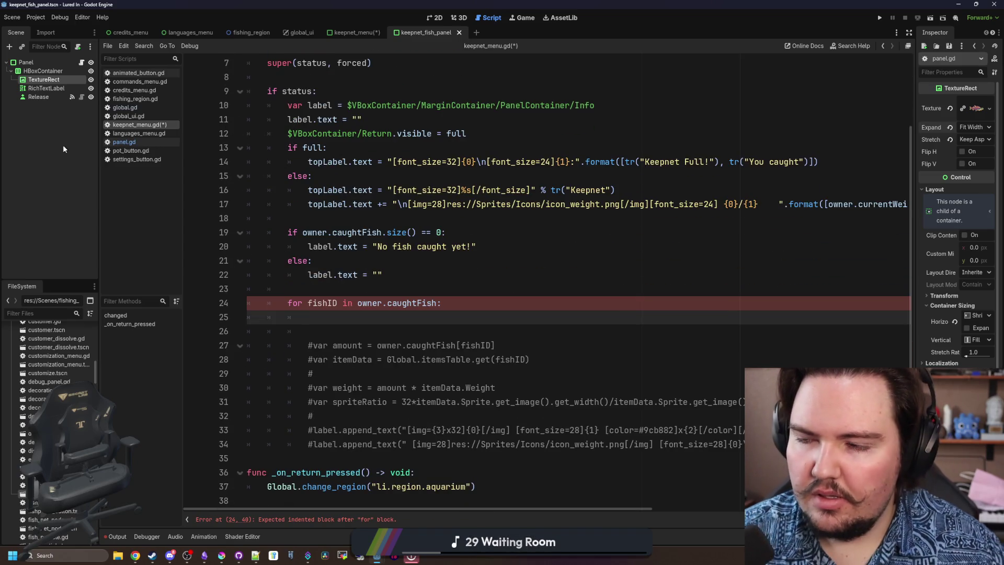
Step: Filter the FileSystem list to 'fishing' and check the caughtFish lookup on line 27
left_click(68, 313)
type("fishing")
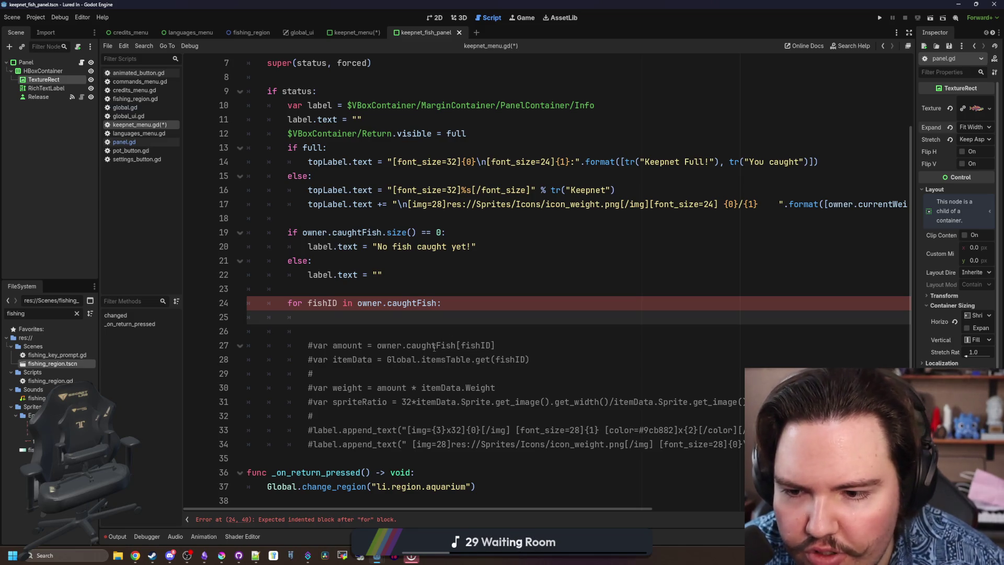
mouse_move(349, 345)
left_mouse_down()
mouse_move(495, 345)
mouse_move(374, 348)
left_mouse_up()
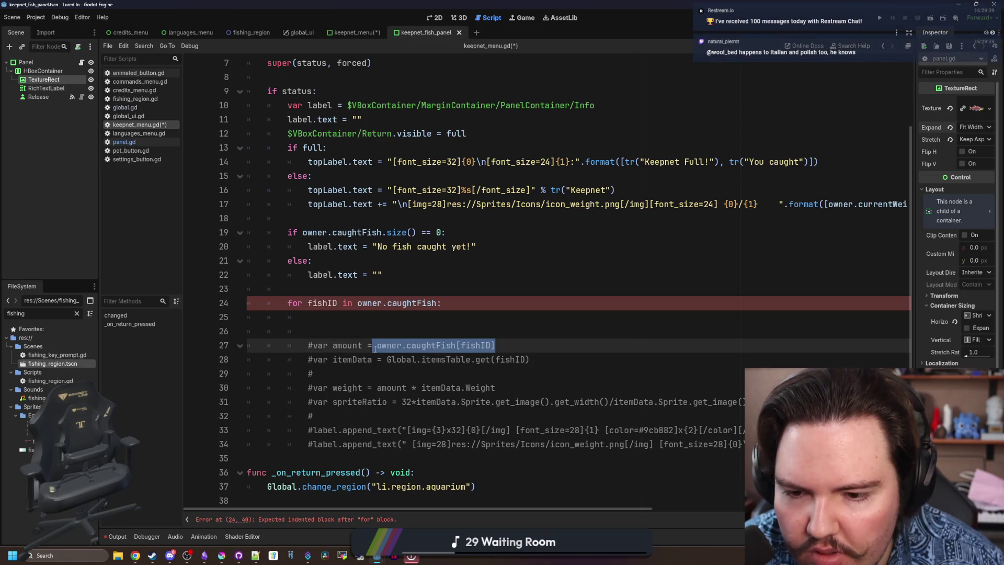
left_click(378, 316)
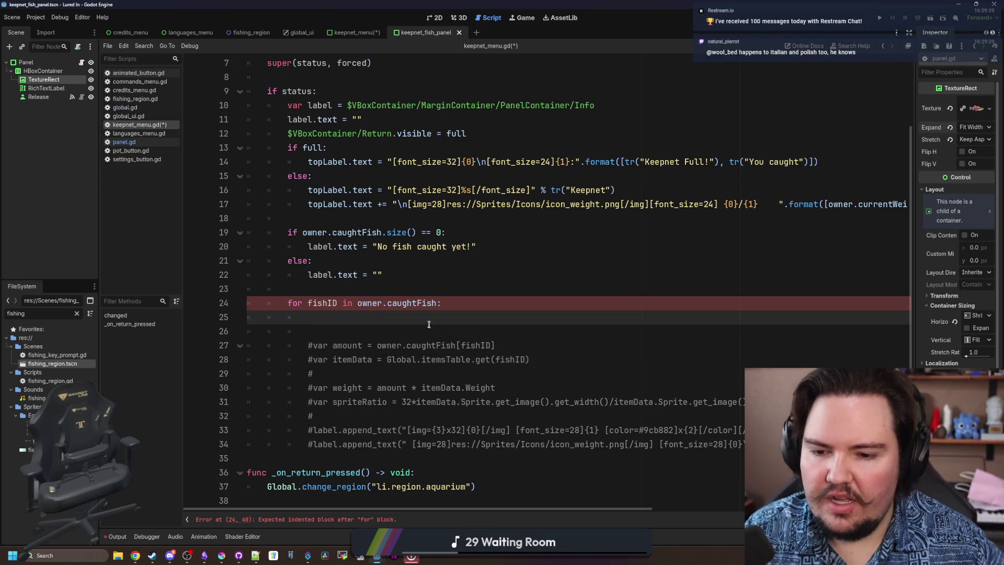
type("oad(\"")
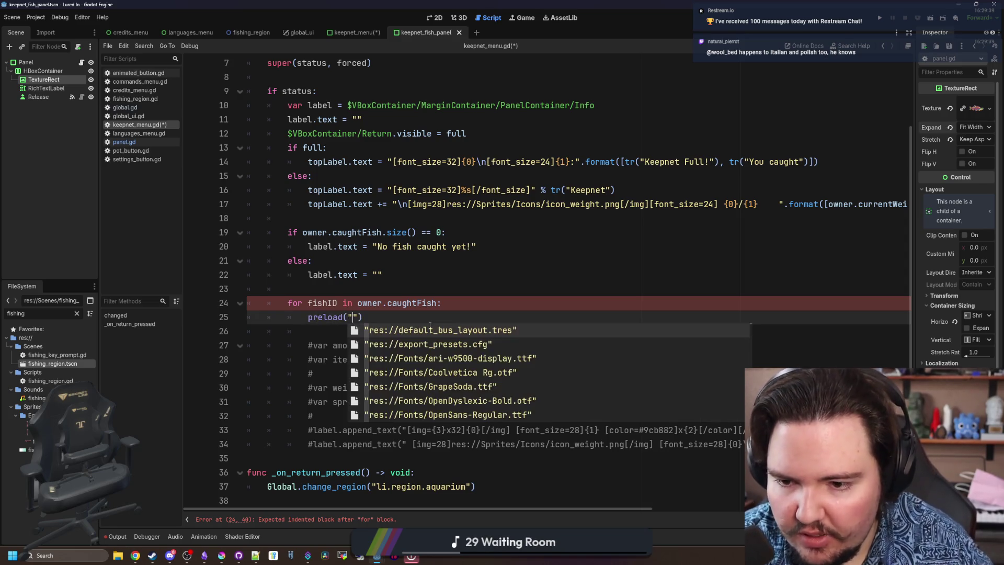
type("fish")
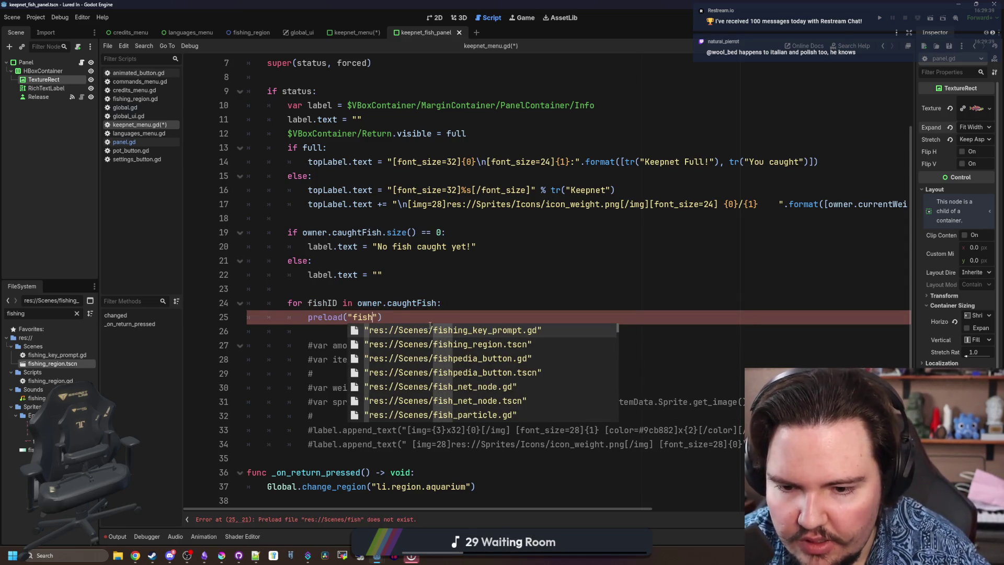
Step: Write preload of keepnet_fish_panel.tscn followed by .instantiate() on line 25
key("BackSpace")
key("BackSpace")
key("BackSpace")
key("BackSpace")
type("keepnet")
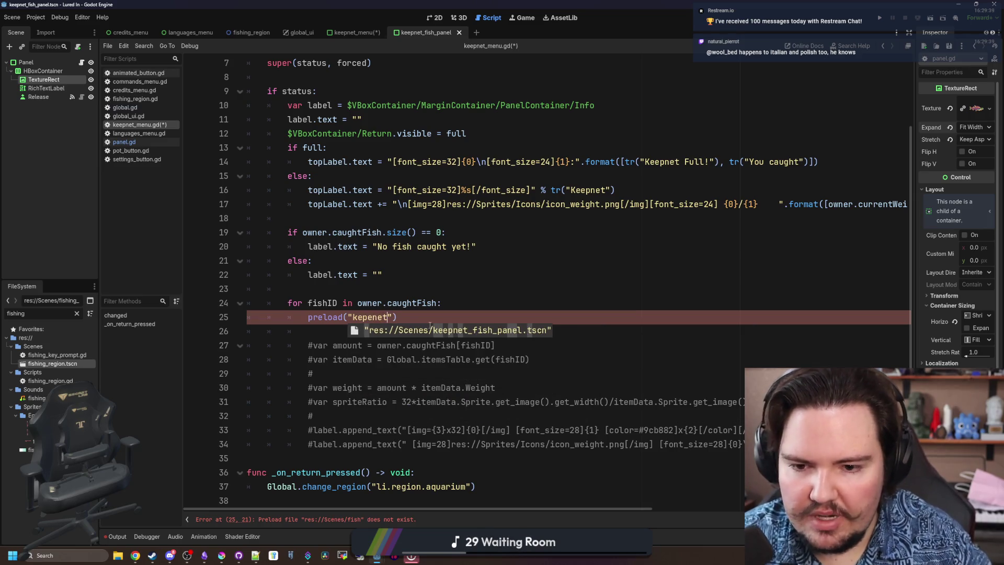
key("Return")
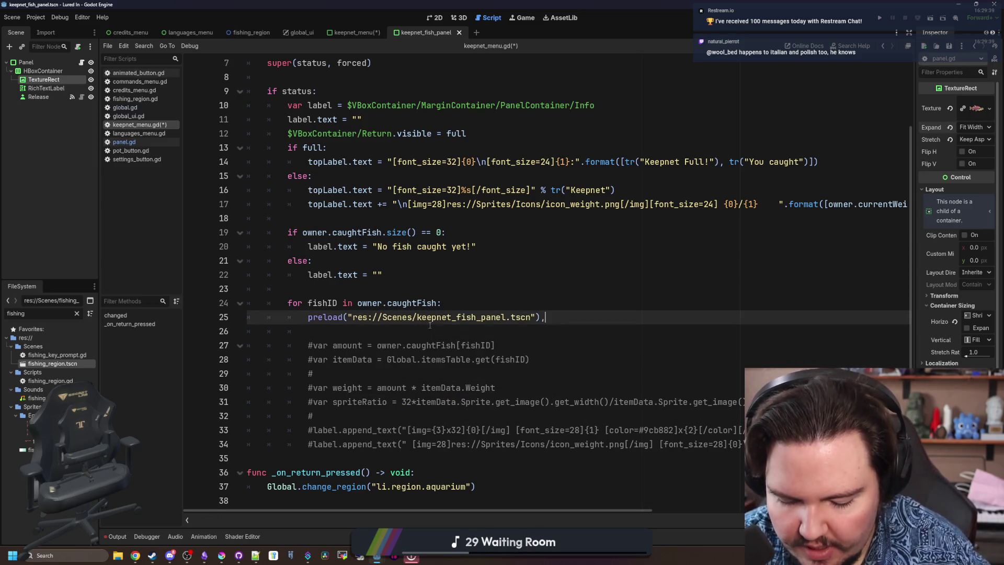
type(",ins")
key("BackSpace")
key("BackSpace")
key("BackSpace")
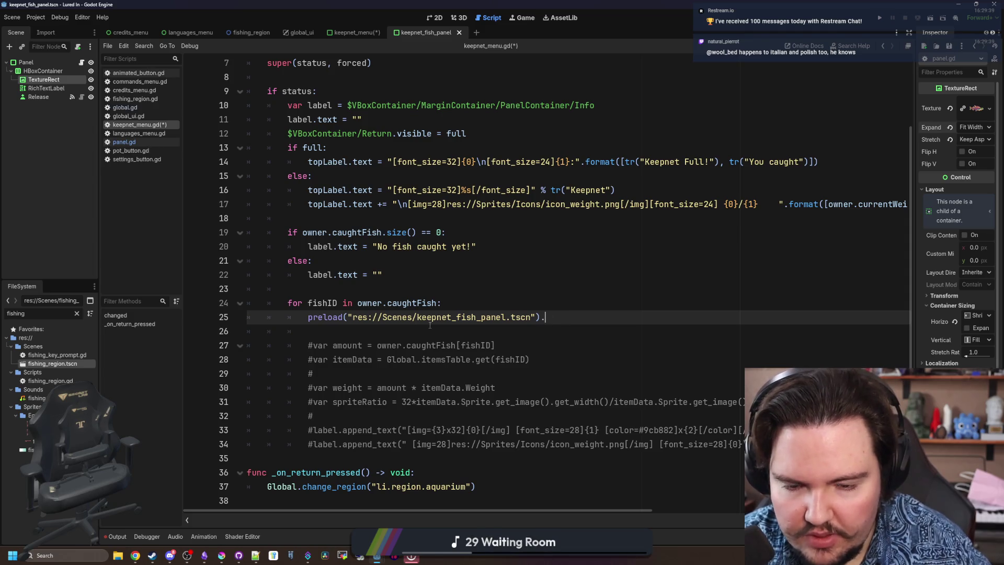
type(".in")
key("Return")
key("Right")
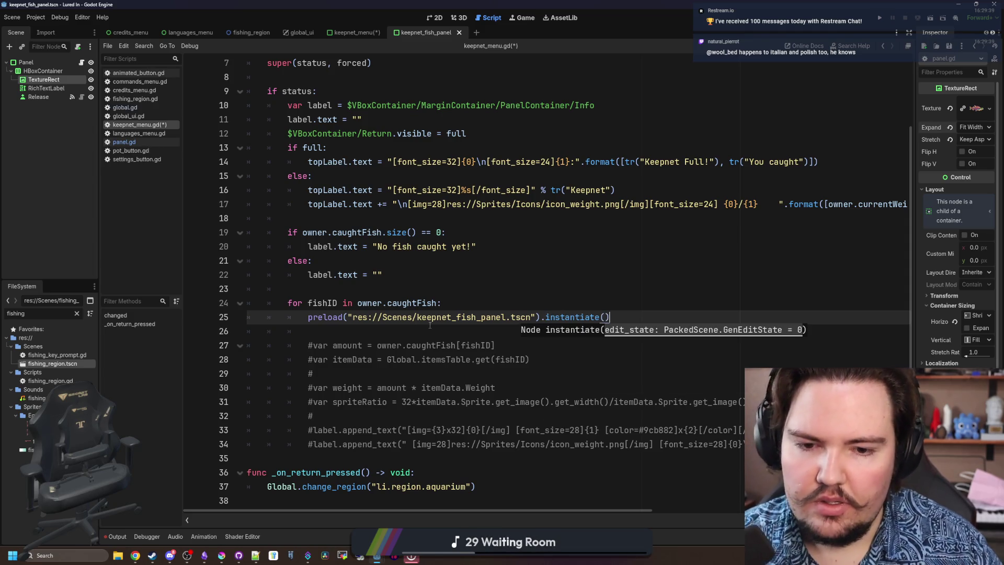
Step: Assign the instantiated panel to var fishPanel, start a new indented line, and clear the file filter
left_click(306, 316)
type("var fish")
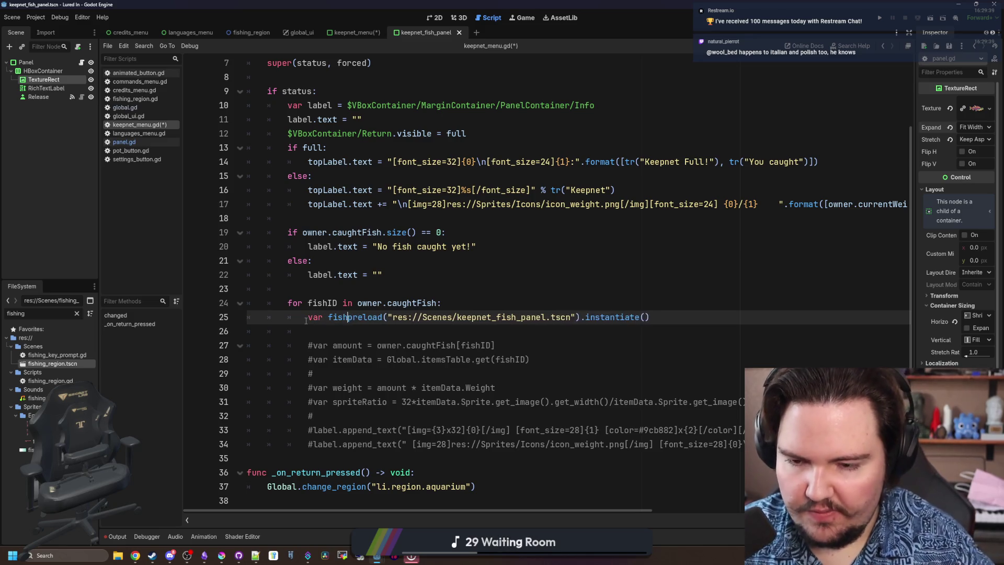
type("Panell =")
scroll(680, 323, "right", 2)
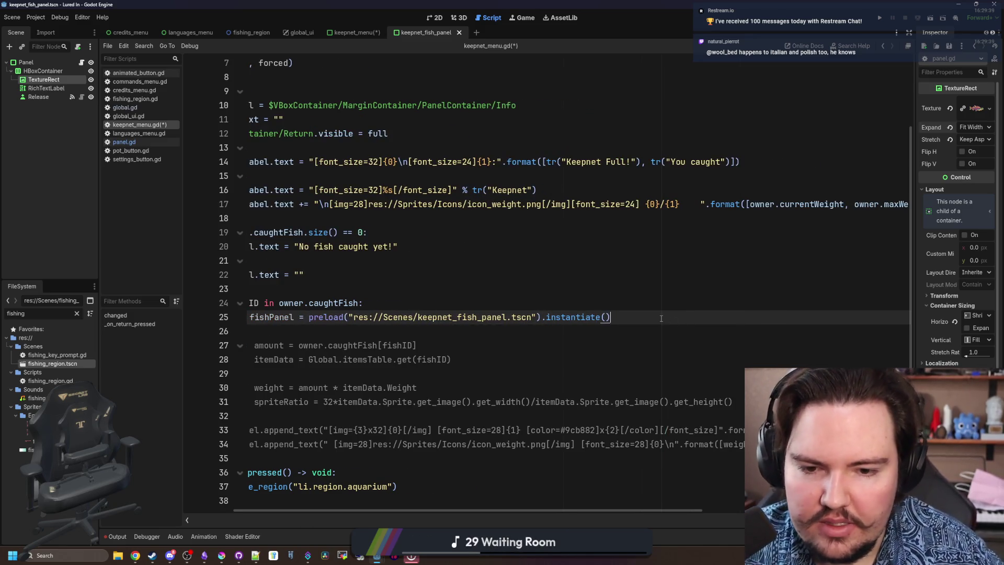
key("Return")
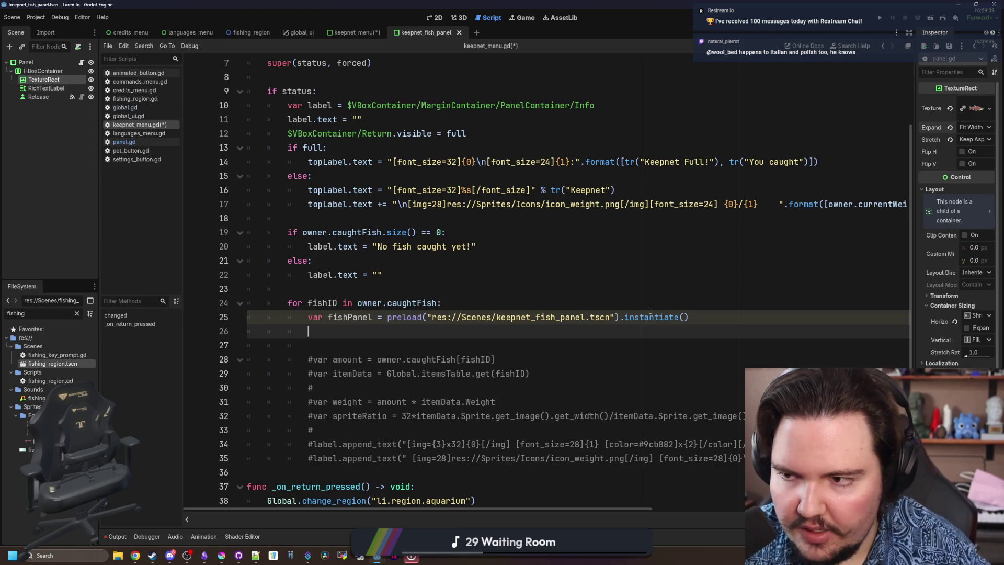
left_click(77, 313)
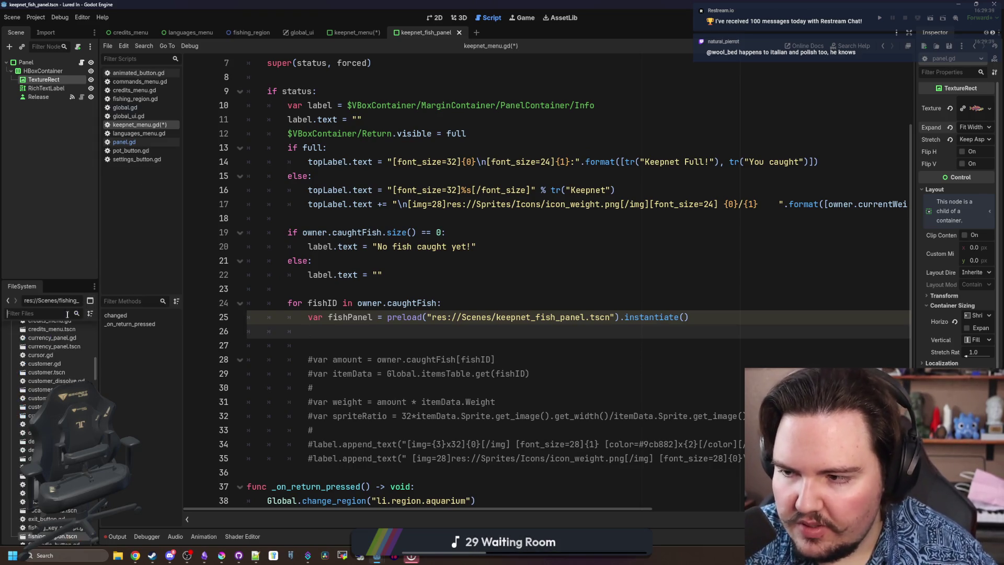
type("keepnet")
Step: Delete the placeholder Panel node from keepnet_menu.tscn
double_click(53, 380)
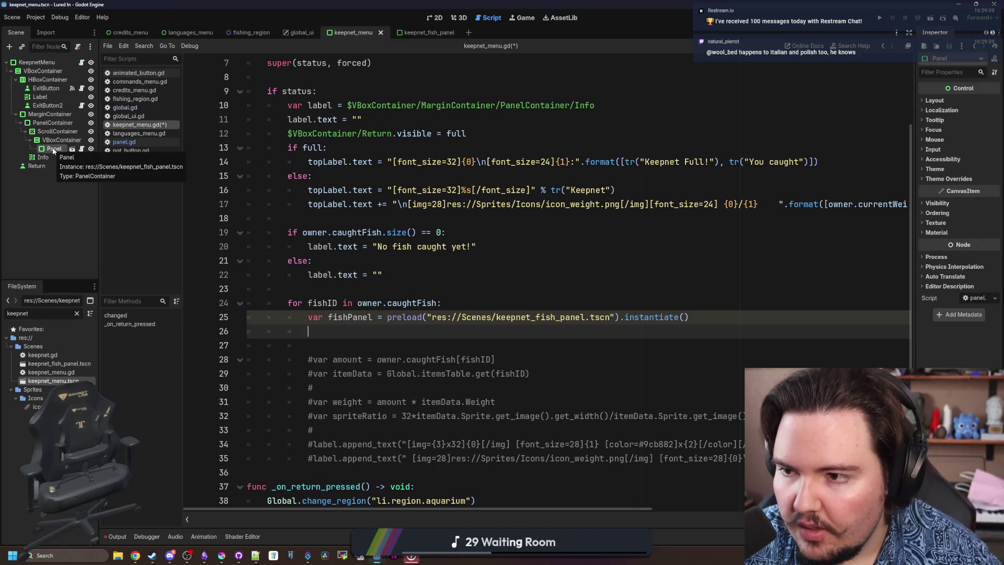
right_click(53, 149)
key("Delete")
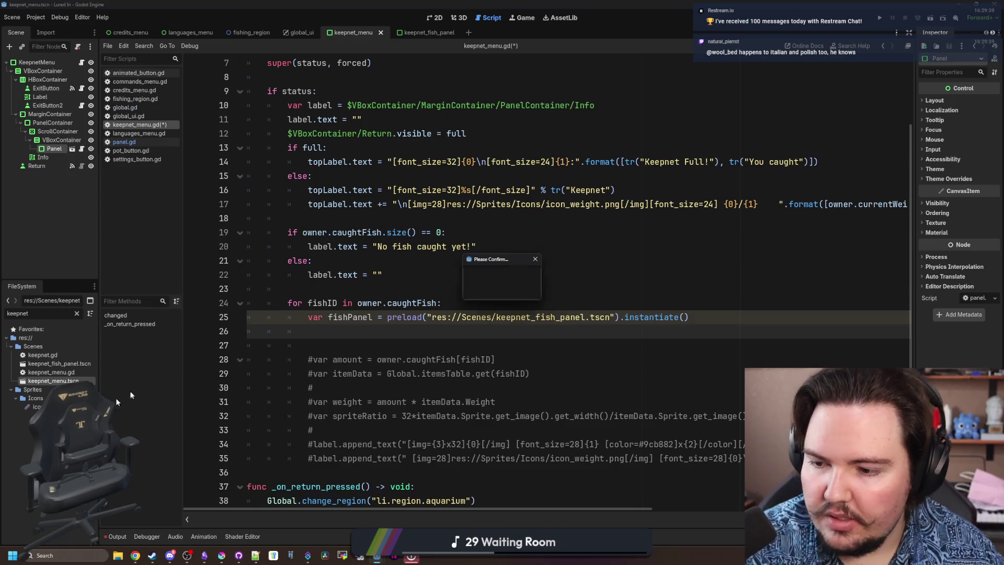
key("Return")
Step: Have the loop set fishPanel.fishID = fishID and add fishPanel as a child of the VBoxContainer
left_click_drag(61, 140, 446, 341)
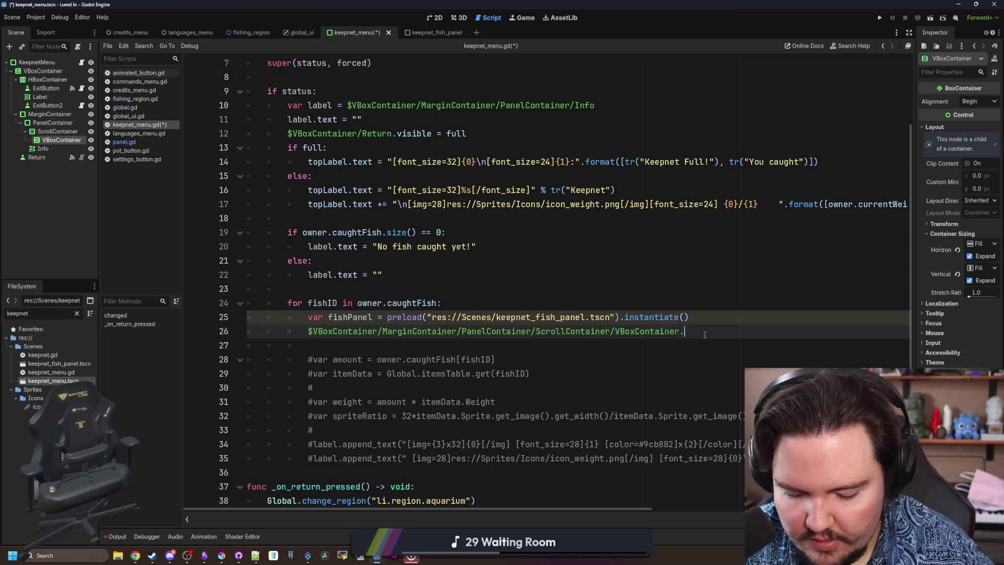
type(".add_child(fishPan")
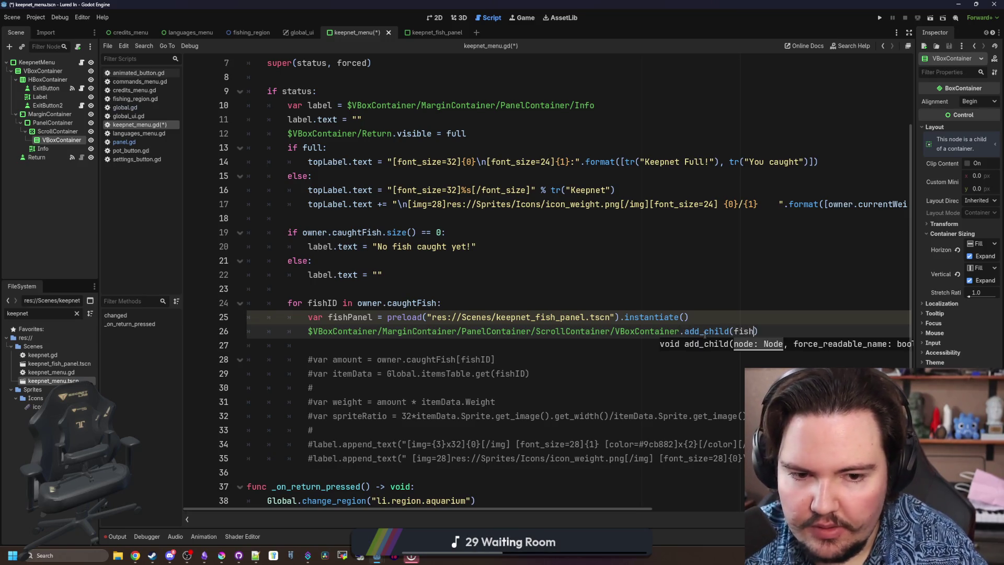
type("el")
key("ctrl+shift+Return")
type("f")
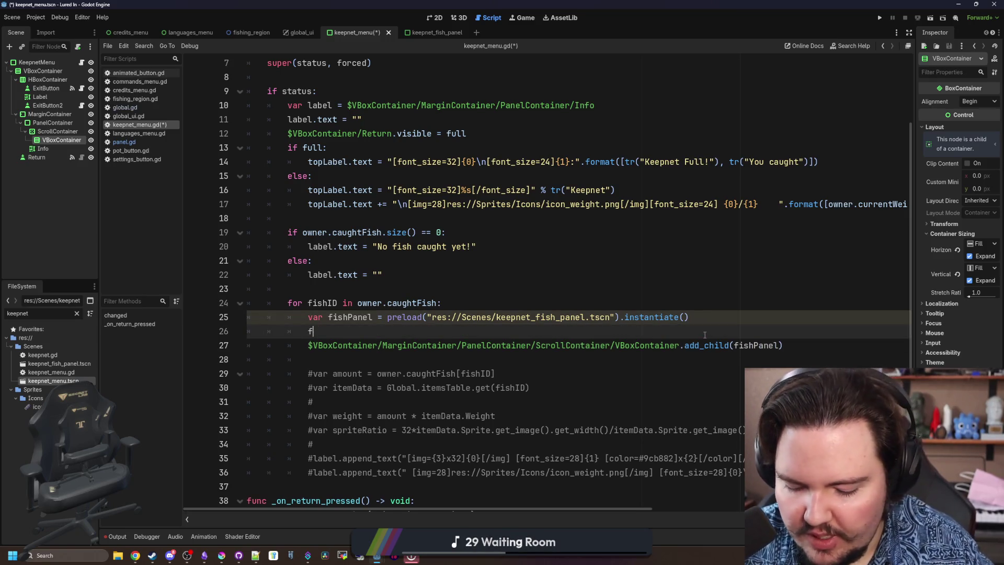
type("ishP")
key("Return")
type(".f")
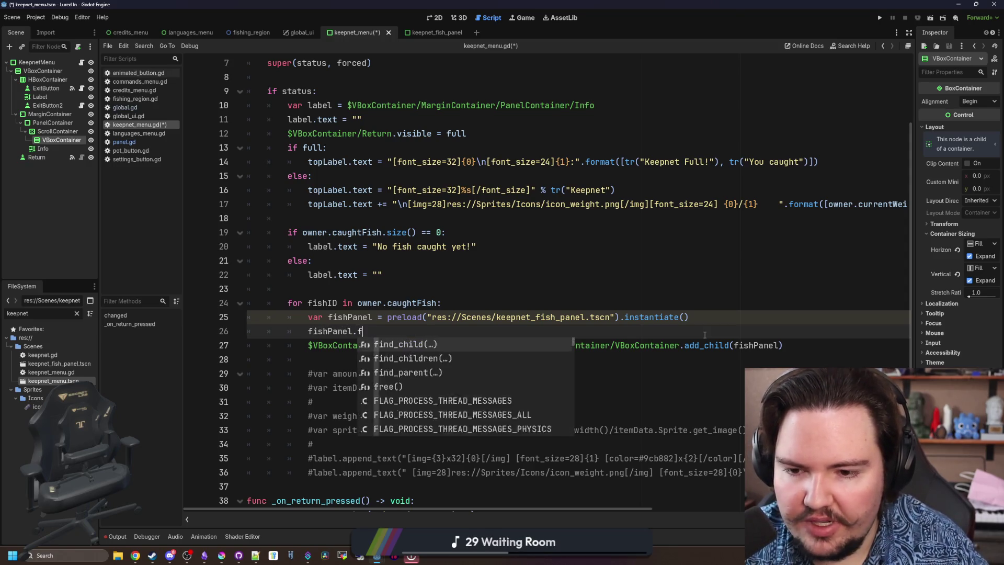
type("ishID = fishID")
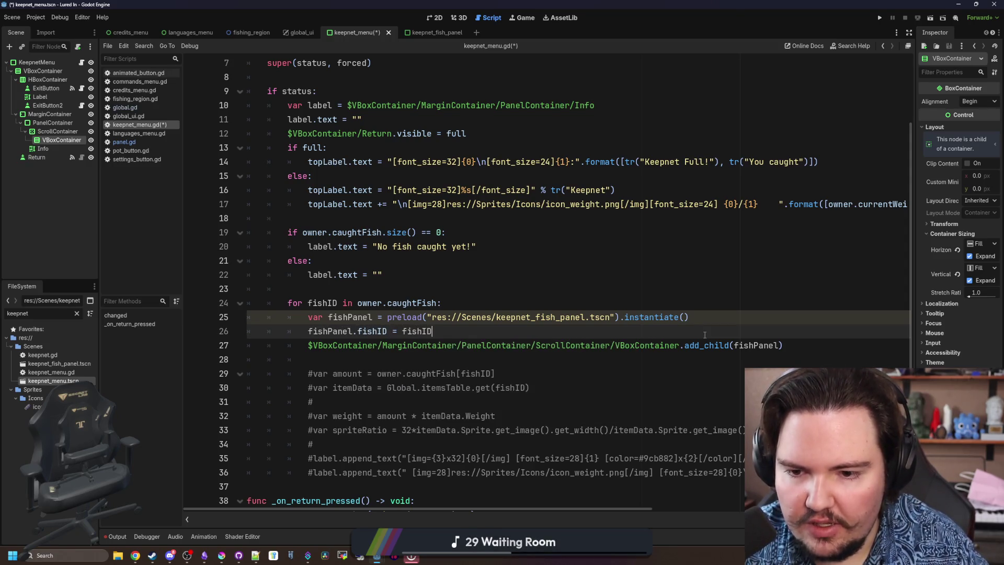
scroll(441, 332, "down", 1)
left_click(441, 332)
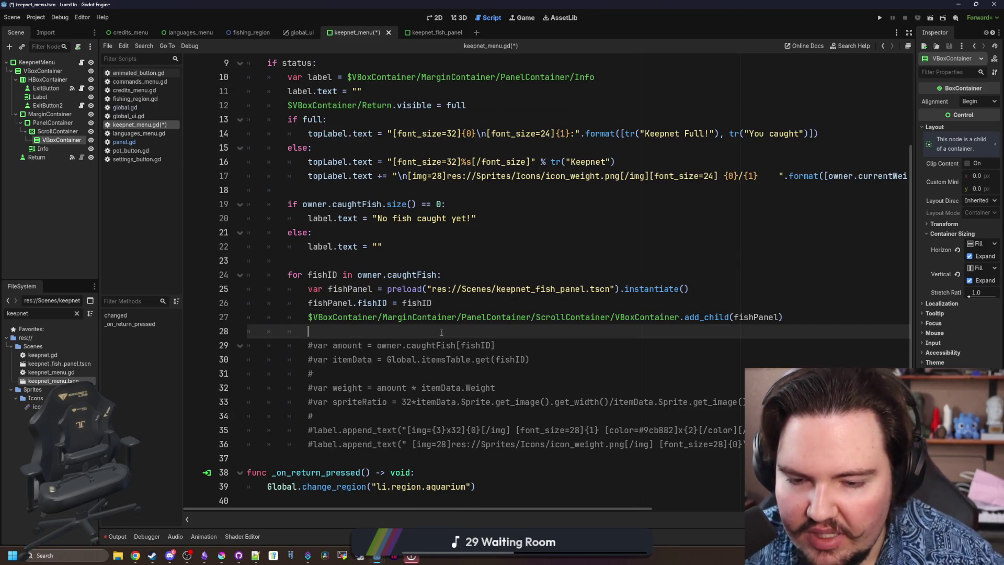
scroll(441, 333, "up", 3)
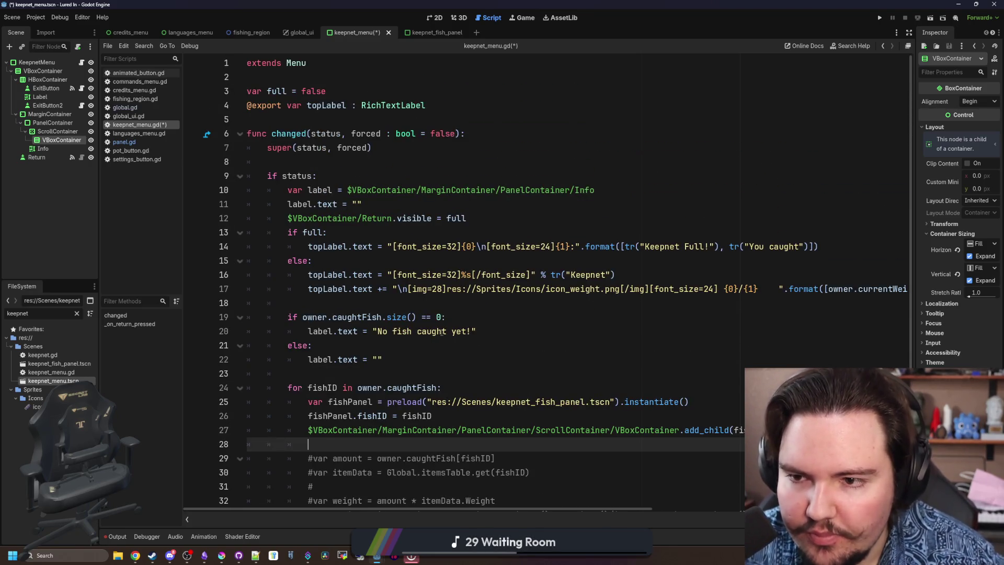
scroll(441, 333, "down", 3)
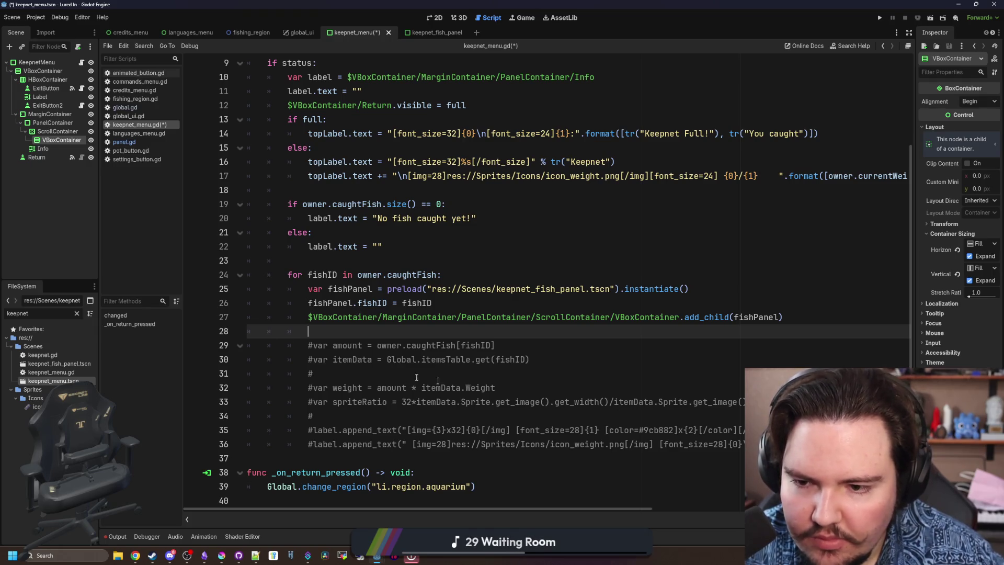
Step: Save keepnet_menu.gd and switch to the global.gd script
left_click(526, 413)
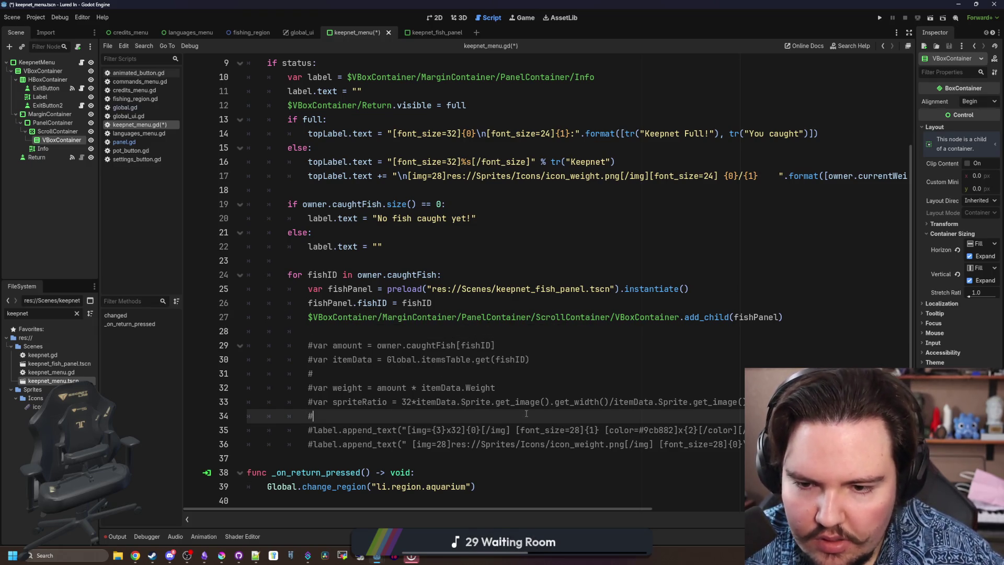
scroll(438, 351, "up", 3)
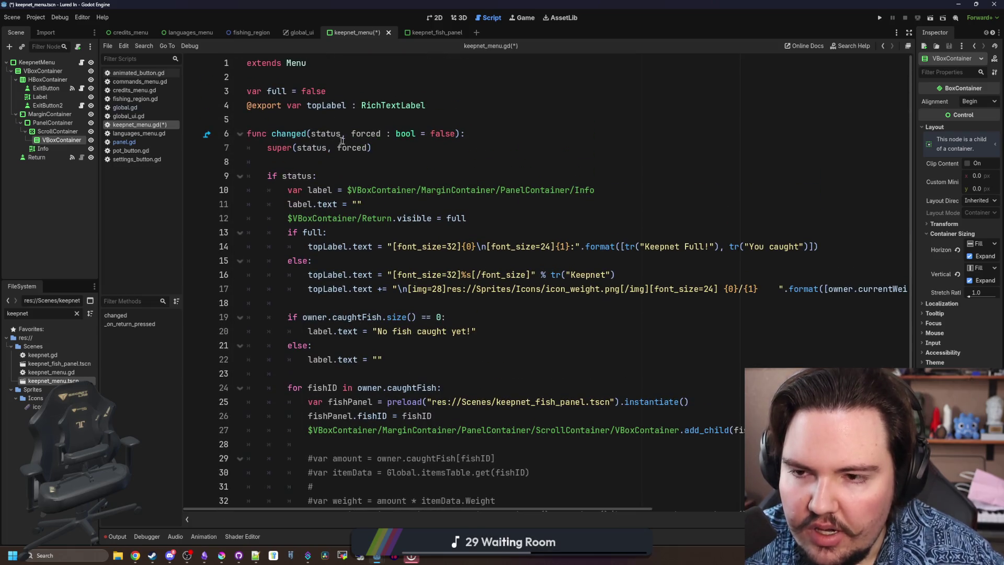
left_click(374, 318)
key("Up")
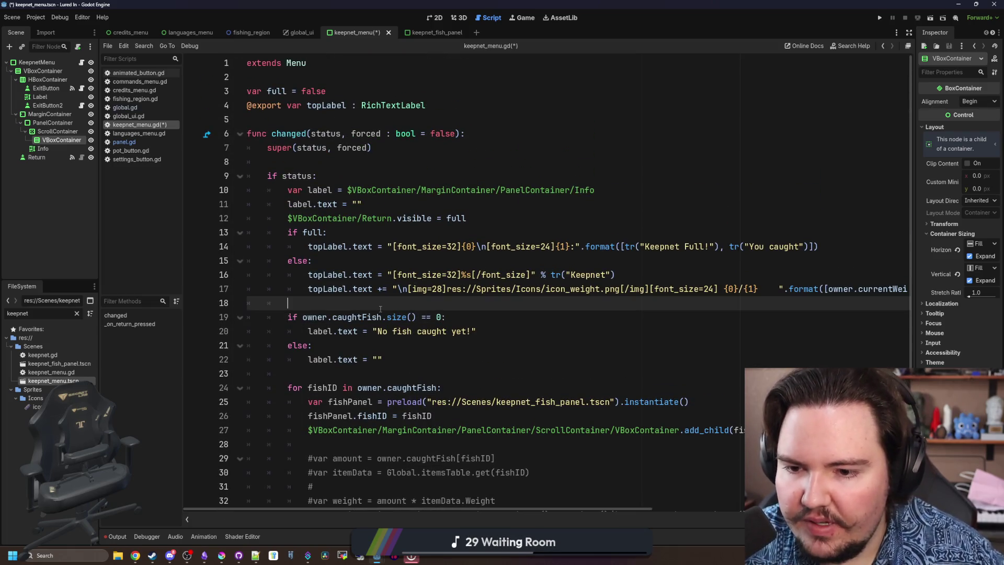
key("ctrl+s")
left_click(126, 107)
scroll(471, 236, "down", 1)
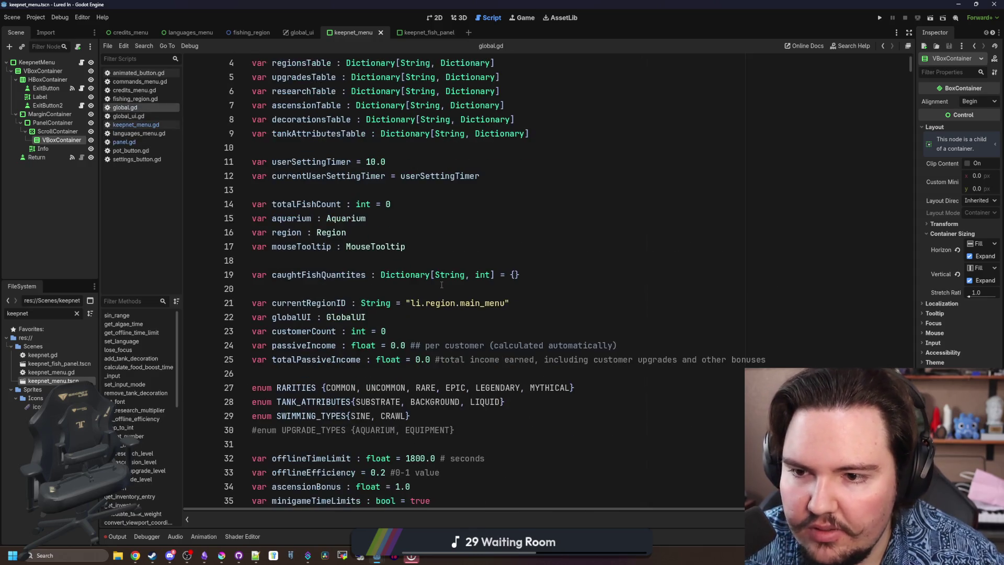
scroll(471, 235, "down", 7)
Step: Search global.gd for 'caughtFish =' and cycle the matches back to its declaration
left_click(670, 230)
key("ctrl+f")
type("cal")
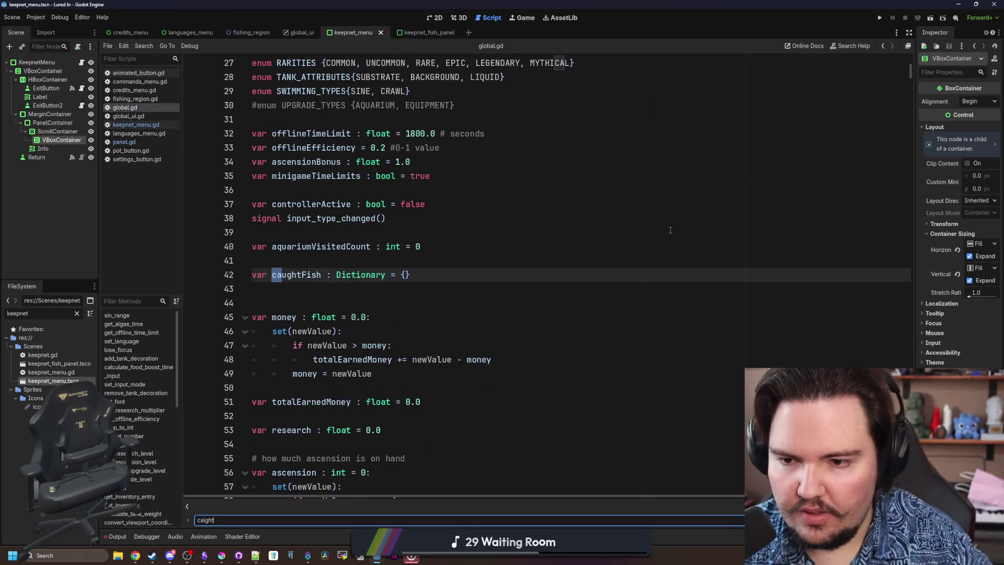
key("BackSpace")
type("ug")
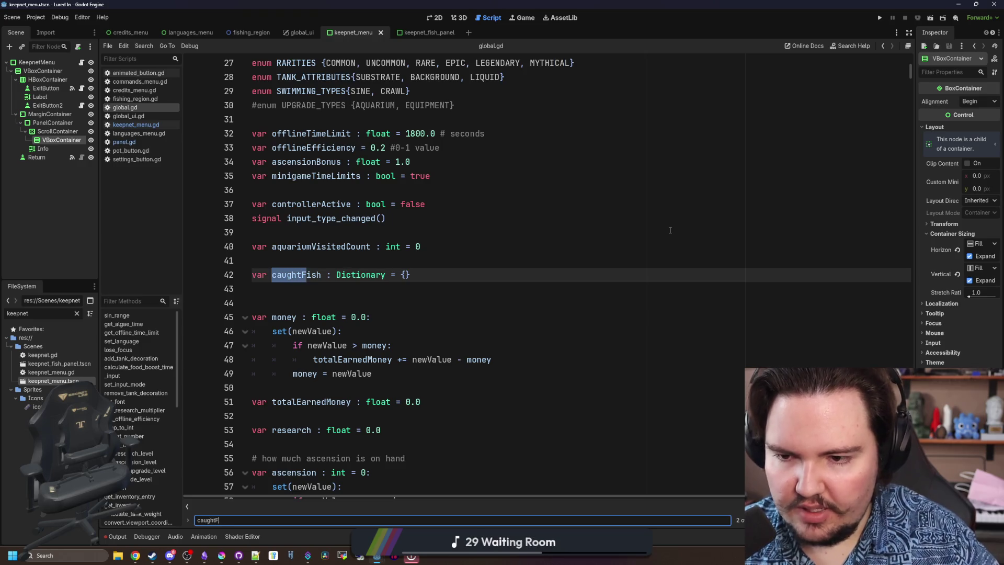
type("htFish = c")
key("BackSpace")
key("BackSpace")
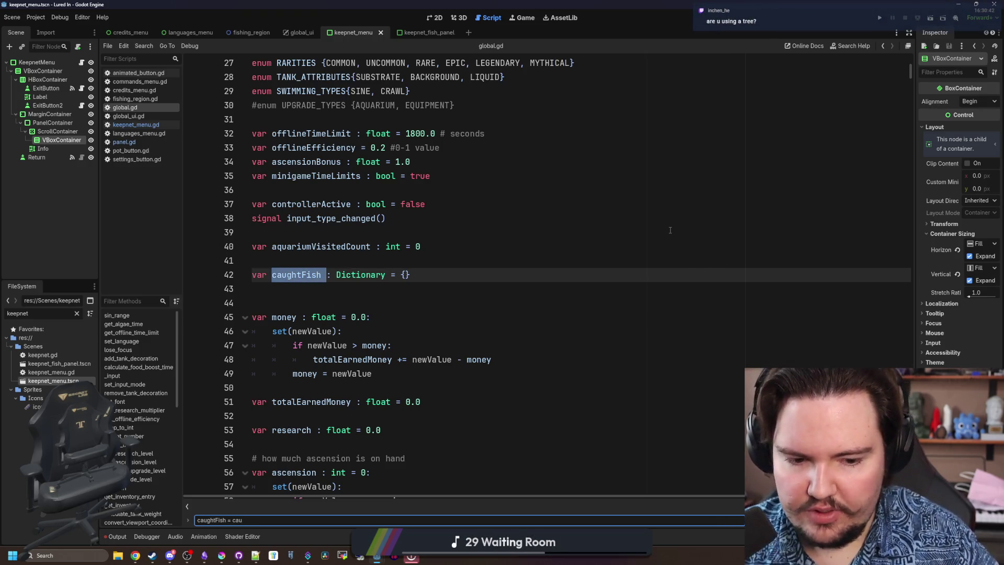
key("Return")
key("Return")
key("Return")
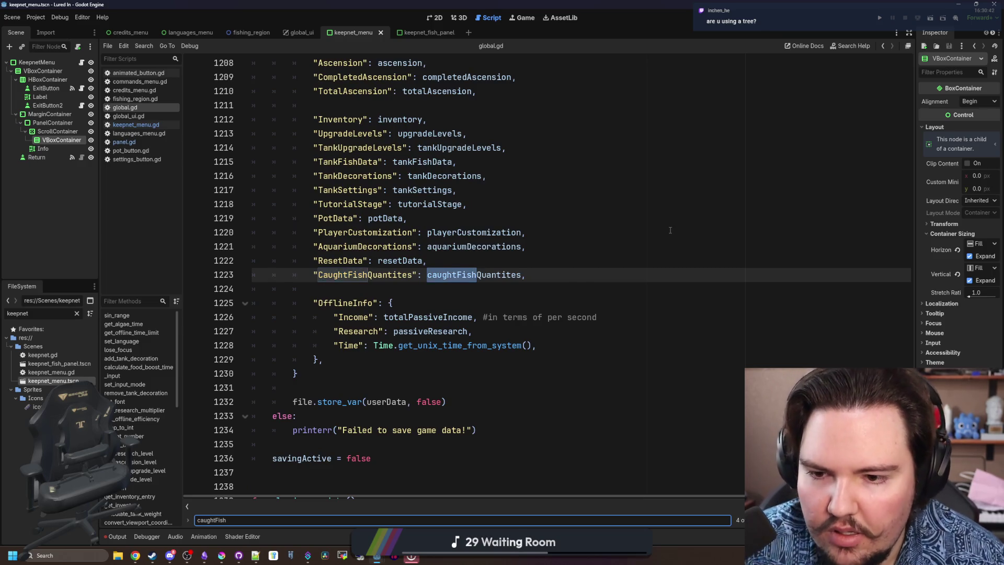
key("Return")
key("Return")
key("Return")
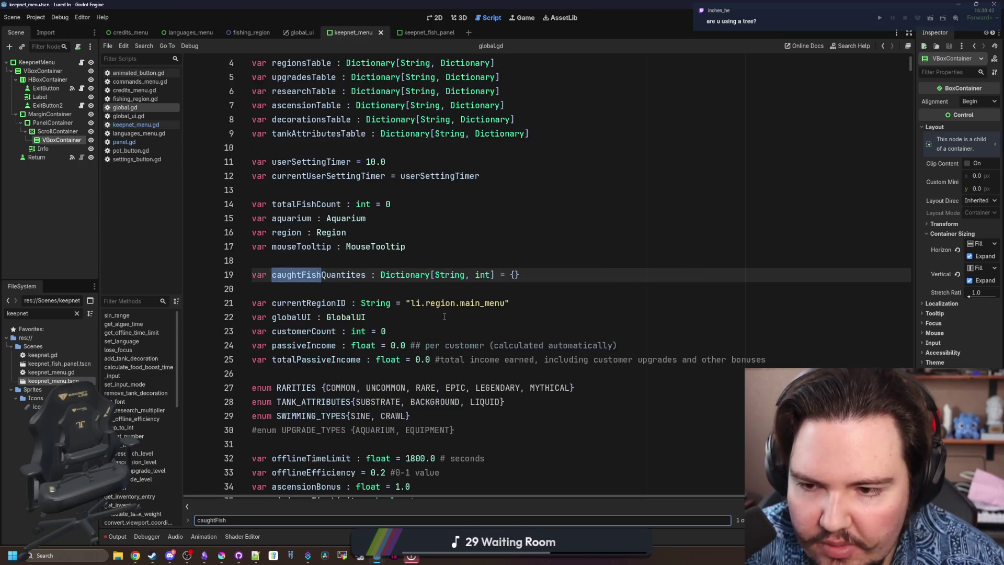
key("Return")
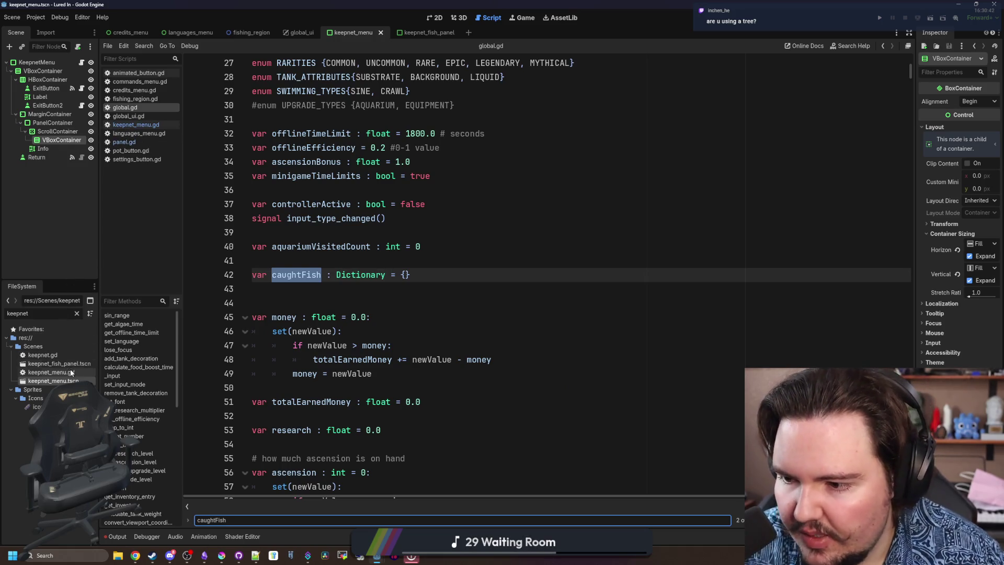
Step: Clear the FileSystem filter and start a search inside fishing_region.gd
left_click(78, 313)
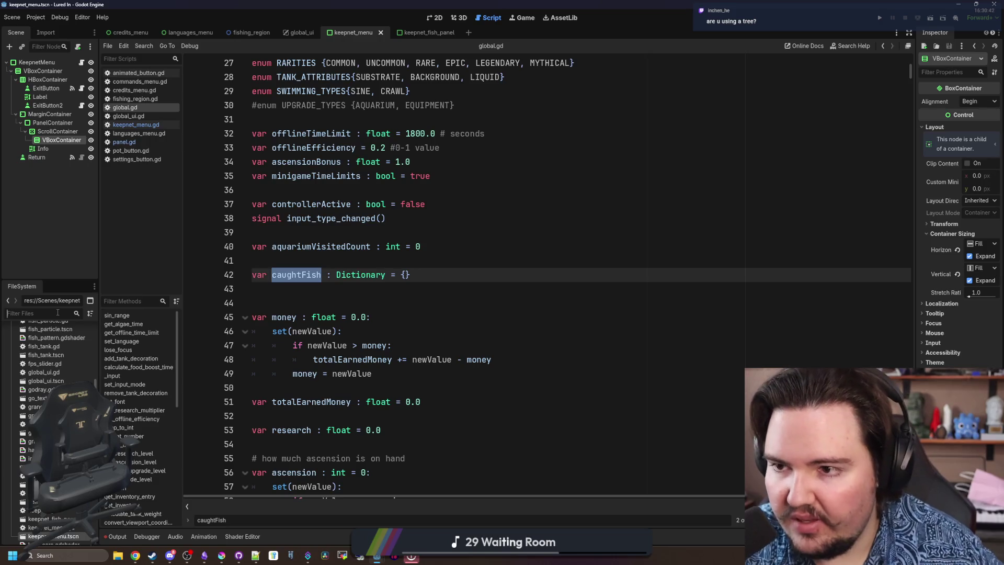
left_click(135, 99)
key("ctrl+f")
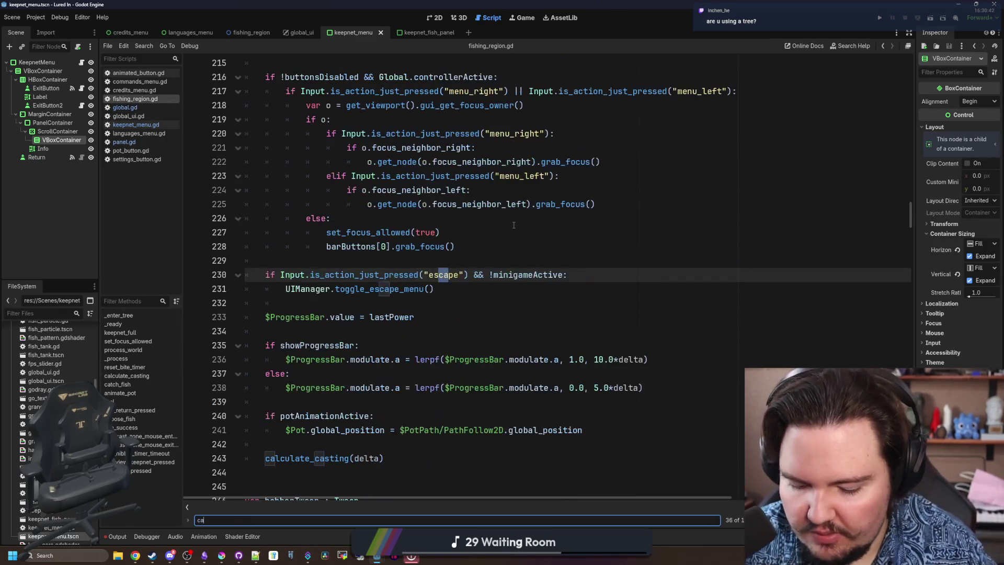
type("caughtFish")
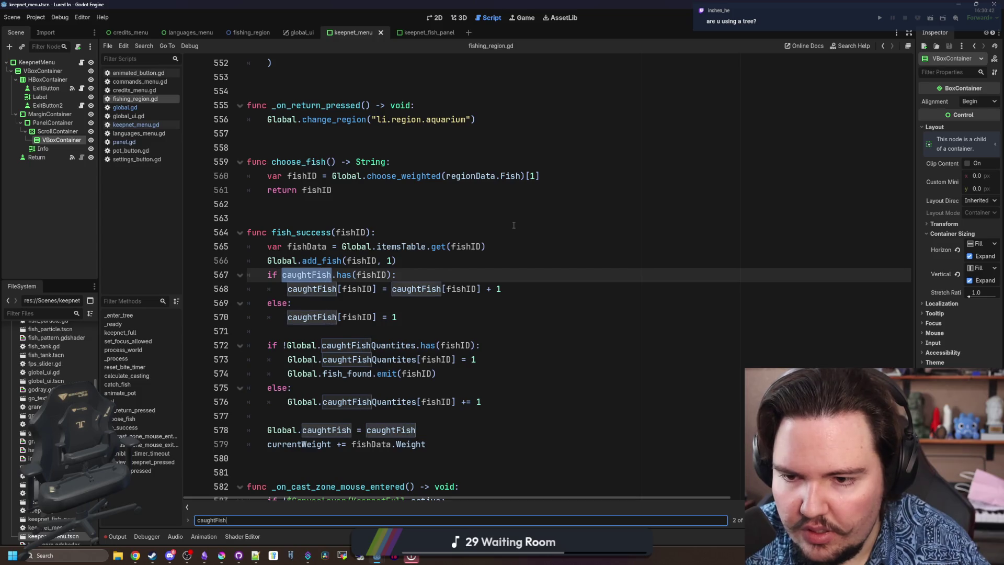
type(" = caught")
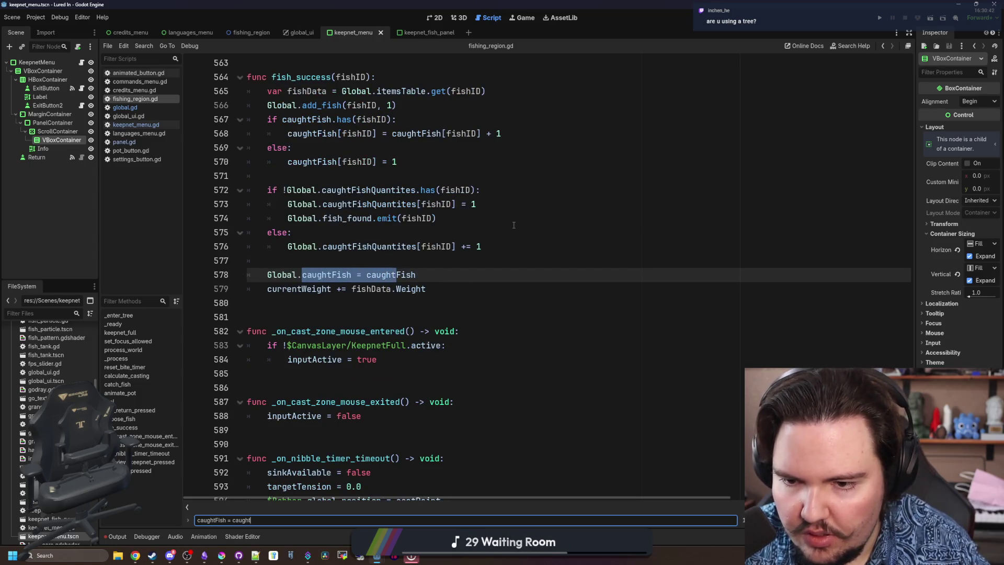
scroll(514, 225, "up", 2)
scroll(514, 226, "up", 2)
scroll(350, 362, "down", 2)
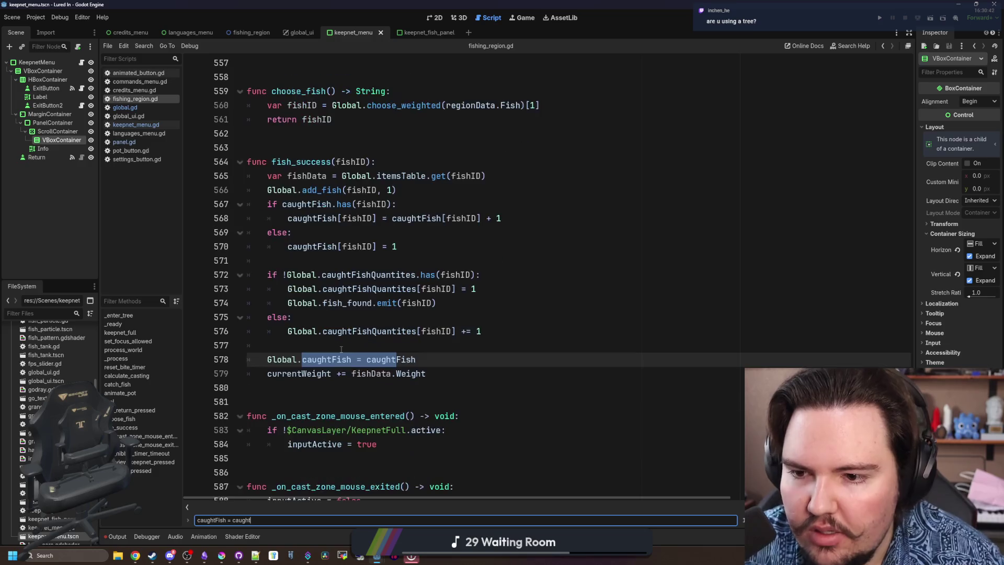
scroll(349, 361, "down", 1)
Step: Inspect line 578's 'Global.caughtFish = caughtFish' assignment in fish_success
left_click(381, 308)
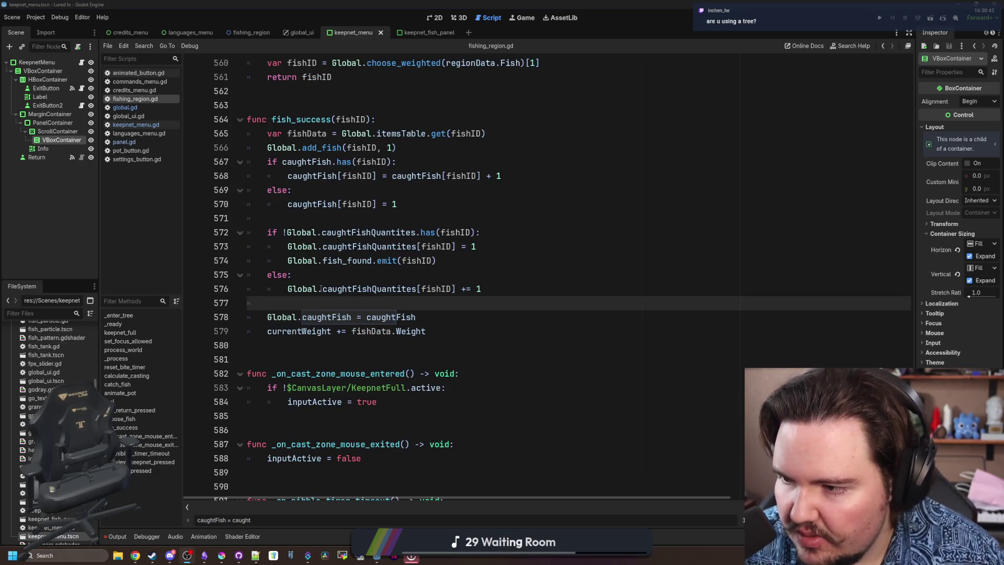
mouse_move(368, 331)
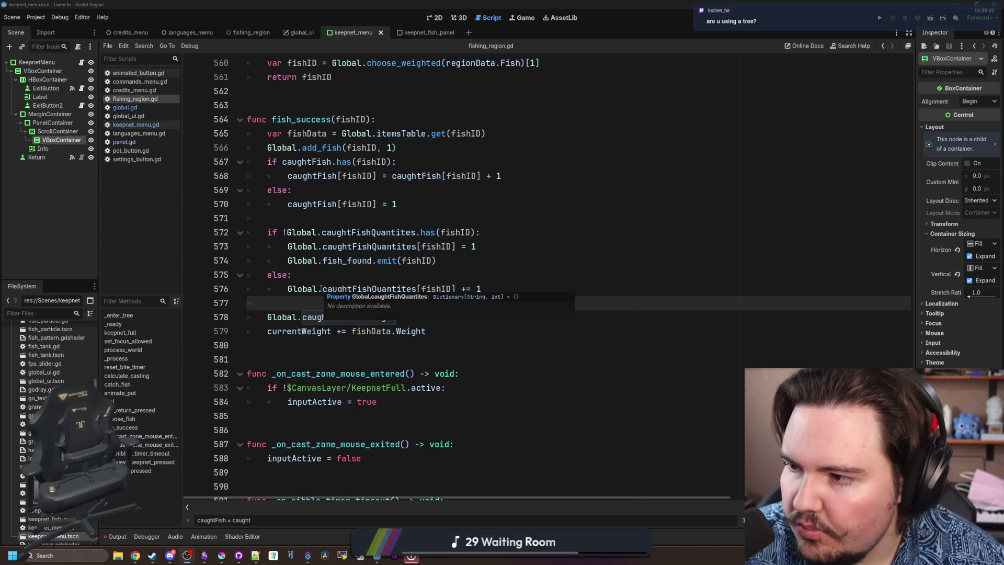
type("Fish = caughtFish")
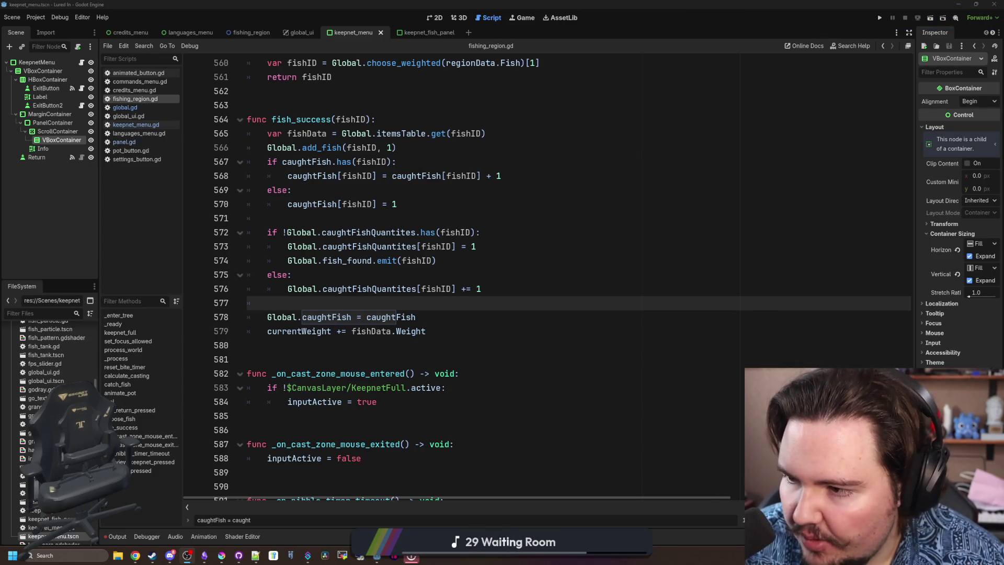
left_click(450, 317)
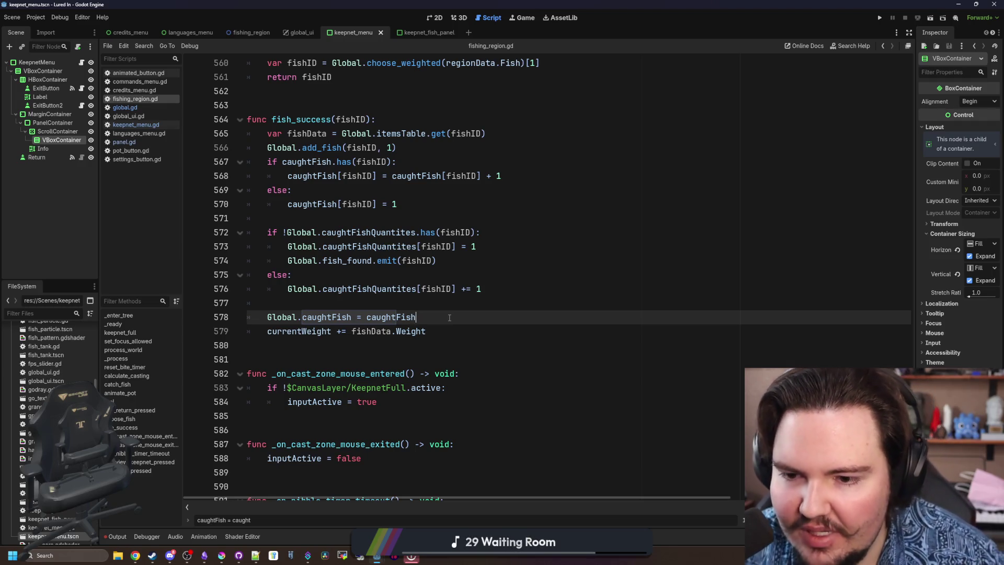
key("ctrl+shift+Left")
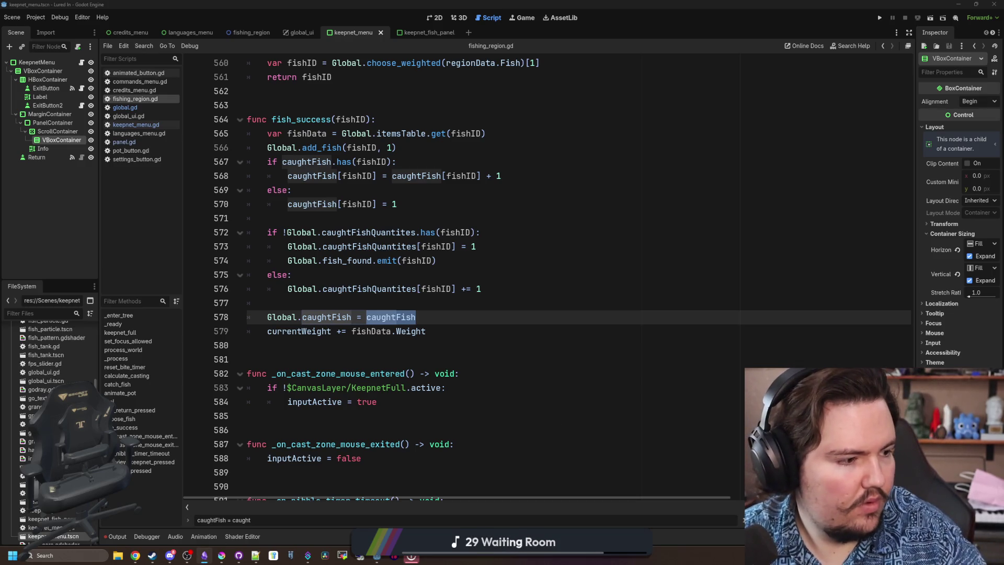
left_click(549, 359)
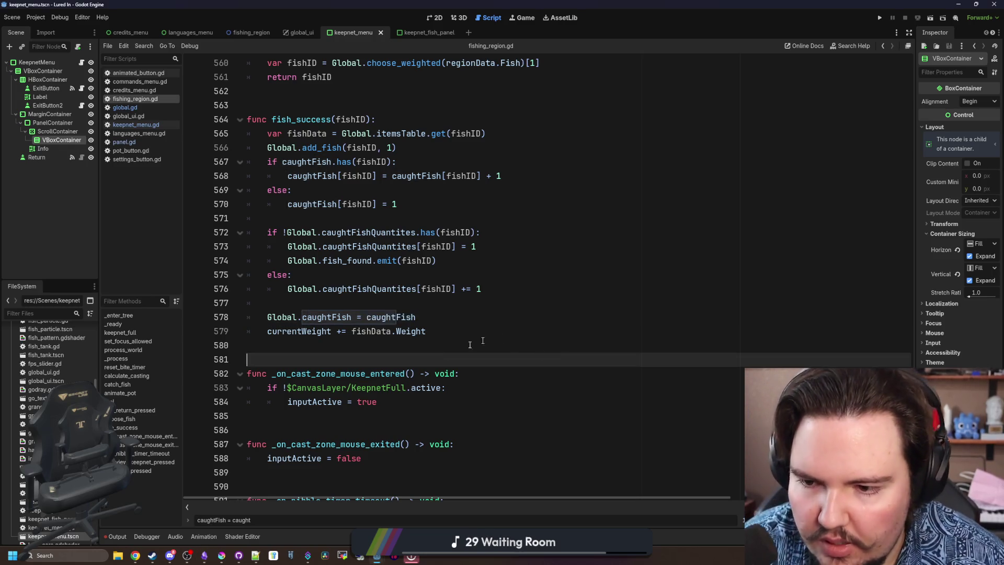
left_click(400, 304)
scroll(390, 329, "up", 1)
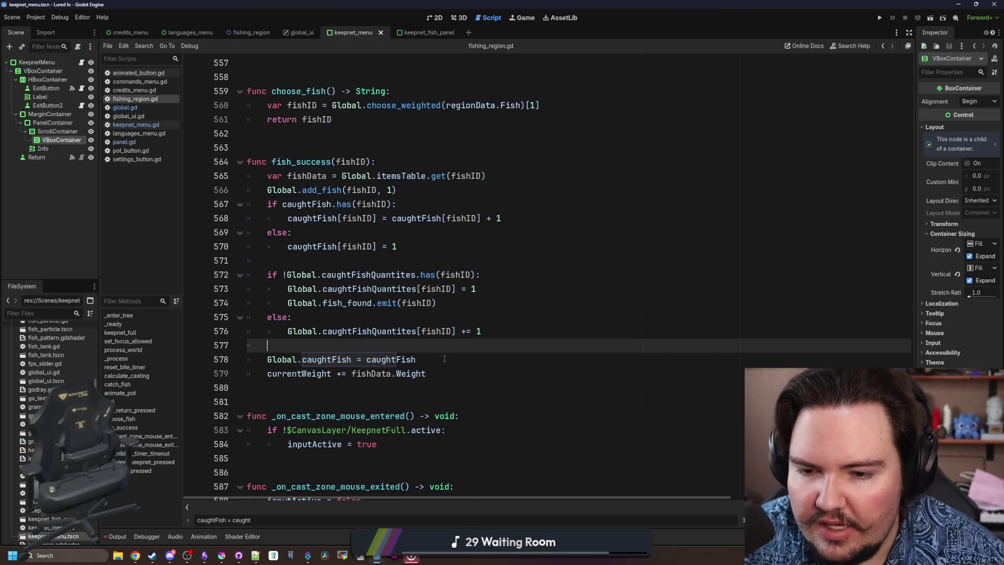
Step: Delete the Global.caughtFish assignment line from fish_success
left_click_drag(444, 358, 248, 359)
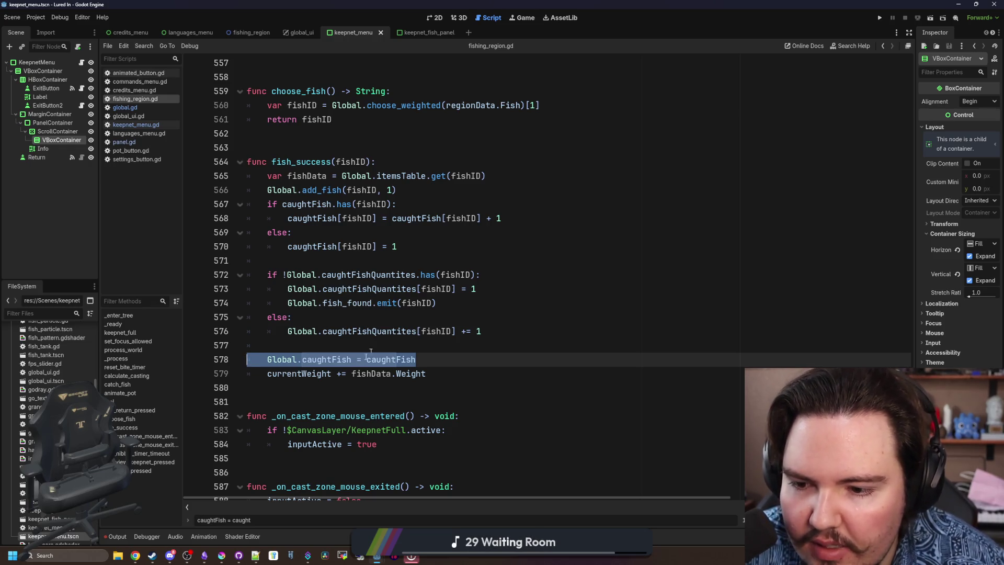
double_click(345, 359)
left_click_drag(345, 359, 268, 362)
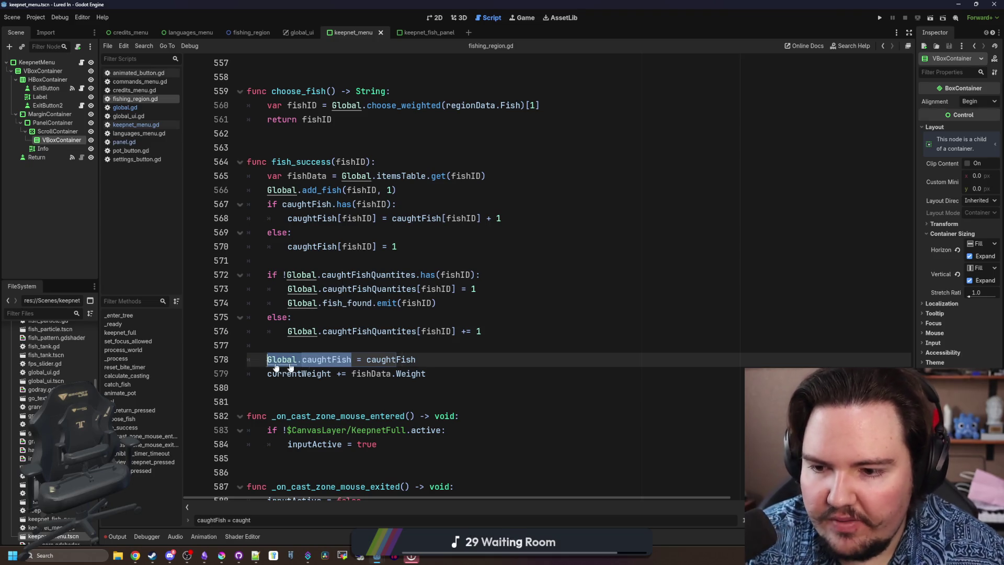
key("ctrl+shift+k")
scroll(382, 298, "up", 10)
scroll(382, 297, "up", 5)
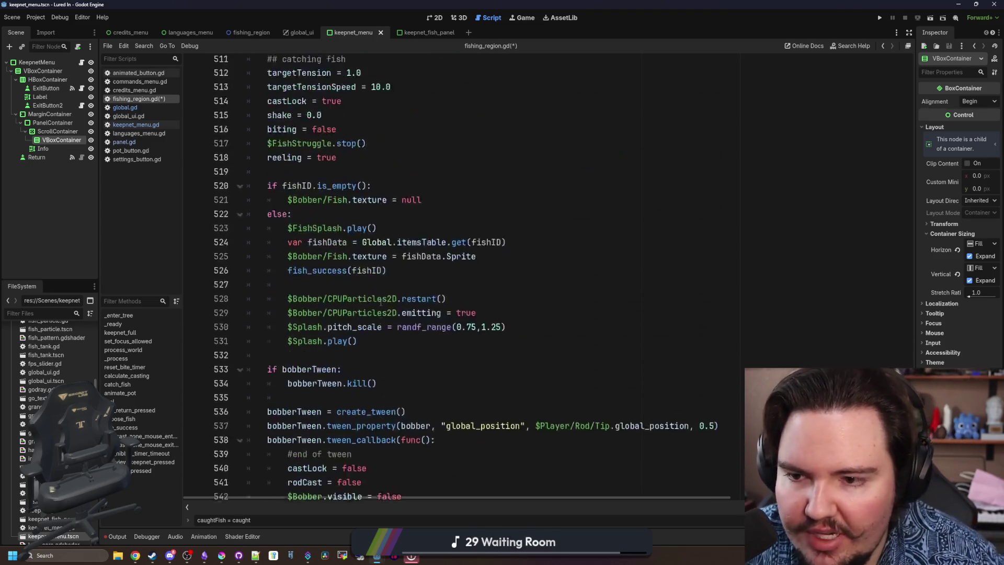
scroll(382, 298, "up", 10)
scroll(382, 298, "up", 8)
Step: Add 'Global.caughtFish.clear()' at the start of fishing_region.gd's _ready function
key("ctrl+f")
type("_ready")
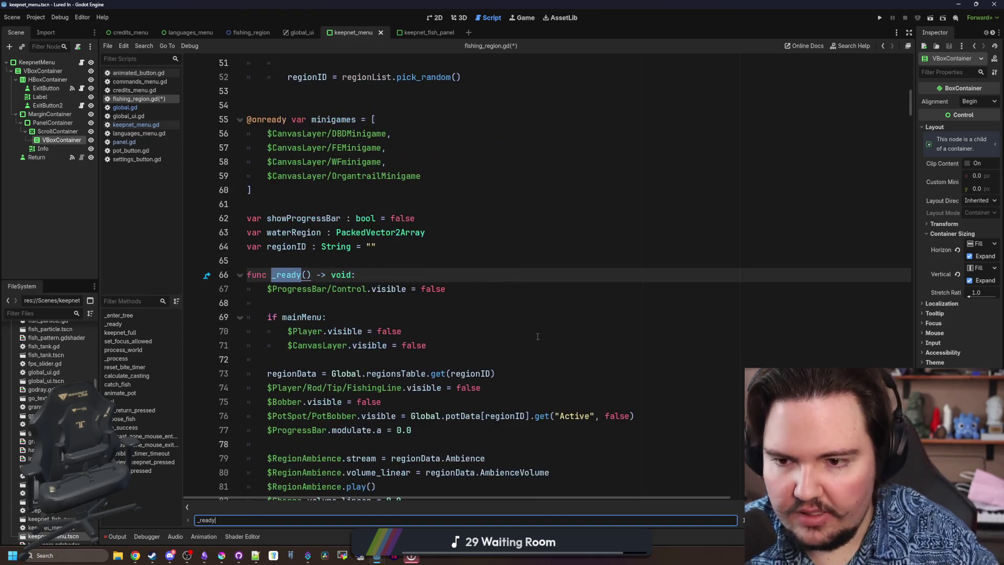
scroll(472, 299, "down", 4)
scroll(305, 247, "up", 1)
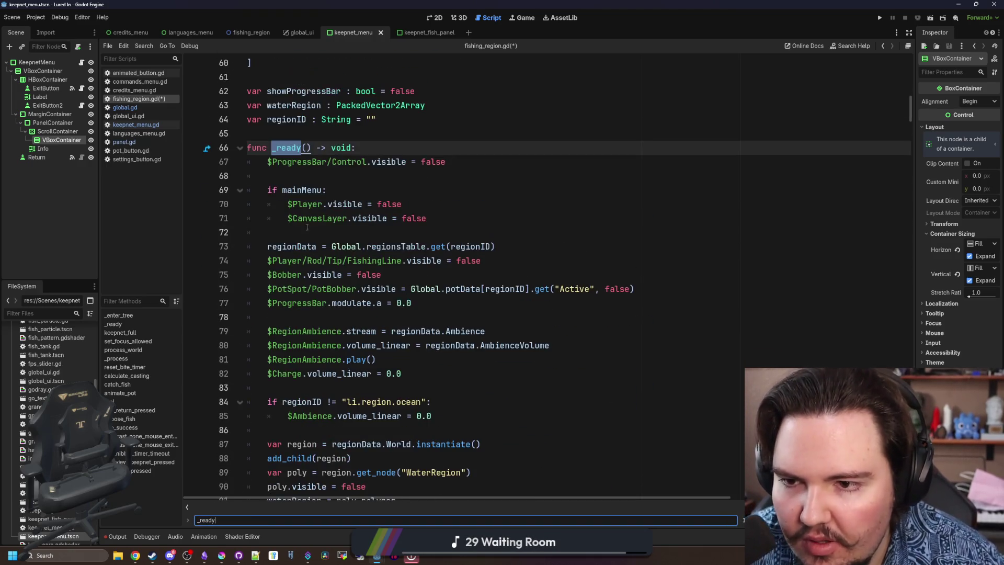
left_click(305, 163)
key("Return")
key("Return")
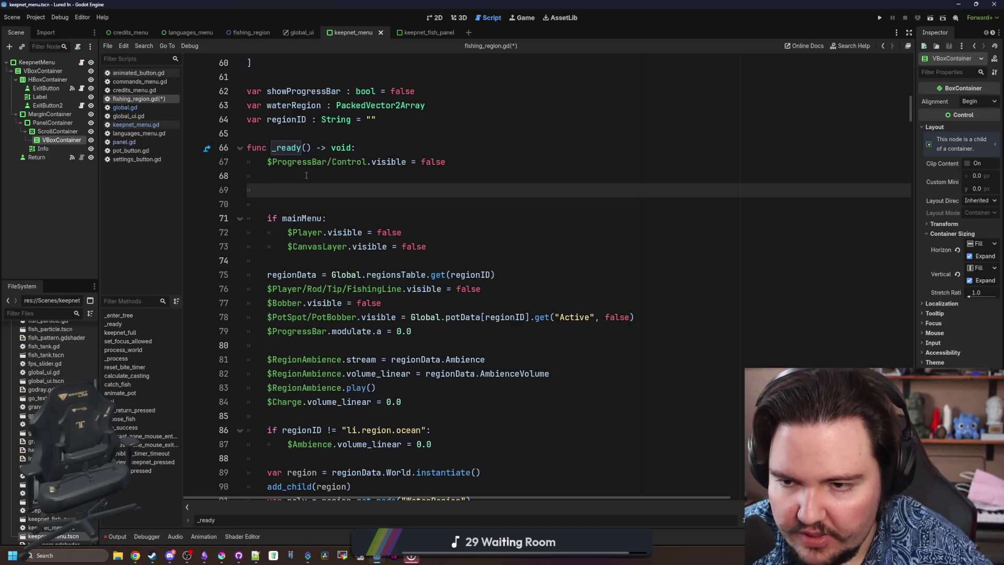
key("BackSpace")
key("BackSpace")
type("g")
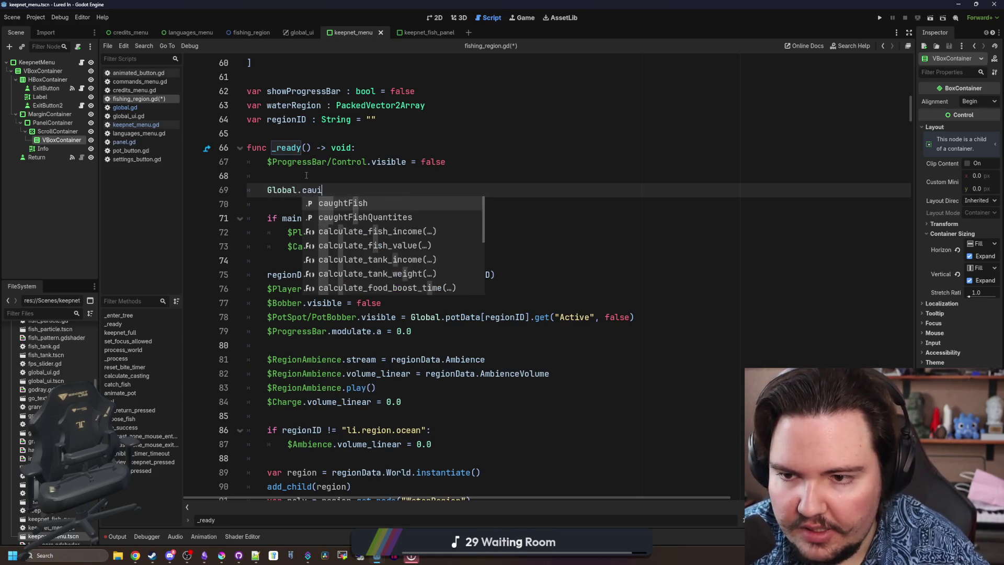
type("htFish")
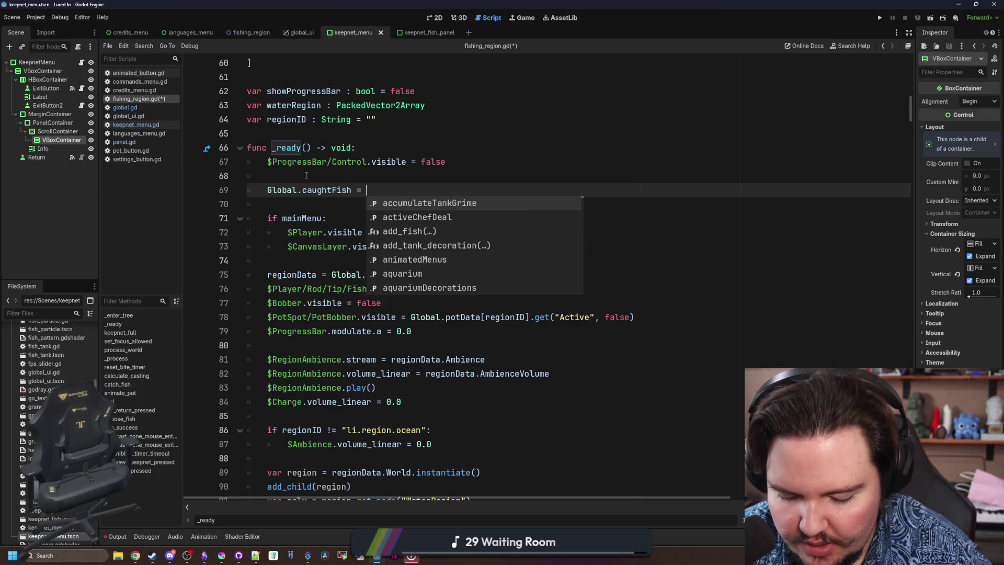
type(" = n")
key("BackSpace")
key("BackSpace")
key("BackSpace")
type(".")
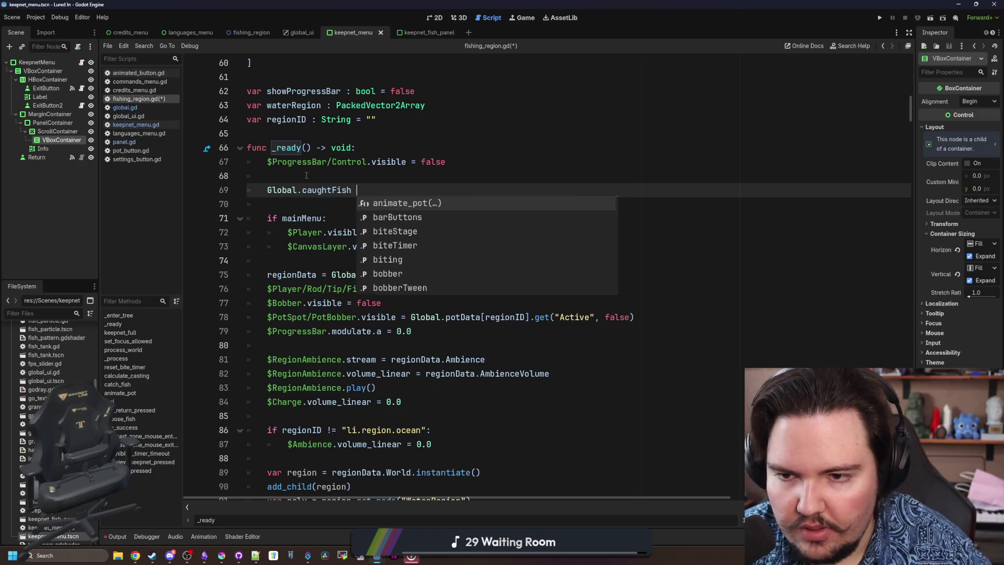
type("clear()")
Step: Jump to the caughtFish declaration in global.gd and return to fishing_region.gd
double_click(325, 190)
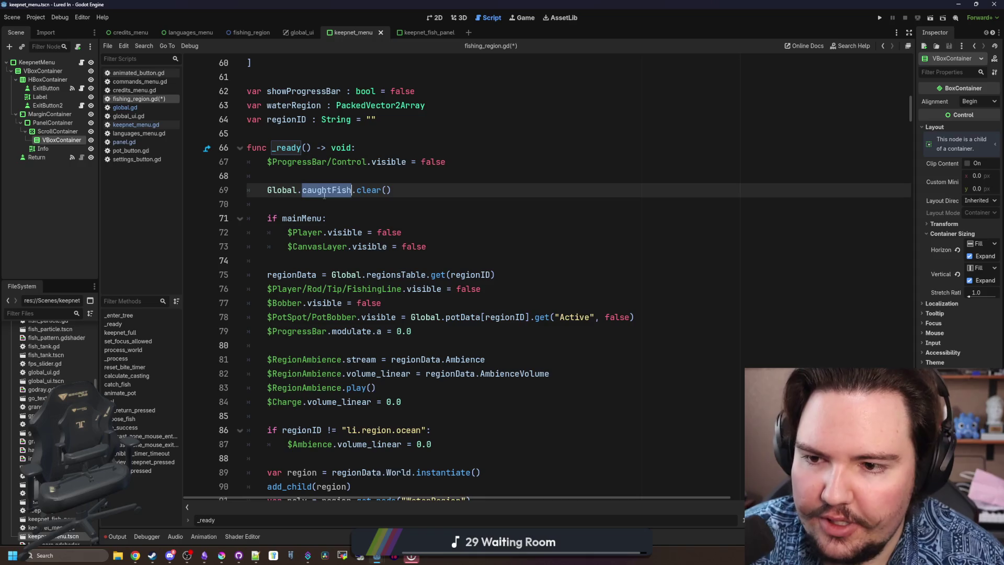
left_click_drag(351, 190, 304, 194)
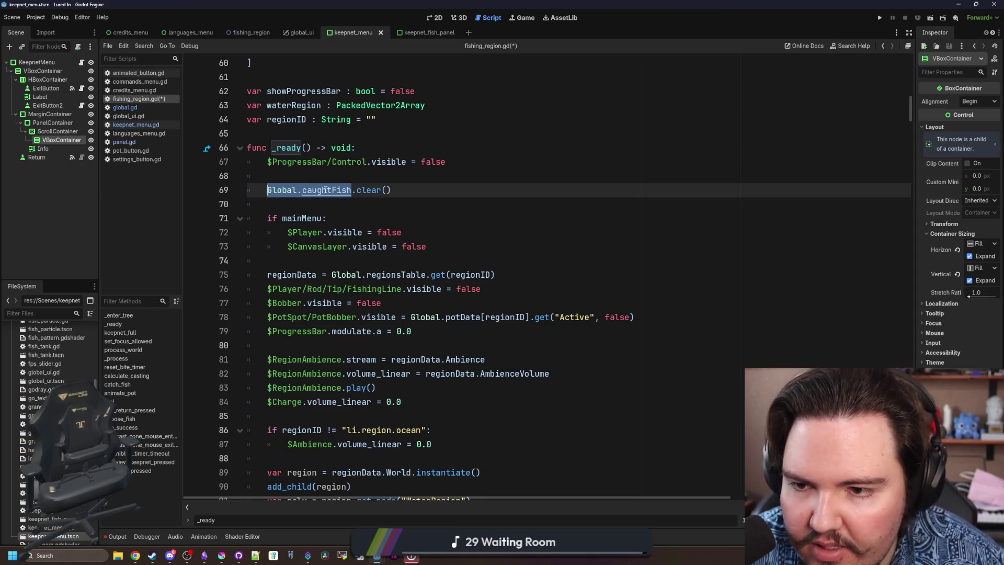
left_click(325, 191, "ctrl")
key("alt+Left")
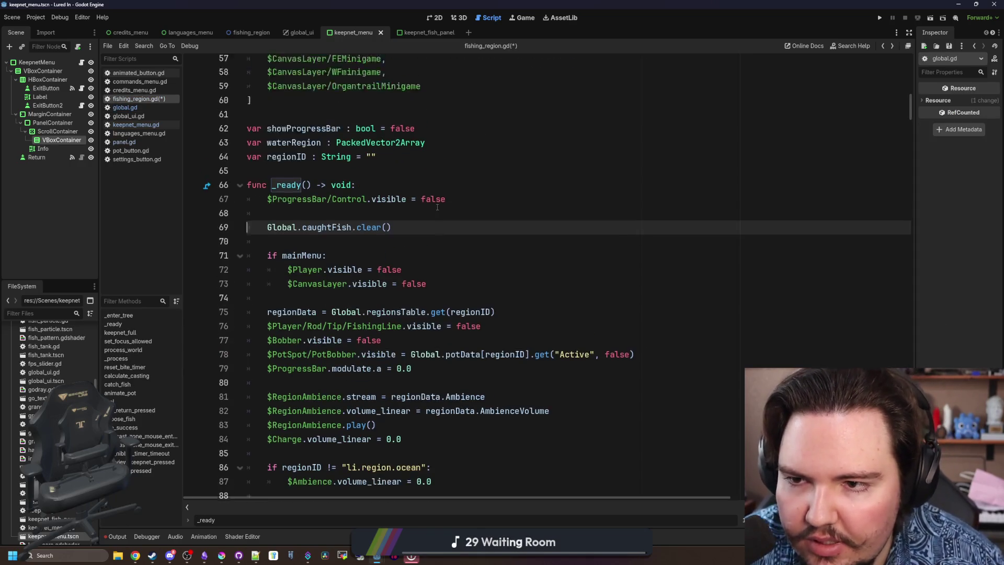
scroll(466, 269, "up", 5)
scroll(466, 269, "up", 8)
Step: Search fishing_region.gd for caughtFish and step to the next match
left_click(466, 270)
key("ctrl+f")
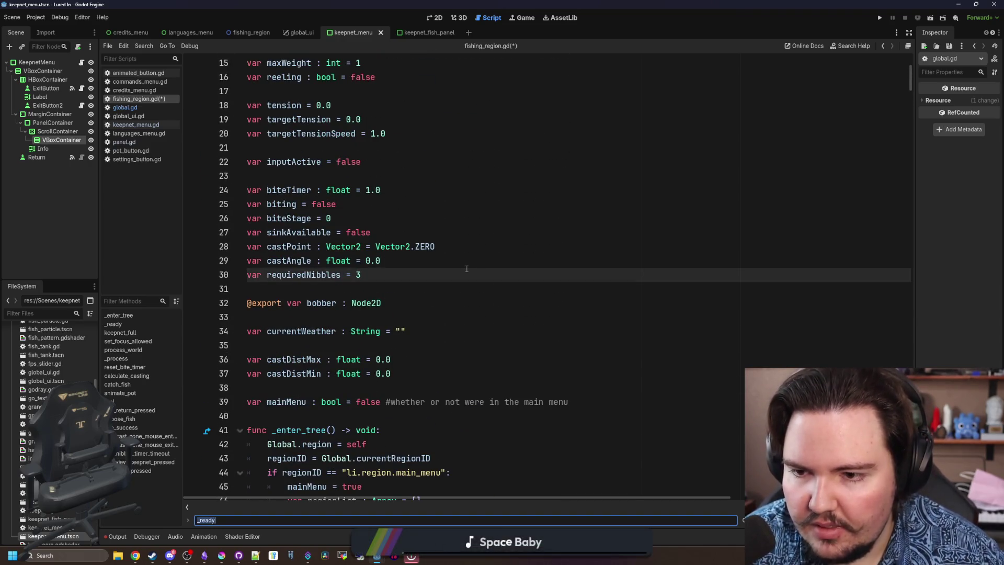
type("caughtFish")
key("Return")
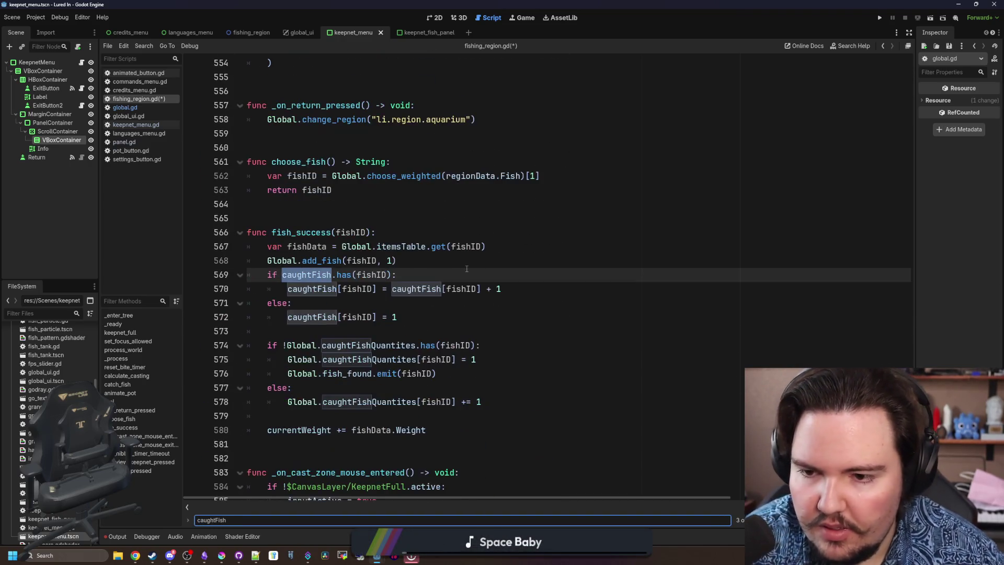
Step: Remove the local caughtFish variable declaration on line 11 of fishing_region.gd
key("Return")
key("Return")
key("Return")
key("Return")
key("Return")
key("Return")
key("Return")
key("Return")
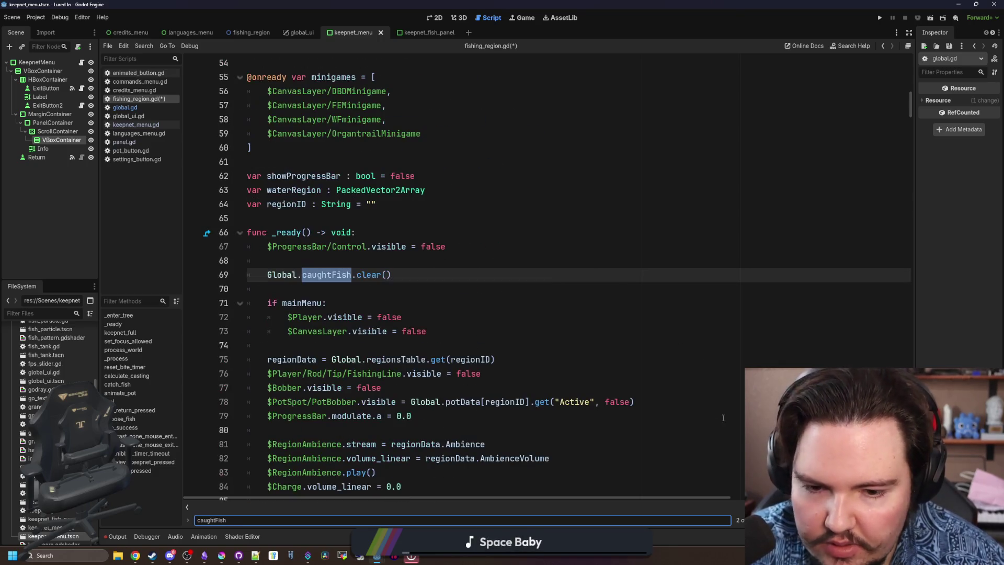
key("Return")
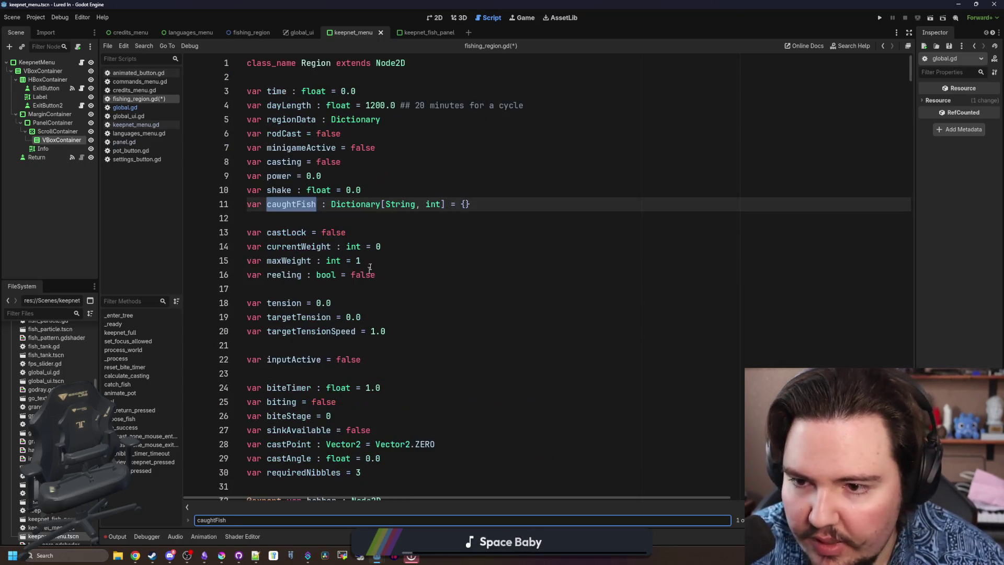
left_click(450, 228)
left_click(488, 205)
key("shift+Up")
key("shift+Up")
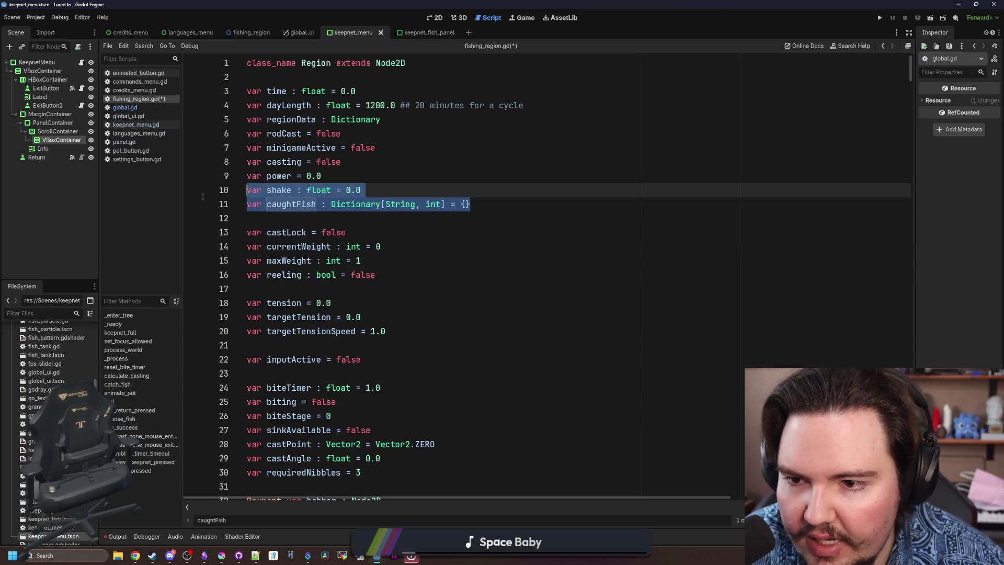
key("shift+Down")
key("BackSpace")
key("Down")
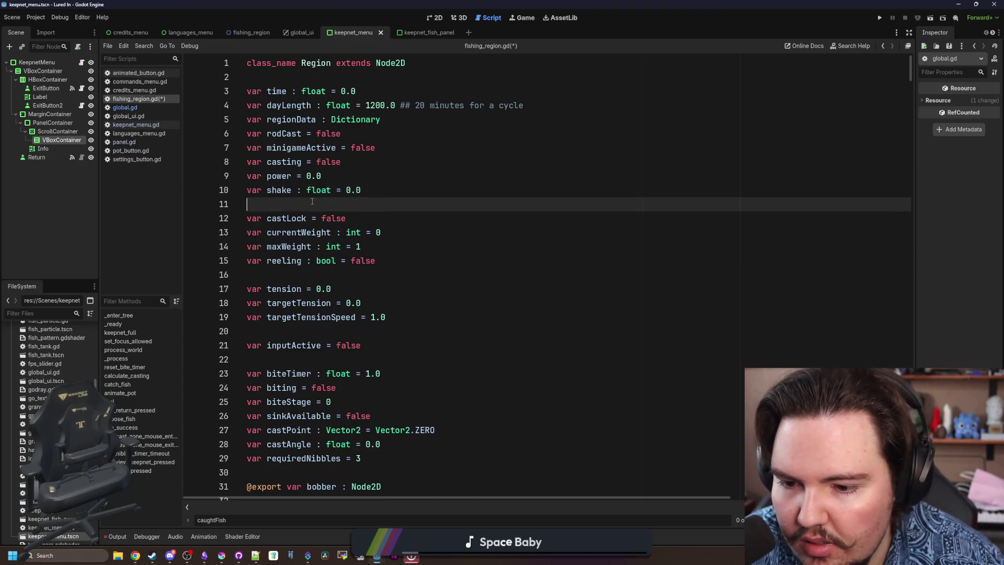
Step: Replace caughtFish with Global.caughtFish on lines 568–571 of fish_success
left_click(424, 508)
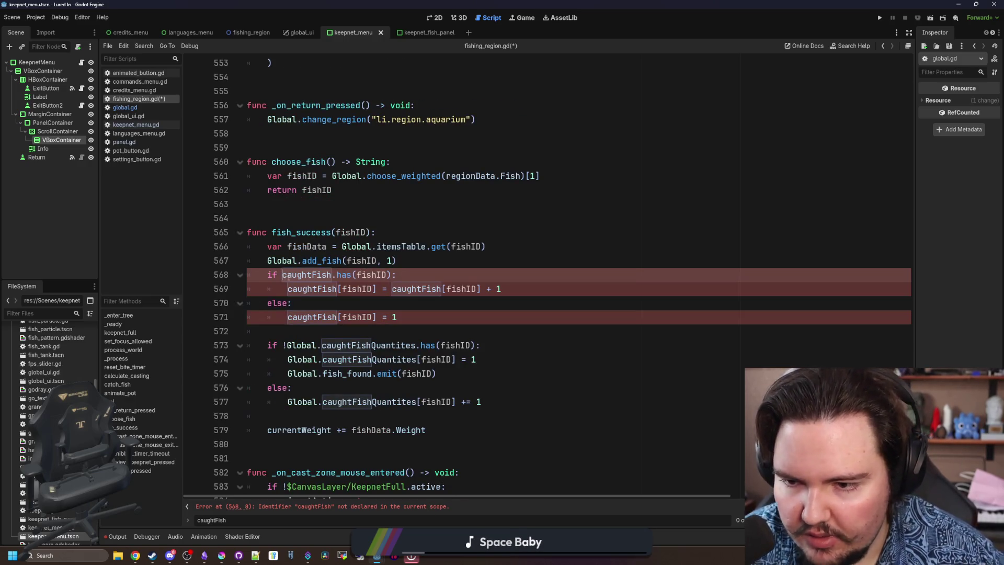
type("Global")
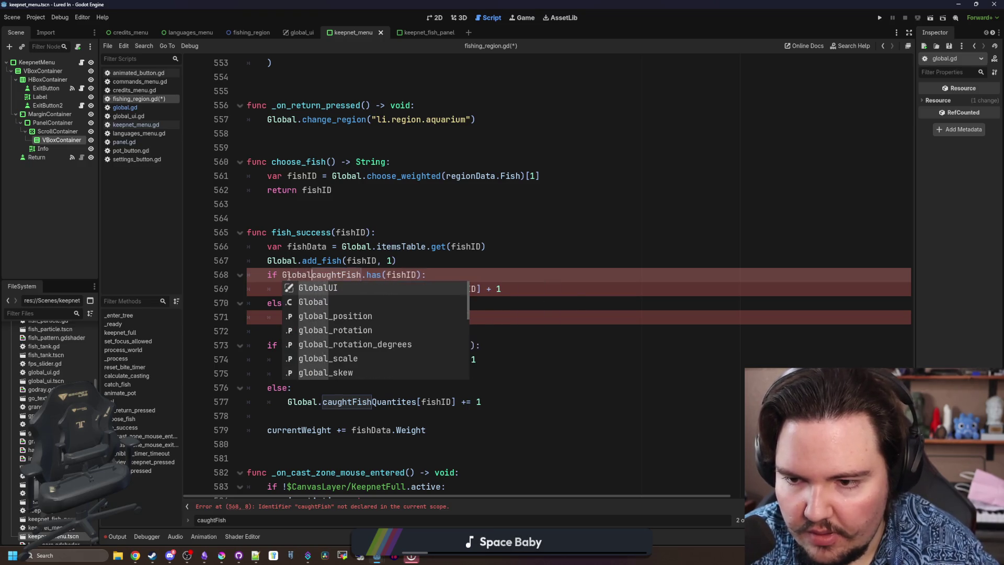
type(".")
key("Escape")
left_click_drag(369, 277, 279, 276)
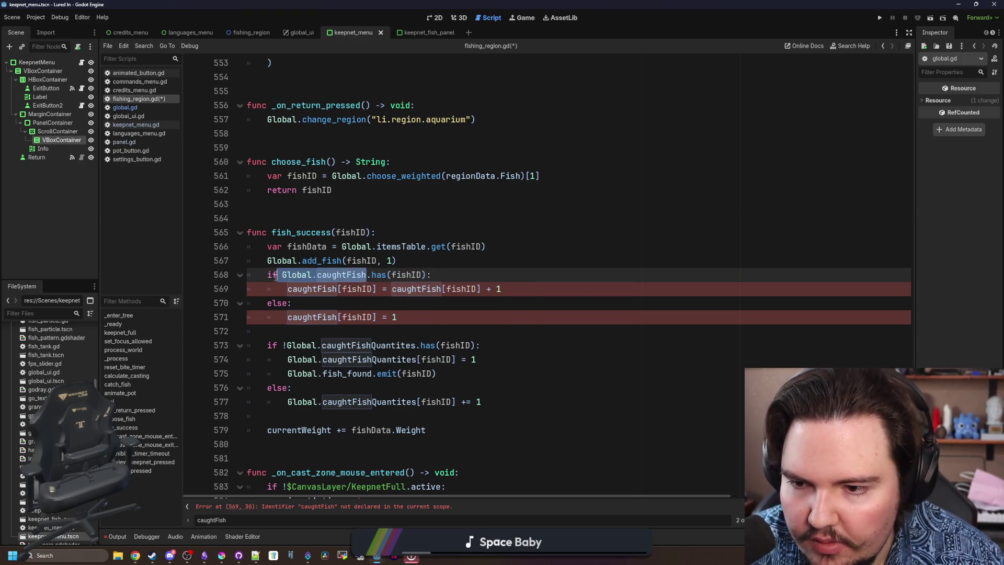
key("ctrl+c")
double_click(311, 288)
key("ctrl+v")
double_click(310, 317)
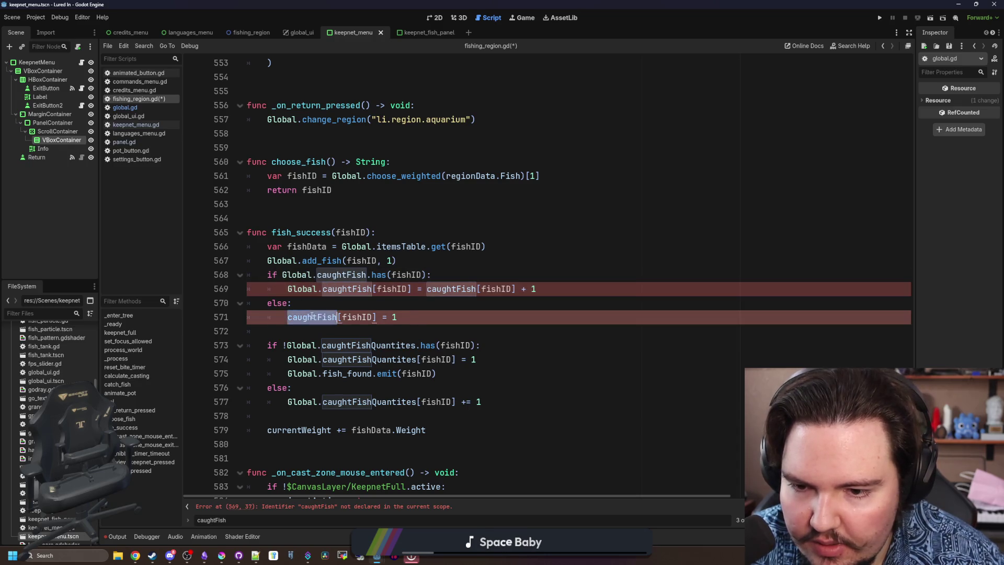
key("ctrl+v")
double_click(446, 289)
key("ctrl+v")
scroll(455, 298, "down", 4)
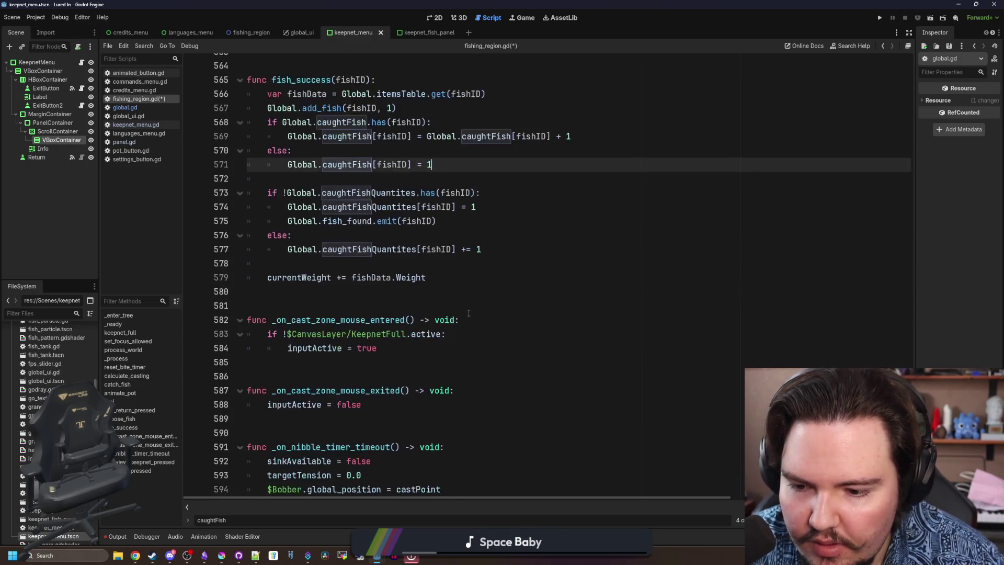
scroll(469, 312, "down", 10)
scroll(468, 312, "down", 4)
Step: Switch to global.gd to retype caughtFish as Dictionary[String, int]
left_click(144, 107)
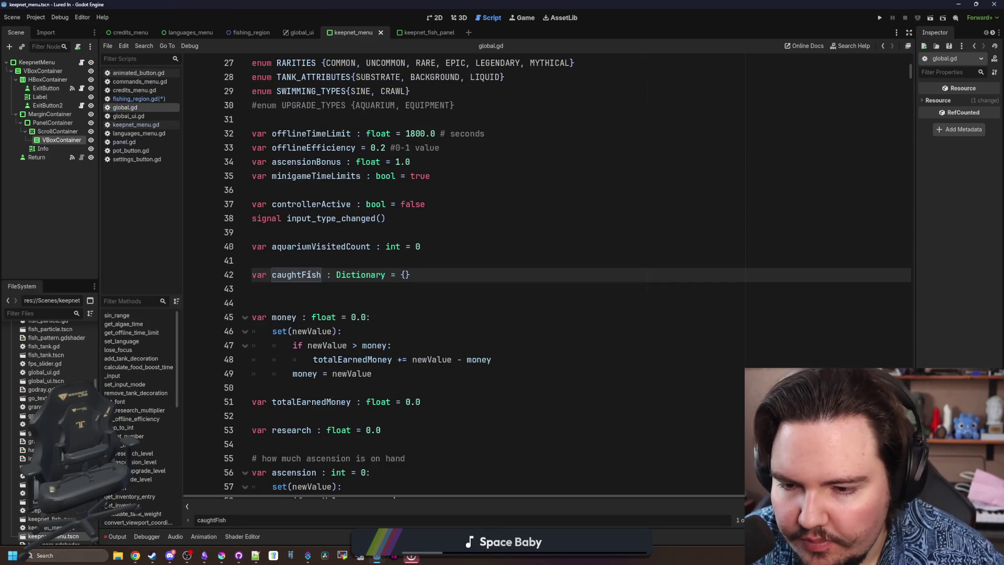
type("[")
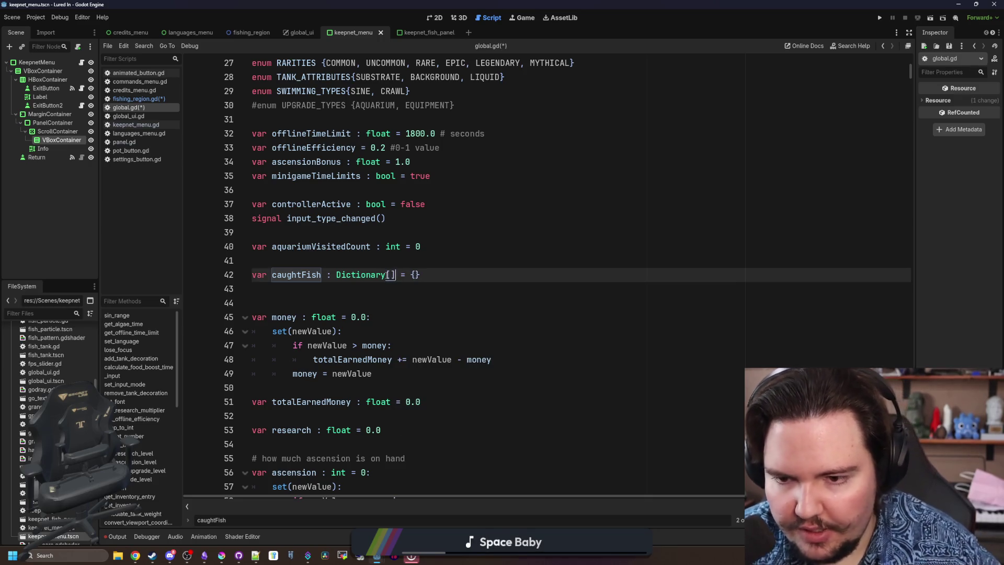
type("String, int")
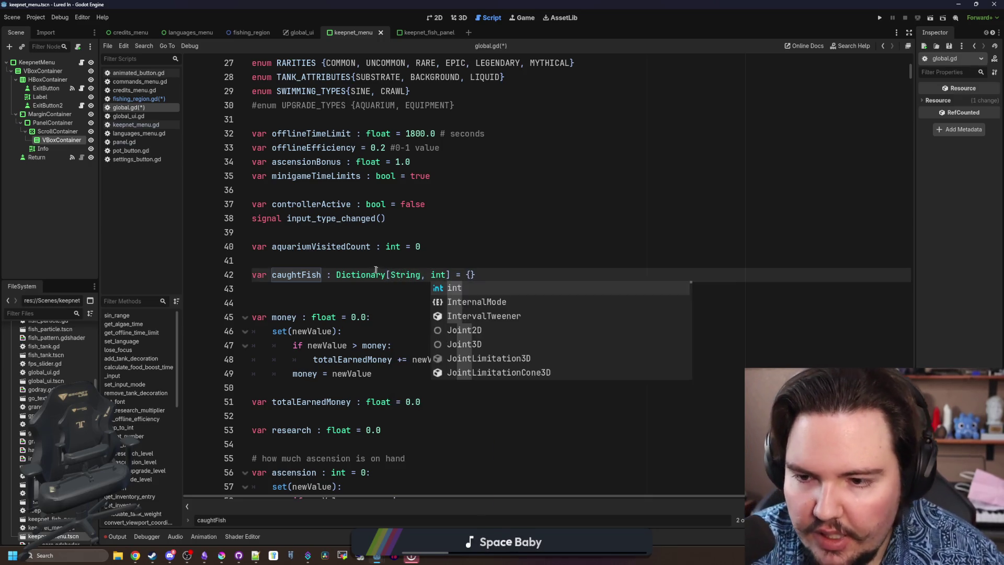
Step: Run a project-wide file search for owner.caughtFish from fishing_region.gd
left_click(360, 274, "ctrl")
left_click(135, 99)
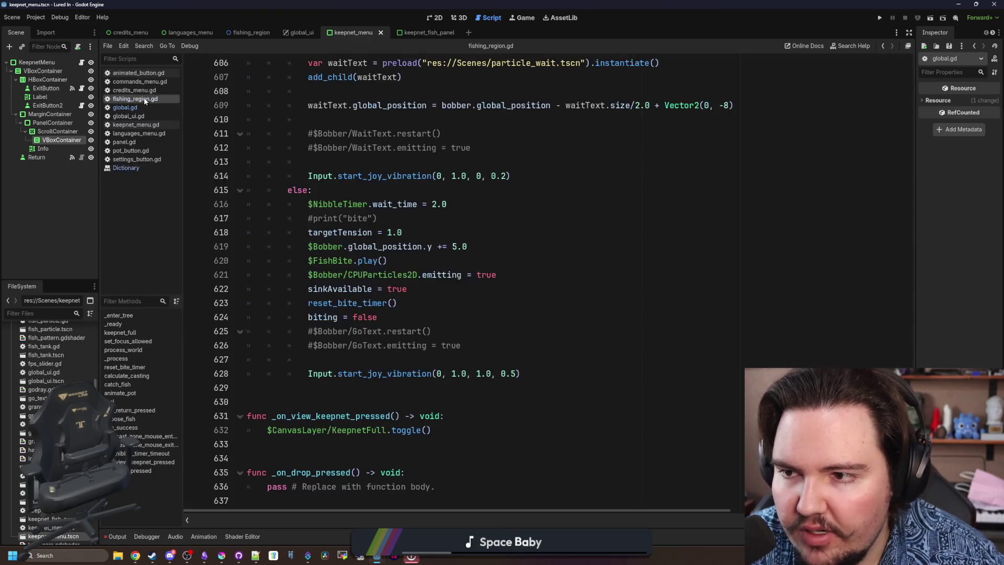
left_click(507, 247)
key("ctrl+shift+f")
type("ner.")
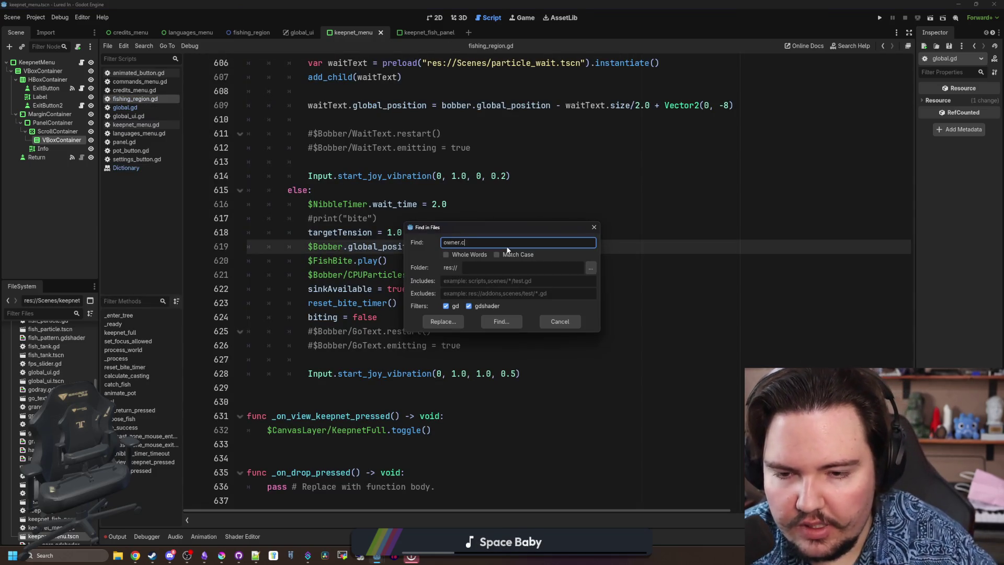
type("caughtFish")
key("Return")
Step: Open keepnet_menu.gd at the first owner.caughtFish match near line 19
left_click(196, 388)
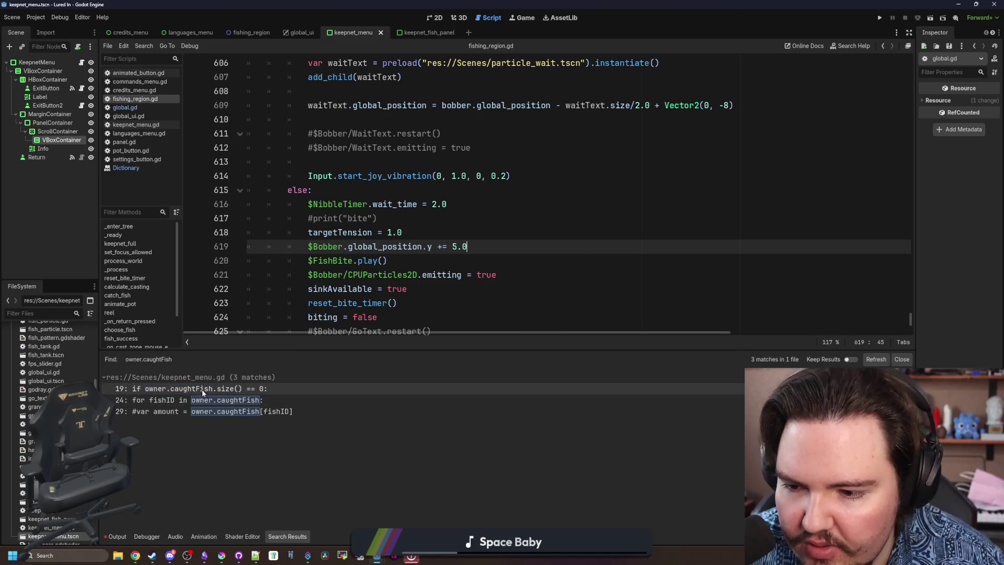
left_click(379, 218)
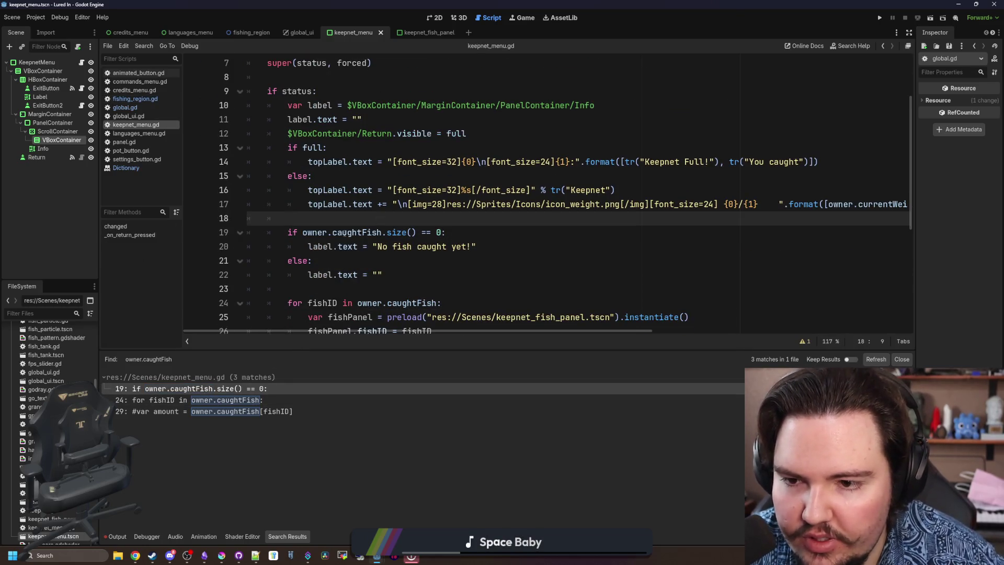
Step: Change owner.caughtFish to Global.caughtFish on lines 19 and 24 and save keepnet_menu.gd
double_click(314, 232)
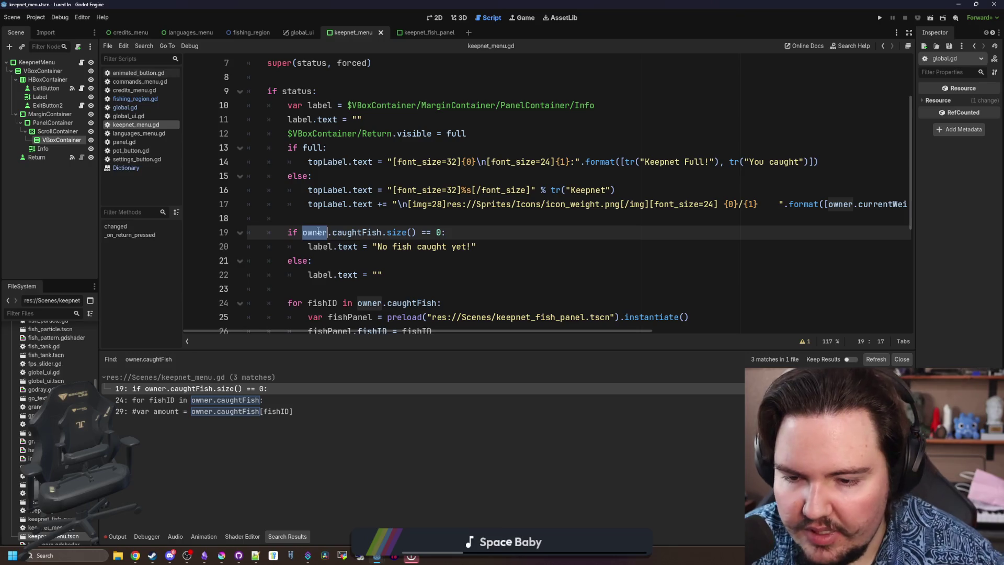
type("Global")
key("Escape")
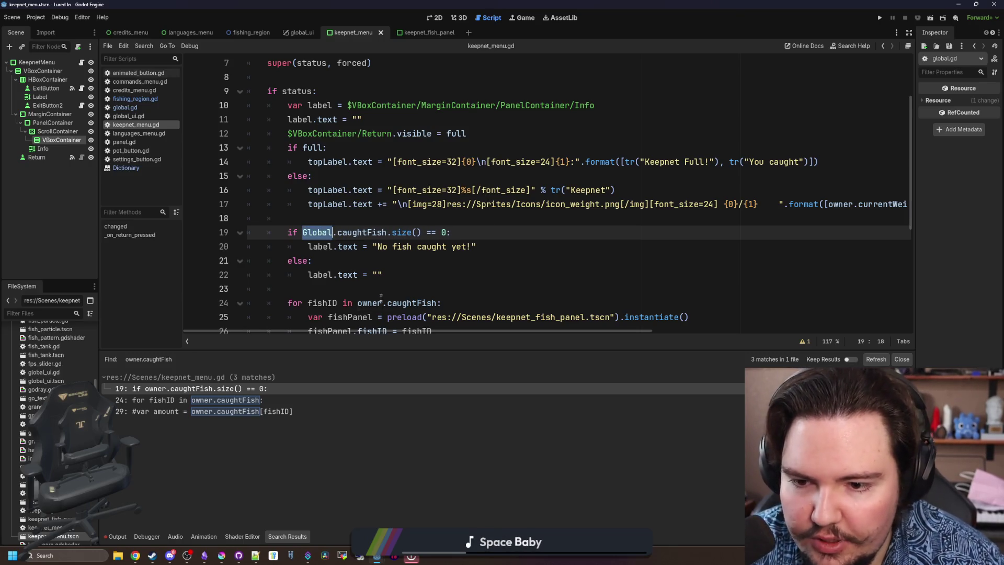
double_click(381, 300)
type("Global")
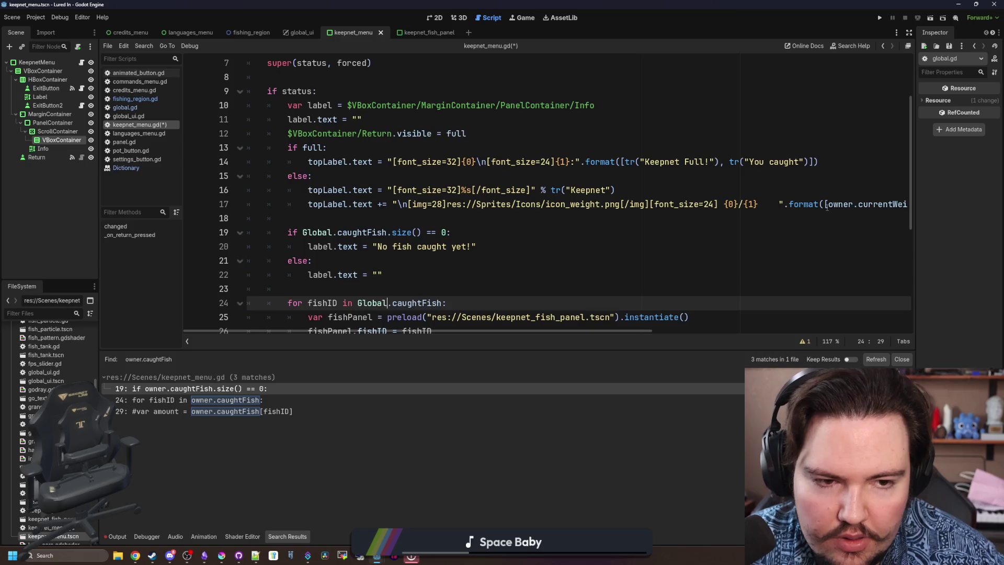
scroll(827, 206, "right", 5)
scroll(826, 207, "left", 5)
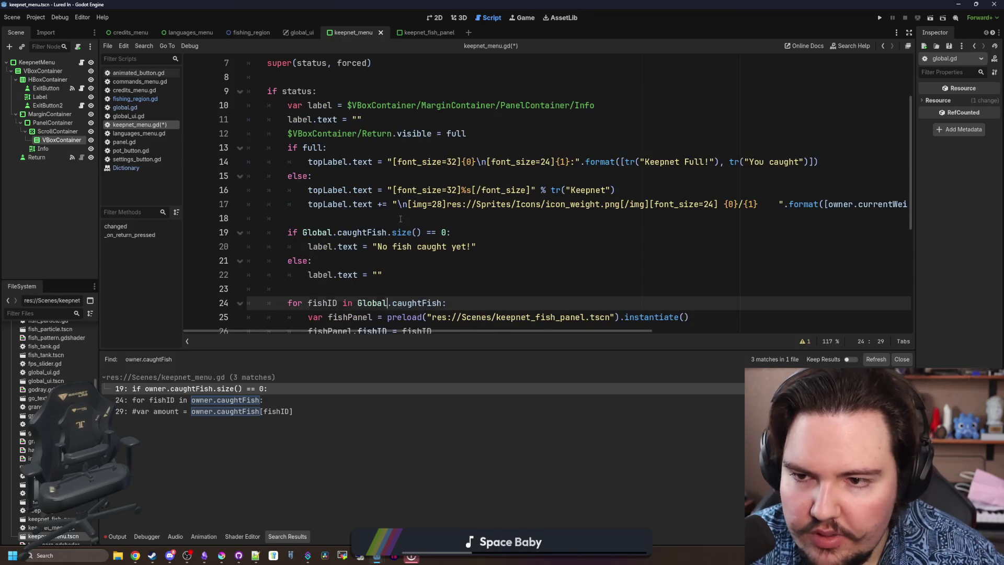
key("ctrl+s")
Step: Review the remaining matches and the commented block, save again, and run the project
left_click(263, 412)
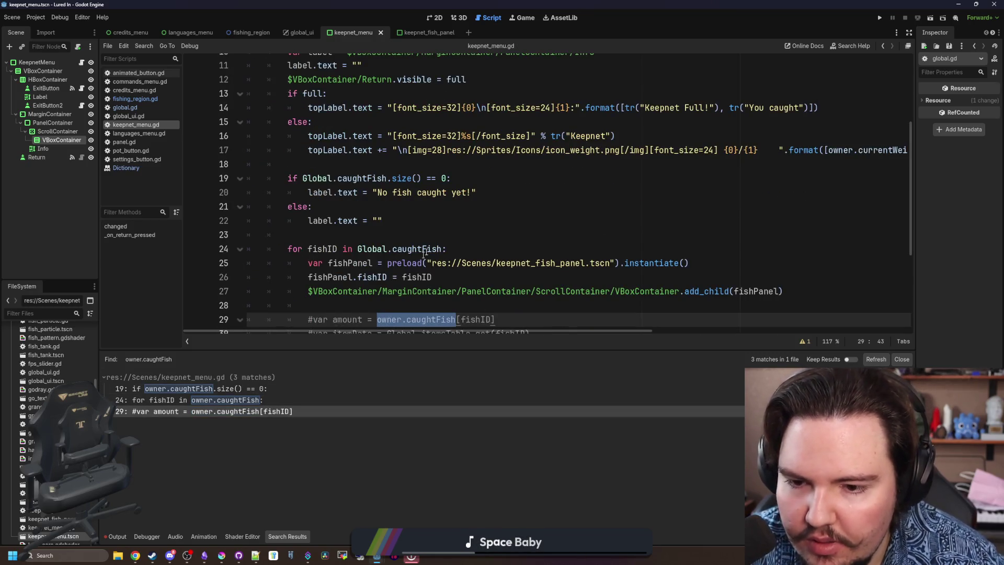
left_click(235, 401)
scroll(364, 234, "up", 2)
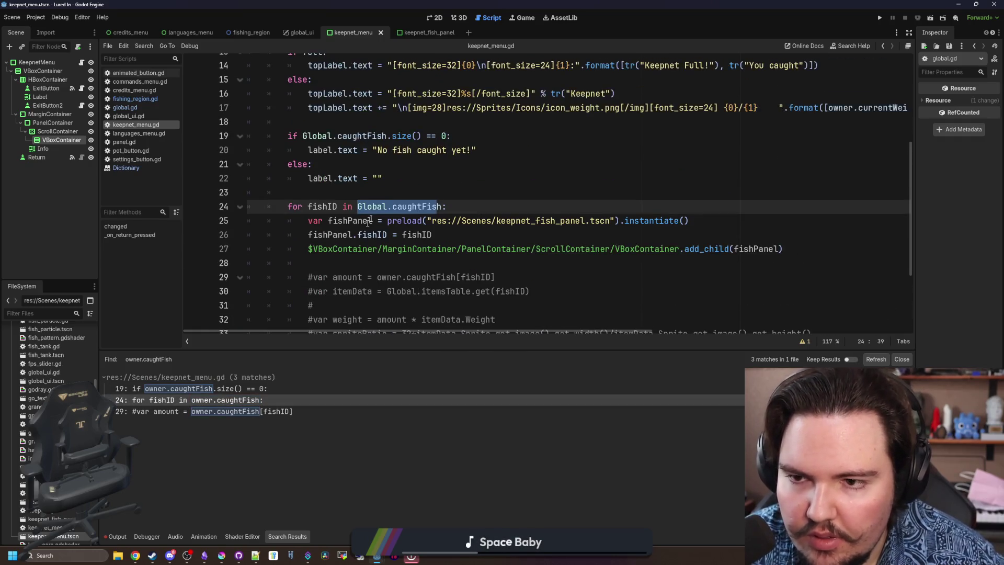
left_click(399, 196)
key("ctrl+s")
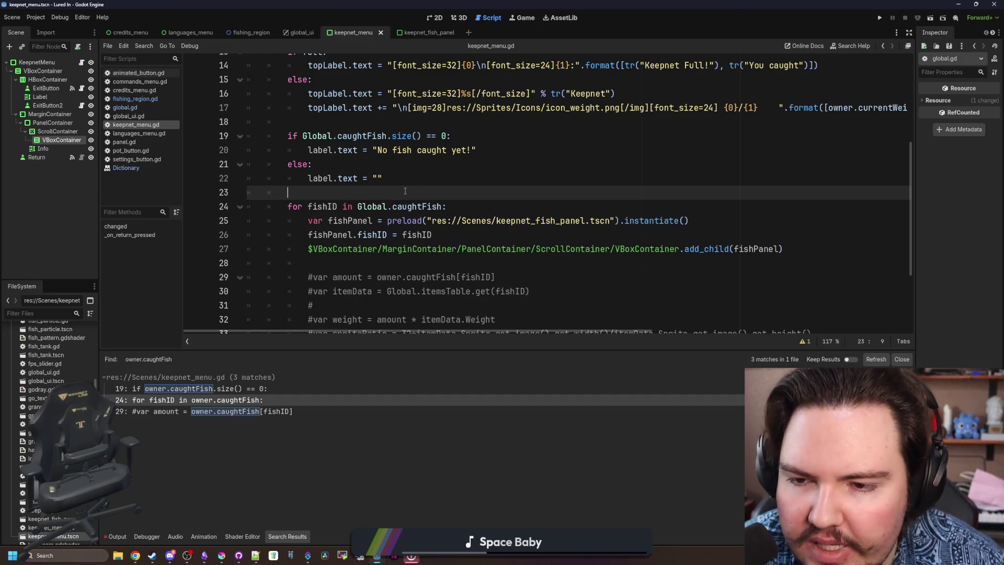
scroll(407, 192, "down", 2)
left_click(394, 180)
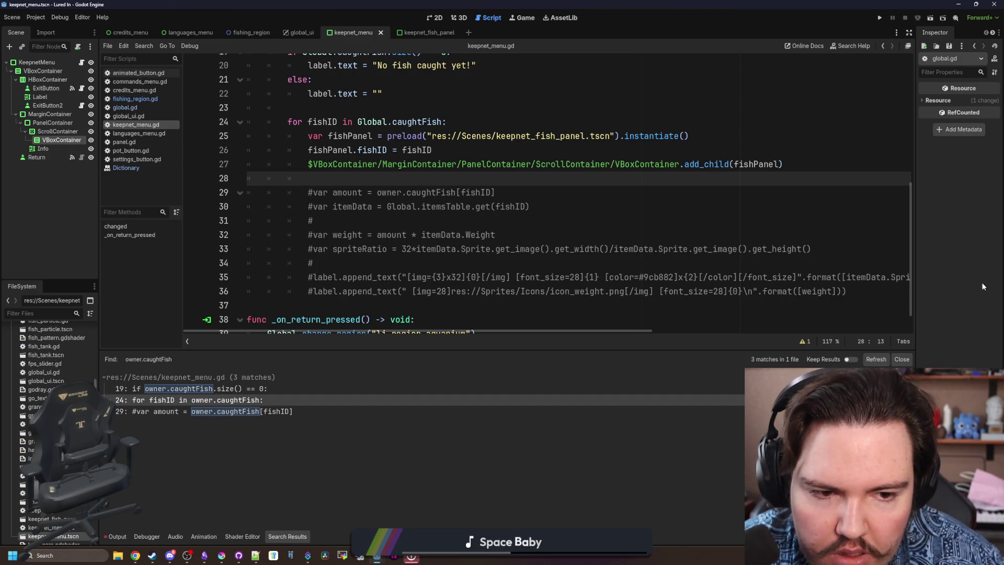
left_click_drag(691, 283, 552, 192)
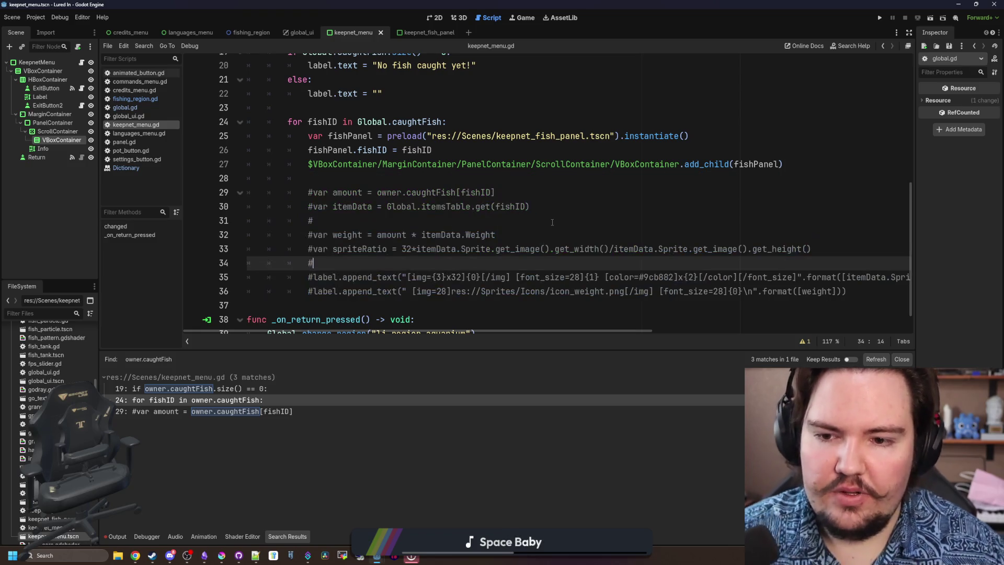
left_click(552, 221)
key("Up")
key("Up")
key("Up")
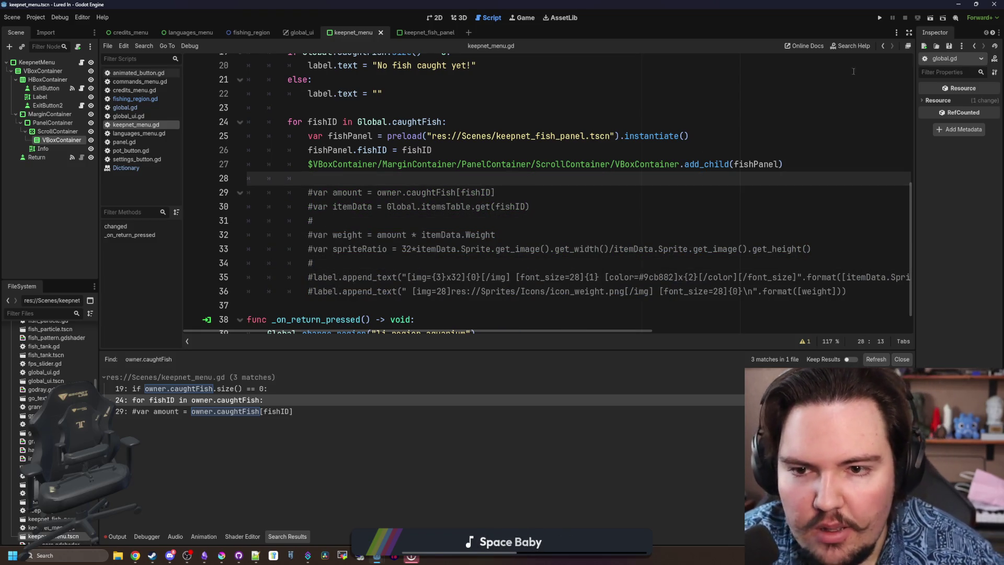
left_click(880, 18)
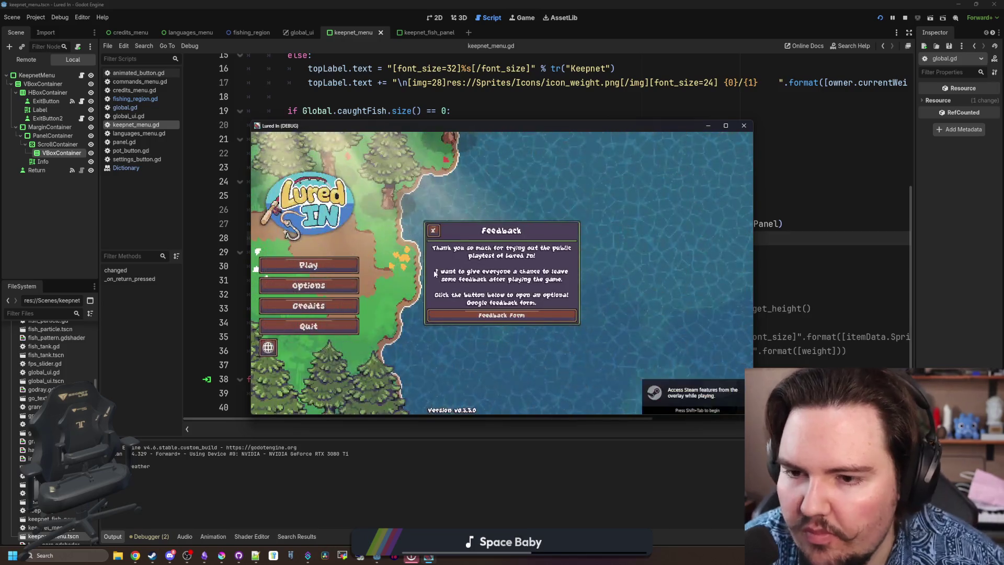
Step: Start the game, travel to the Pond and check the empty keepnet panel
left_click(433, 230)
left_click(308, 264)
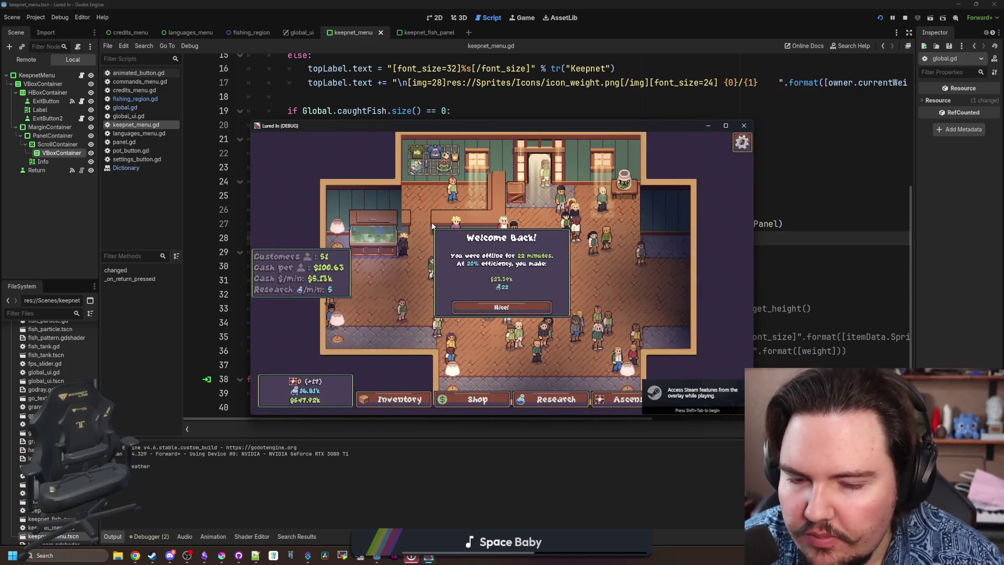
left_click(510, 308)
left_click(709, 398)
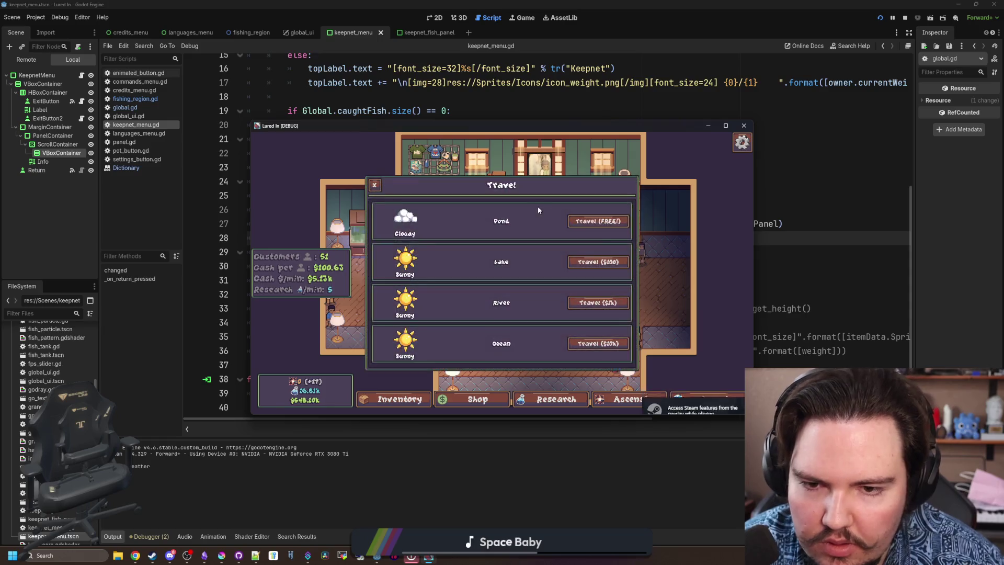
left_click(599, 223)
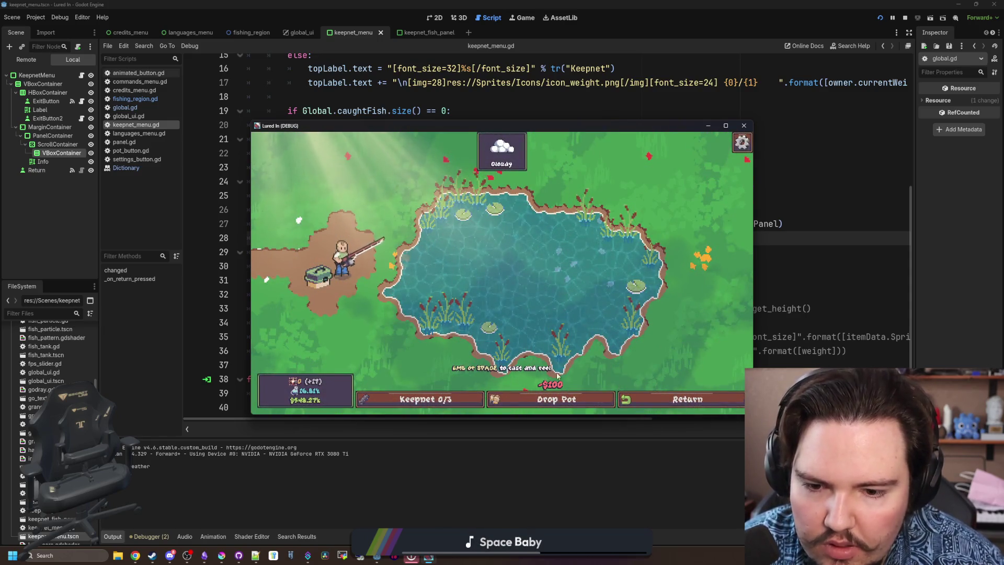
left_click(463, 406)
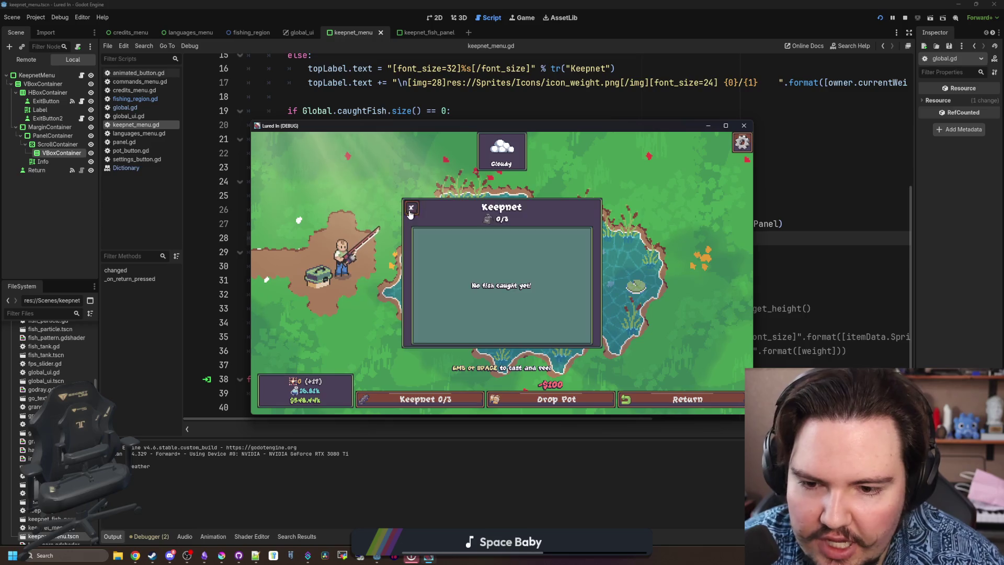
left_click(512, 271)
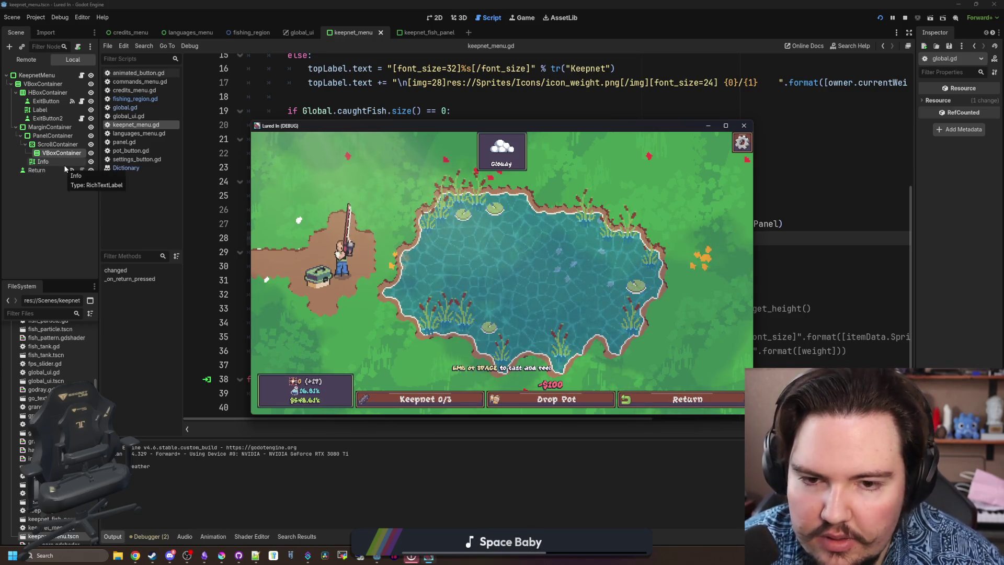
Step: Cast and reel in a Goldfish, then switch back to the editor
left_click(531, 272)
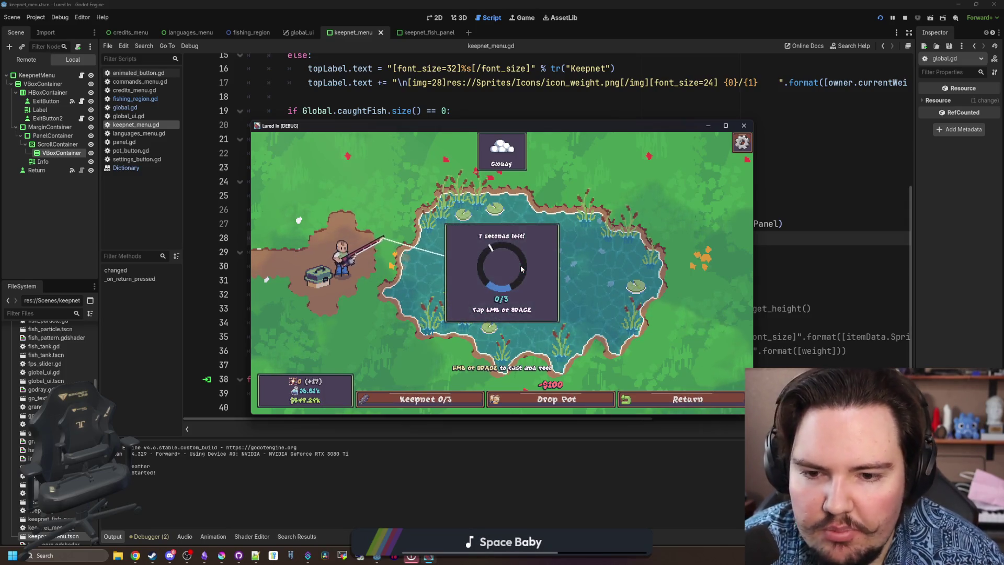
left_click(532, 269)
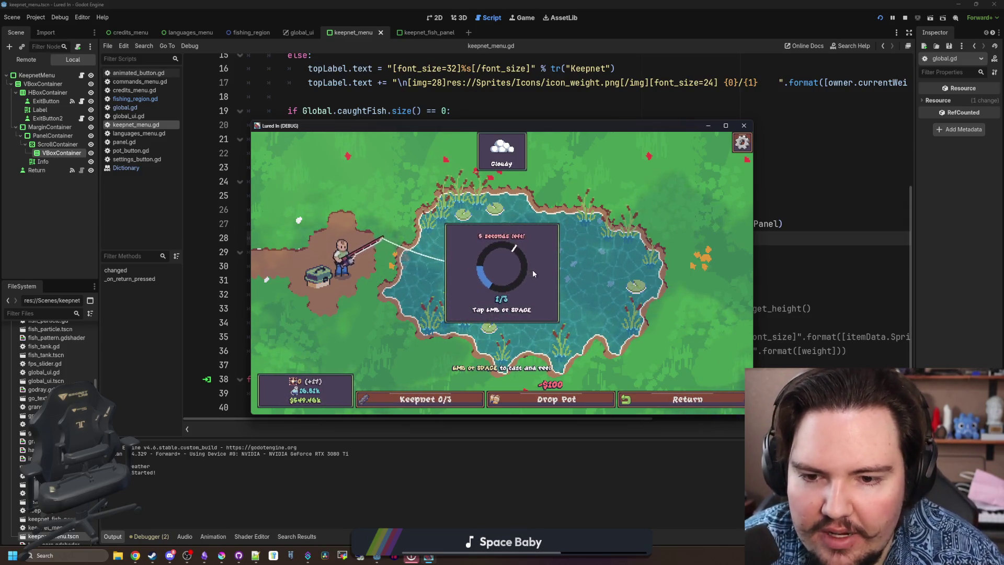
left_click(533, 269)
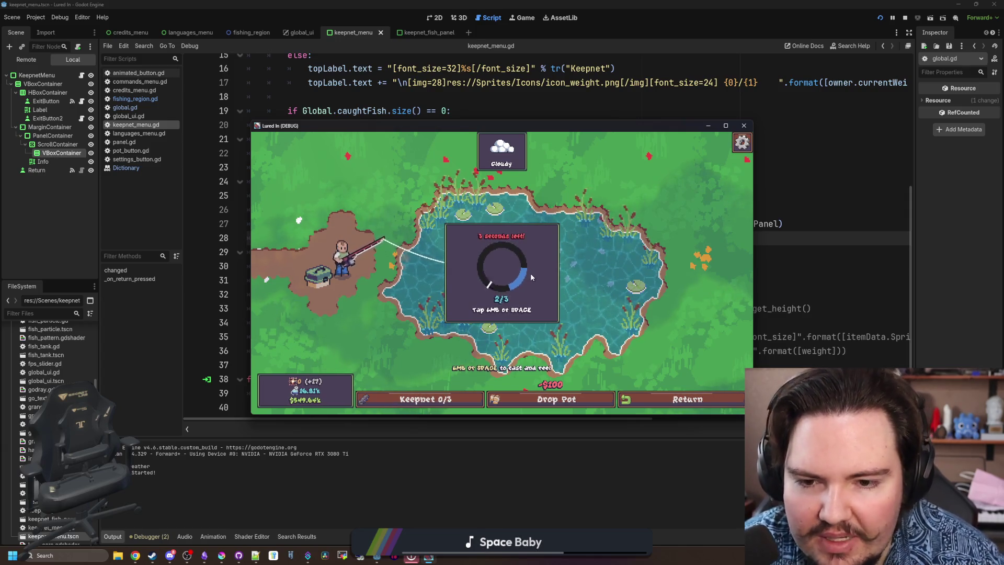
left_click(531, 274)
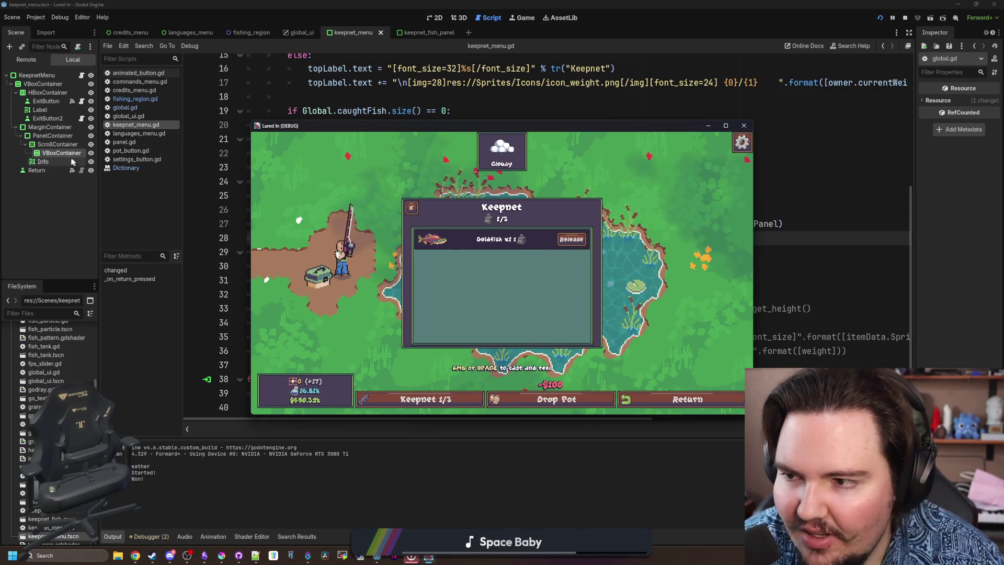
key("F8")
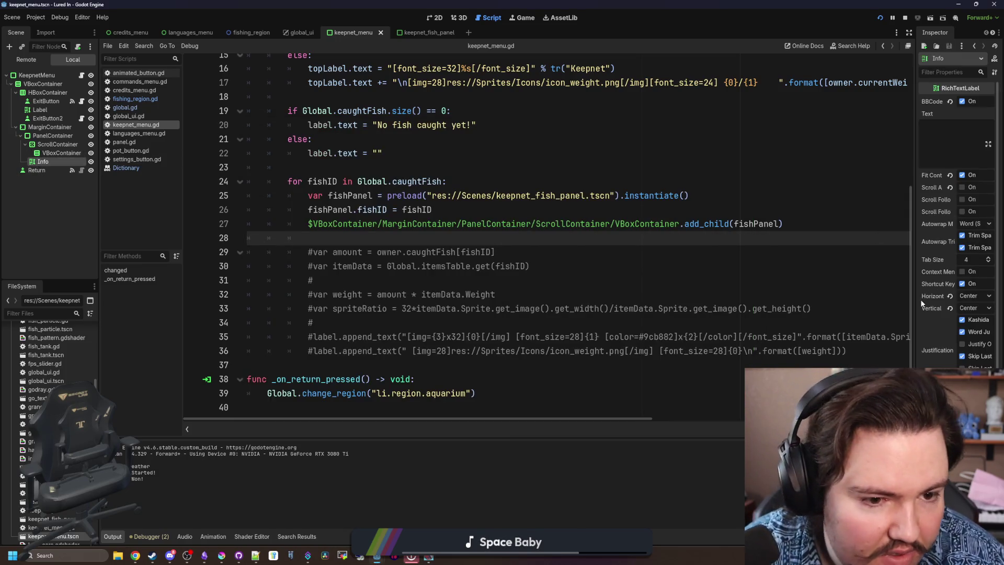
scroll(863, 235, "down", 3)
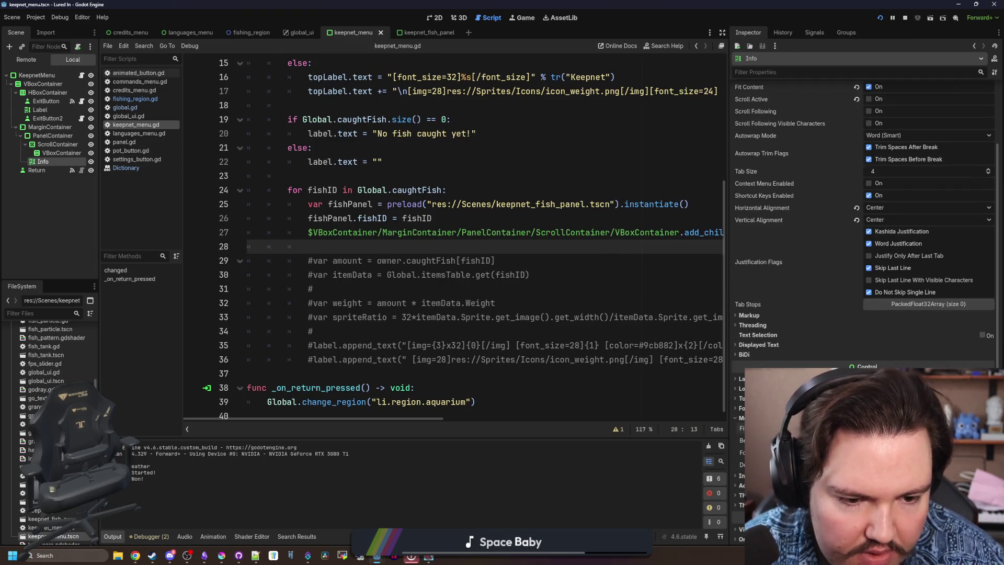
Step: Save the script, release the Goldfish from the keepnet in the game, and stop the run
left_click(557, 297)
key("ctrl+s")
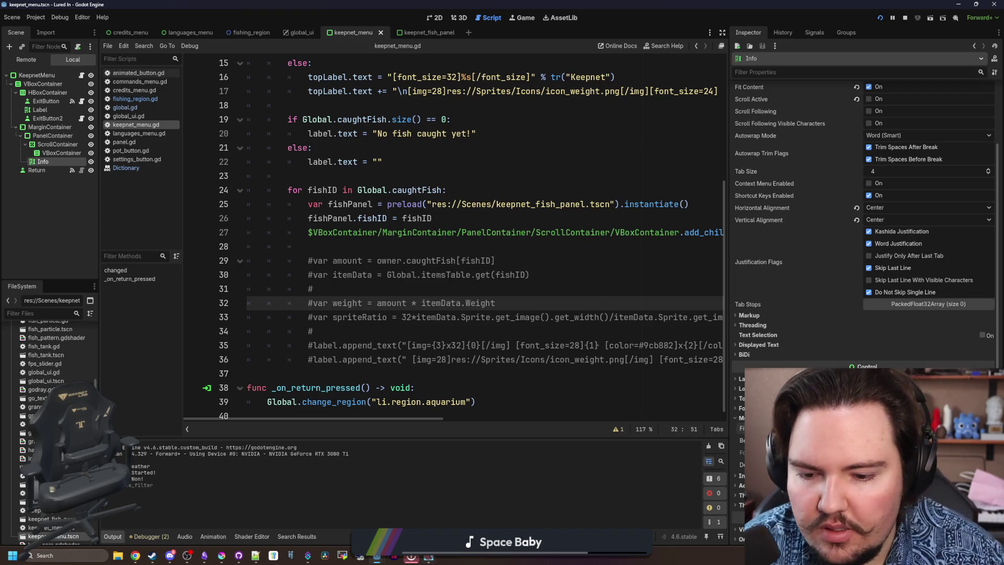
key("alt+Tab")
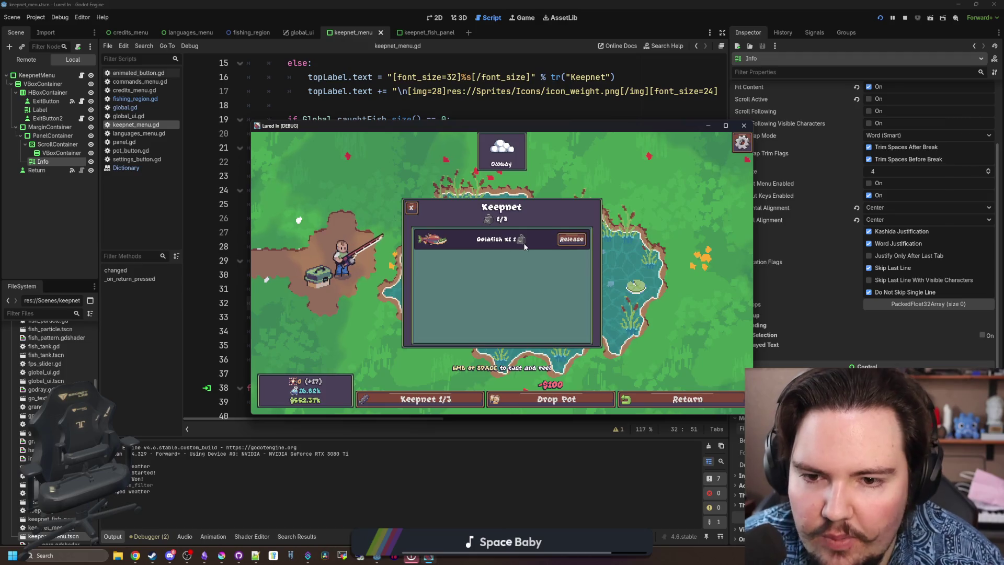
left_click(575, 240)
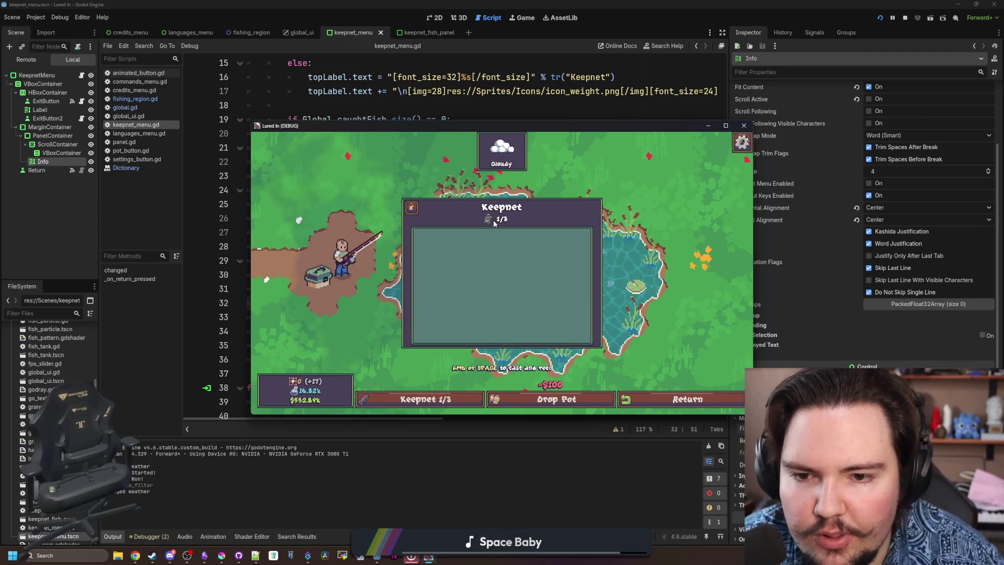
left_click(904, 17)
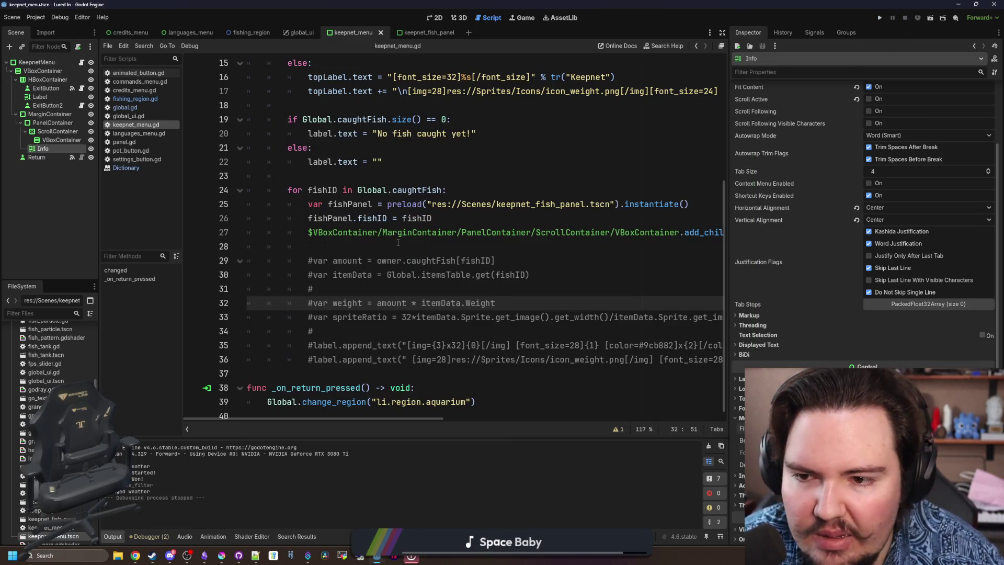
Step: Open fishing_region.gd, widen the editor and look through fish_success and _process
left_click(151, 100)
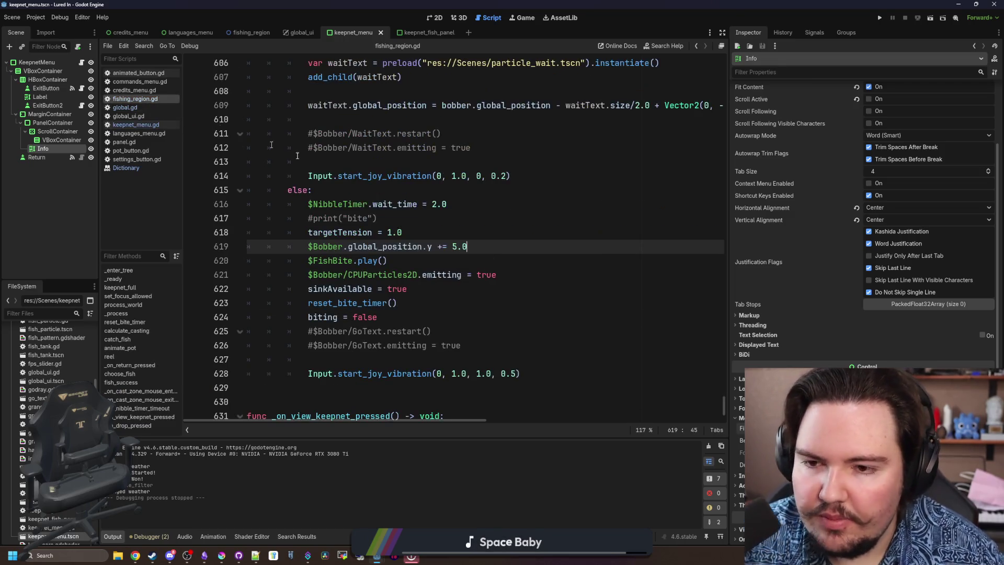
left_click(463, 205)
scroll(463, 208, "up", 6)
left_click(464, 210)
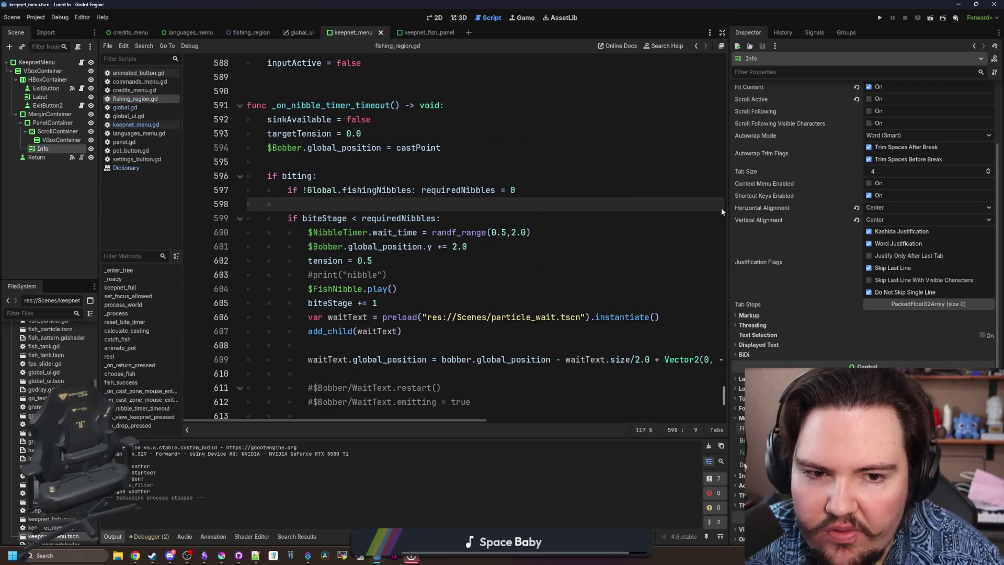
left_click_drag(728, 209, 916, 208)
scroll(363, 196, "up", 2)
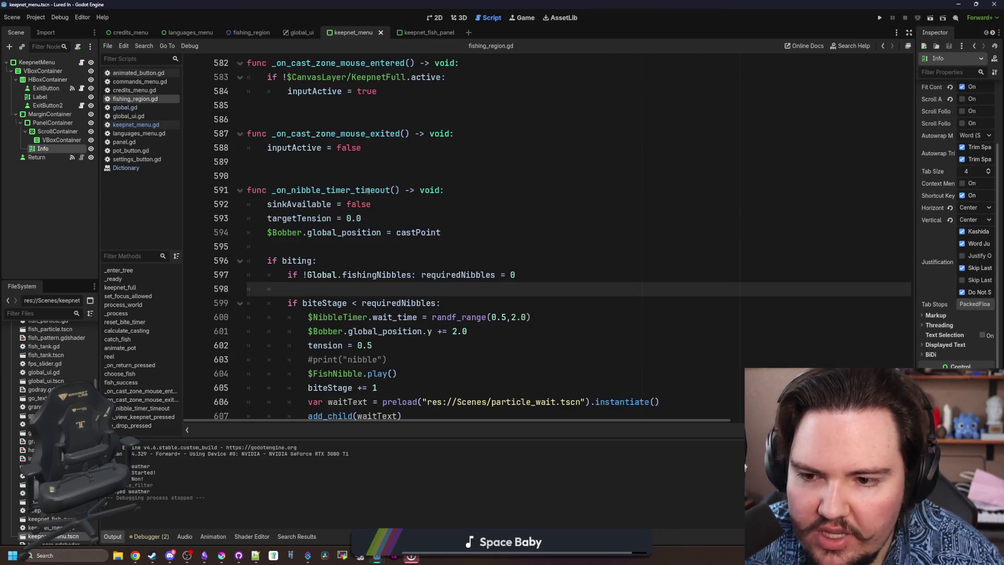
scroll(357, 203, "up", 4)
left_click(352, 206)
scroll(352, 205, "up", 2)
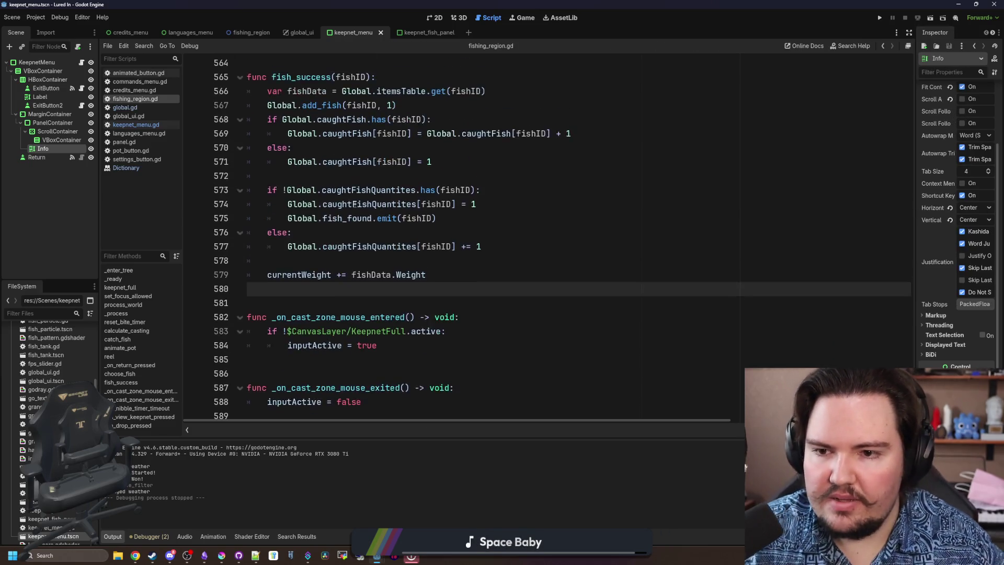
scroll(348, 203, "up", 3)
left_click(346, 193)
scroll(349, 204, "up", 3)
left_click(353, 216)
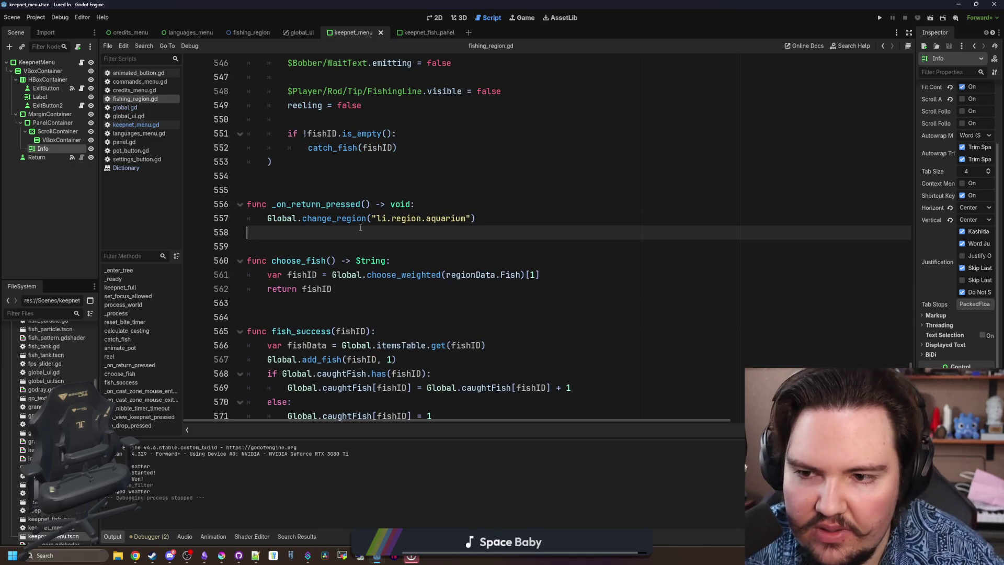
key("ctrl+f")
type("_process")
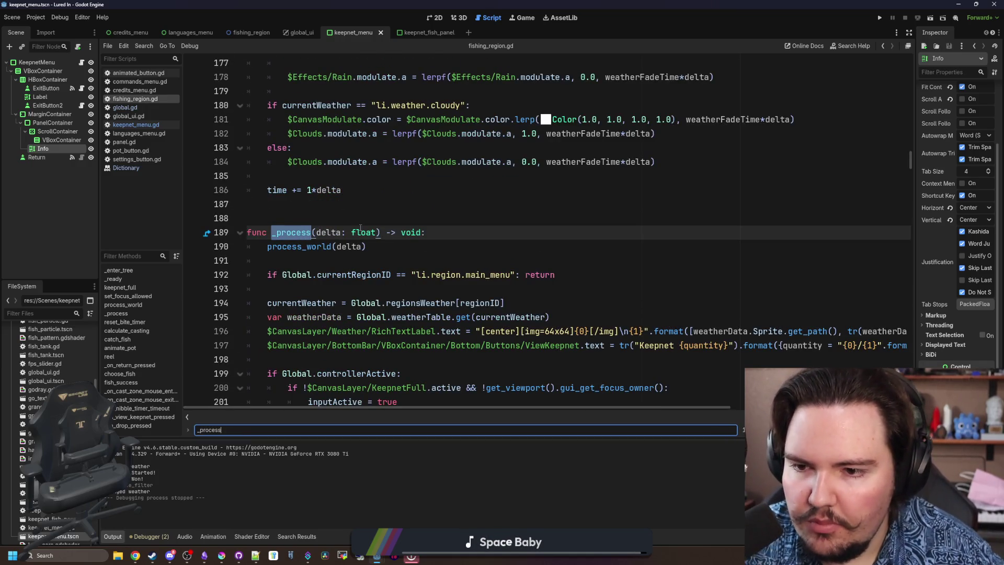
left_click(360, 229)
scroll(362, 229, "down", 5)
scroll(361, 229, "down", 3)
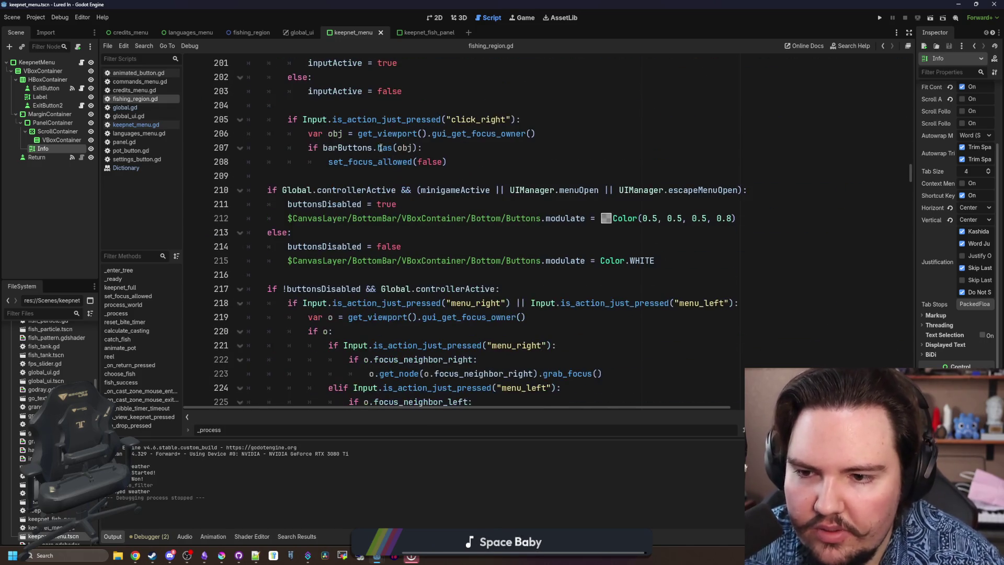
scroll(361, 229, "down", 8)
scroll(318, 190, "down", 2)
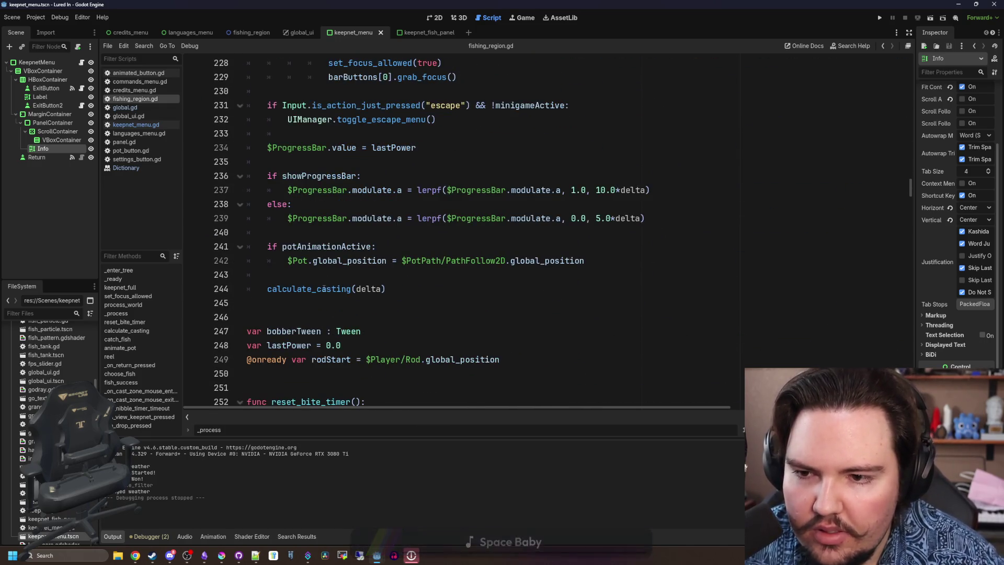
left_click(517, 164)
scroll(376, 284, "up", 3)
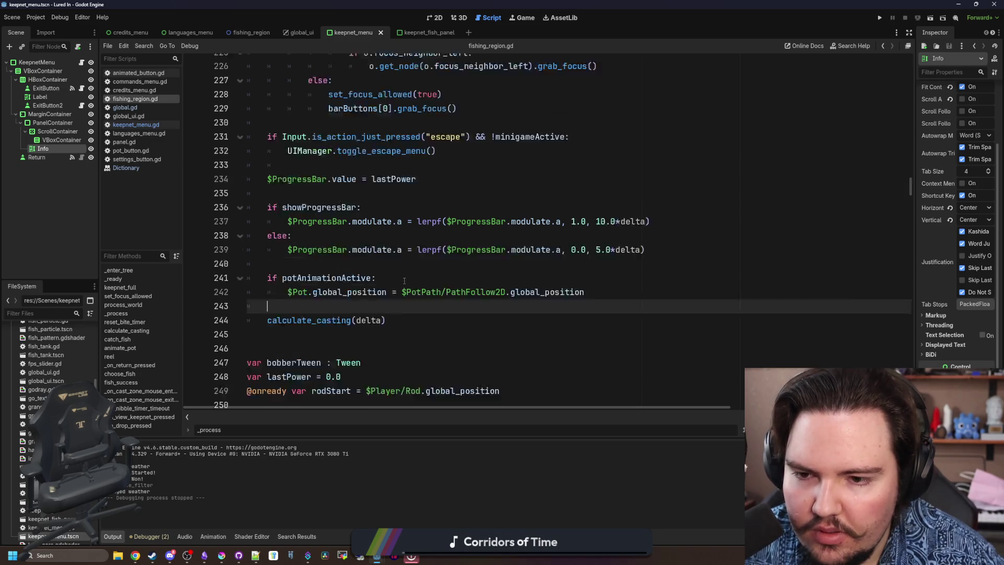
scroll(385, 271, "up", 12)
scroll(395, 260, "up", 15)
scroll(414, 242, "up", 12)
left_click(414, 214)
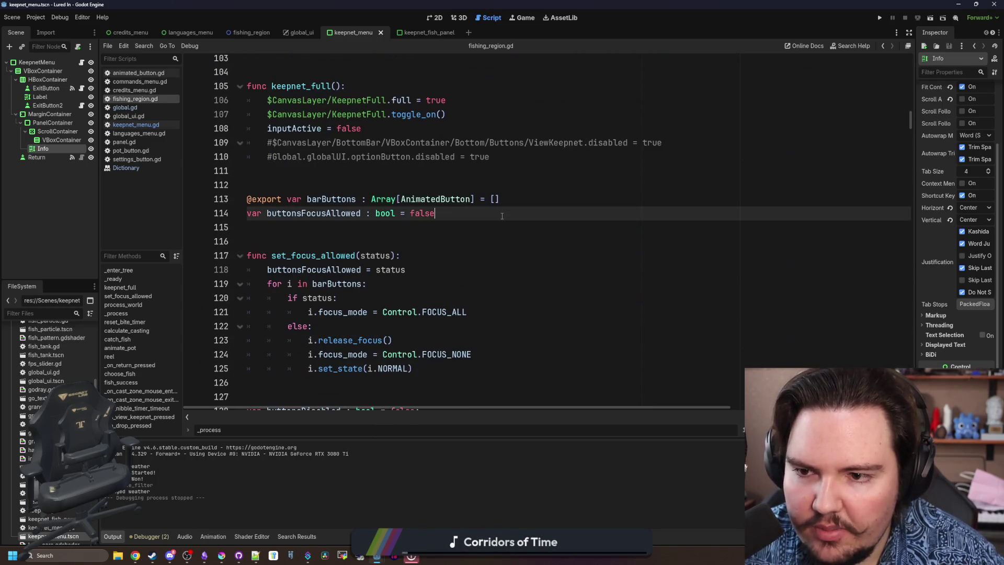
Step: Find and delete the 'currentWeight += fishData.Weight' line from fish_success
key("ctrl+f")
type("weight")
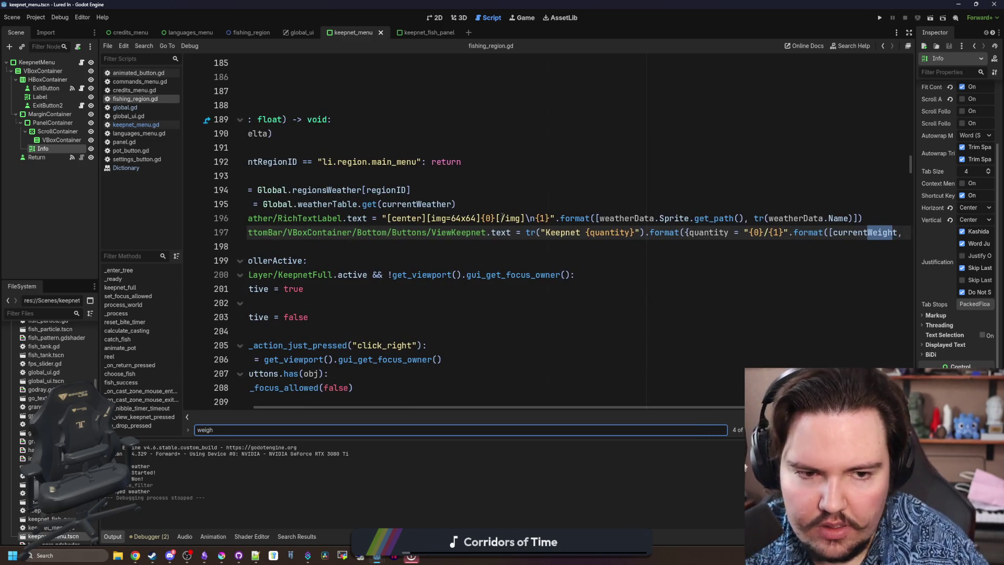
key("ctrl+a")
type("currentWeight")
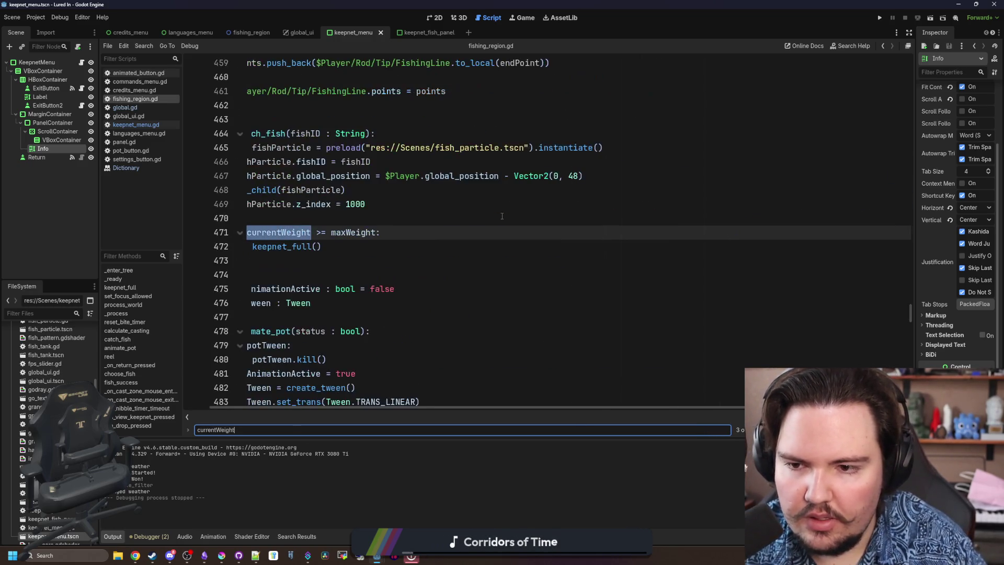
key("Return")
scroll(422, 249, "up", 3)
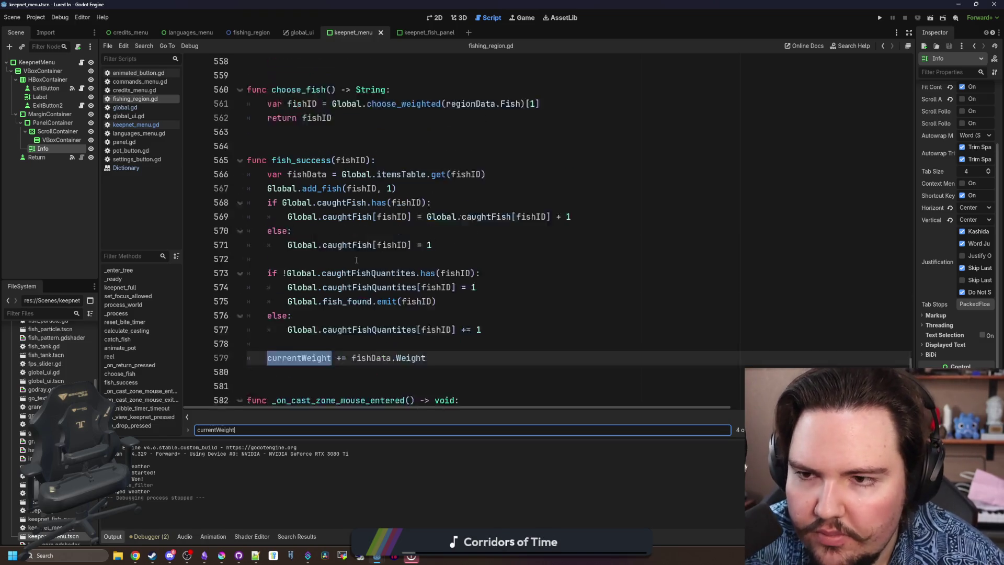
scroll(422, 249, "up", 1)
scroll(423, 249, "down", 2)
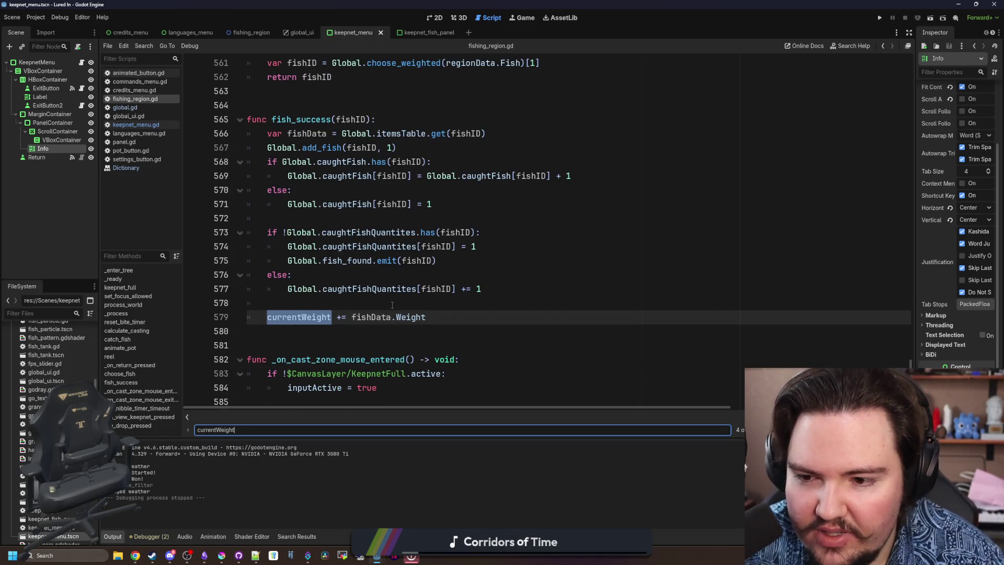
left_click(428, 317)
key("shift+Home")
key("ctrl+c")
key("BackSpace")
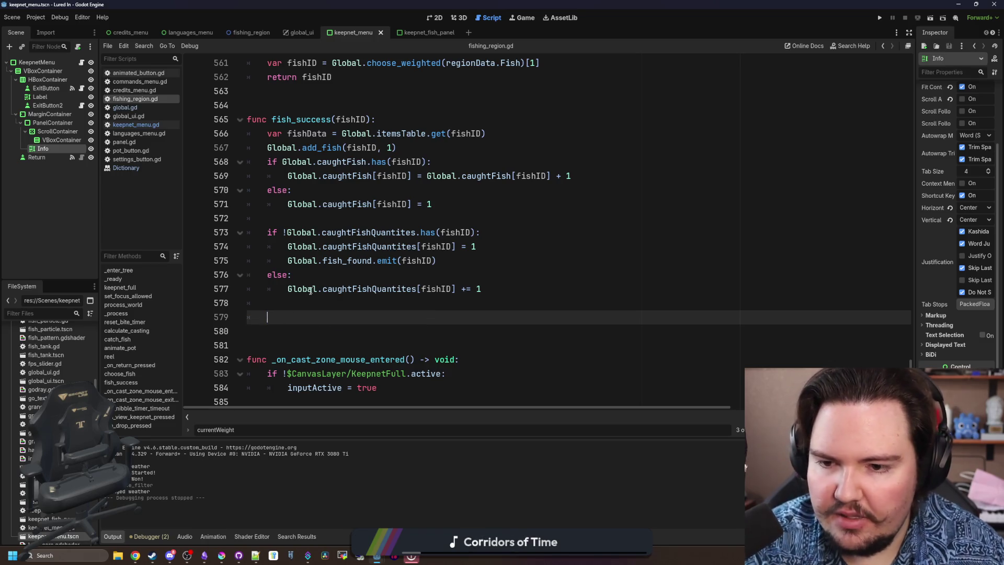
key("BackSpace")
key("BackSpace")
Step: Search for _process and place the caret at the end of its body on line 243
key("ctrl+f")
type("_pro")
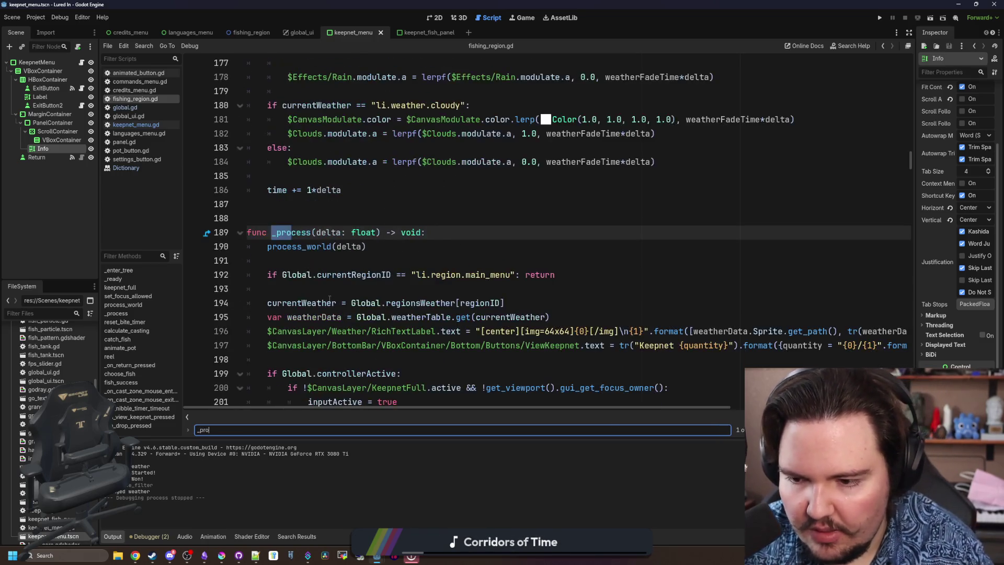
type("cess")
scroll(302, 261, "down", 6)
scroll(314, 252, "down", 6)
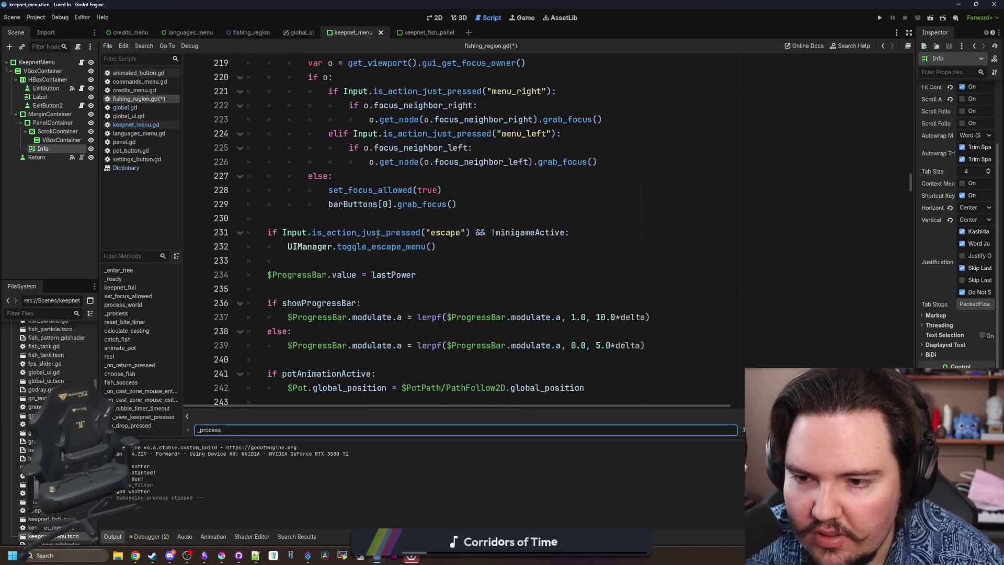
scroll(330, 236, "down", 5)
scroll(332, 232, "up", 3)
left_click(299, 274)
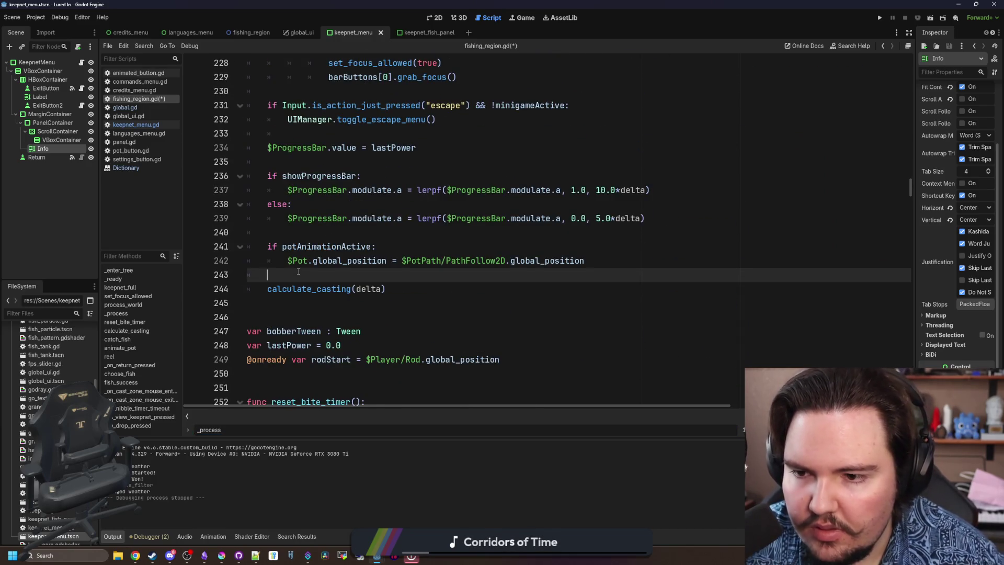
Step: Paste the weight update into _process and look up each fish's amount from Global.caughtFish
key("Return")
key("Return")
key("Up")
key("ctrl+v")
key("Up")
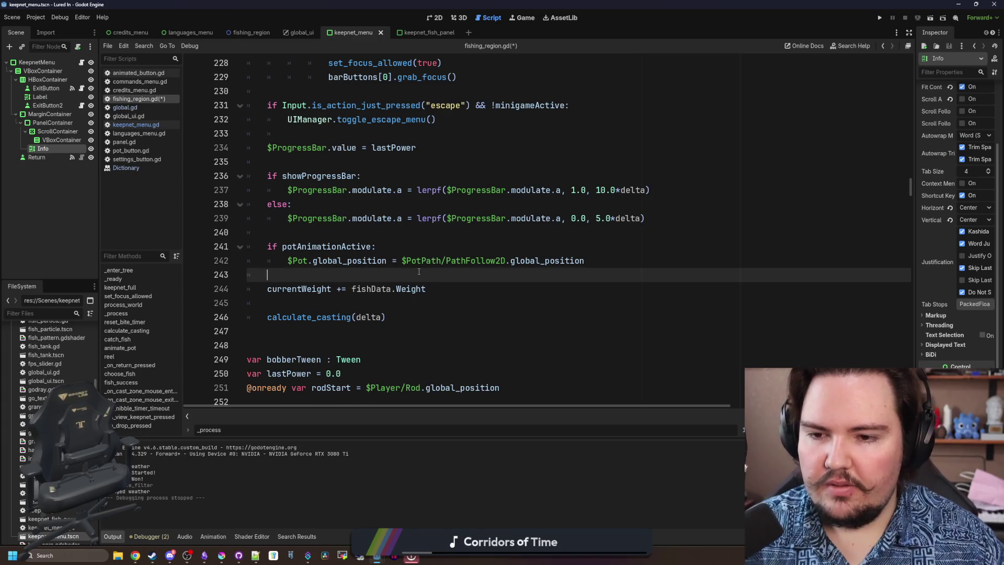
key("Return")
type("for i in Global")
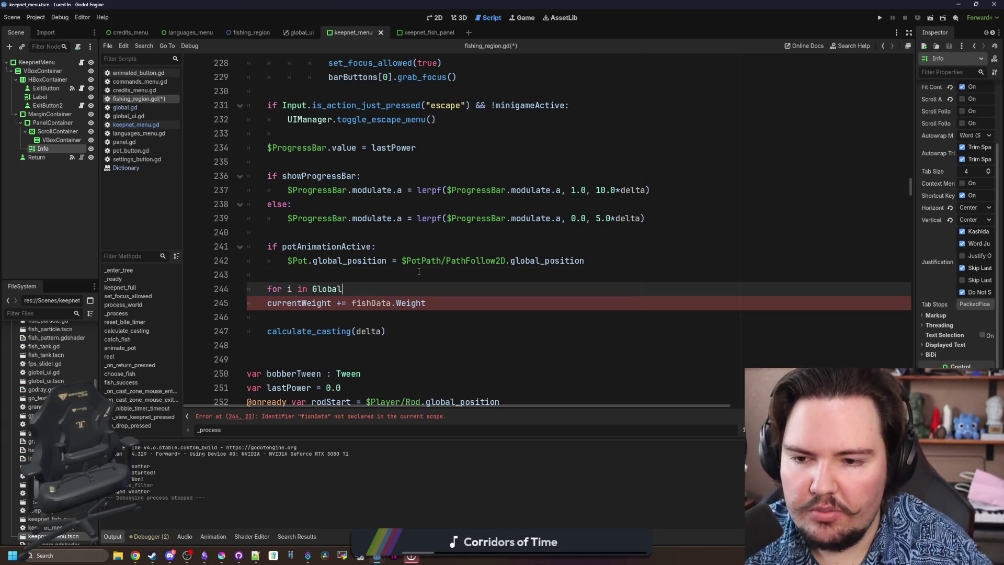
type(".caug")
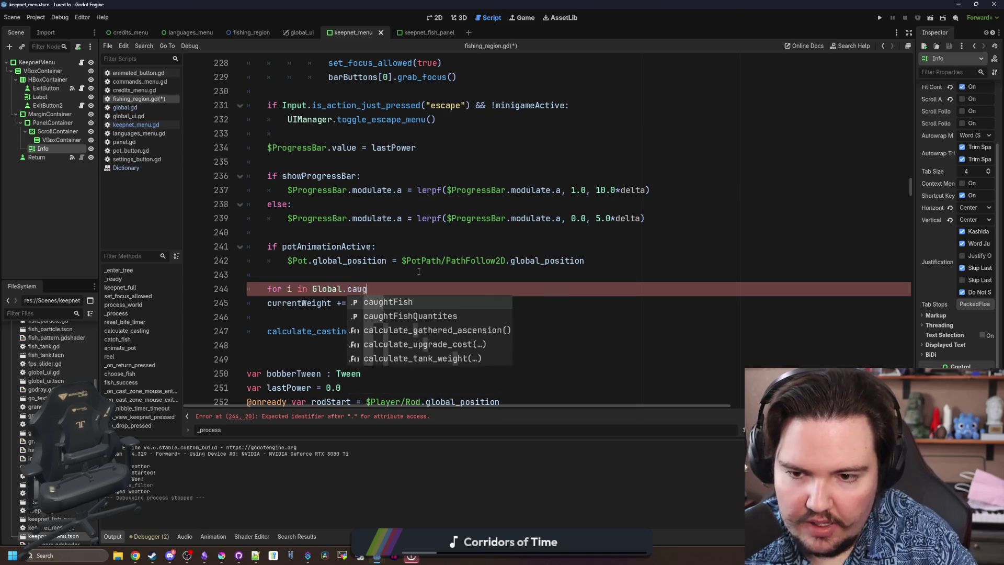
type("htFish:")
key("Return")
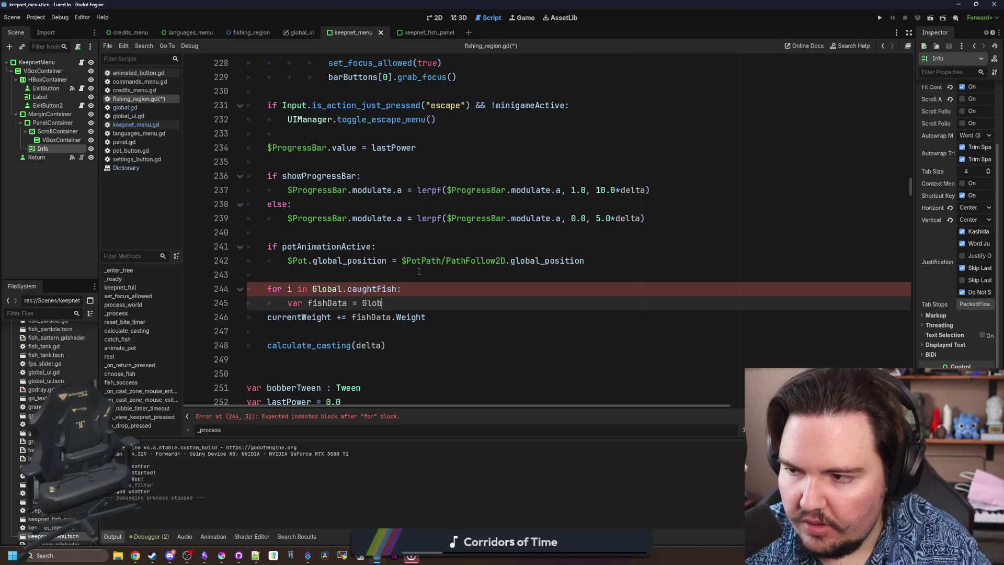
type("items")
key("Return")
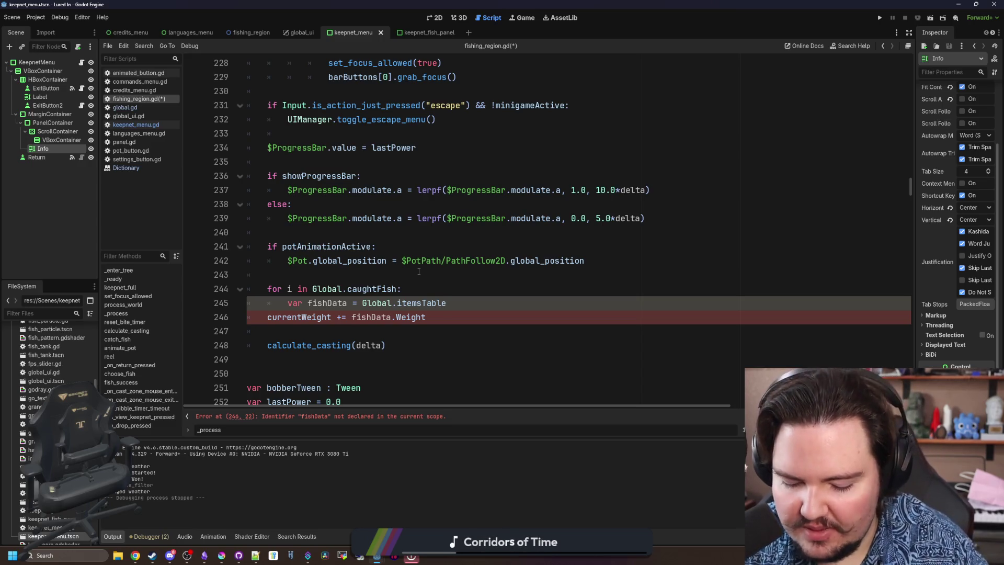
key("BackSpace")
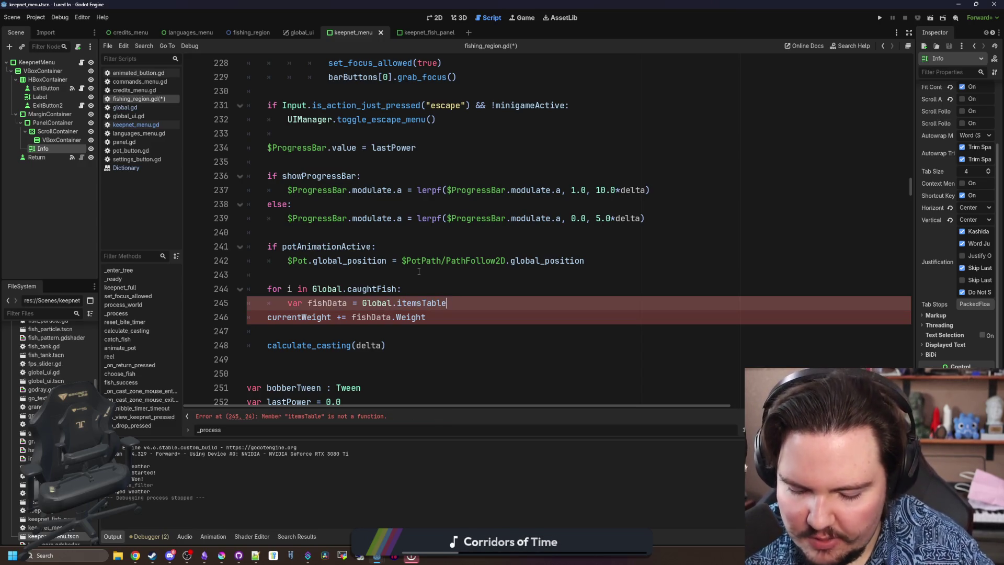
type(".get(i")
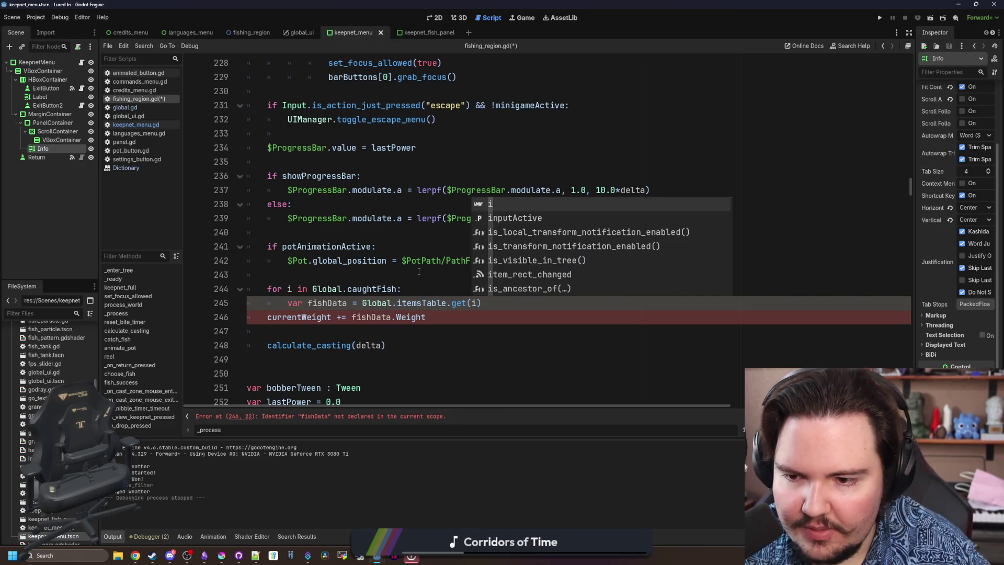
Step: Add 'currentWeight += amount*fishData.Weight' inside the loop and reset currentWeight to 0 before it
left_click(518, 302)
key("Return")
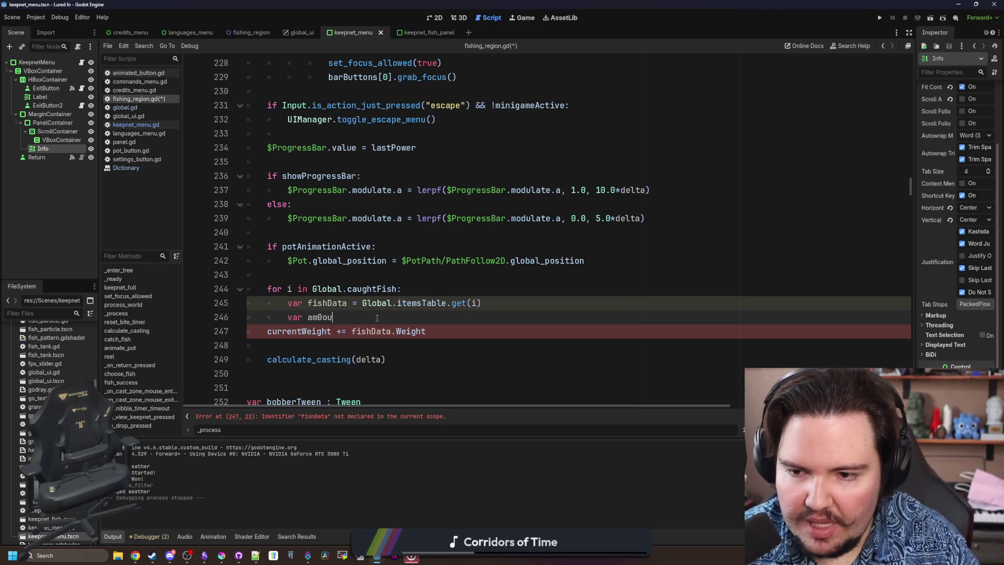
key("ctrl+space")
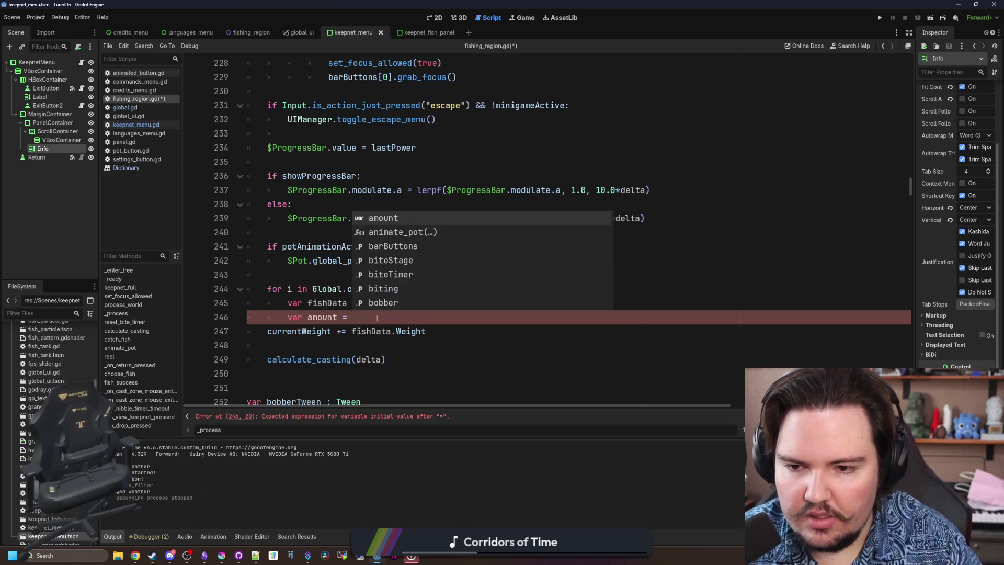
type("Global.caugh")
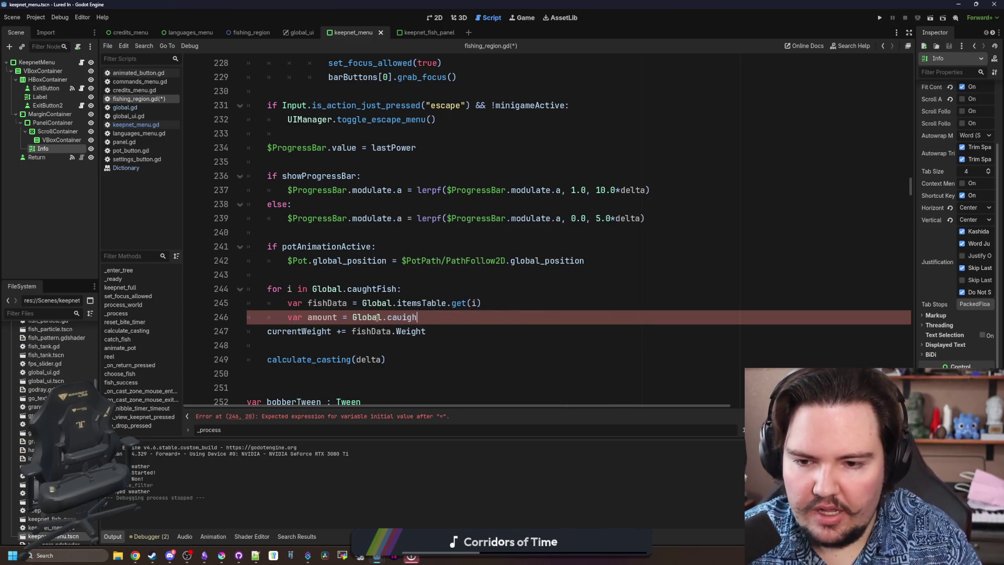
type("tFish[i")
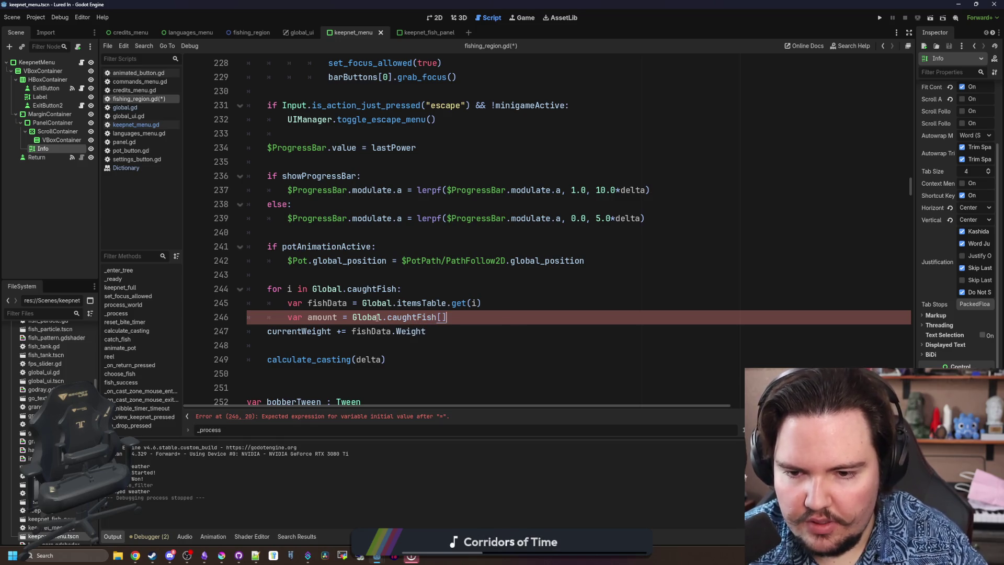
key("Return")
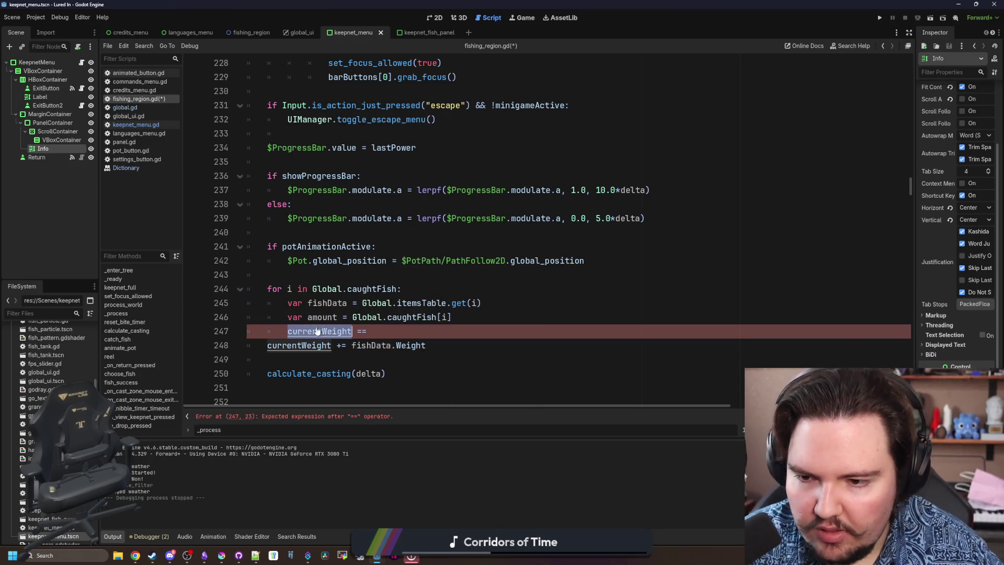
left_click(301, 275)
key("Return")
type("currentWeight = 0.0")
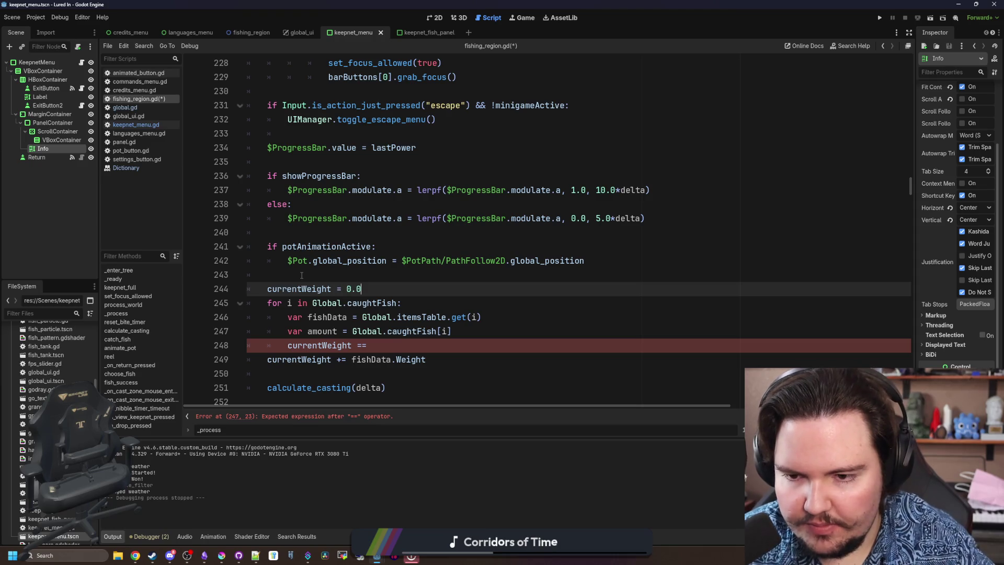
scroll(335, 260, "down", 1)
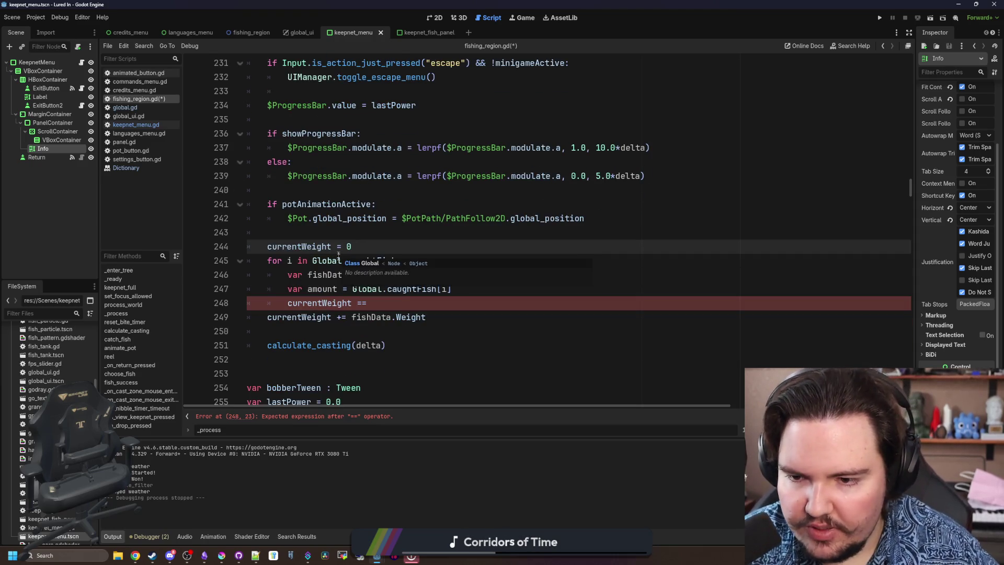
left_click(383, 300)
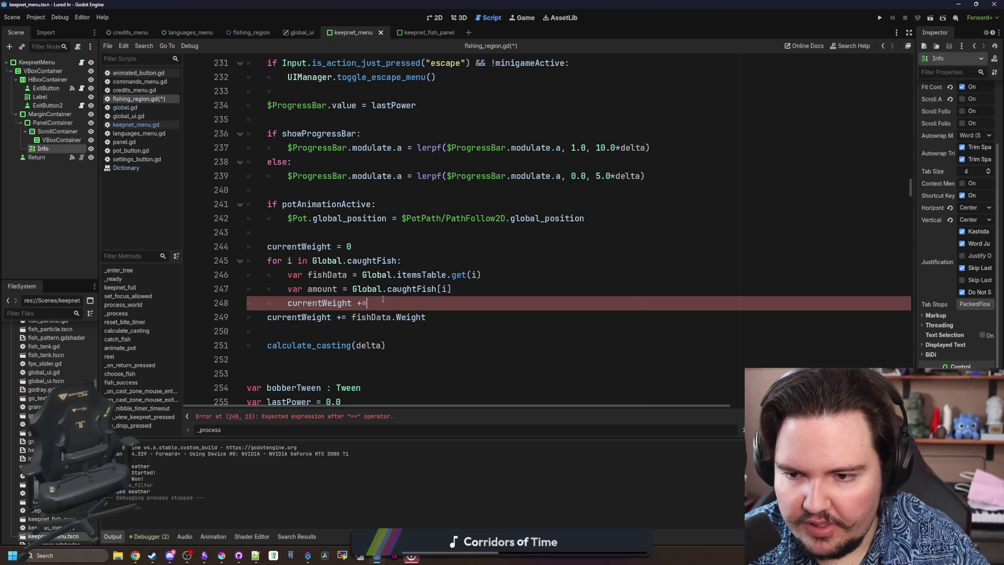
type("amount(")
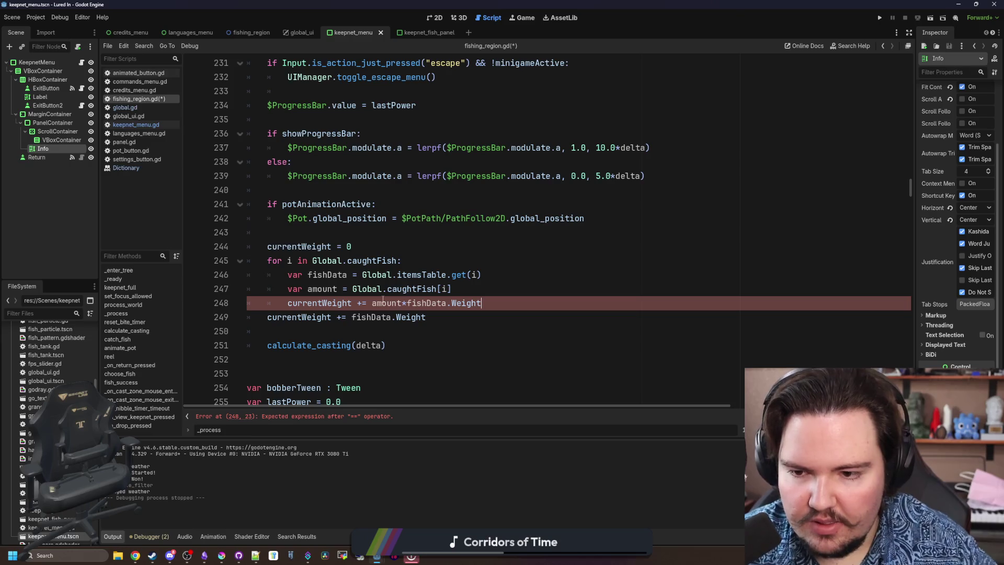
Step: Delete the outdated 'currentWeight += fishData.Weight' line and save the script
key("Down")
key("shift+Home")
key("BackSpace")
key("ctrl+s")
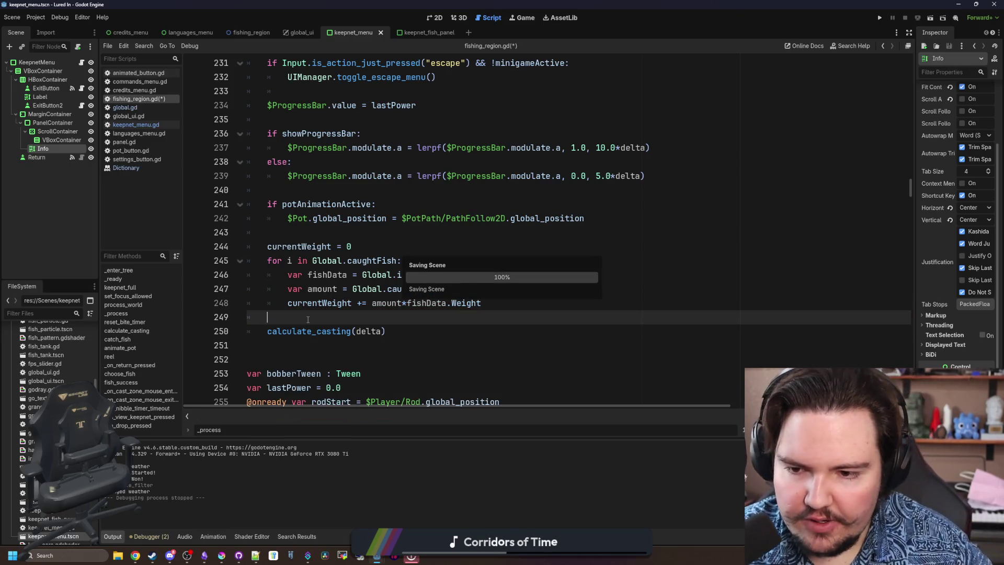
Step: Return to the script editor and search fishing_region.gd for 'currentWeight'
left_click(522, 18)
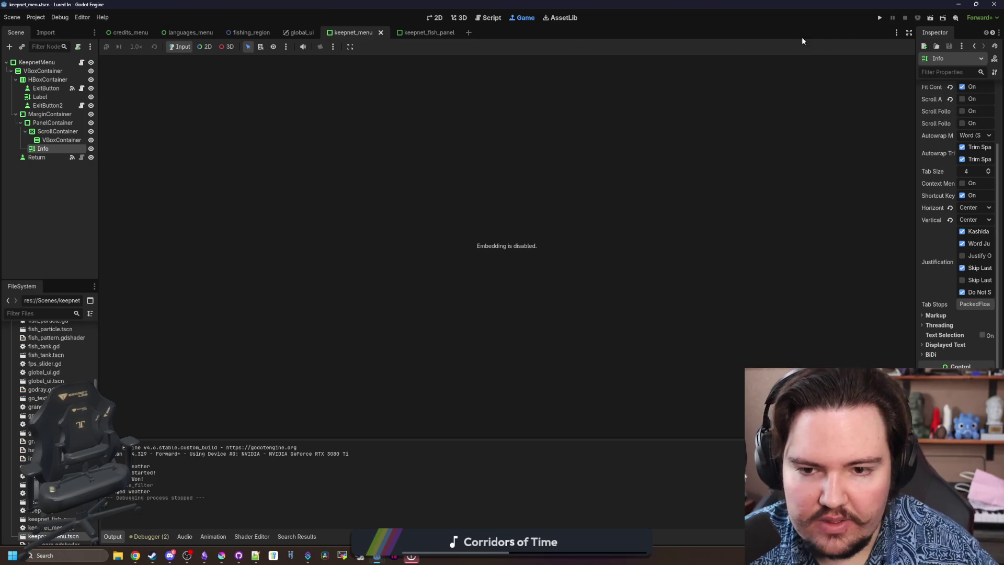
left_click(81, 62)
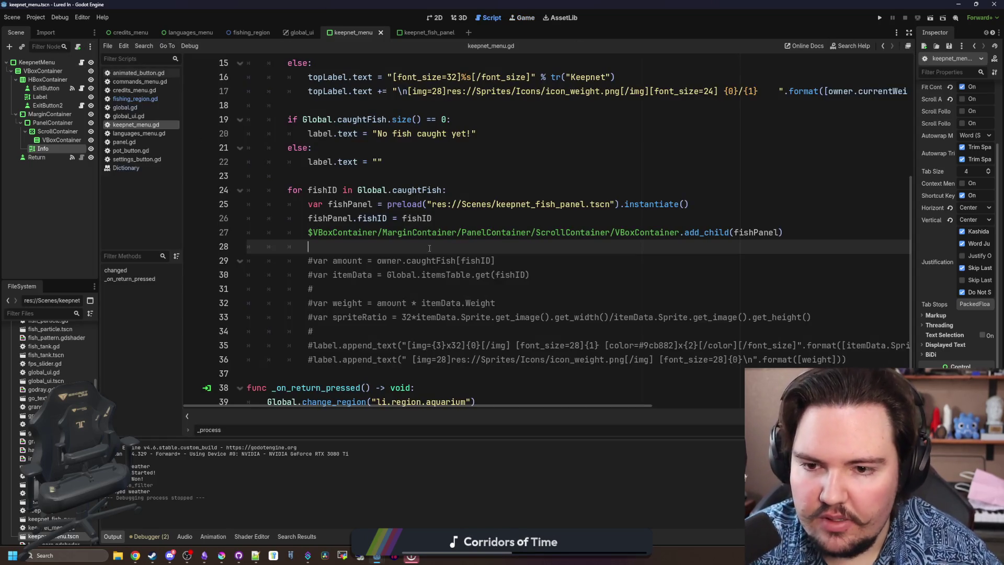
left_click(468, 133)
scroll(469, 133, "up", 5)
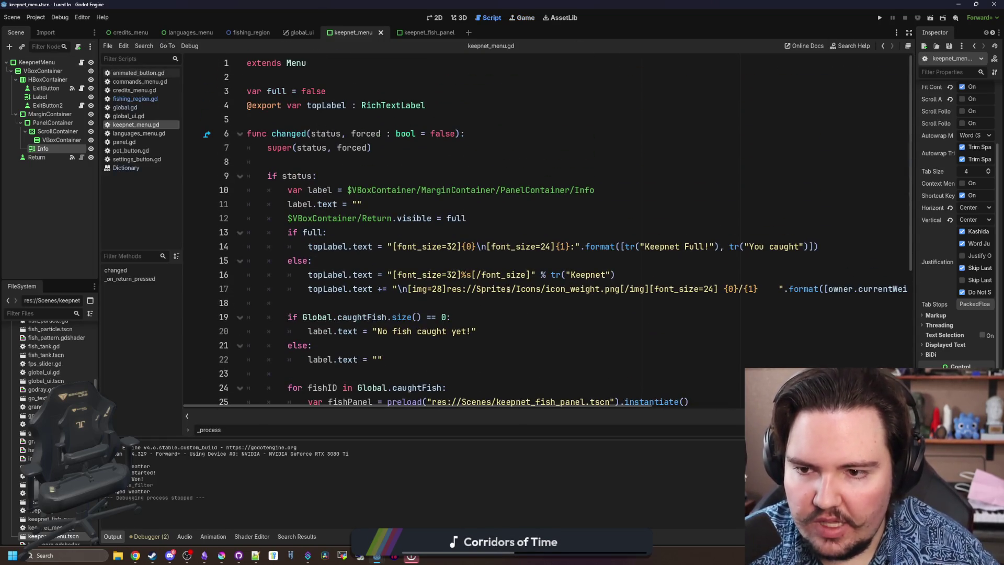
left_click(134, 99)
key("ctrl+f")
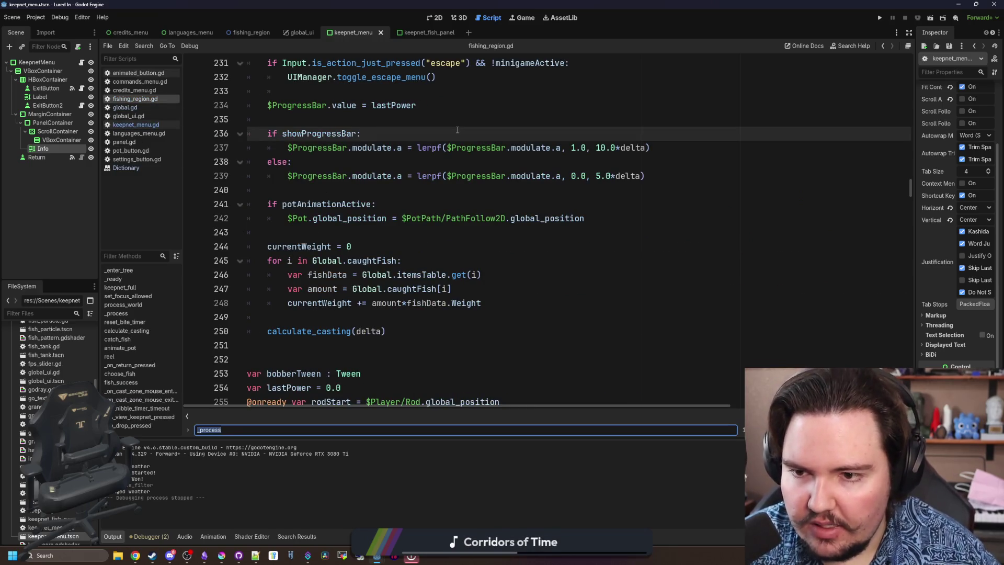
type("currentWeight")
Step: Step through every currentWeight match, then save and run the project
key("Return")
key("Return")
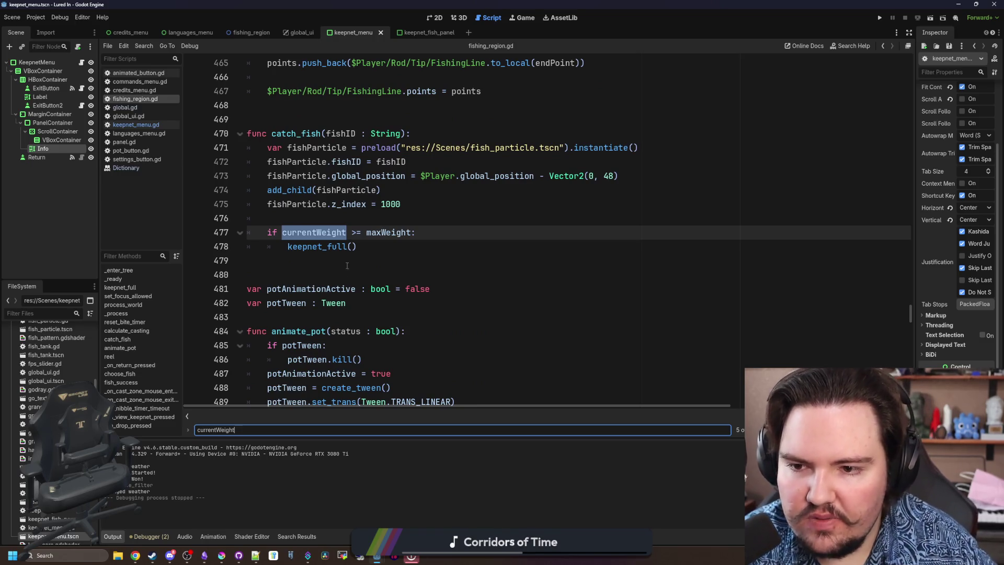
key("Return")
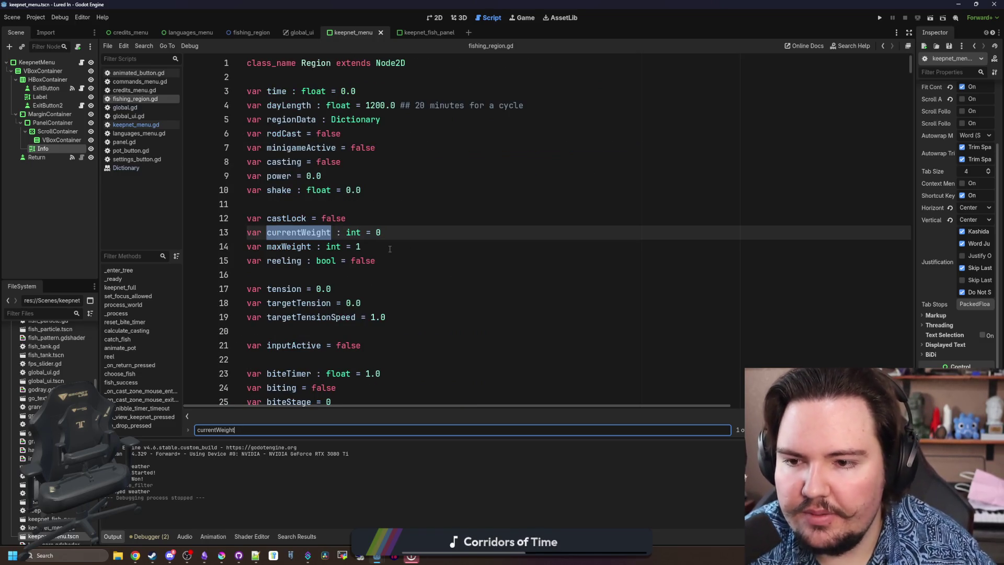
key("Return")
key("Return")
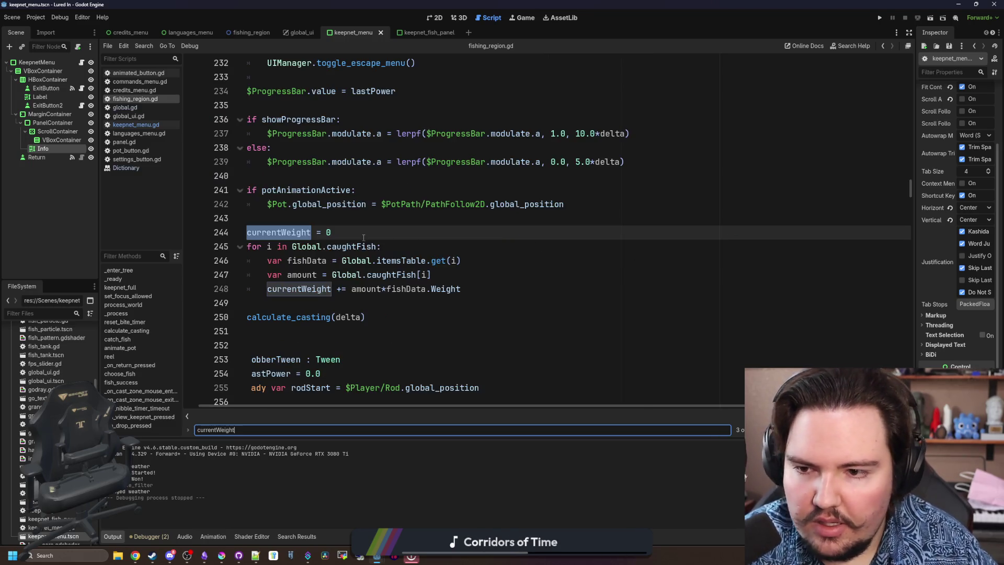
key("Return")
key("Return")
key("Return")
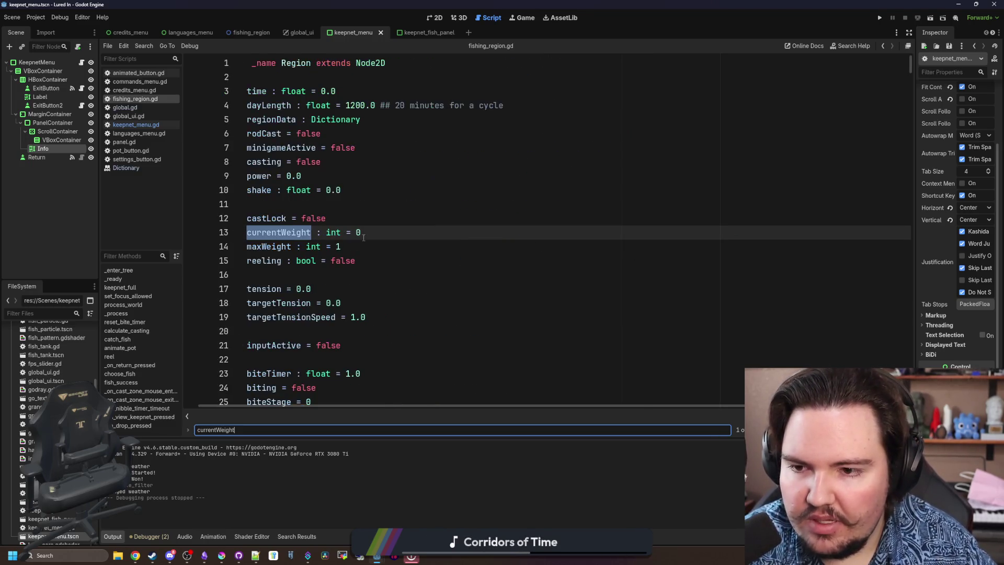
key("Return")
left_click(335, 246)
key("ctrl+s")
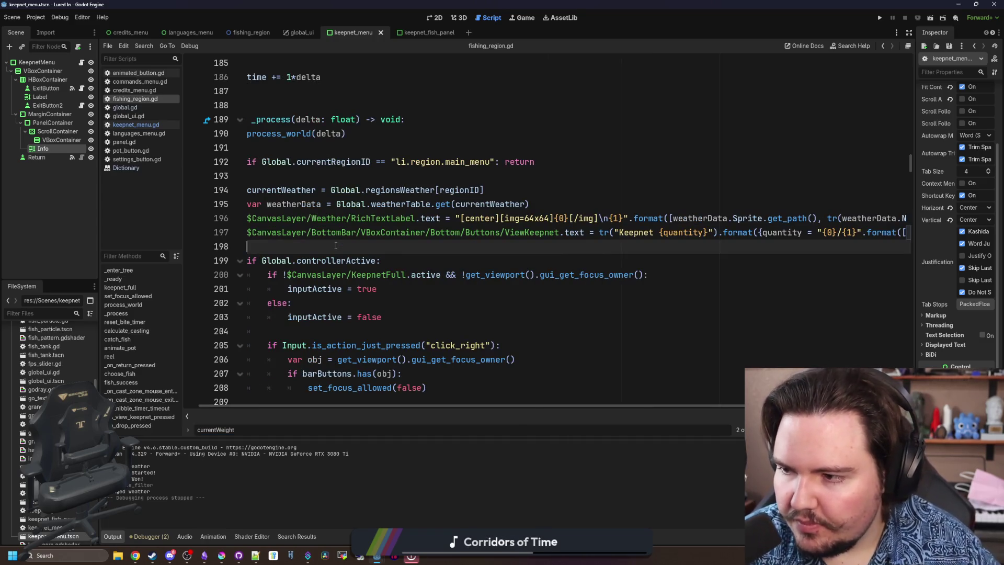
left_click(884, 19)
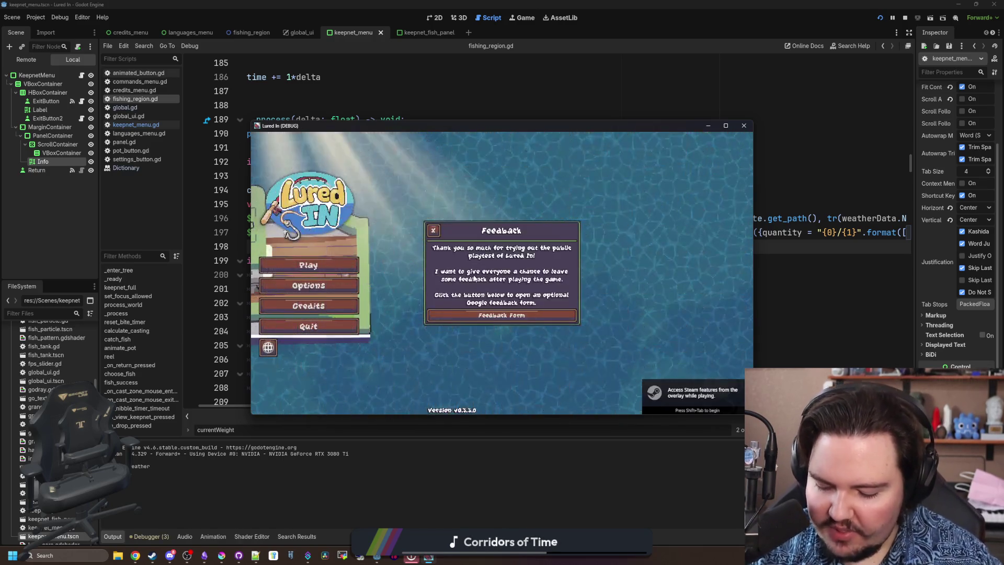
Step: Dismiss the feedback notice and hit Play on the Lured In main menu
left_click(434, 233)
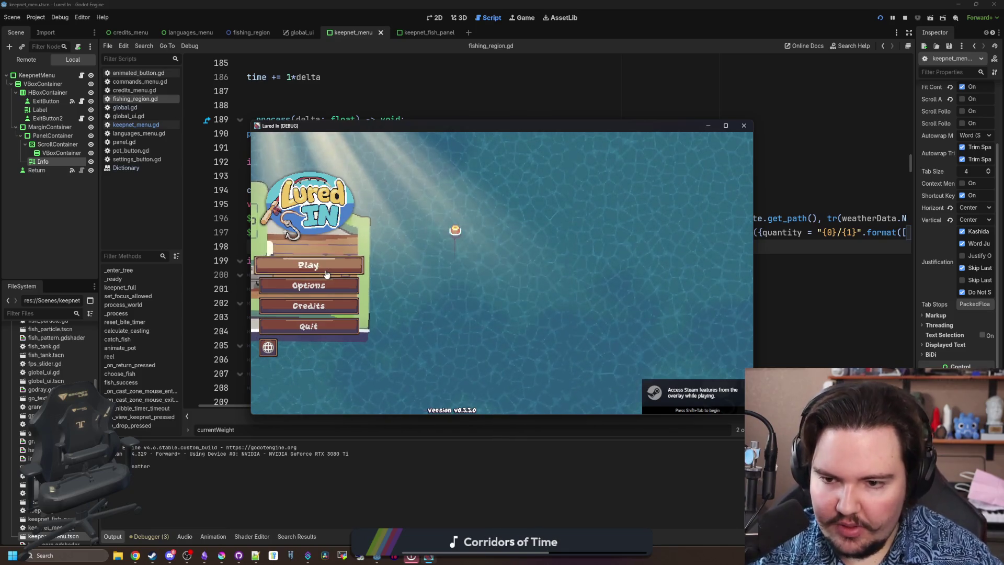
left_click(322, 267)
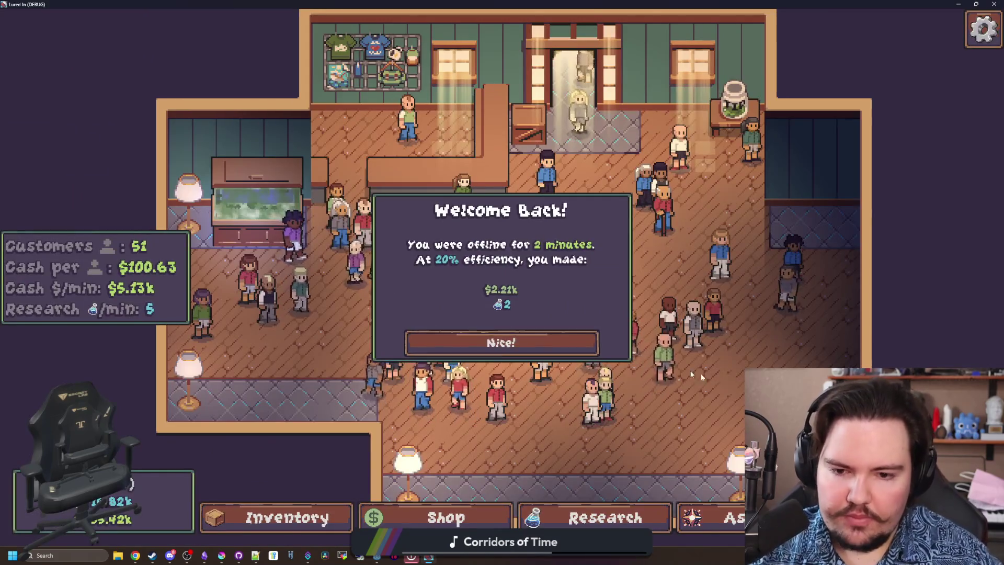
Step: Travel to the Pond for free, cast the line and reel in a Goldfish
left_click(501, 343)
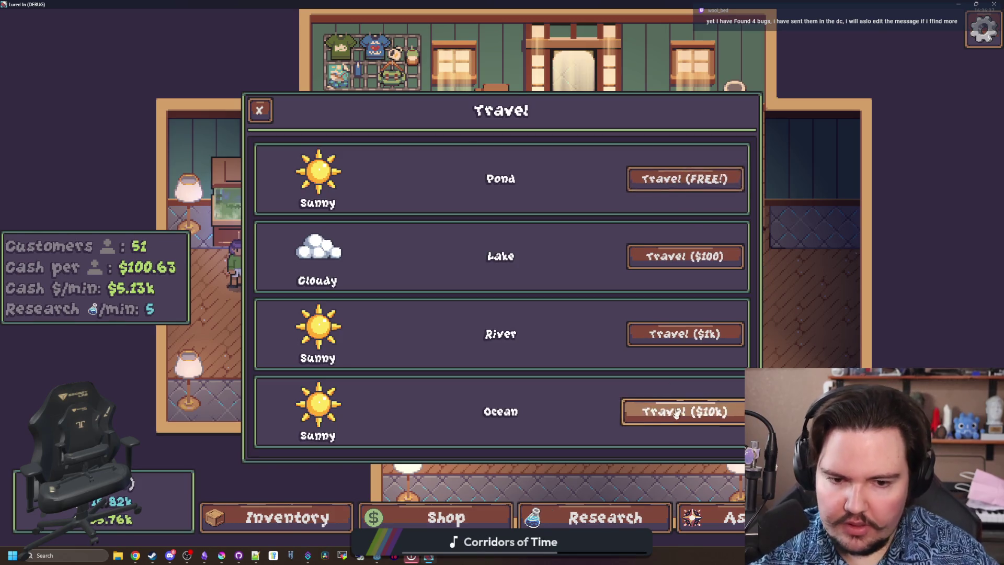
left_click(690, 179)
left_click(363, 524)
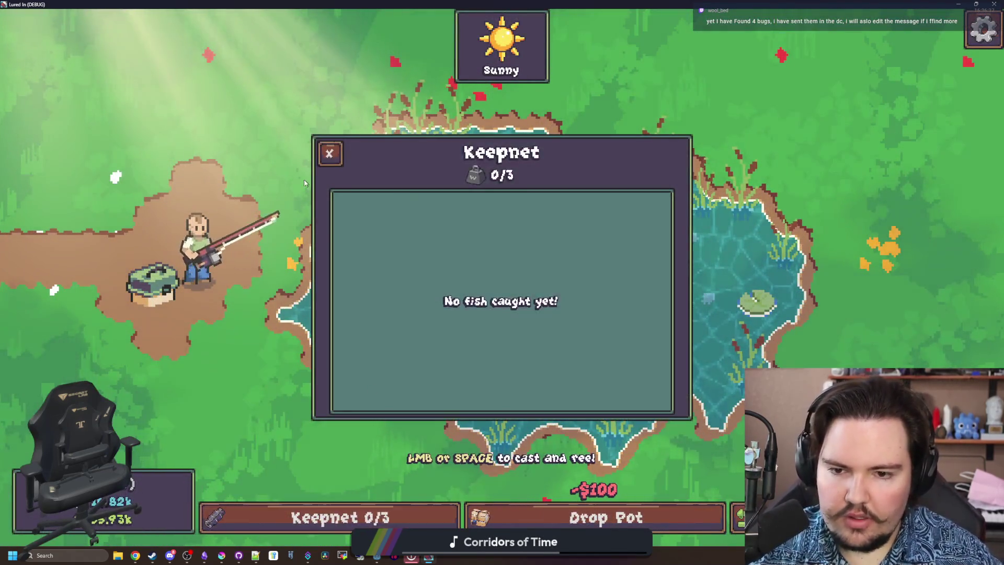
left_click_drag(555, 247, 542, 248)
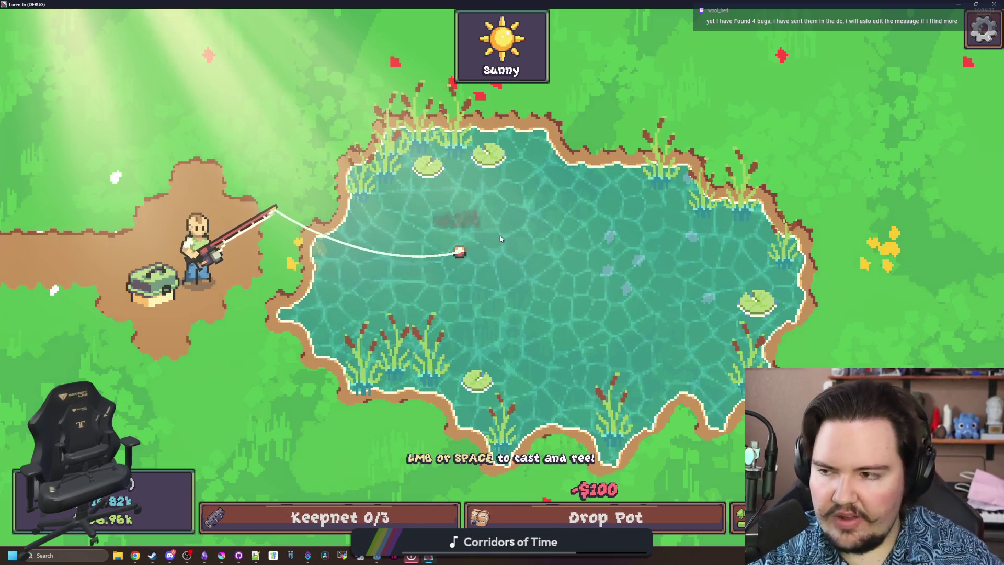
left_click(488, 183)
left_click(585, 242)
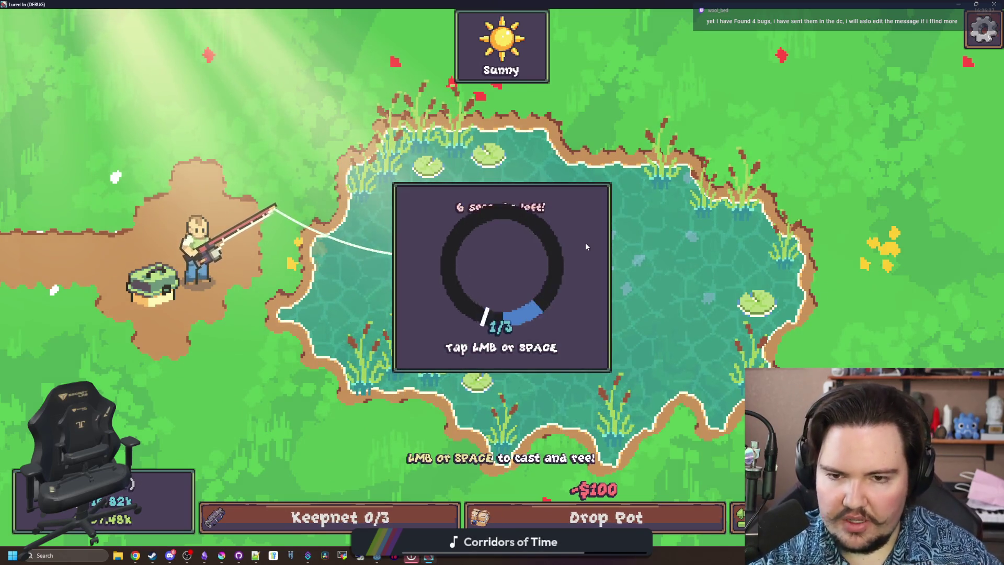
left_click(570, 247)
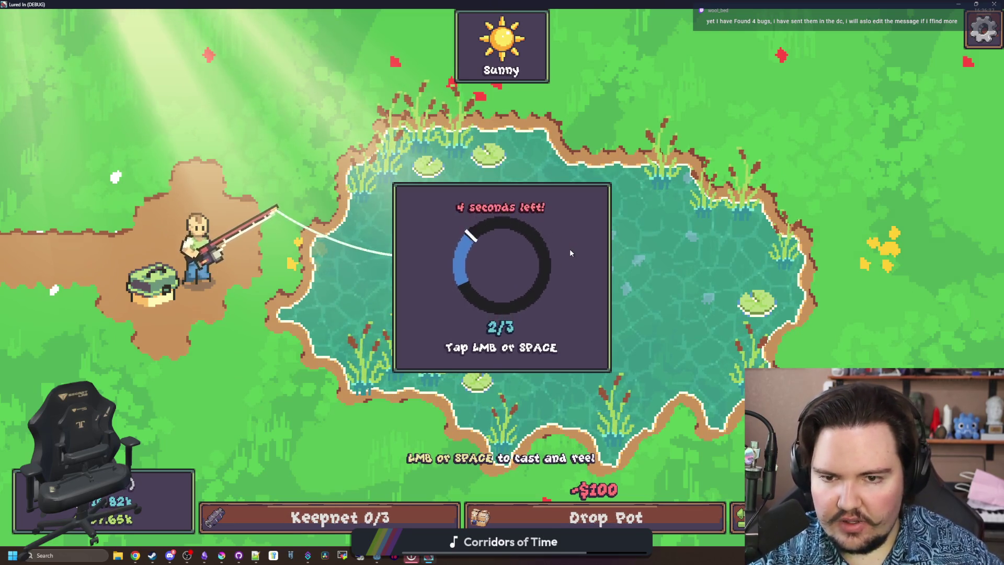
left_click(569, 248)
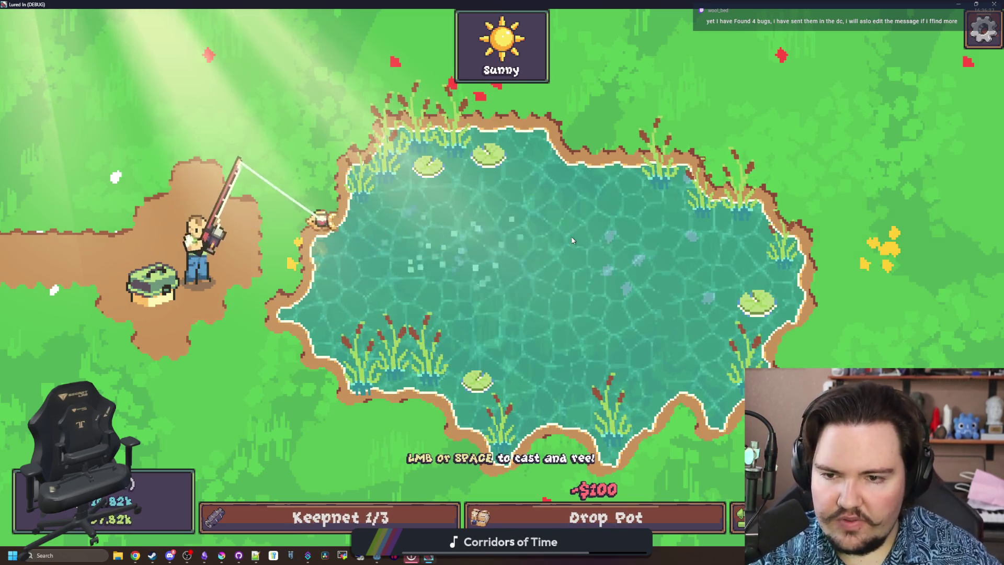
Step: Release the Goldfish, reopen the keepnet to see leftover 'Goldfish x0' rows, then stop the game
left_click(377, 518)
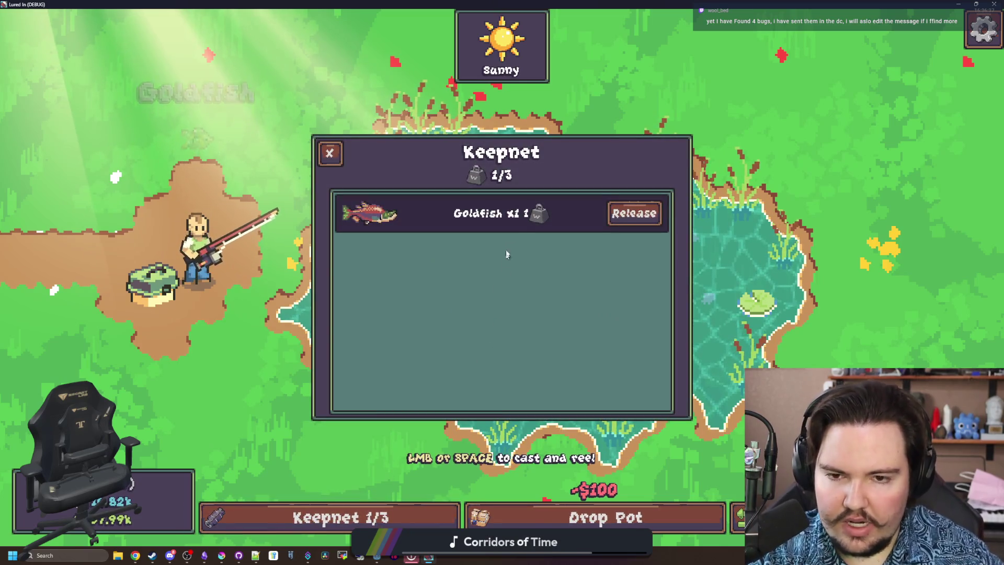
left_click(635, 213)
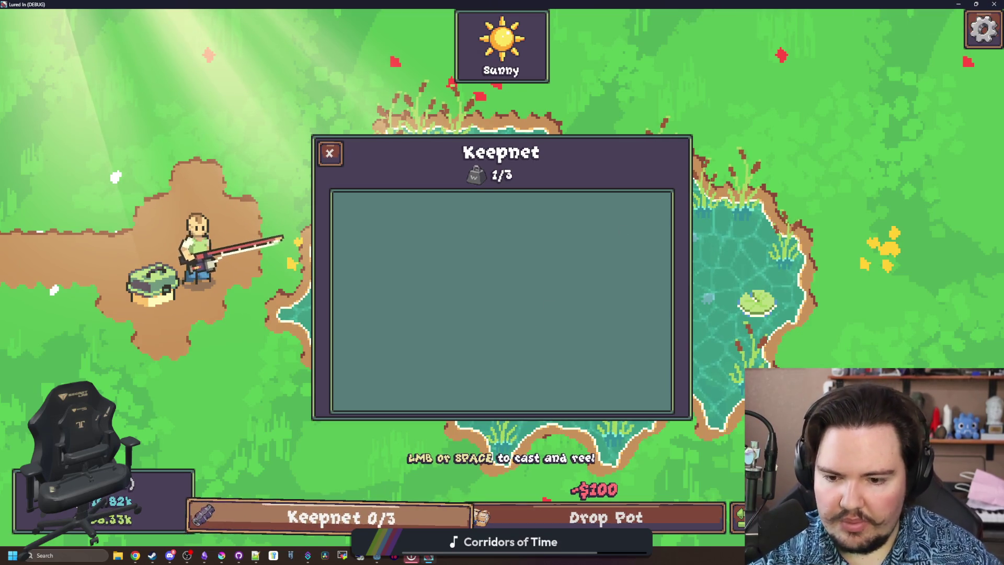
left_click(397, 522)
left_click(400, 520)
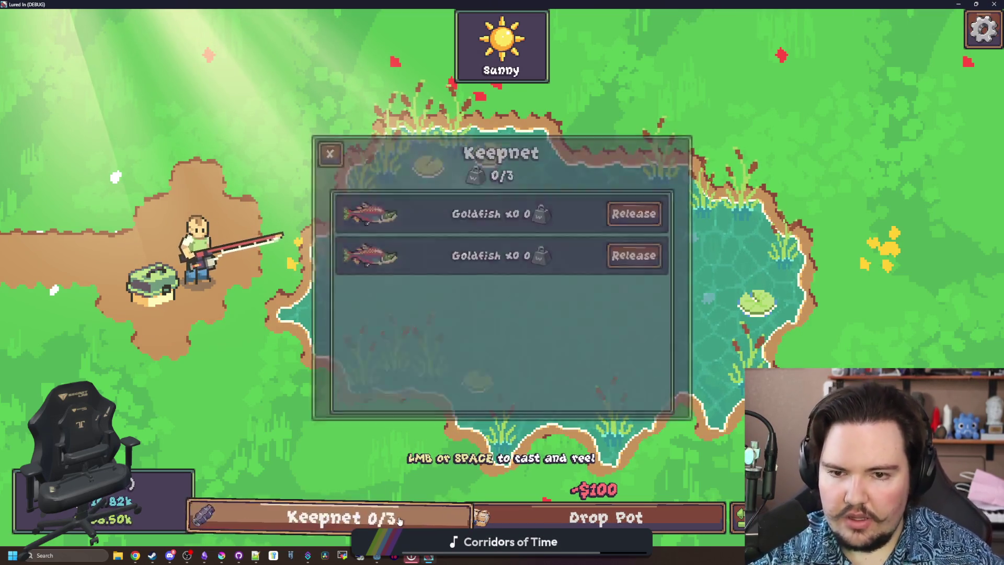
left_click(406, 523)
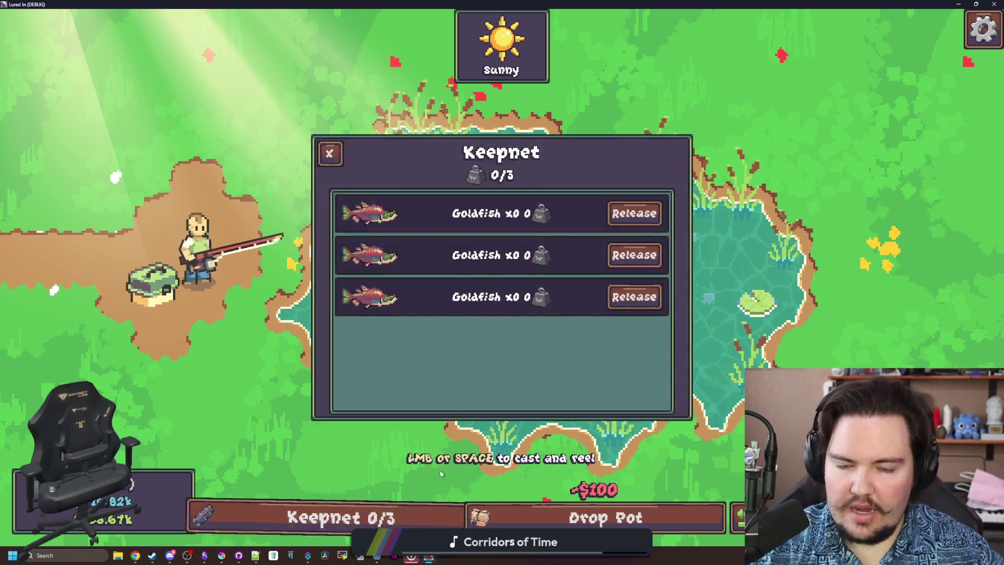
key("F8")
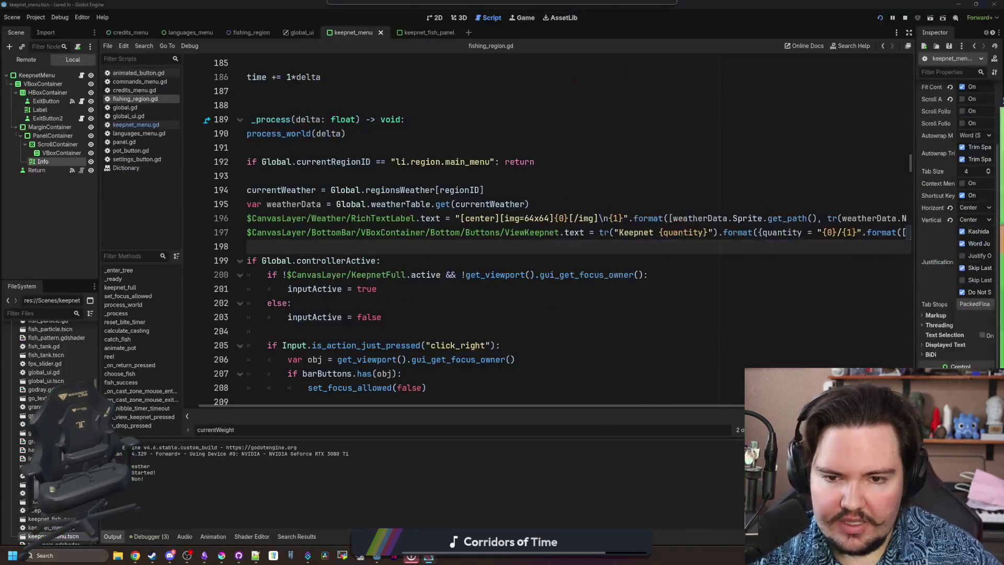
Step: In keepnet_menu.gd start a new line right after 'for fishID in Global.caughtFish:'
key("ctrl+s")
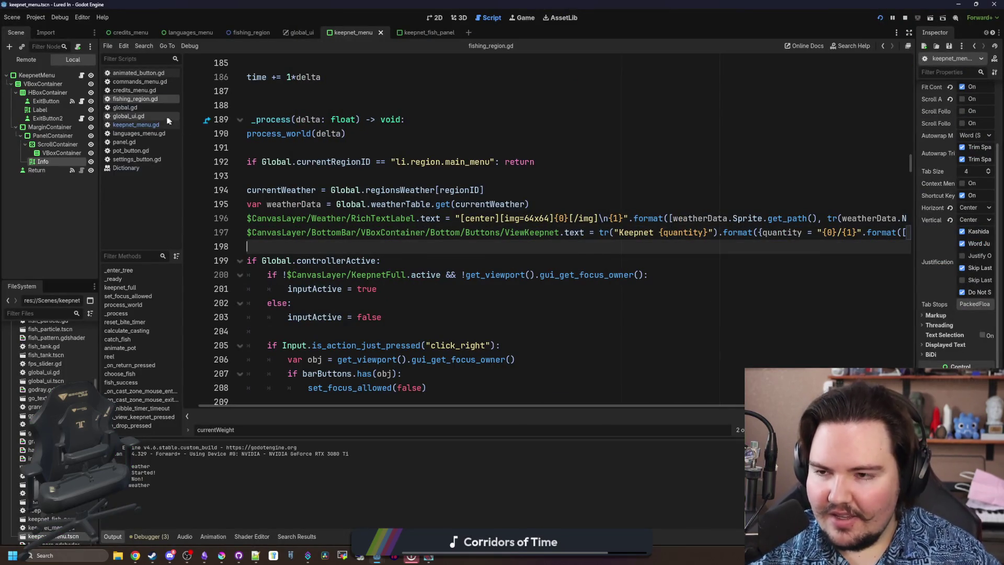
left_click(146, 125)
left_click(389, 259)
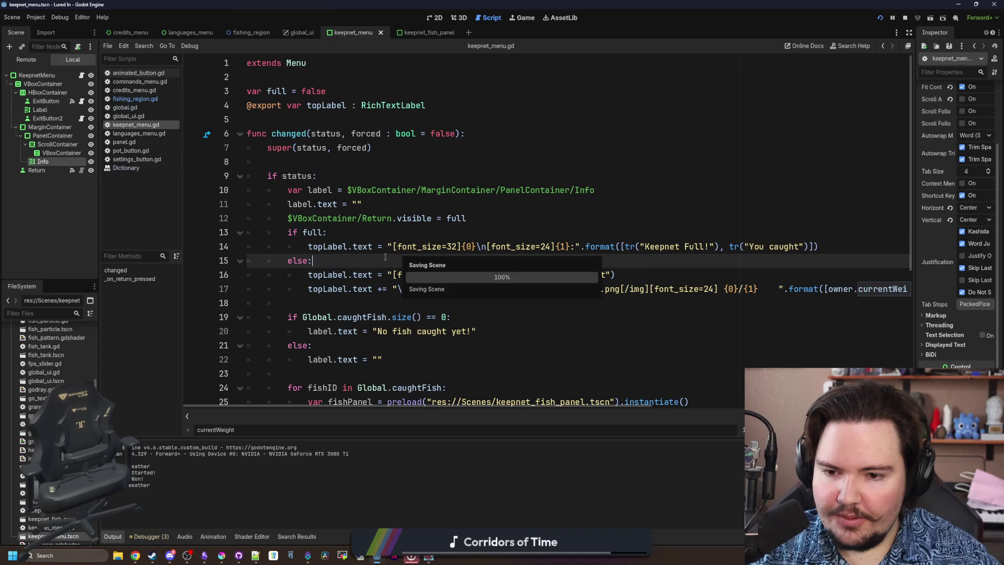
left_click(381, 304)
scroll(381, 310, "down", 4)
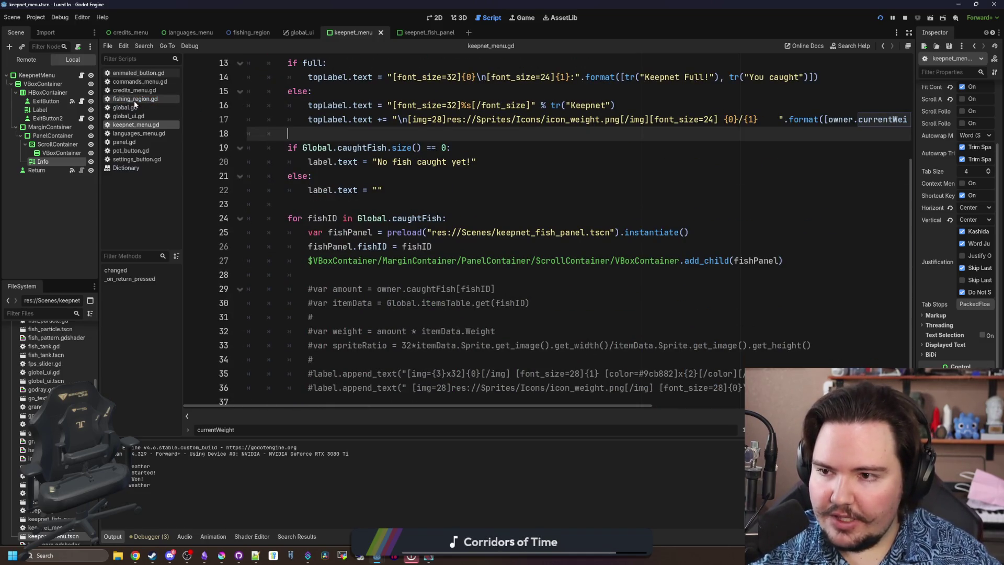
left_click(383, 204)
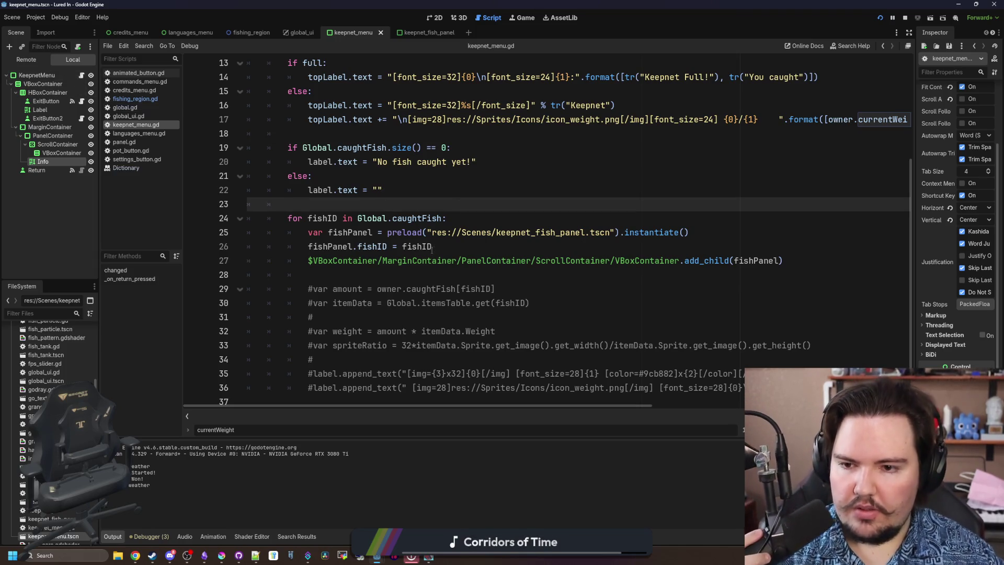
left_click(451, 248)
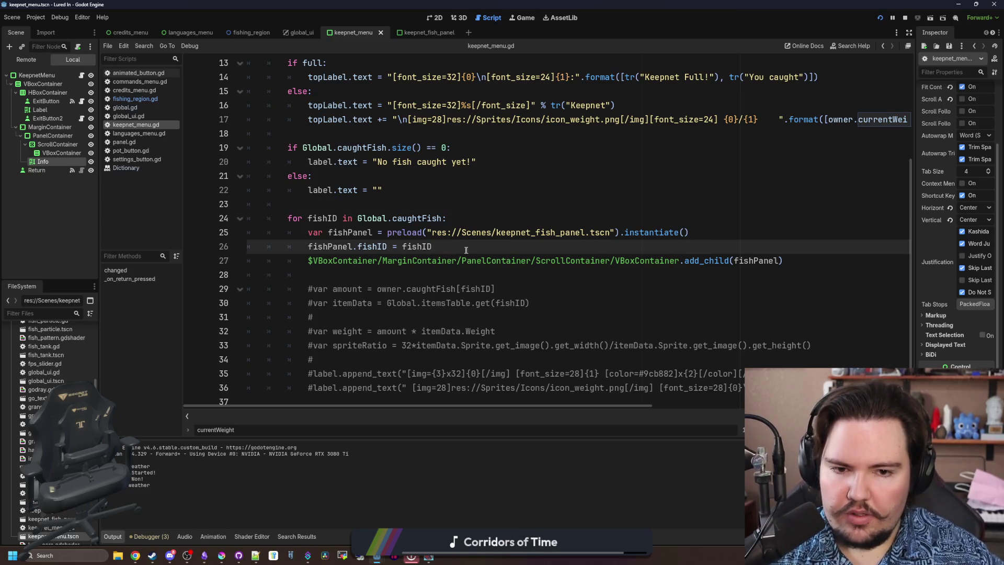
left_click(469, 221)
key("Return")
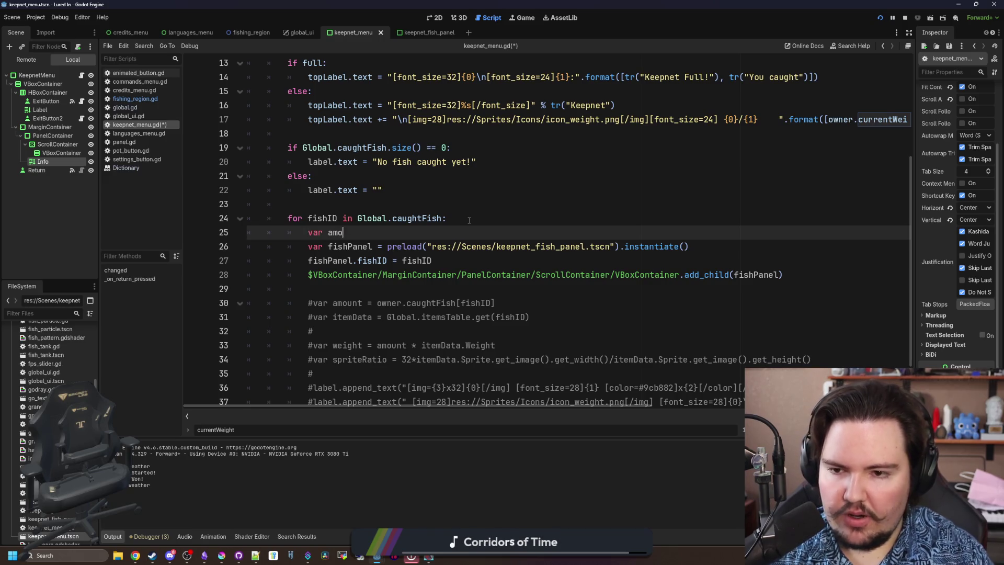
type("Global.cau")
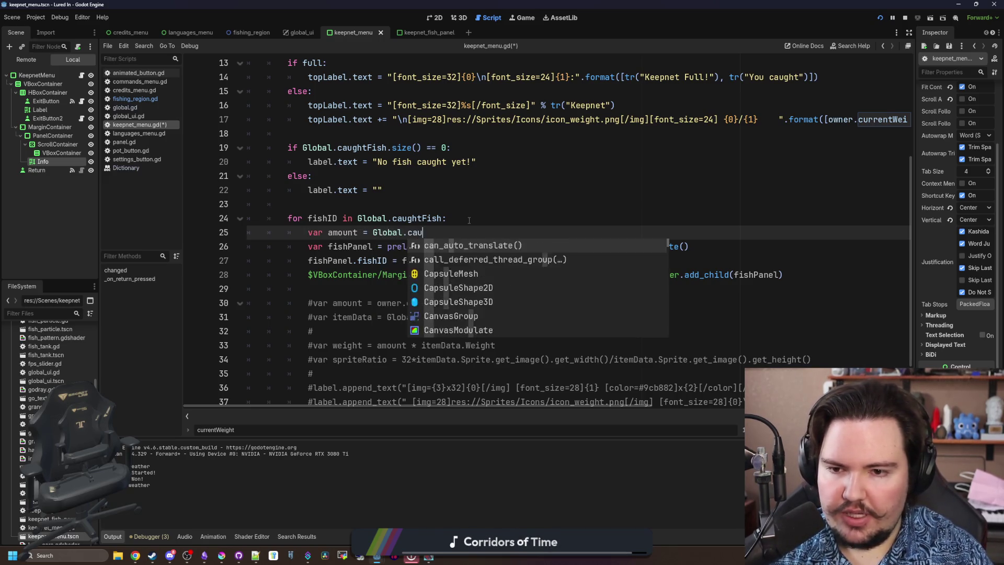
type("ghtFish")
type("[fishID")
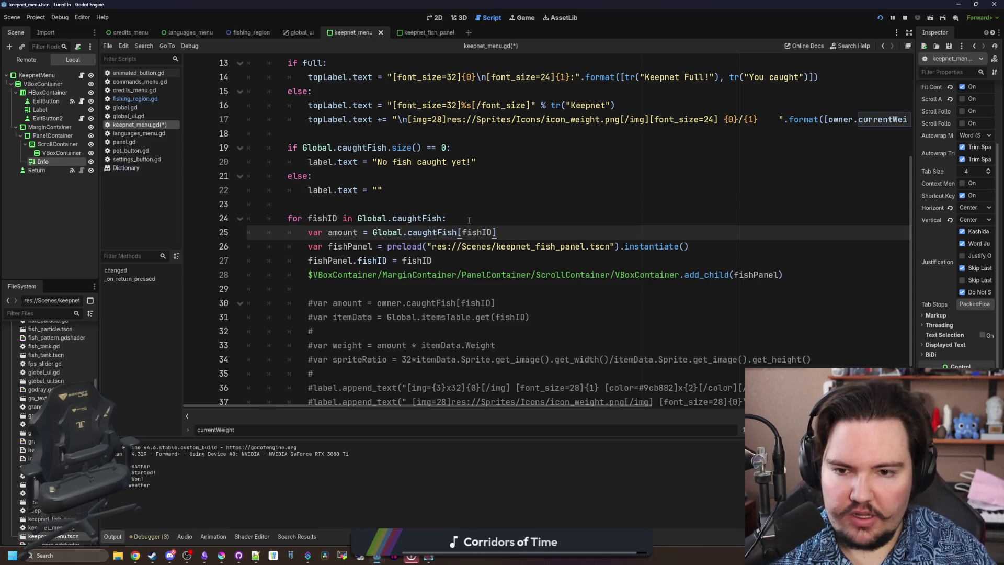
Step: Write 'var amount = Global.caughtFish[fishID]' and 'if amount <= 0: continue' in the loop
key("Return")
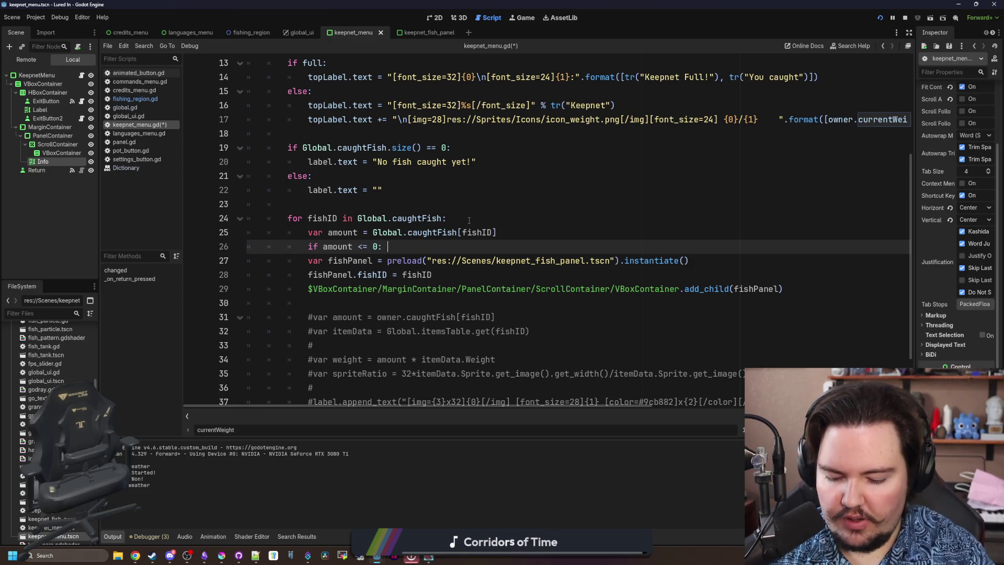
key("Return")
scroll(469, 220, "down", 2)
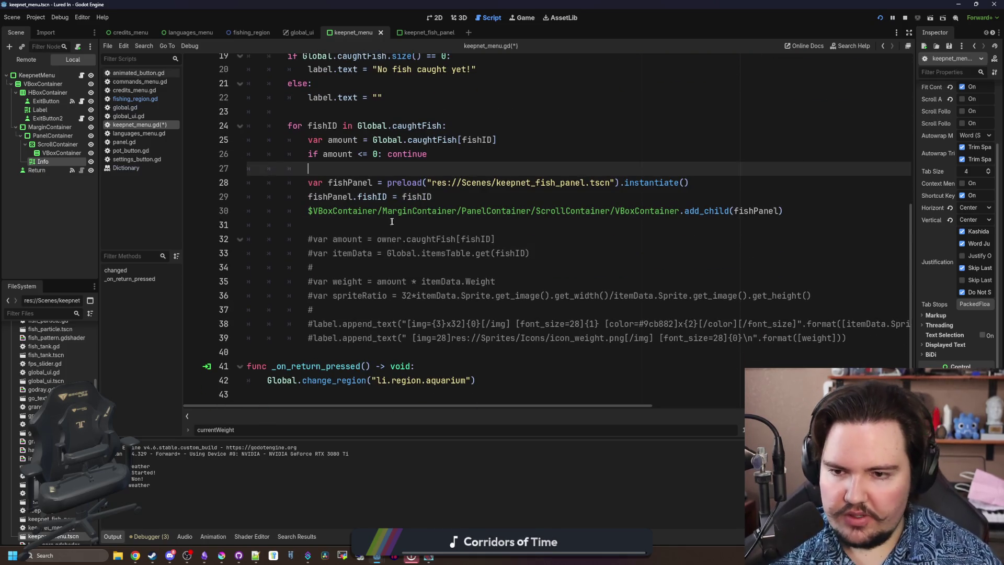
left_click(469, 220)
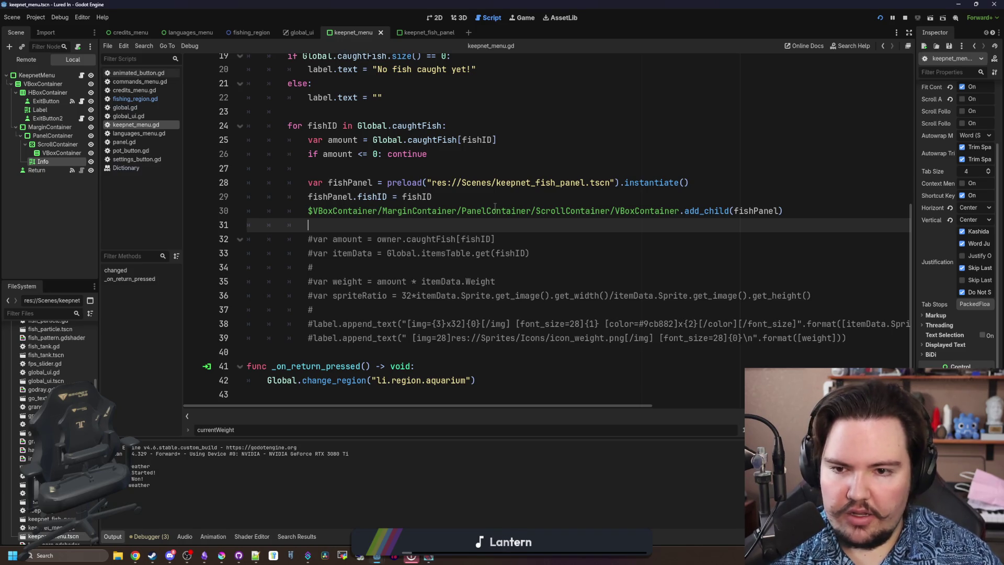
scroll(494, 206, "up", 2)
key("Up")
key("Up")
key("Up")
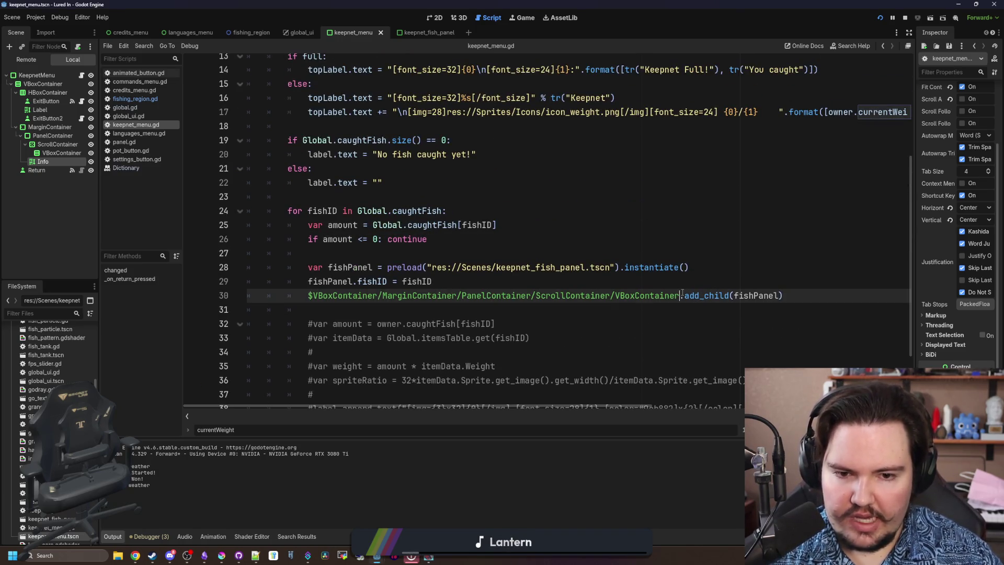
left_click_drag(683, 295, 309, 281)
scroll(388, 276, "up", 3)
scroll(390, 273, "up", 1)
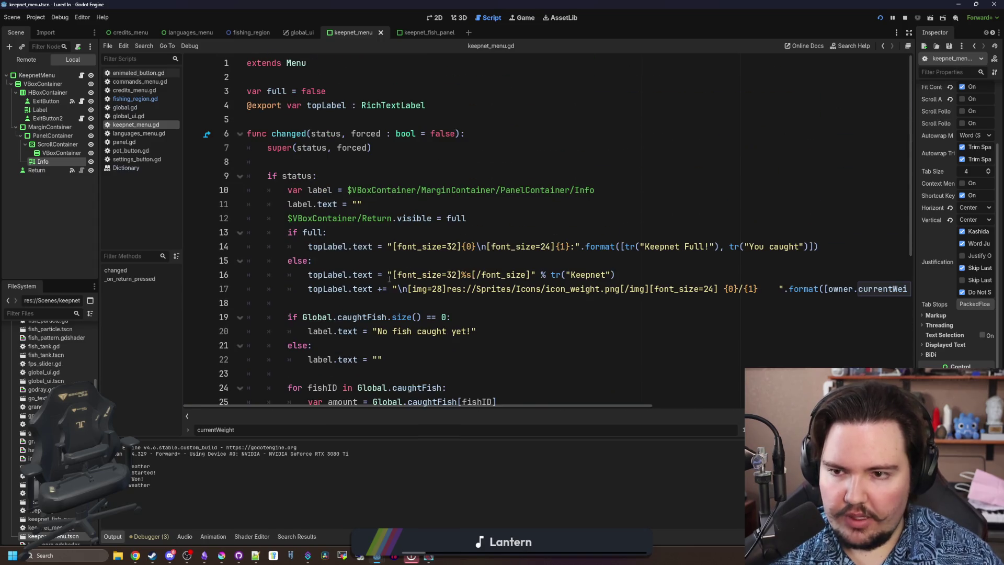
scroll(443, 190, "down", 5)
scroll(392, 275, "down", 1)
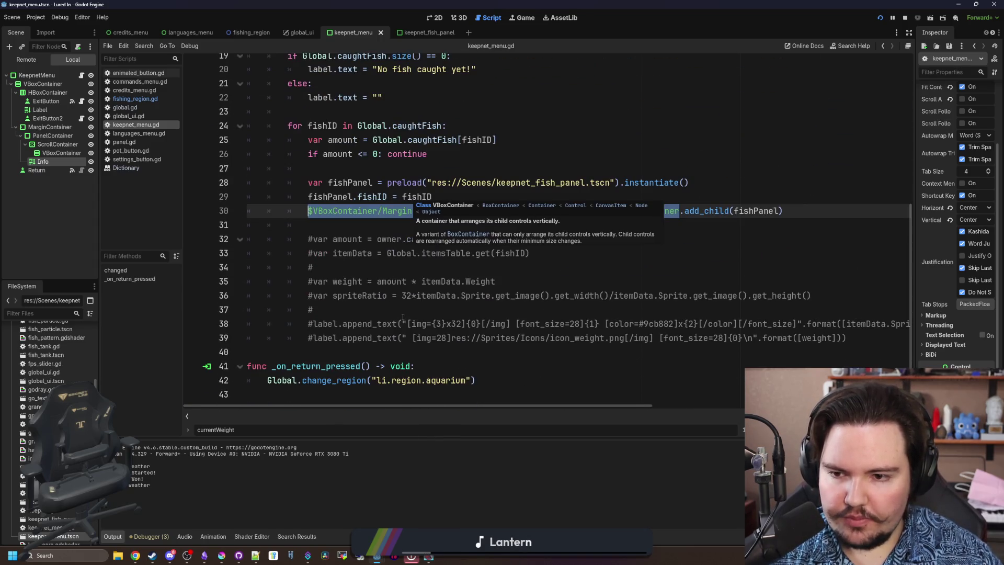
left_click(331, 351)
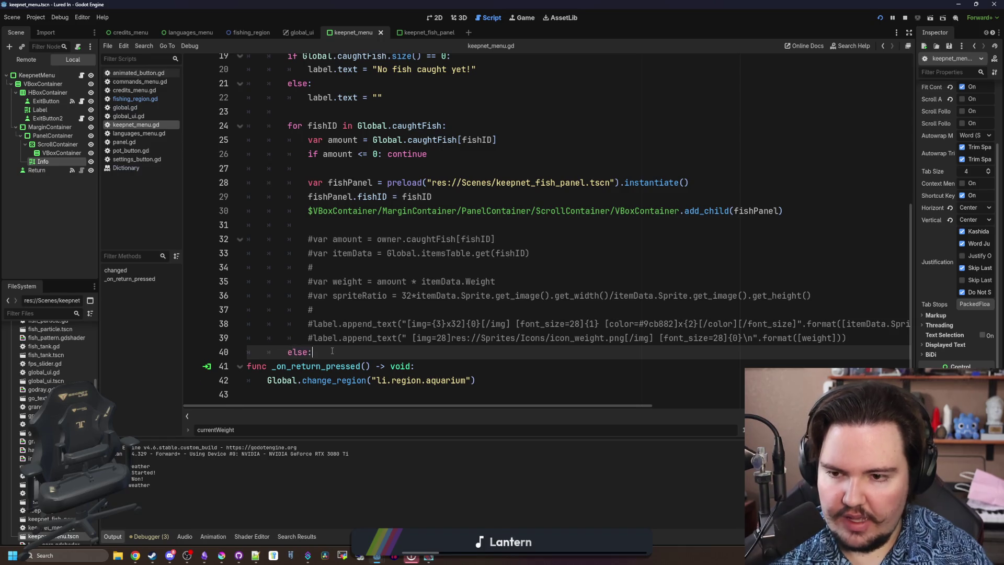
Step: Add an else branch looping over the fish VBoxContainer's children and calling queue_free on each
key("Return")
key("shift+Tab")
key("Up")
key("shift+Tab")
key("Down")
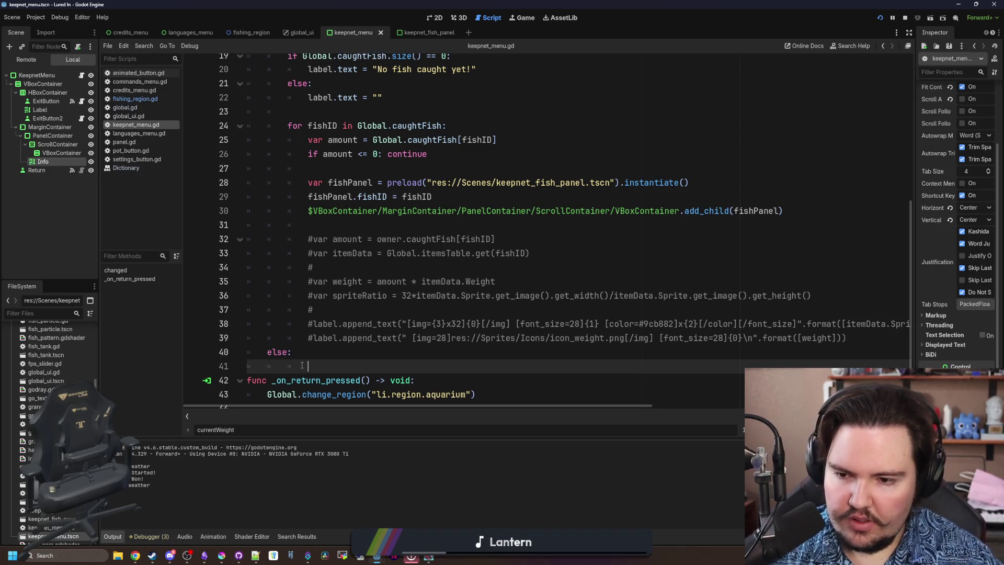
type("$VBoxContainer/MarginContainer/PanelContainer/ScrollContainer/VBoxContainer")
key("ctrl+shift+Return")
type("fo")
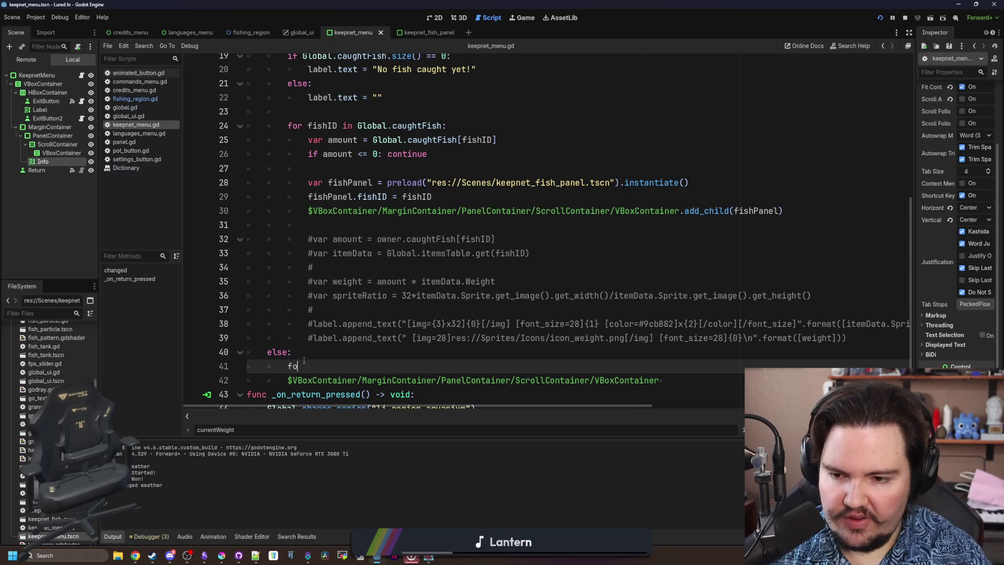
left_click_drag(693, 374, 288, 380)
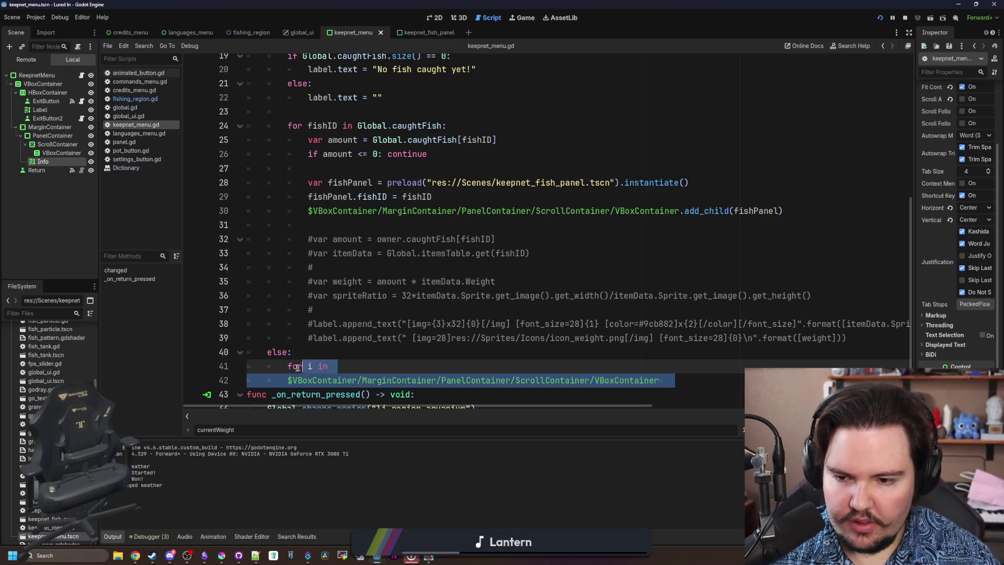
left_click_drag(471, 380, 332, 366)
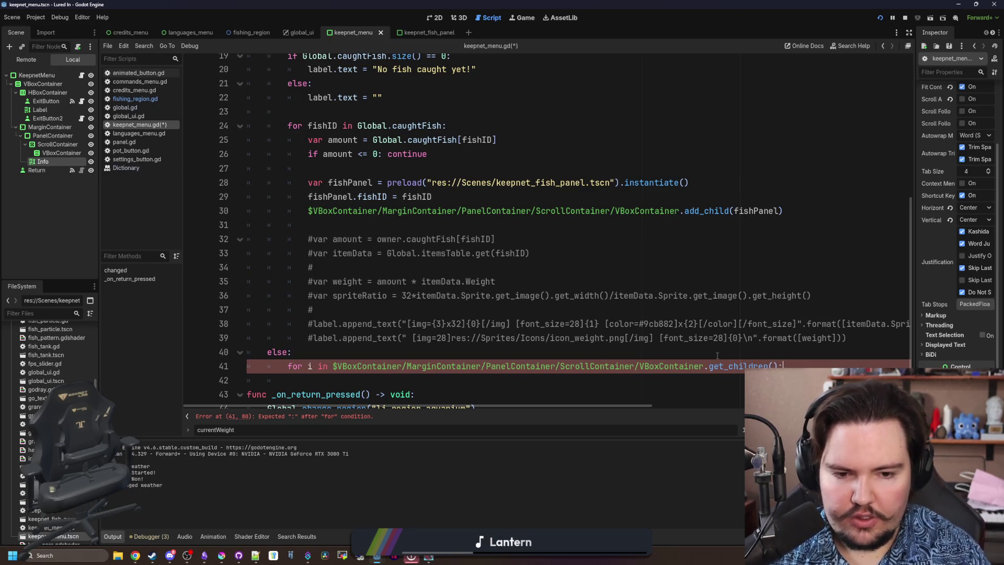
key("Return")
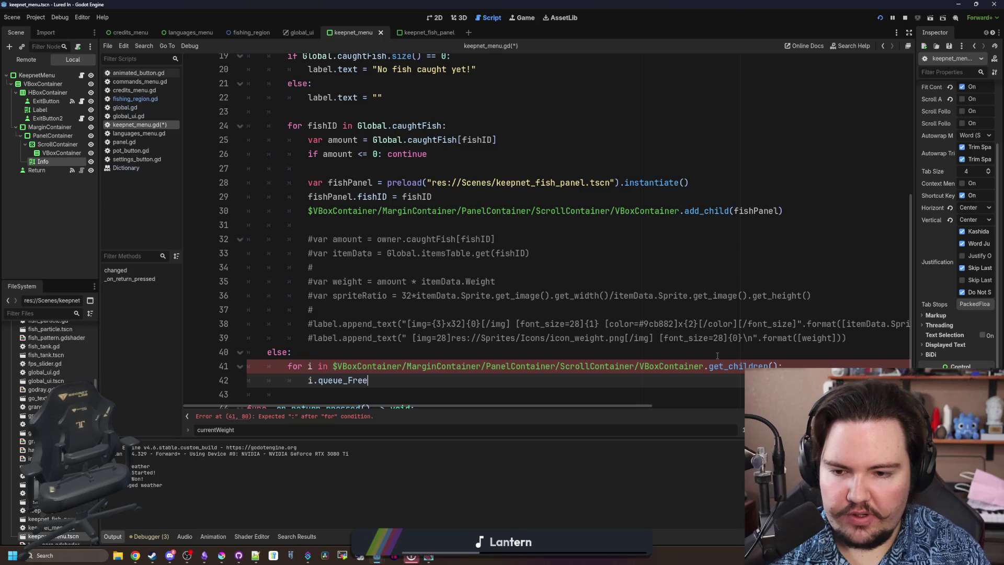
key("BackSpace")
key("BackSpace")
key("BackSpace")
key("Return")
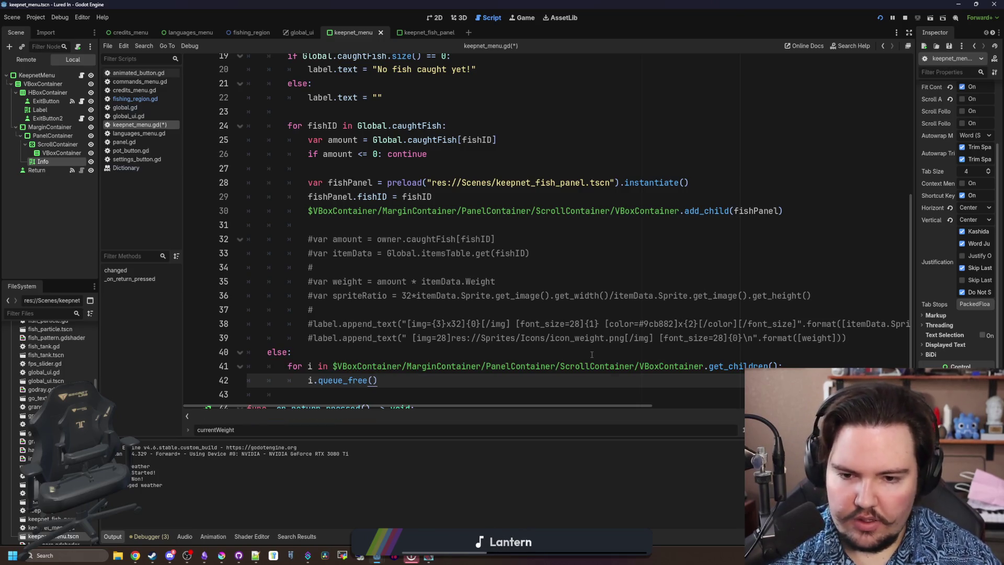
left_click(716, 353)
scroll(406, 357, "up", 3)
scroll(406, 358, "up", 3)
Step: Run the game, toggle the keepnet to confirm it opens empty at 0/3, then close it
key("F5")
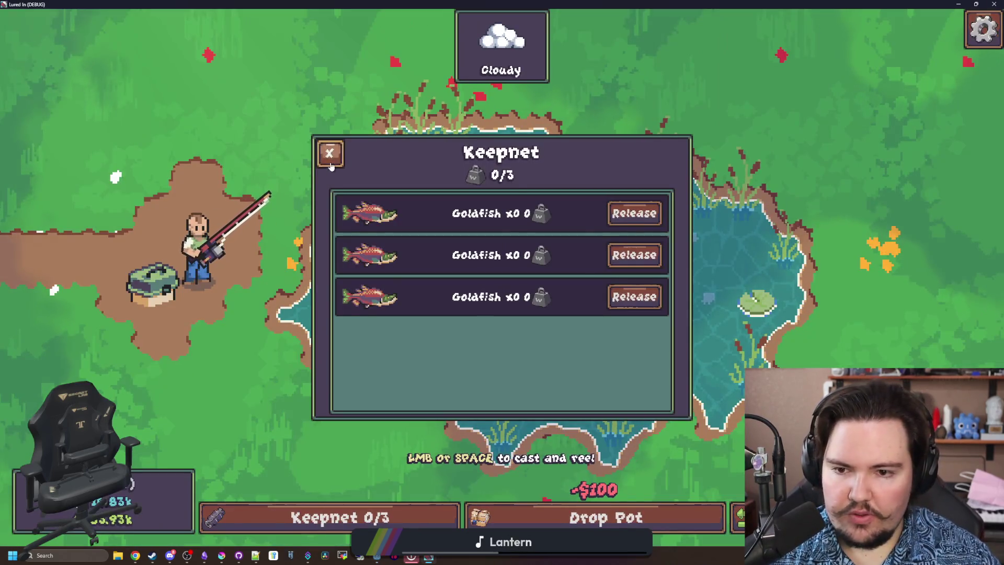
left_click(329, 152)
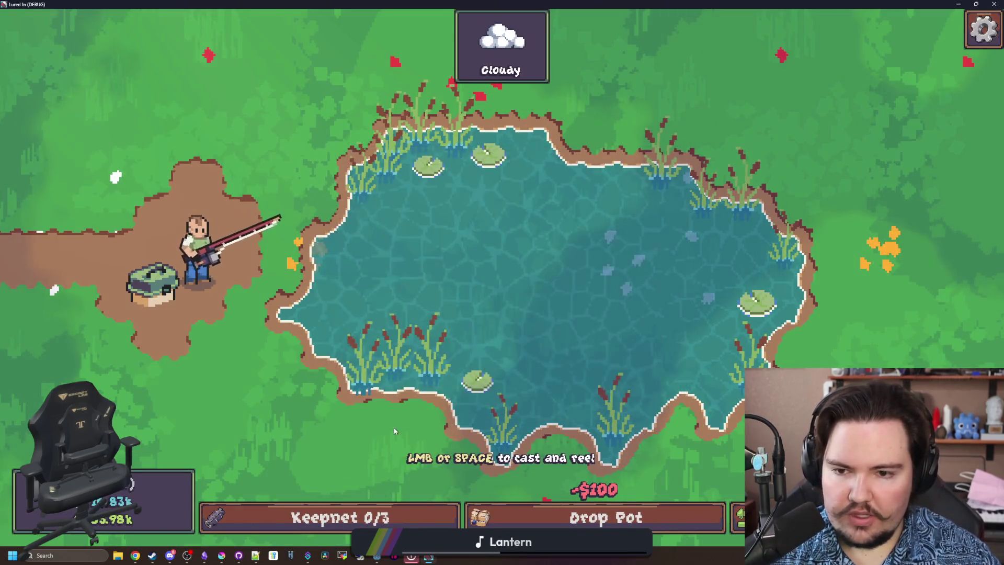
left_click(337, 518)
left_click(330, 152)
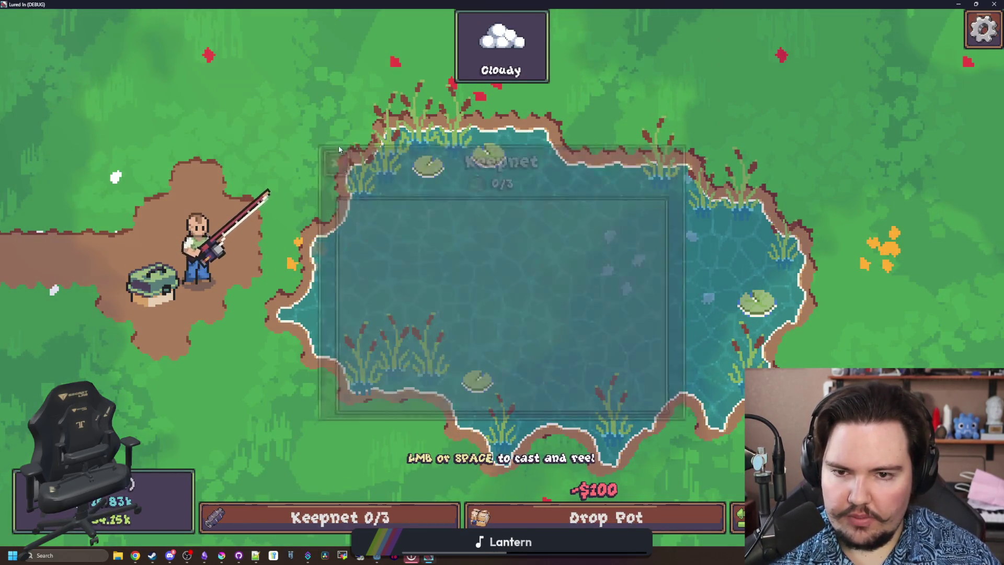
left_click(392, 513)
key("F8")
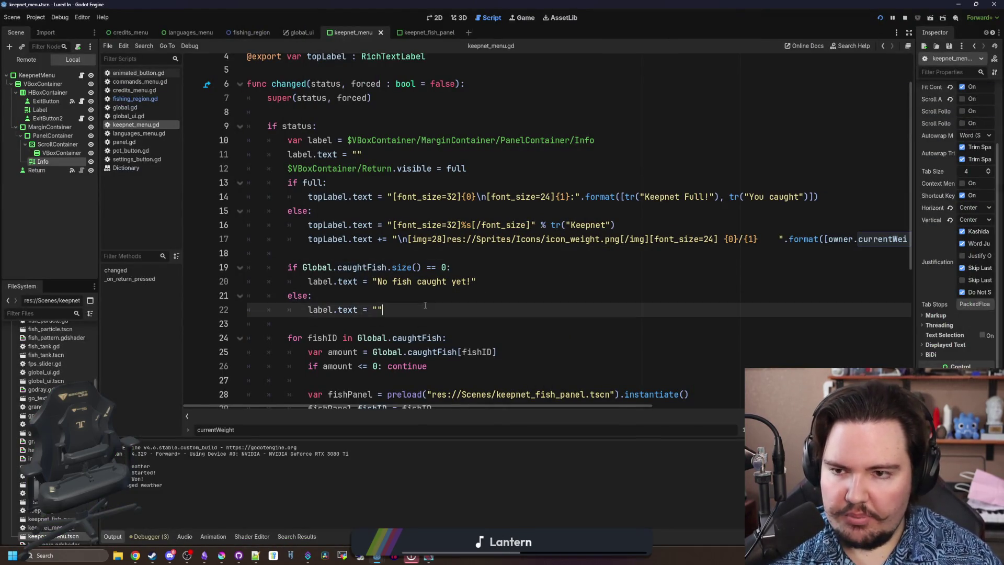
left_click_drag(384, 309, 238, 271)
left_click(390, 251)
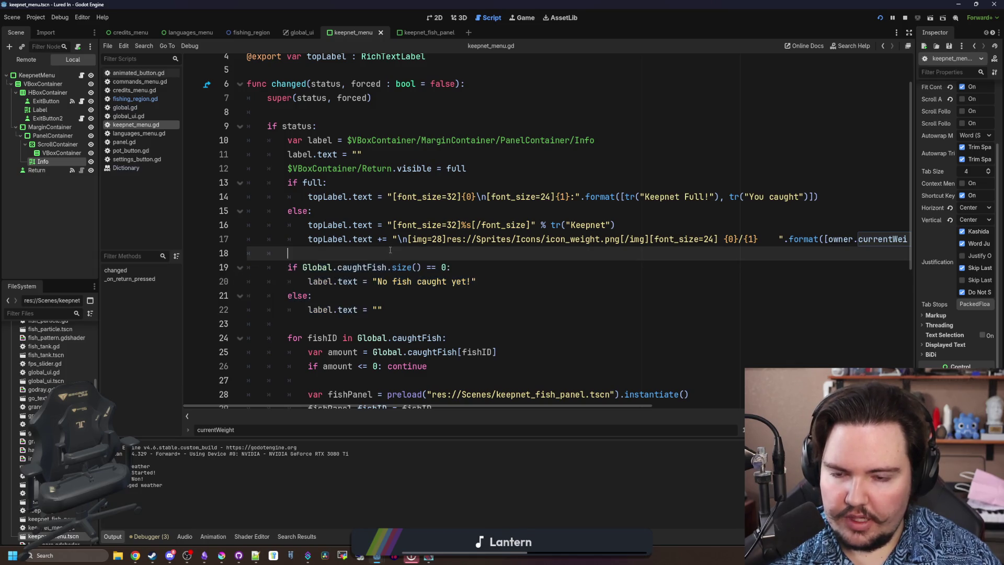
key("Down")
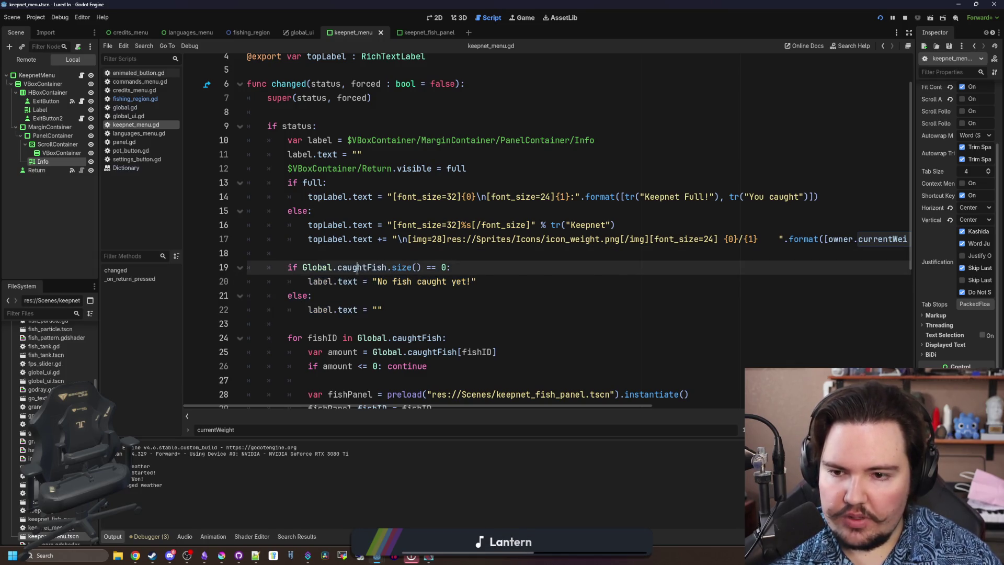
key("Up")
key("Down")
key("Up")
key("ctrl+s")
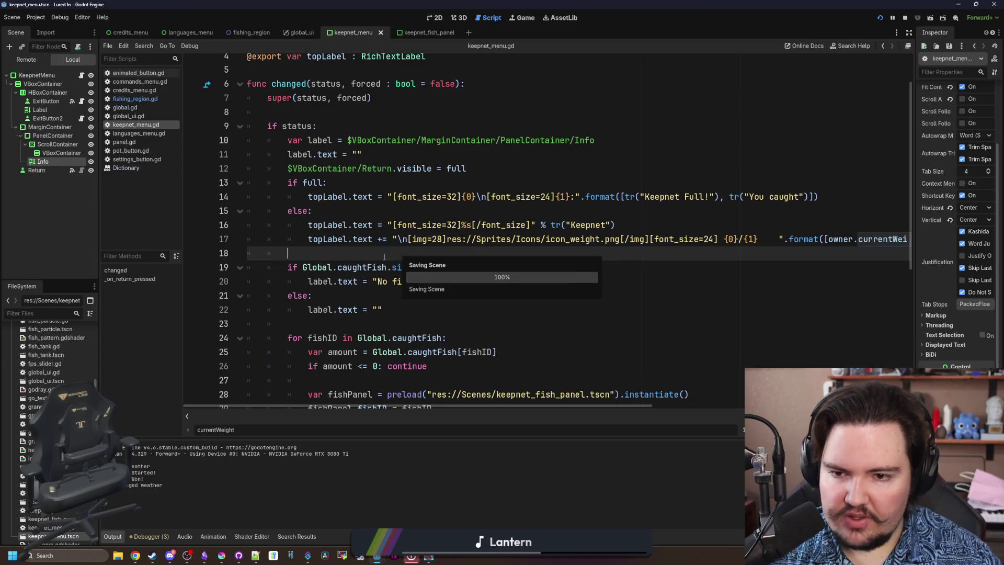
scroll(384, 256, "down", 1)
scroll(392, 243, "down", 1)
left_click(404, 231)
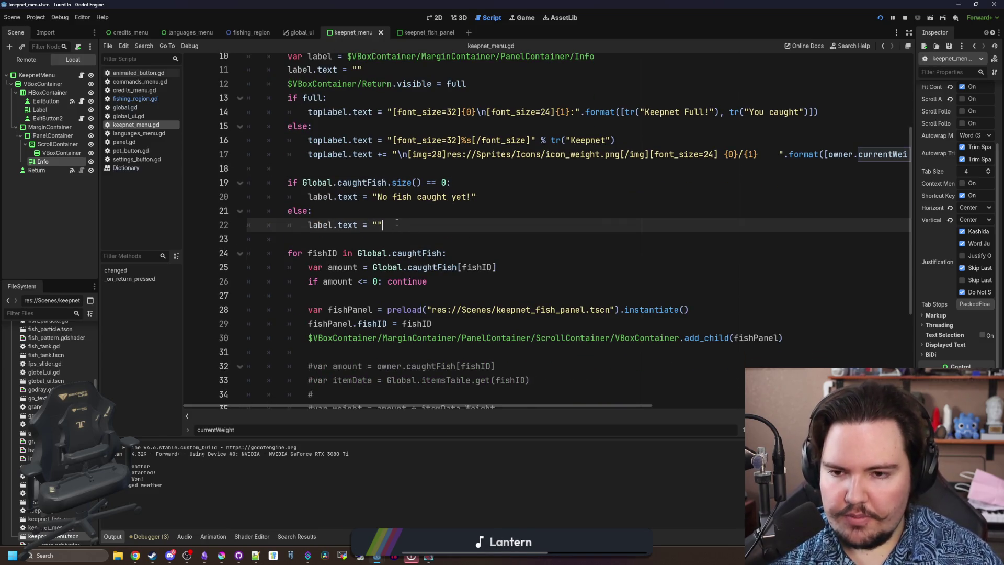
key("ctrl+s")
key("ctrl+s")
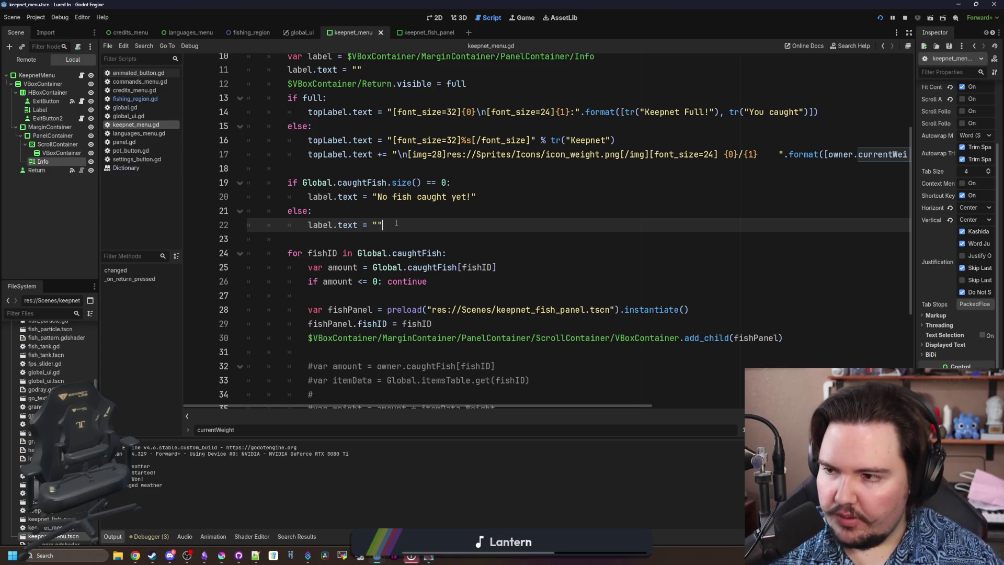
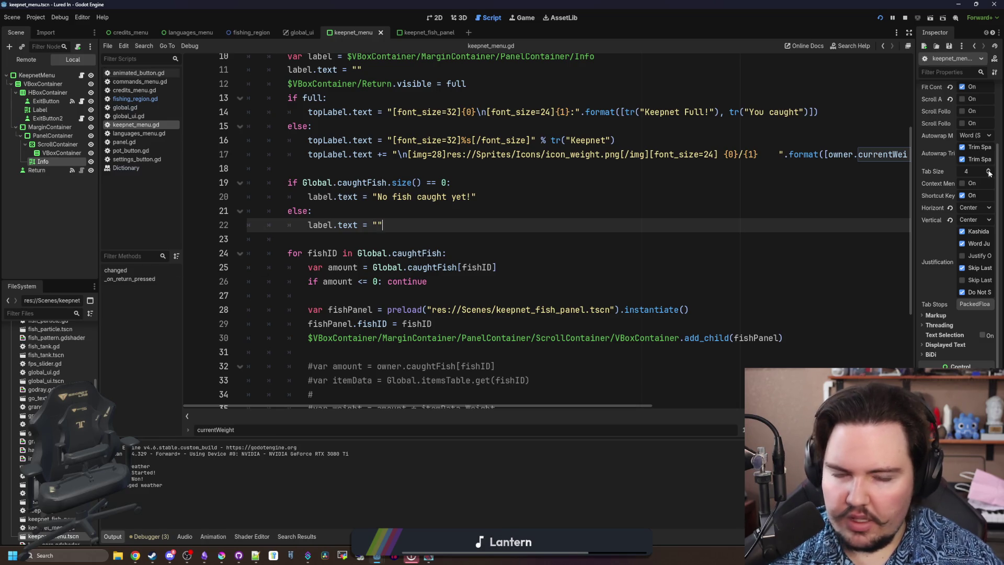
Step: Run Lured In and repeatedly toggle Fish Tank 1's fullscreen view on and off
key("F5")
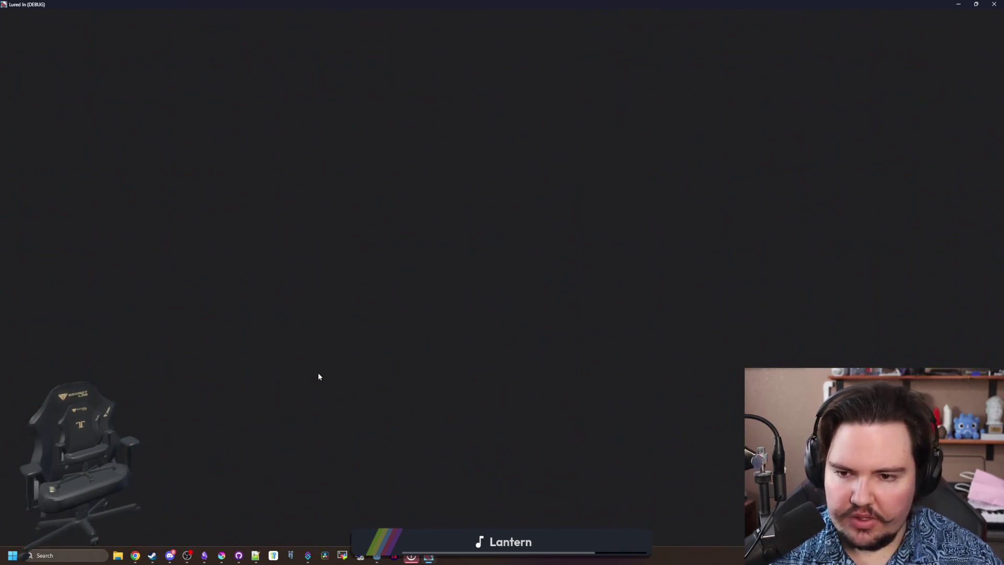
left_click(277, 214)
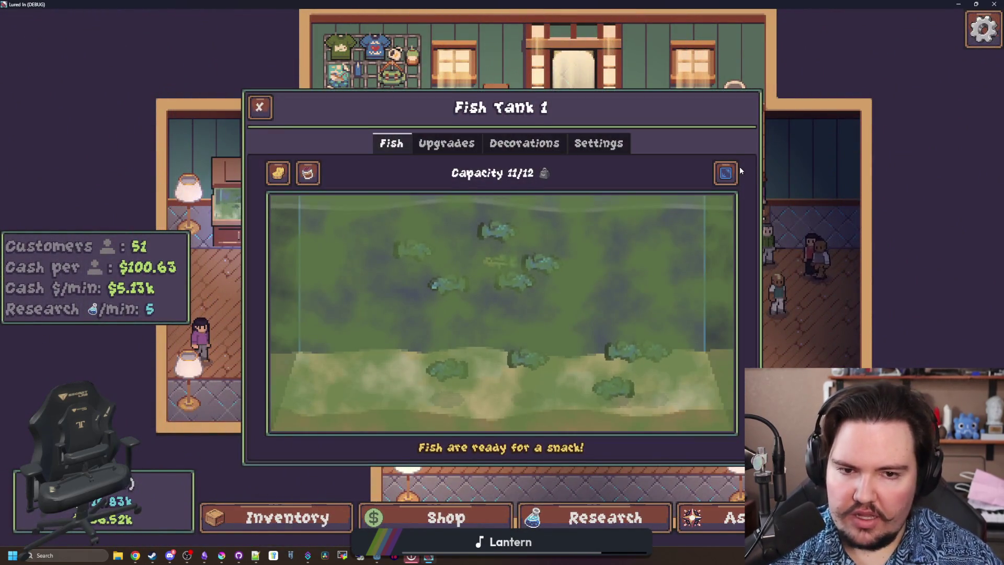
left_click(737, 170)
key("Escape")
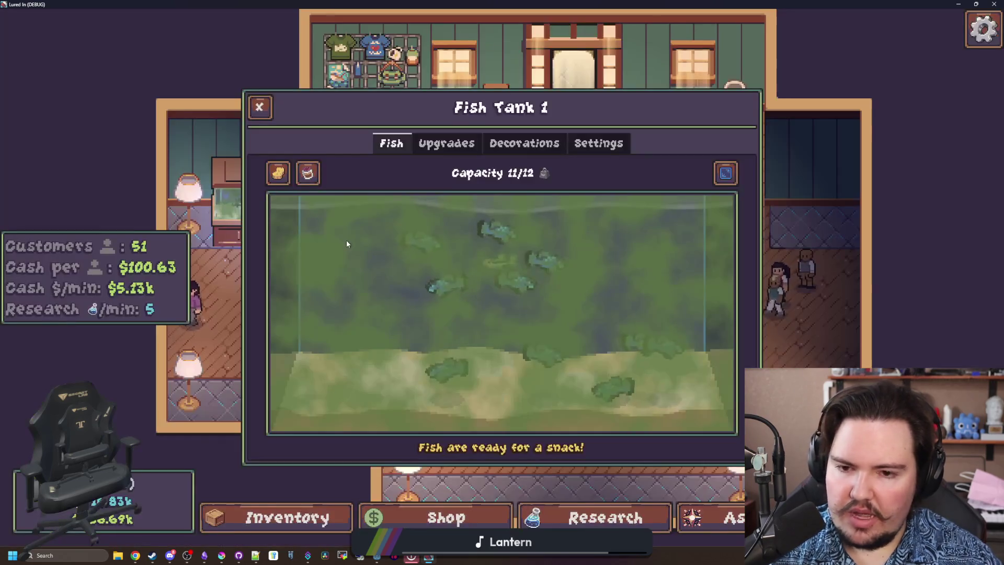
left_click(725, 173)
key("Escape")
key("Escape")
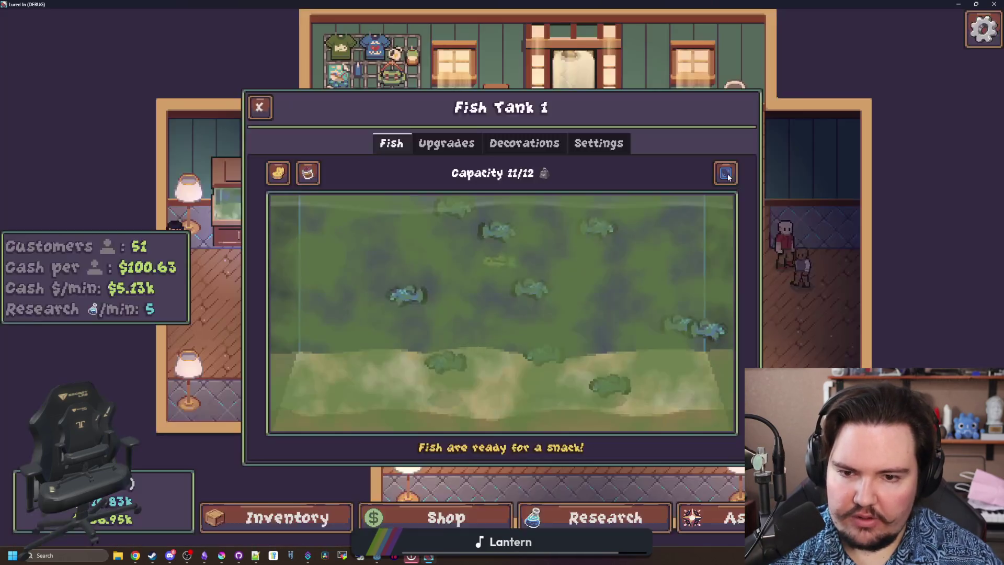
left_click(725, 173)
key("Escape")
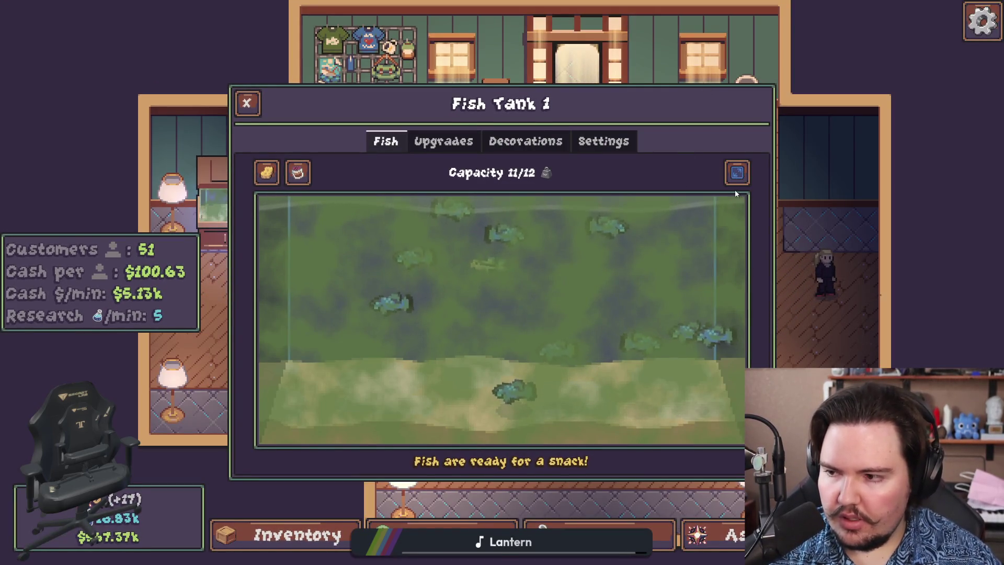
left_click(736, 173)
key("Escape")
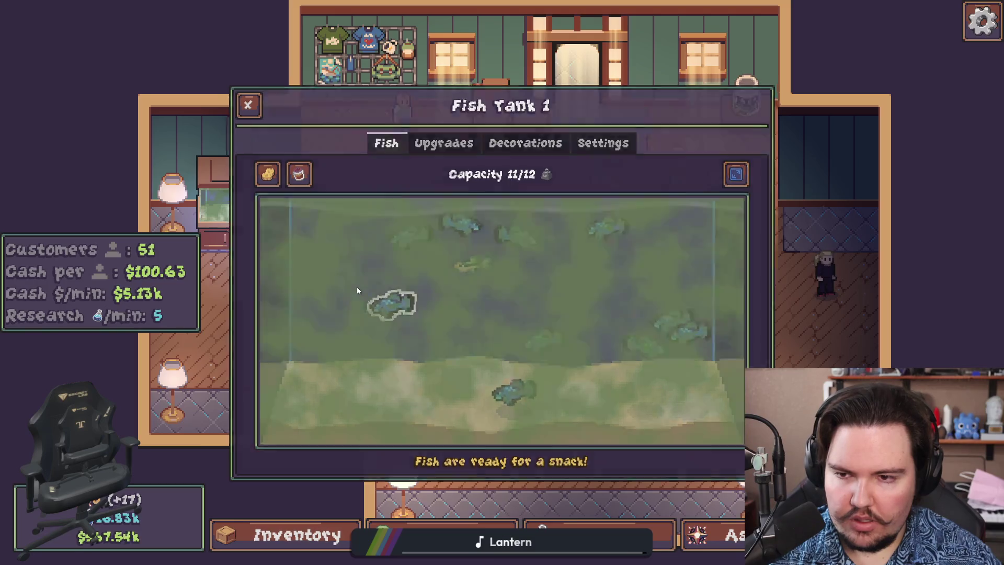
key("Escape")
Step: Reopen the fish tank panel and test entering and leaving fullscreen again
left_click(294, 246)
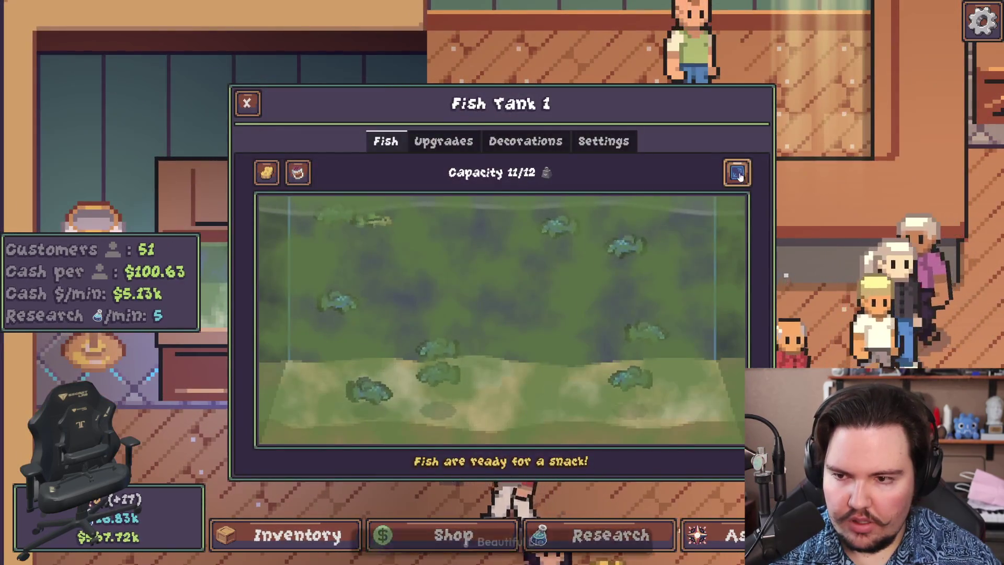
left_click(738, 172)
key("Escape")
left_click(738, 172)
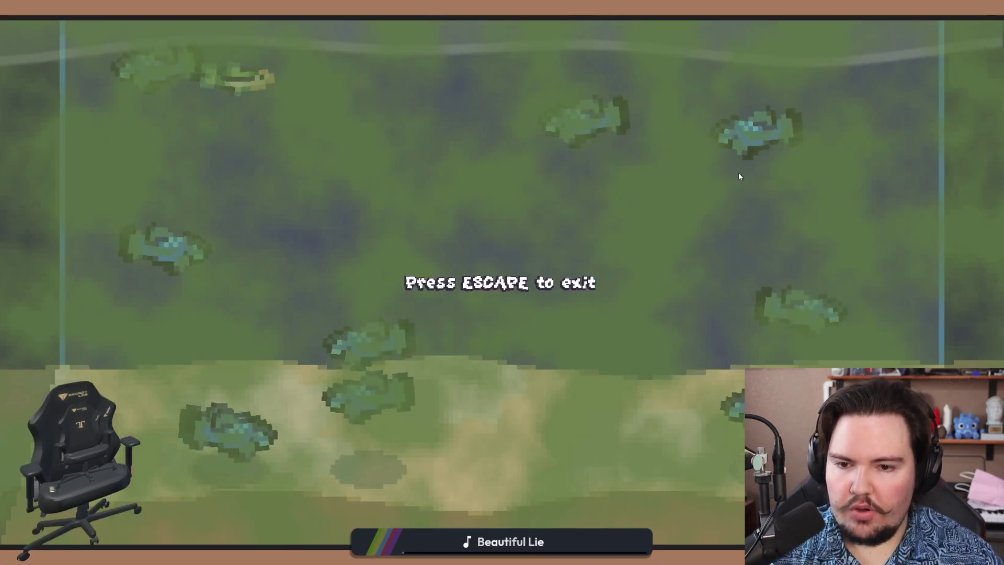
key("Escape")
key("Escape")
scroll(622, 219, "down", 5)
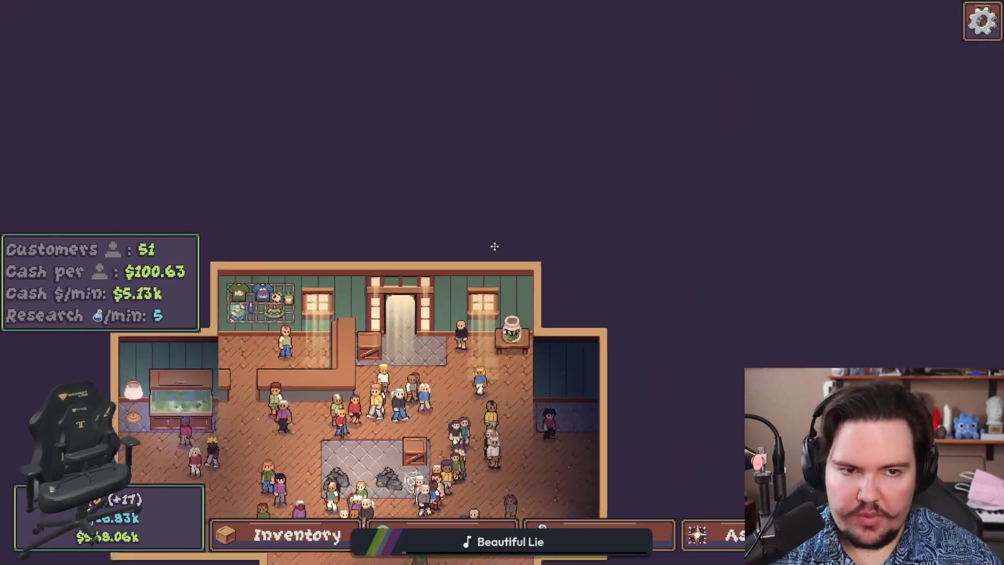
Step: Scrub the algae off Fish Tank 1, check it fullscreen, then switch the game to windowed
left_click(463, 440)
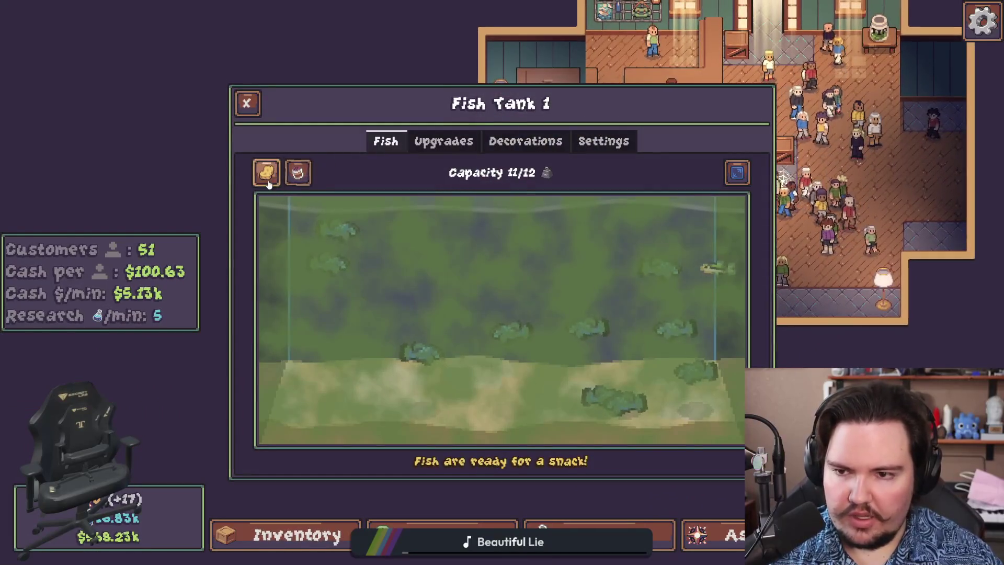
mouse_move(274, 273)
left_mouse_down()
mouse_move(752, 349)
mouse_move(476, 369)
left_mouse_up()
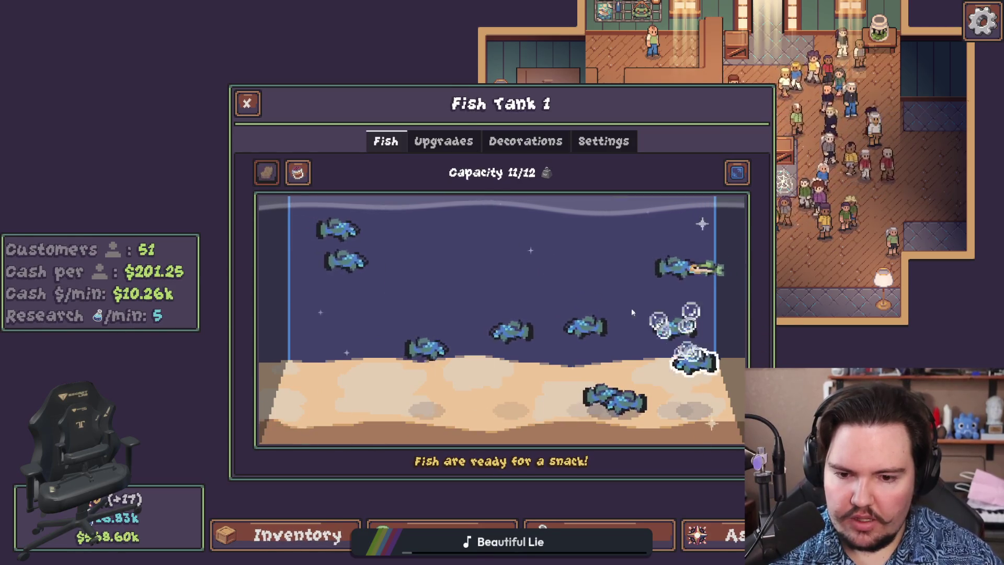
left_click(738, 179)
key("Escape")
key("Escape")
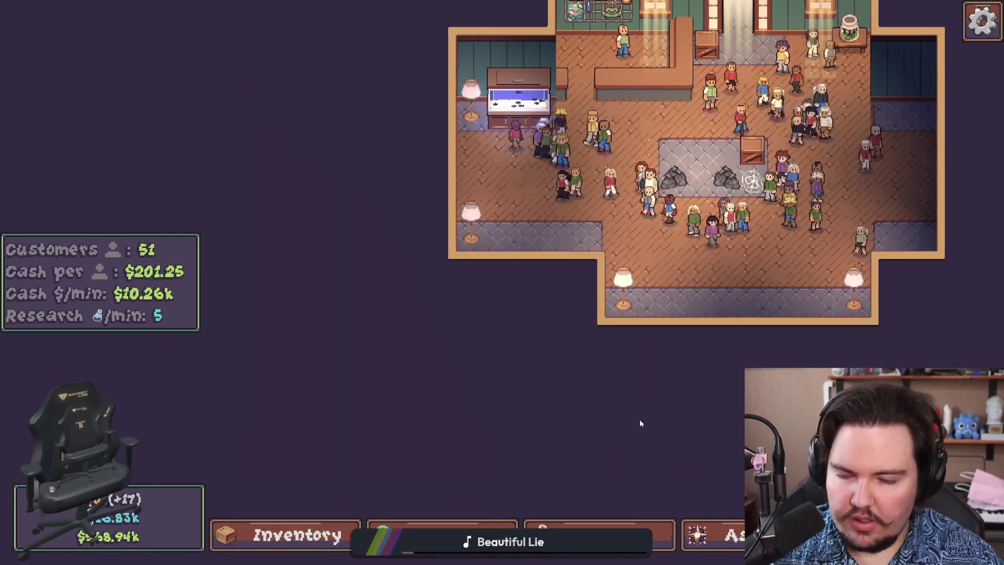
key("F11")
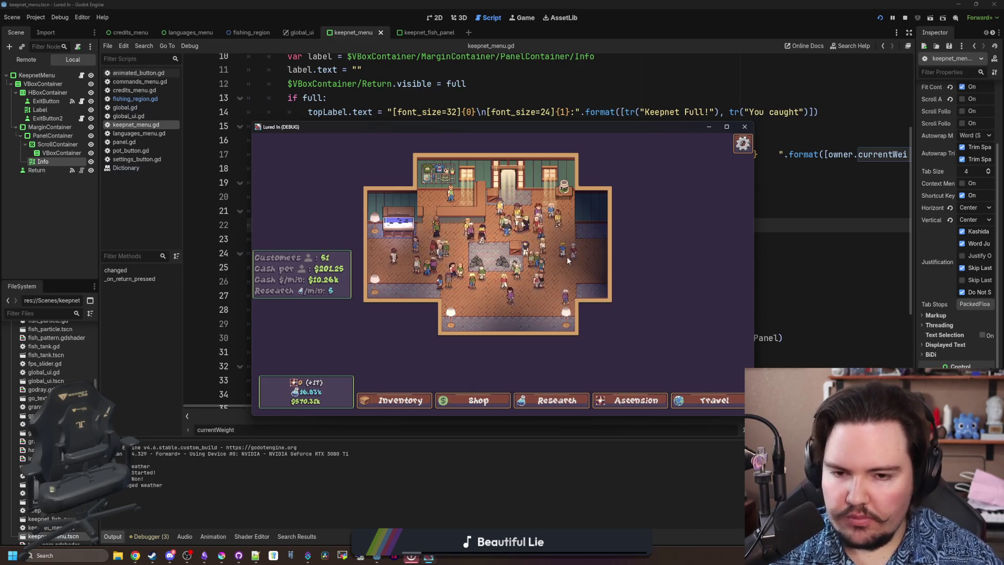
Step: Stop the running game and save the current script
left_click(706, 399)
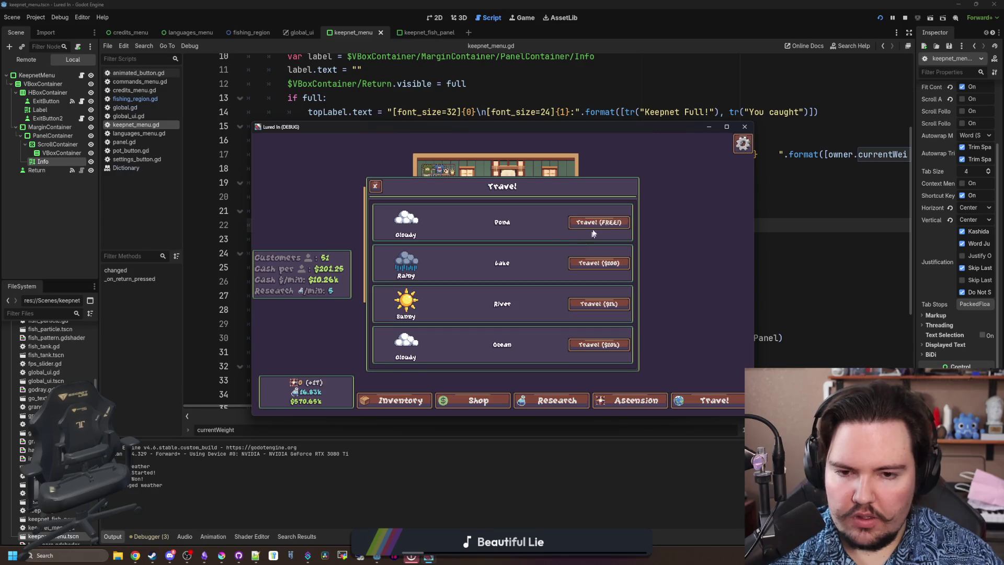
left_click_drag(611, 142, 580, 417)
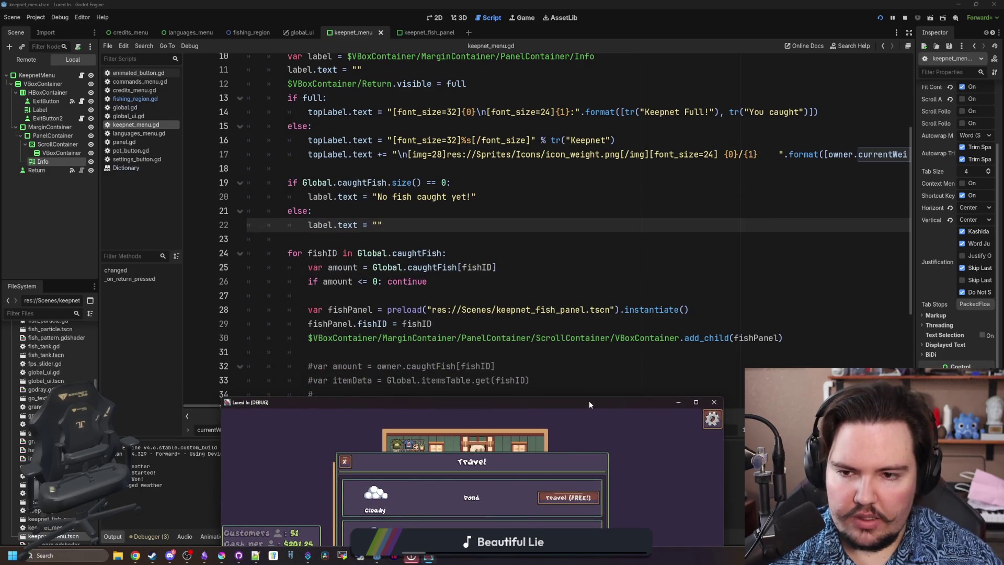
key("F8")
scroll(609, 242, "down", 4)
scroll(416, 253, "up", 5)
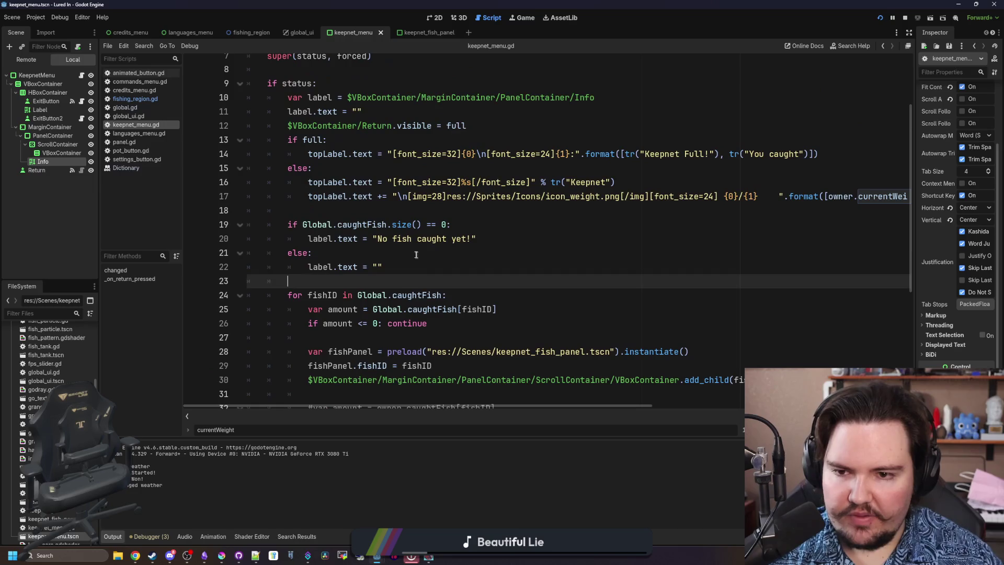
key("ctrl+s")
left_click(401, 210)
key("ctrl+s")
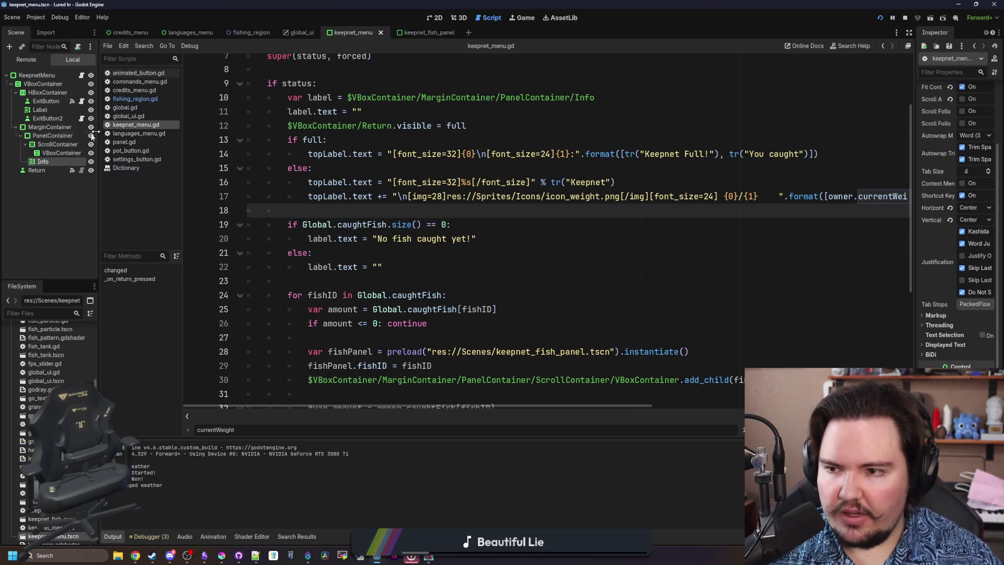
Step: Filter the FileSystem by 'keepnet' and open keepnet_fish_panel.tscn
left_click(72, 313)
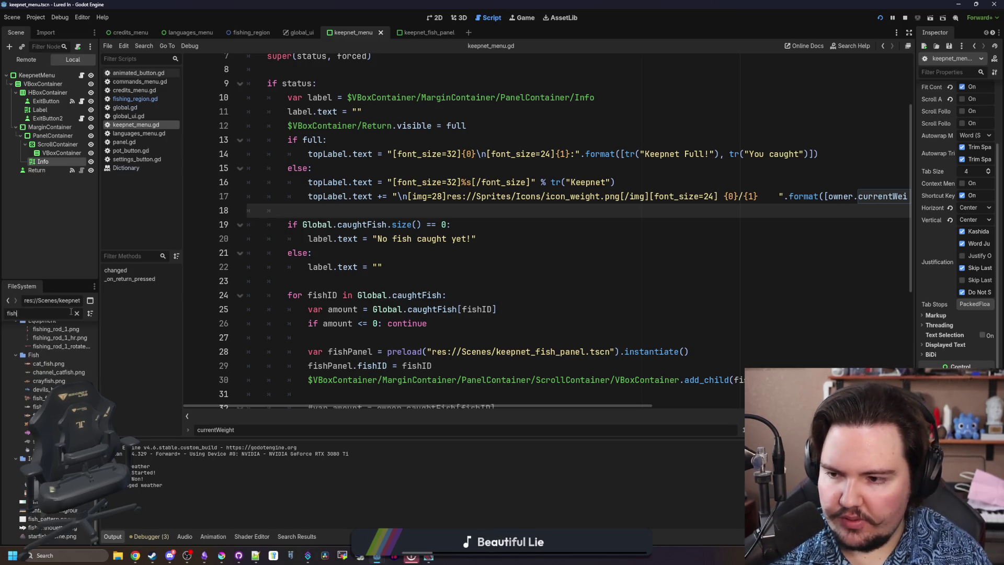
type("keepnet")
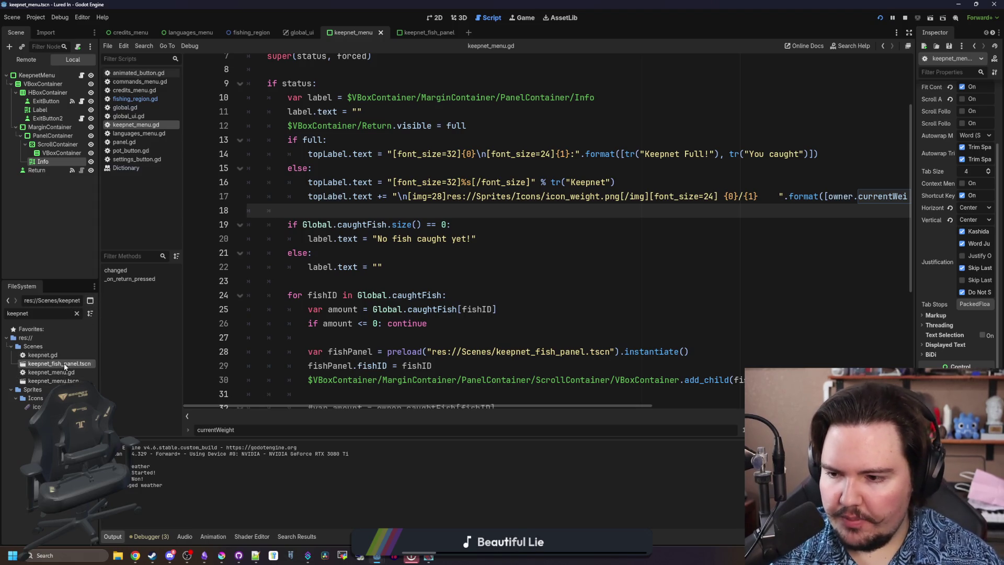
double_click(65, 364)
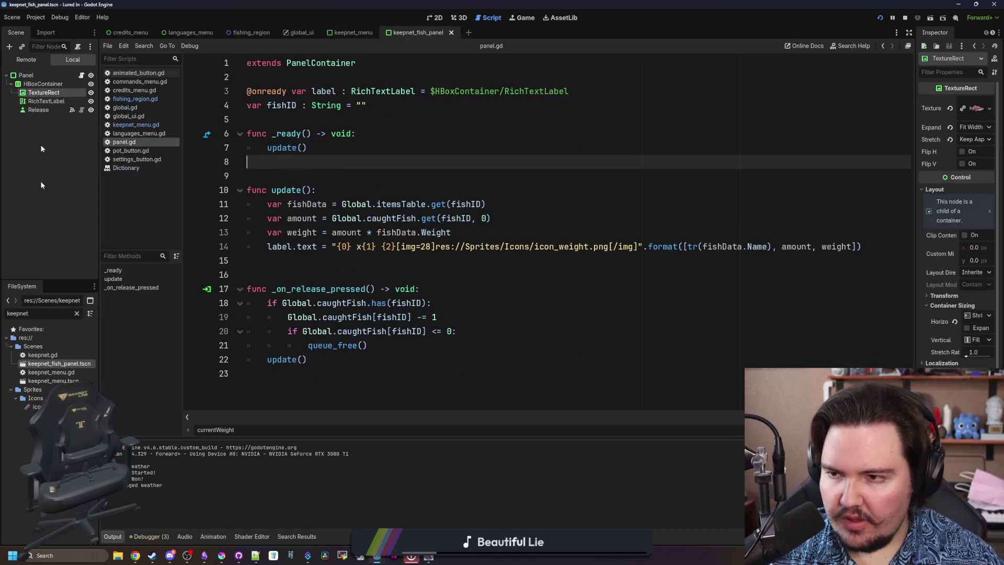
Step: Add Global.caughtFish.erase(fishID) above queue_free() in the zero-count check and run the game
left_click(419, 275)
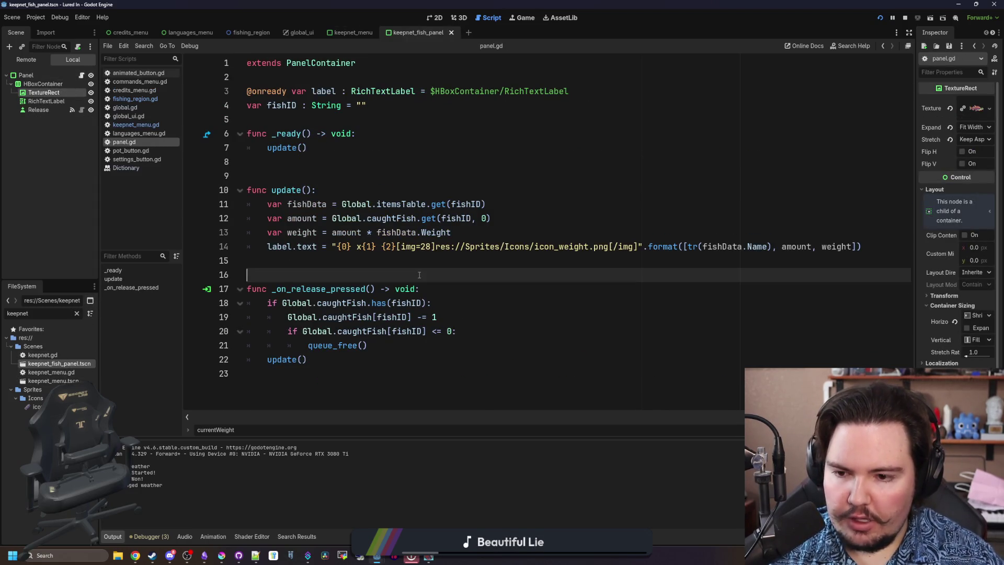
left_click(391, 348)
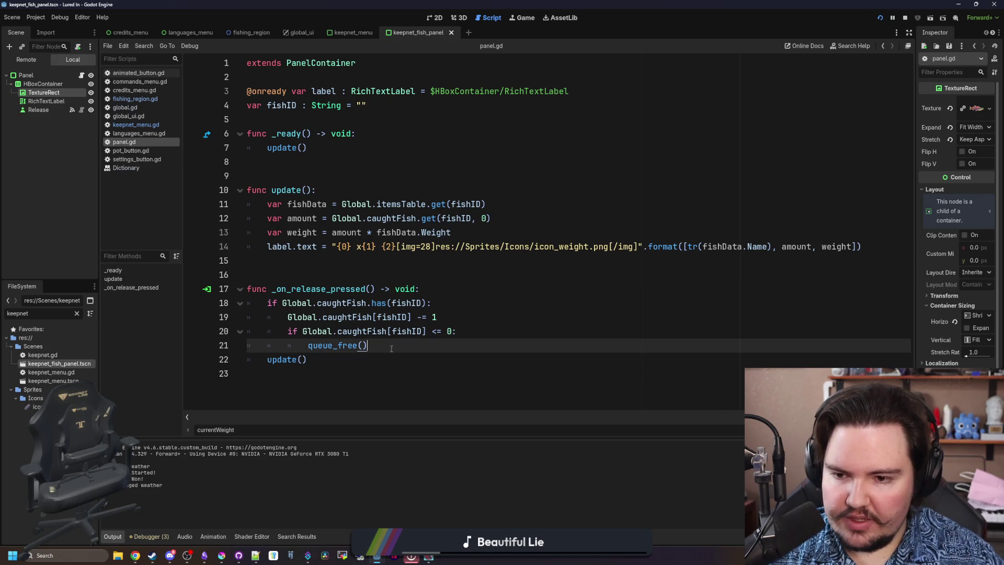
left_click(477, 335)
key("Return")
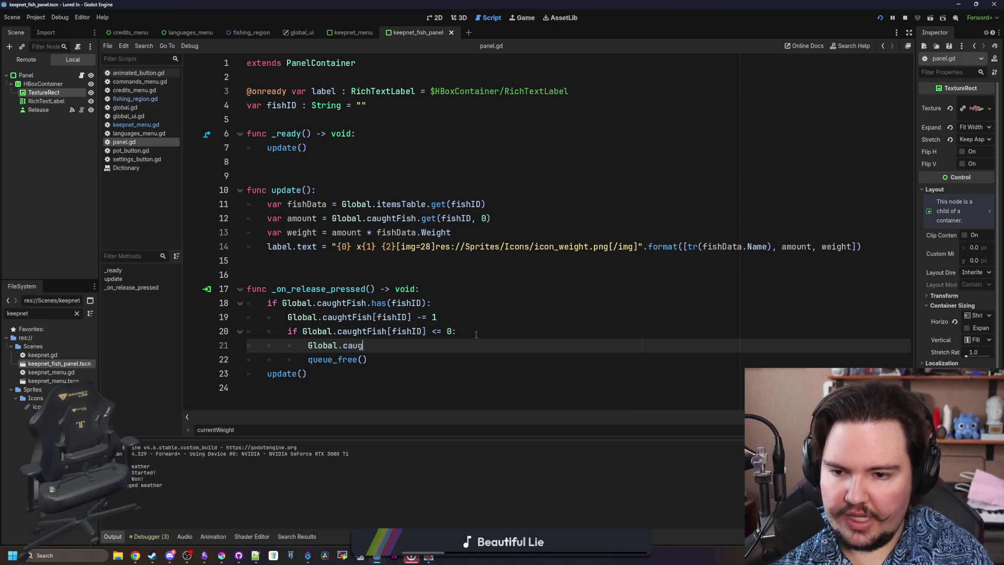
type("ish.erase")
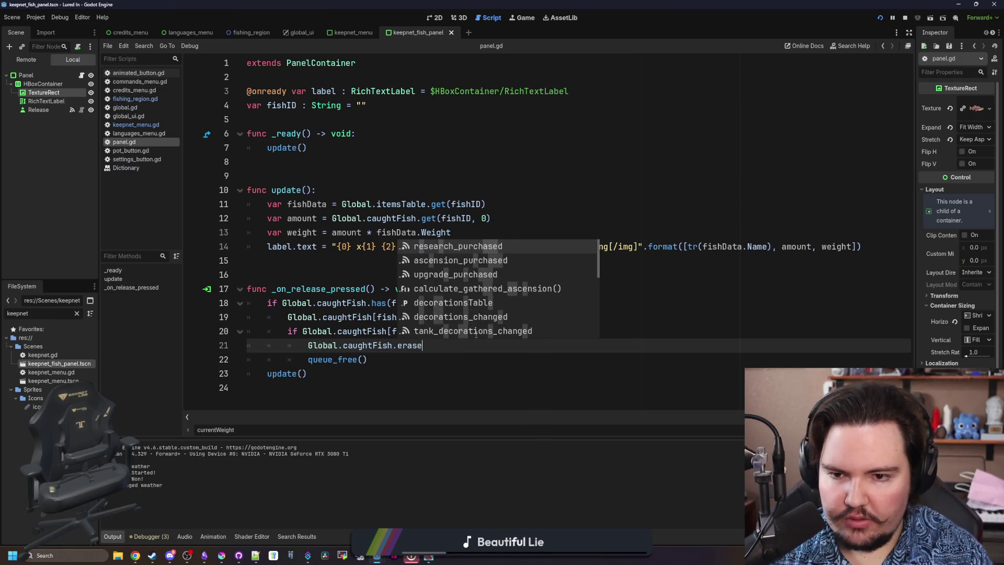
type("(fishID")
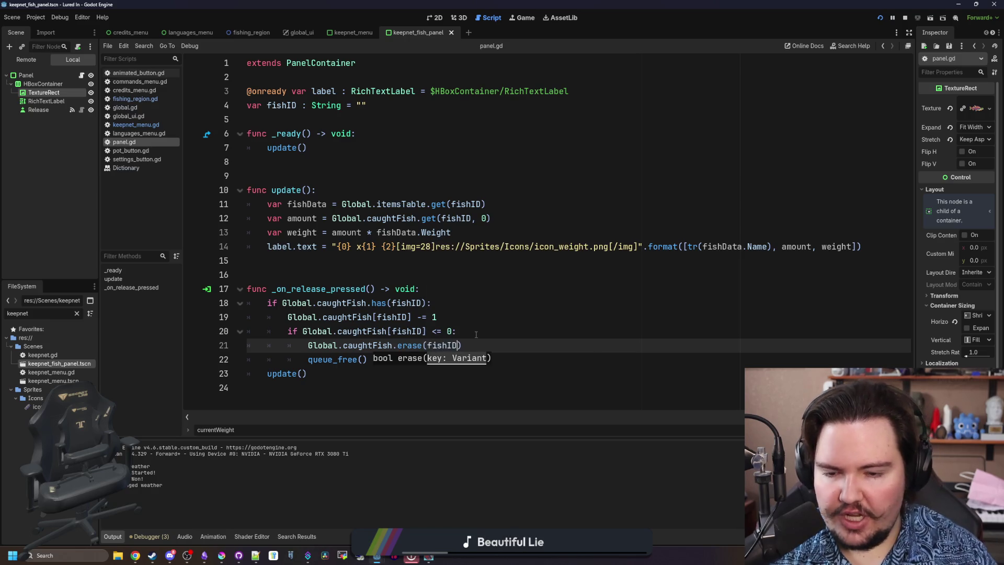
left_click(415, 275)
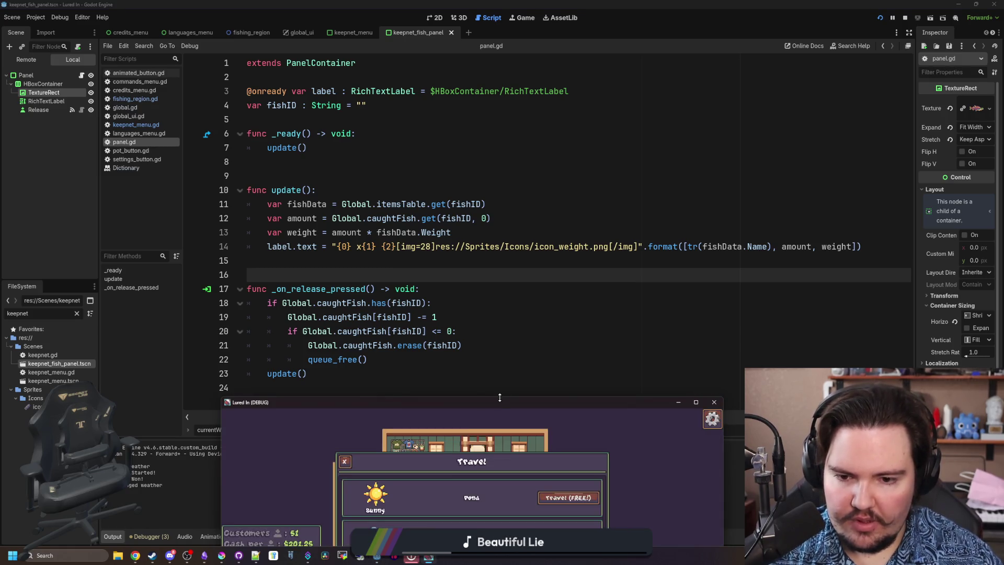
left_click_drag(498, 398, 537, 56)
Step: Maximize the game, travel to the pond and cast until a carp is reeled in
double_click(627, 10)
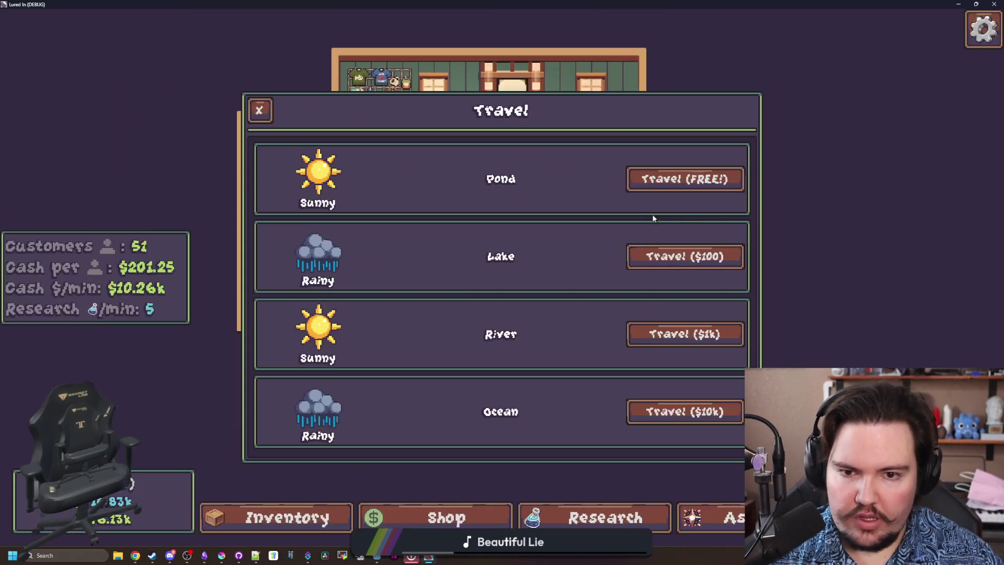
left_click(658, 178)
left_click(528, 297)
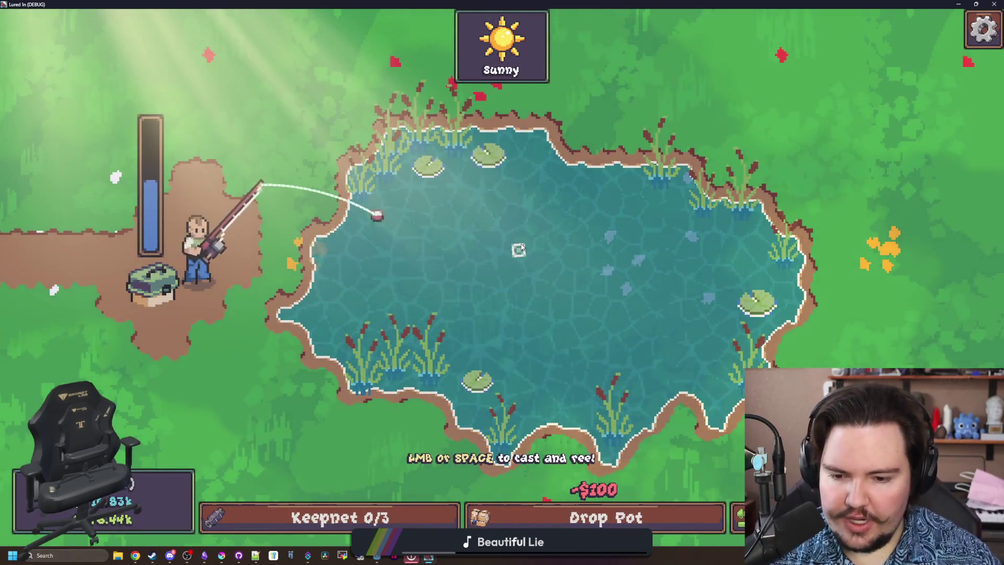
left_click(408, 514)
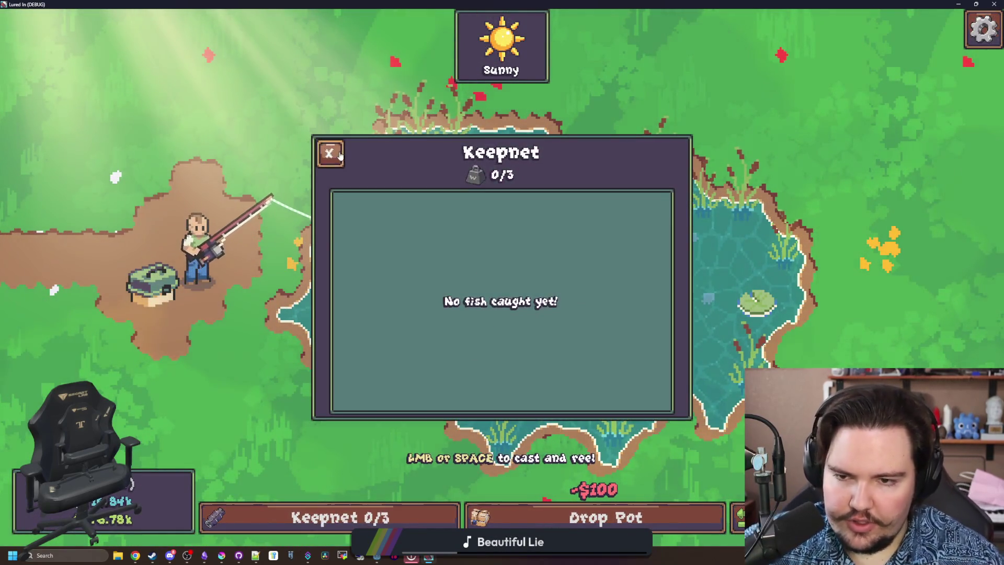
left_click(330, 152)
left_click(542, 272)
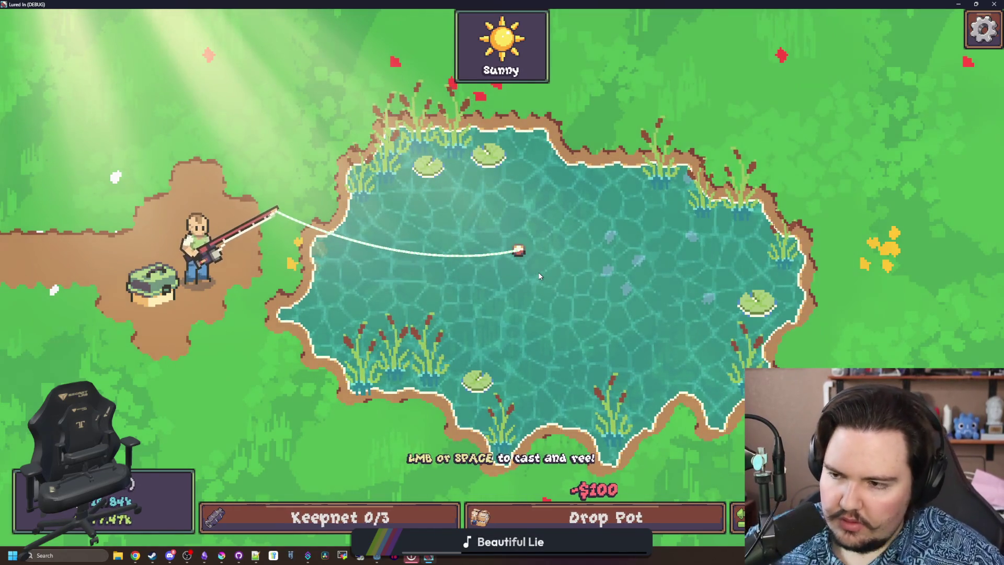
left_click(539, 275)
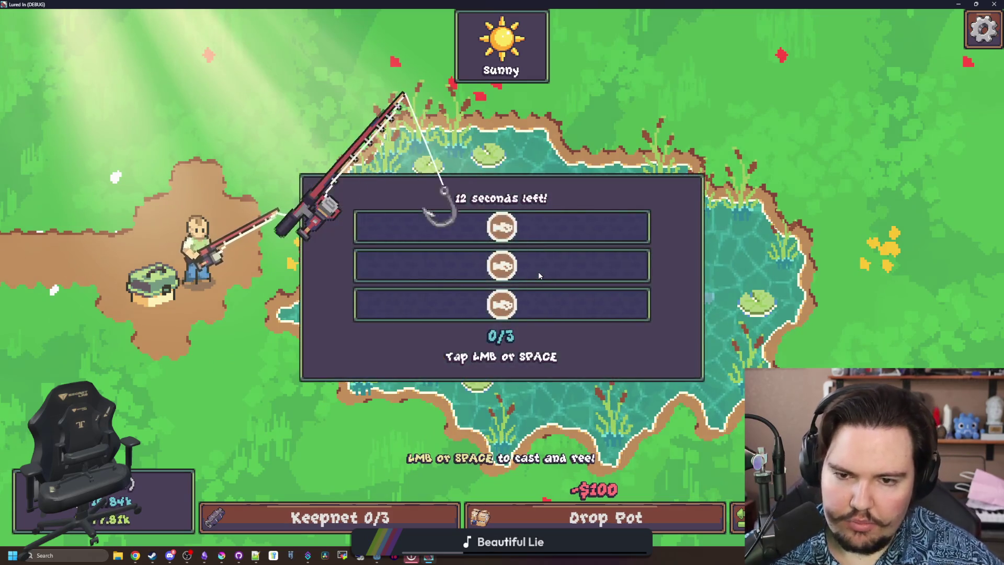
left_click(538, 272)
left_click(538, 271)
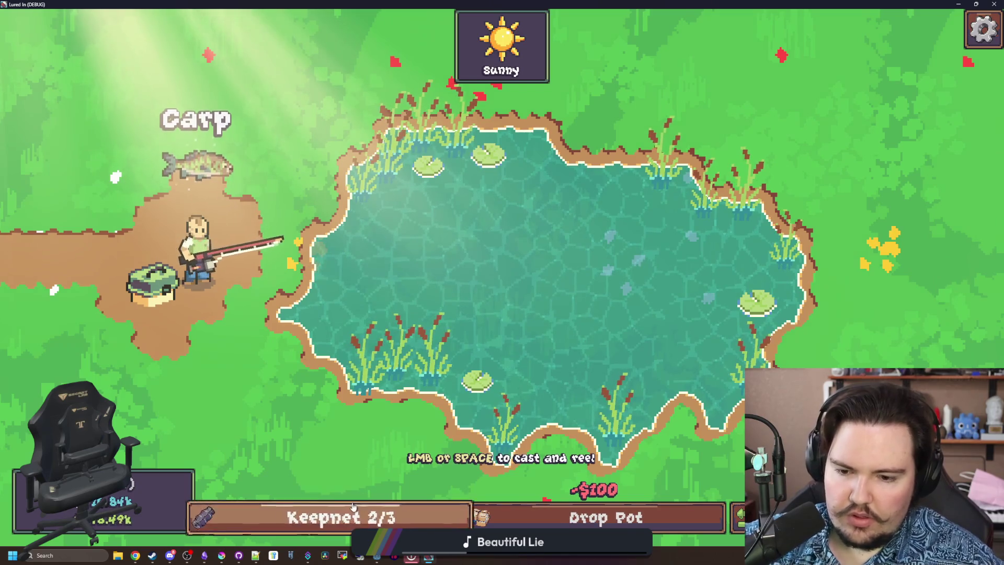
Step: Release the carp from the keepnet, recheck its empty state, then stop the game
left_click(337, 517)
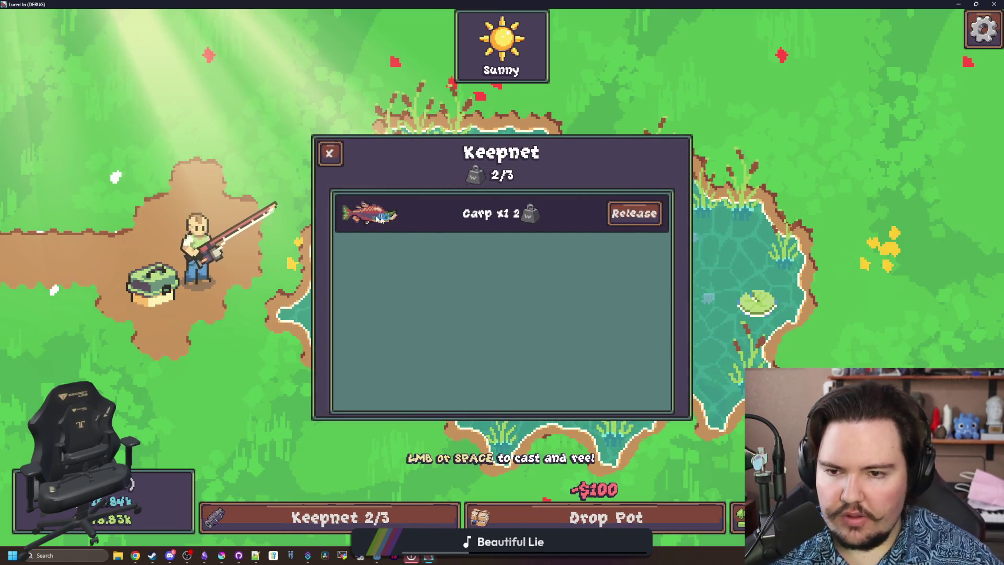
left_click(650, 214)
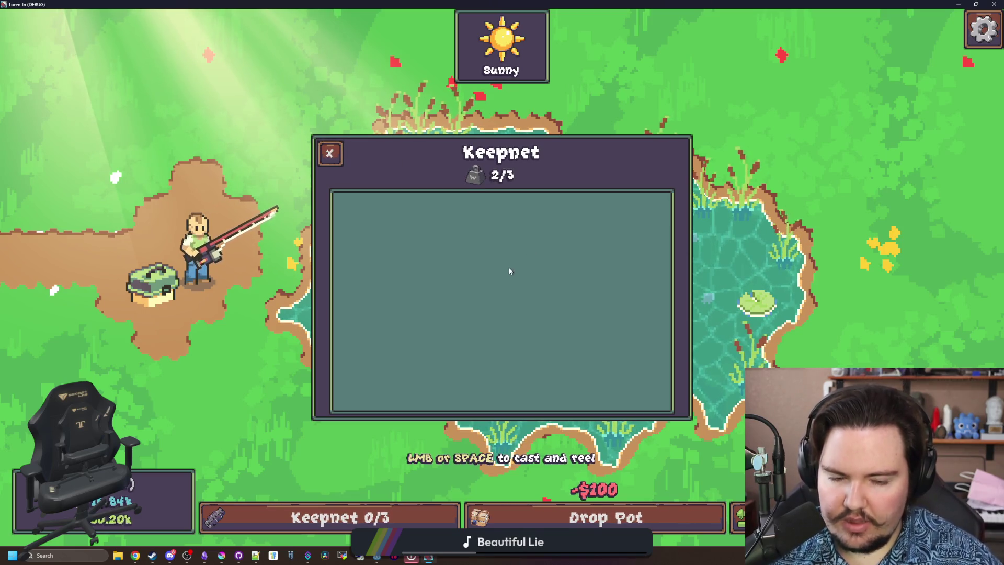
left_click(330, 153)
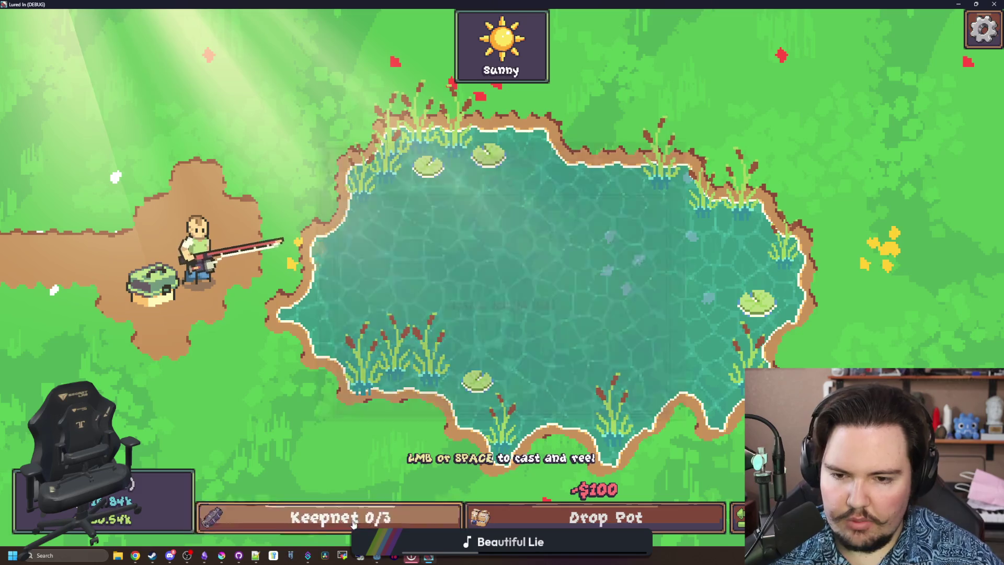
left_click(330, 517)
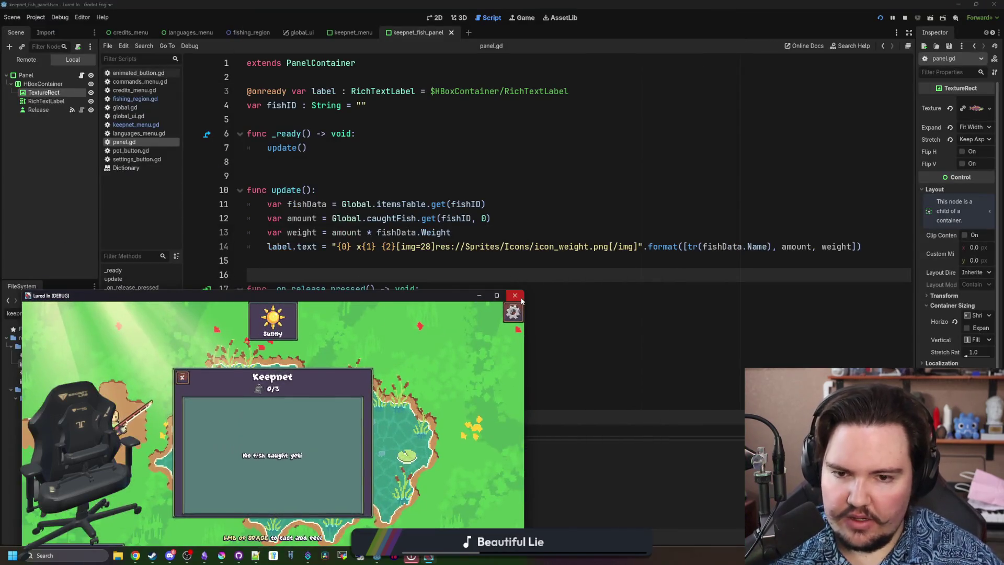
left_click(562, 251)
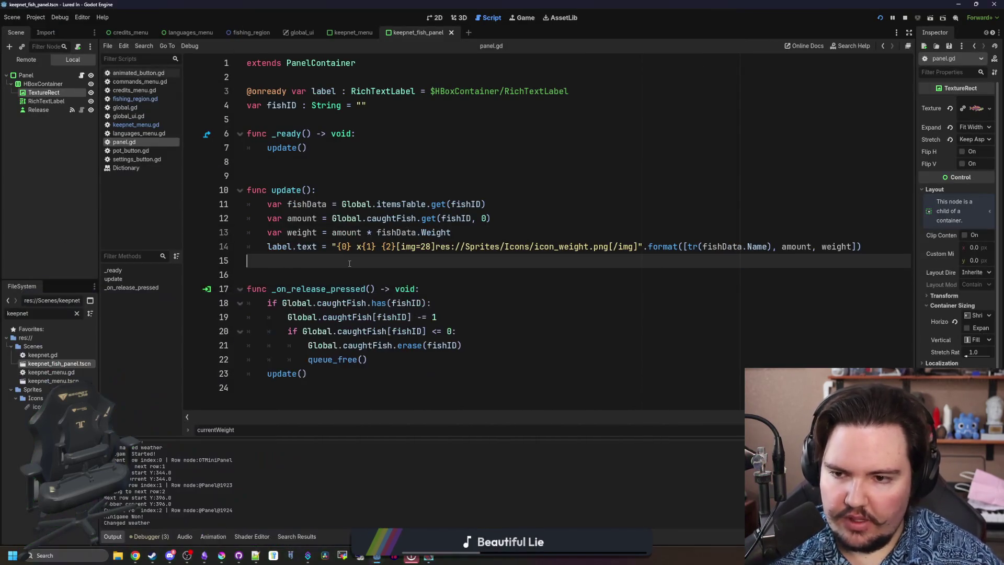
Step: Open keepnet_menu.gd and add blank lines after the panel-building loop for update_menu
left_click(346, 172)
left_click(153, 124)
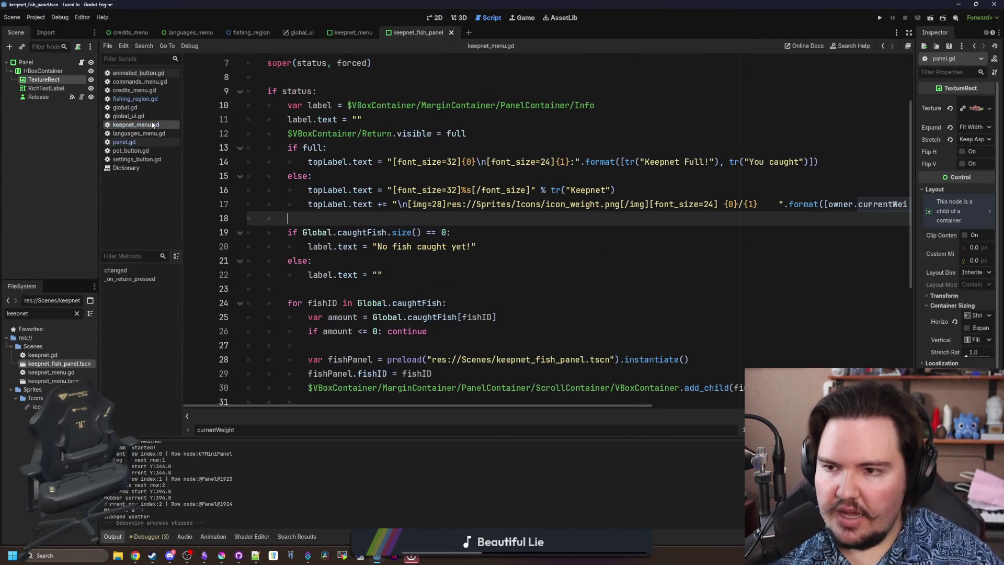
scroll(367, 236, "down", 5)
scroll(314, 204, "up", 3)
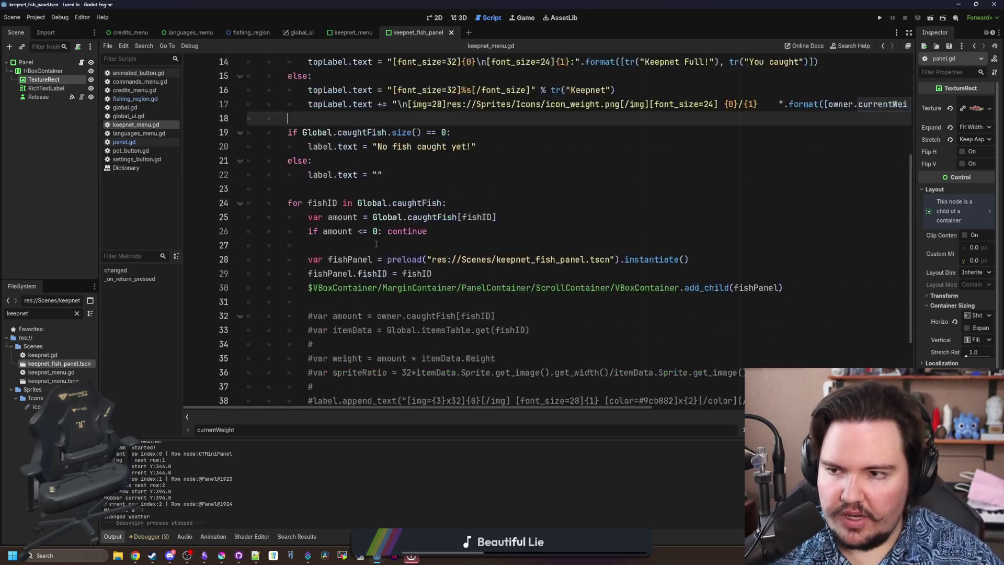
scroll(262, 174, "up", 4)
scroll(326, 319, "down", 7)
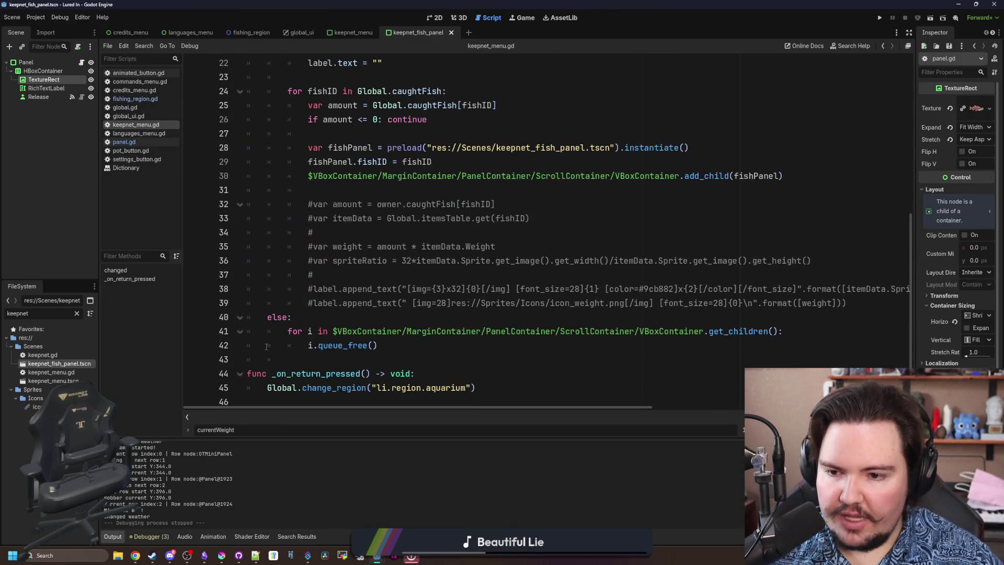
left_click(300, 354)
key("Return")
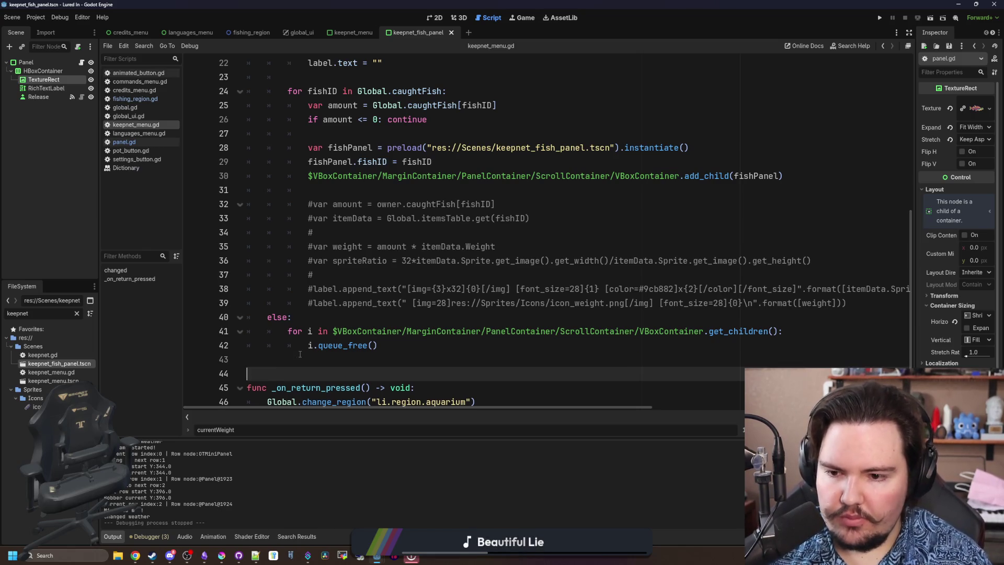
key("Return")
key("Up")
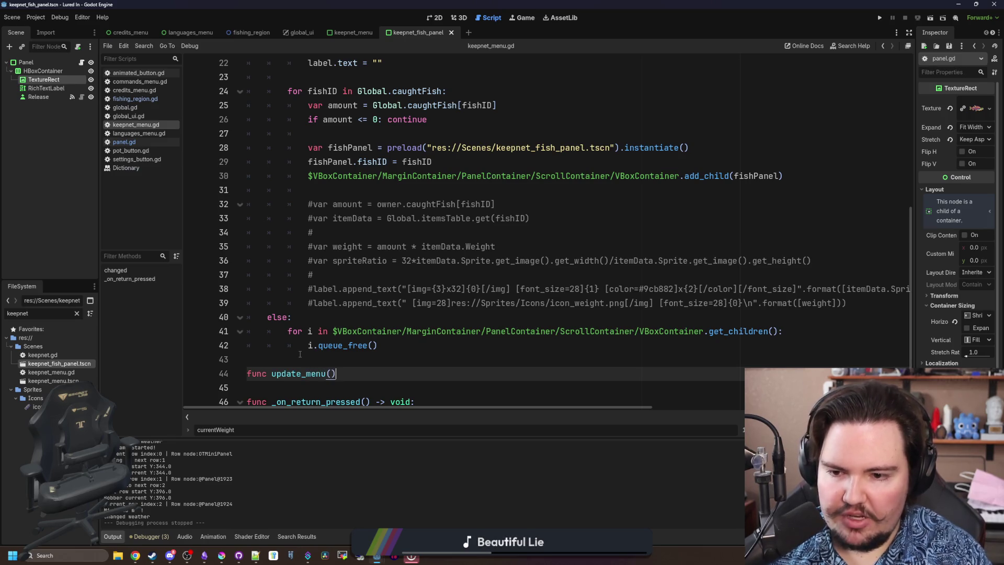
type(":")
Step: Cut the label and empty-state lines 10–22 from changed and replace them with an update_menu() call
key("Return")
scroll(300, 354, "down", 1)
key("BackSpace")
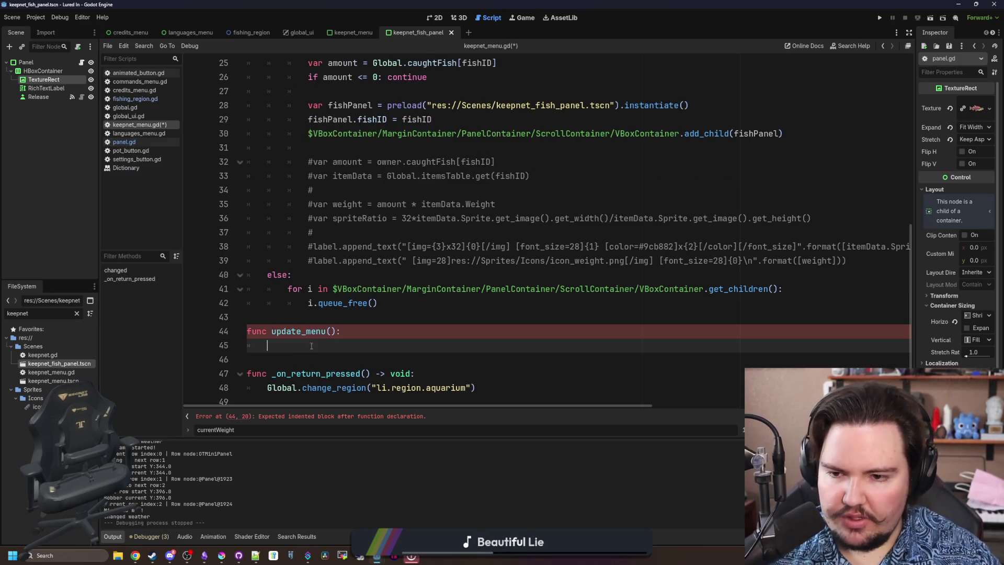
scroll(345, 321, "up", 2)
scroll(350, 315, "up", 2)
scroll(350, 315, "up", 3)
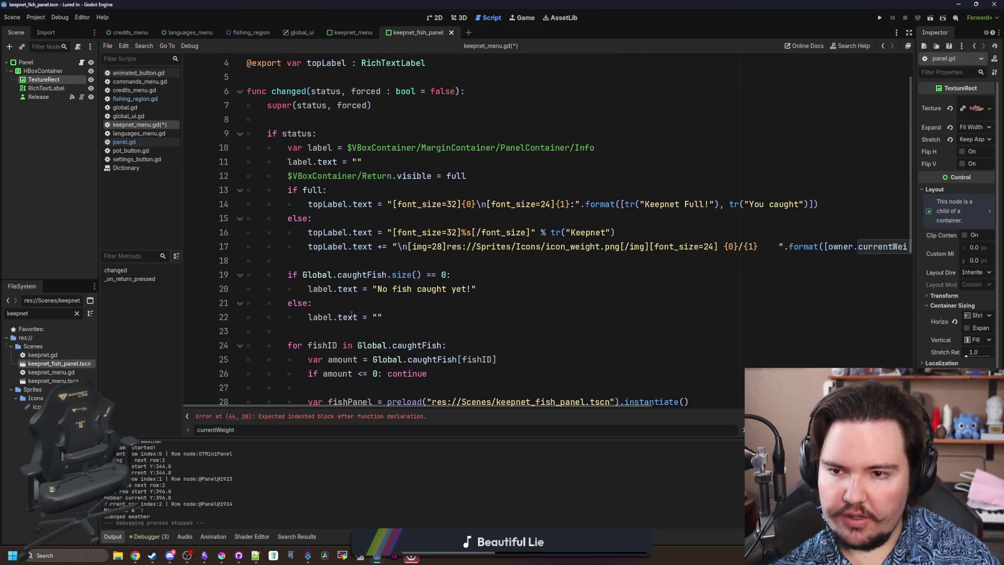
key("Return")
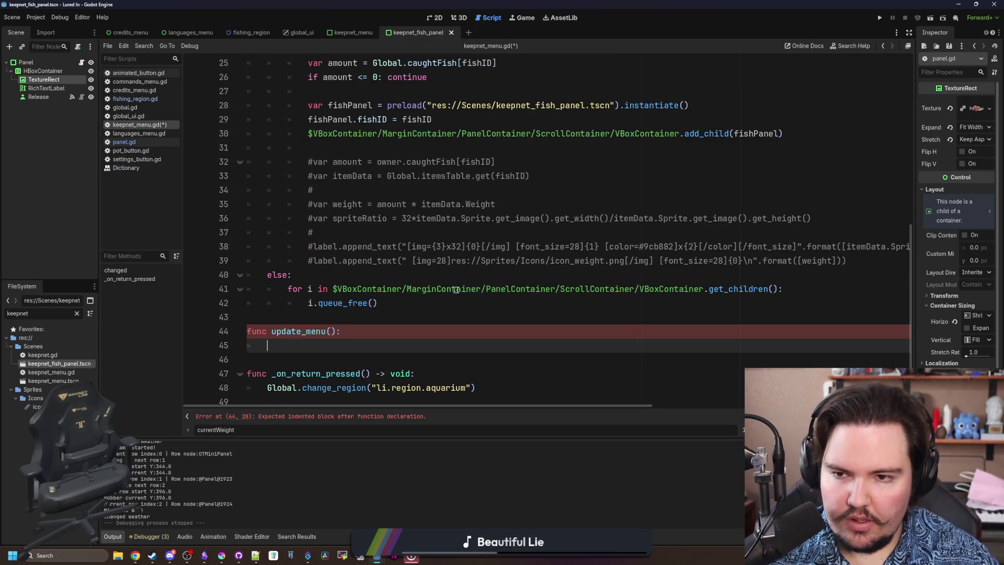
scroll(455, 290, "up", 4)
mouse_move(783, 302)
left_mouse_down()
mouse_move(368, 302)
mouse_move(236, 195)
left_mouse_up()
scroll(369, 302, "up", 1)
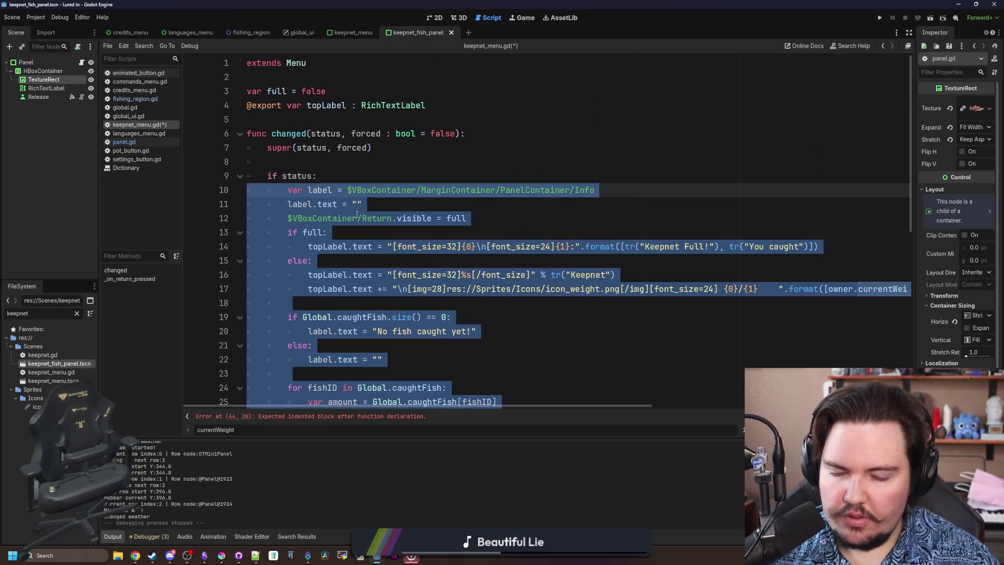
scroll(357, 214, "down", 3)
scroll(411, 315, "up", 2)
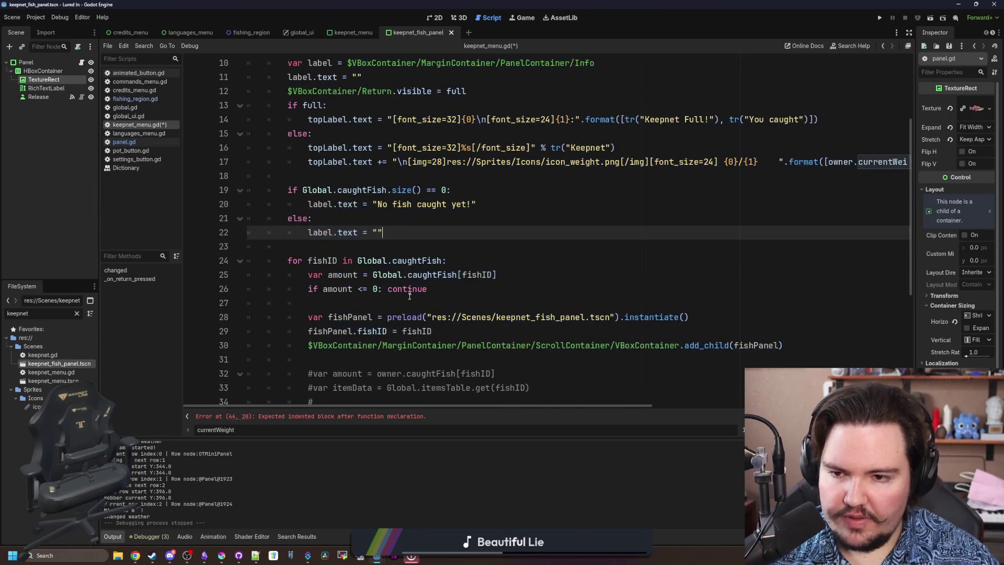
left_click(411, 314)
left_click_drag(422, 316, 208, 142)
key("ctrl+c")
key("BackSpace")
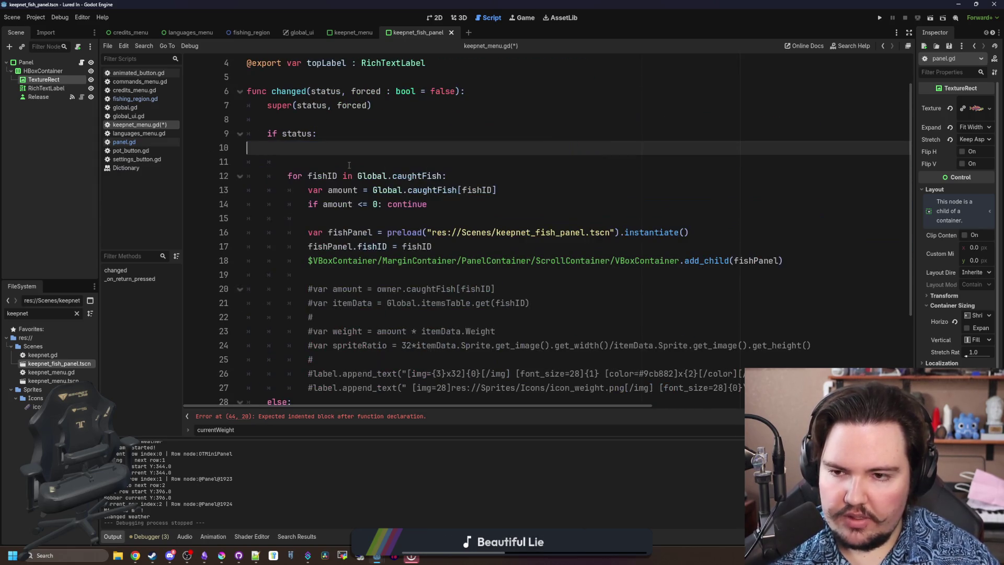
type("te_")
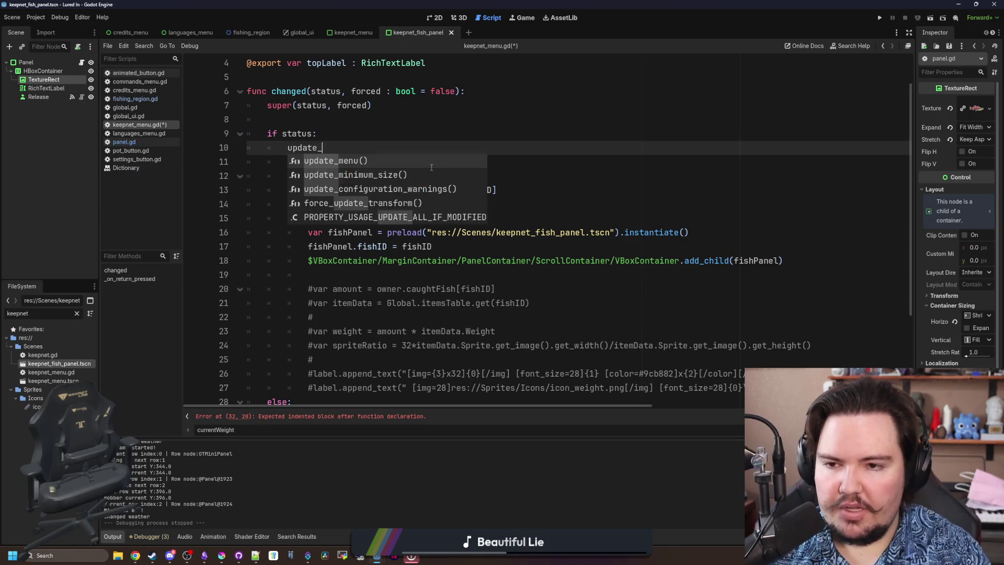
key("Return")
scroll(375, 253, "down", 3)
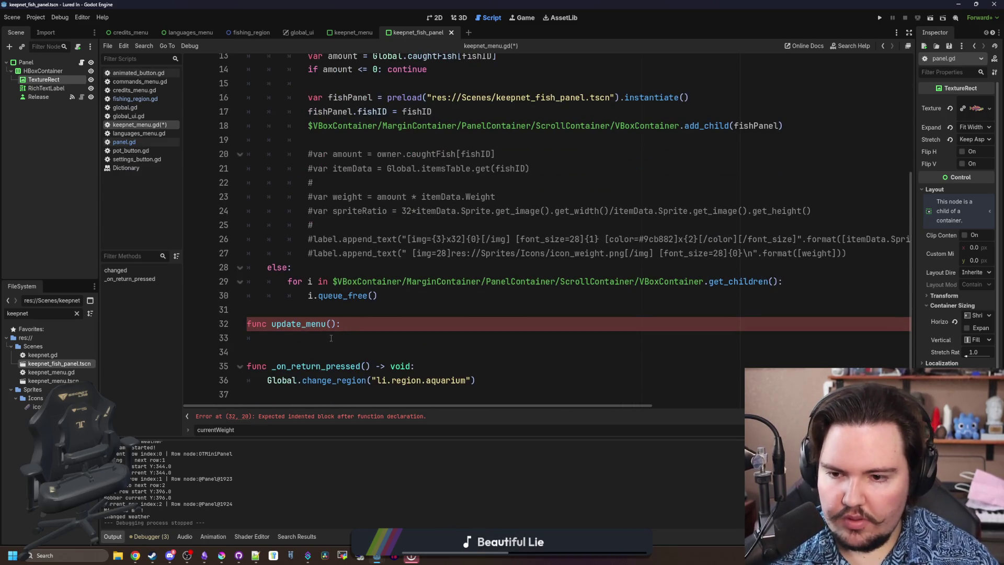
Step: Paste the cut code into update_menu, fix its indentation and add spacing above the function
key("ctrl+v")
left_click_drag(246, 219, 403, 289)
key("Tab")
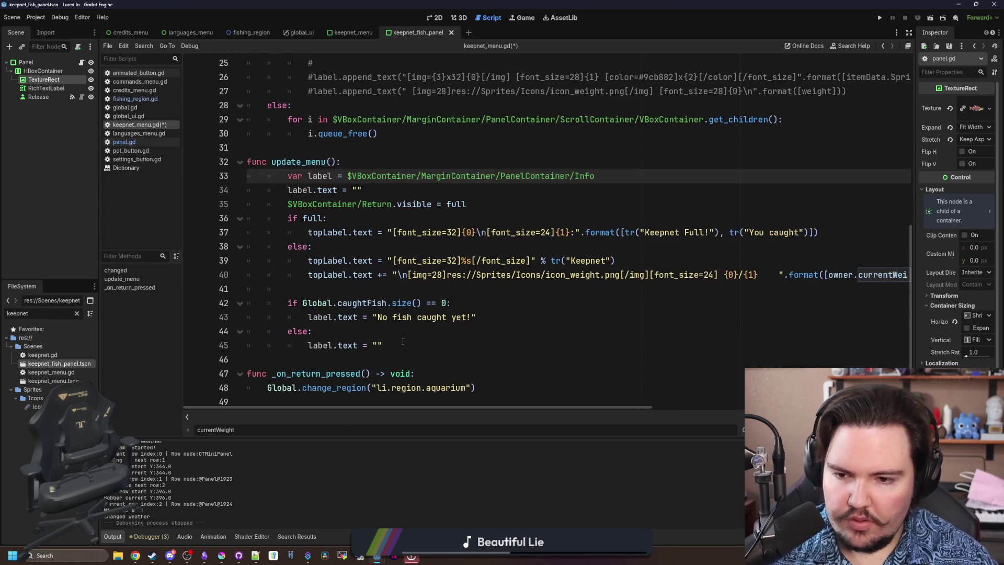
left_click_drag(403, 341, 246, 176)
key("shift+Tab")
key("Left")
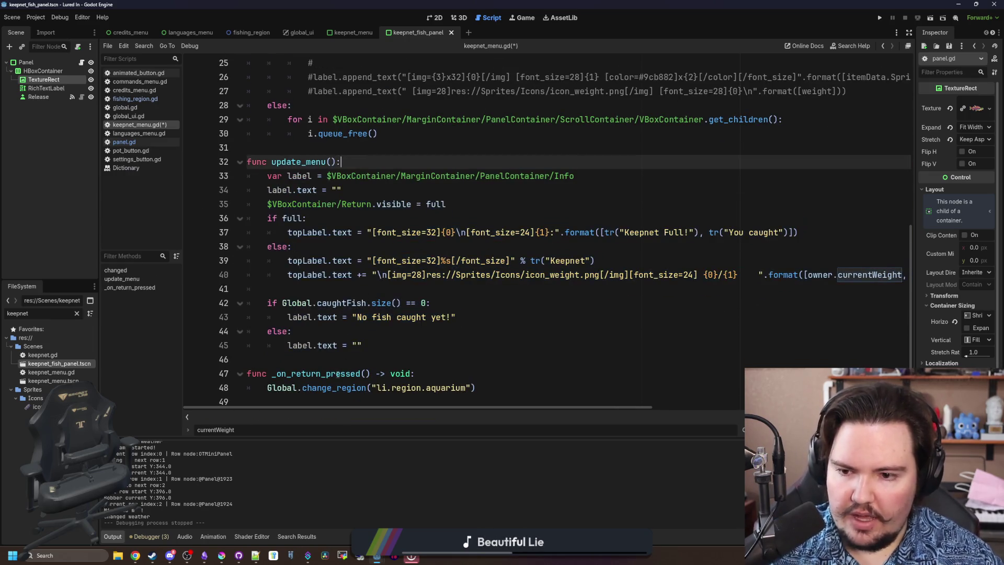
left_click(333, 148)
key("Return")
key("Up")
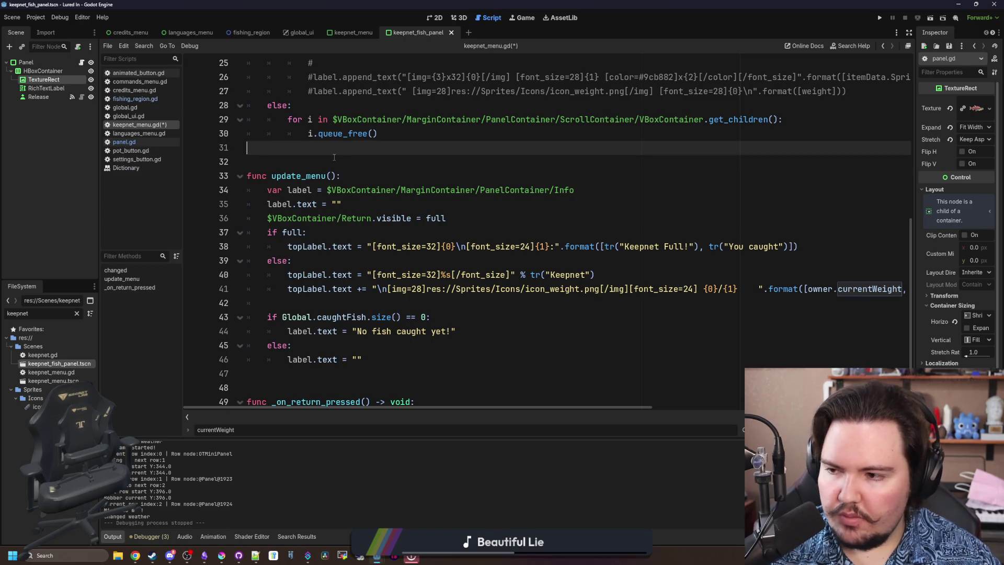
left_click(334, 157)
scroll(369, 236, "down", 1)
left_click(403, 323)
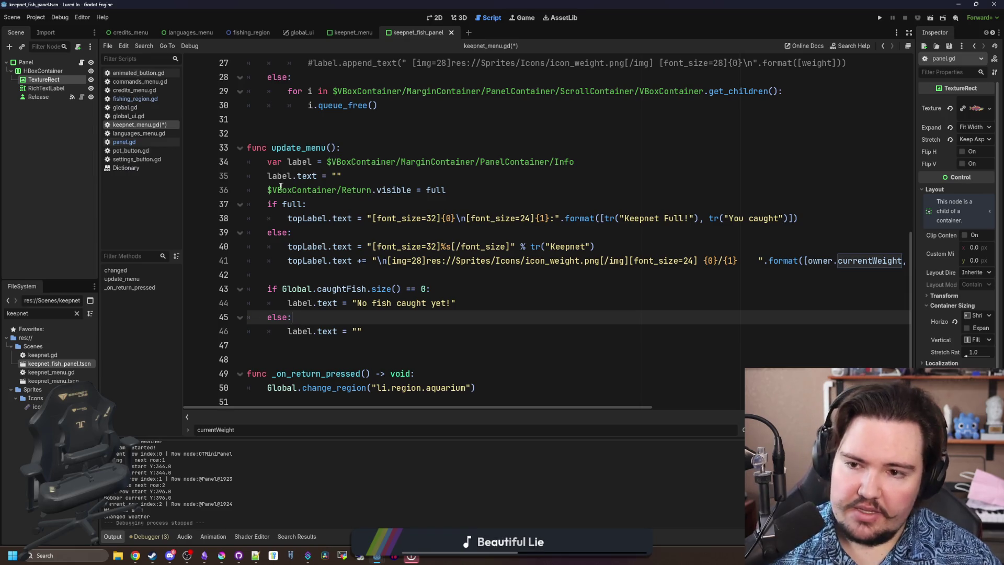
Step: Review the update_menu body and save keepnet_menu.gd
left_click_drag(267, 190, 468, 190)
left_click(468, 186)
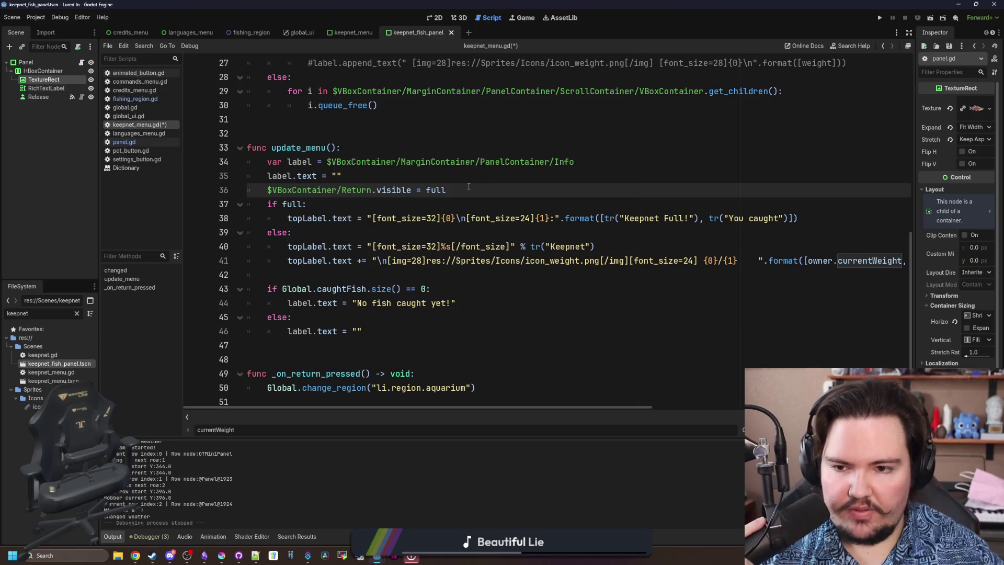
left_click_drag(591, 408, 770, 420)
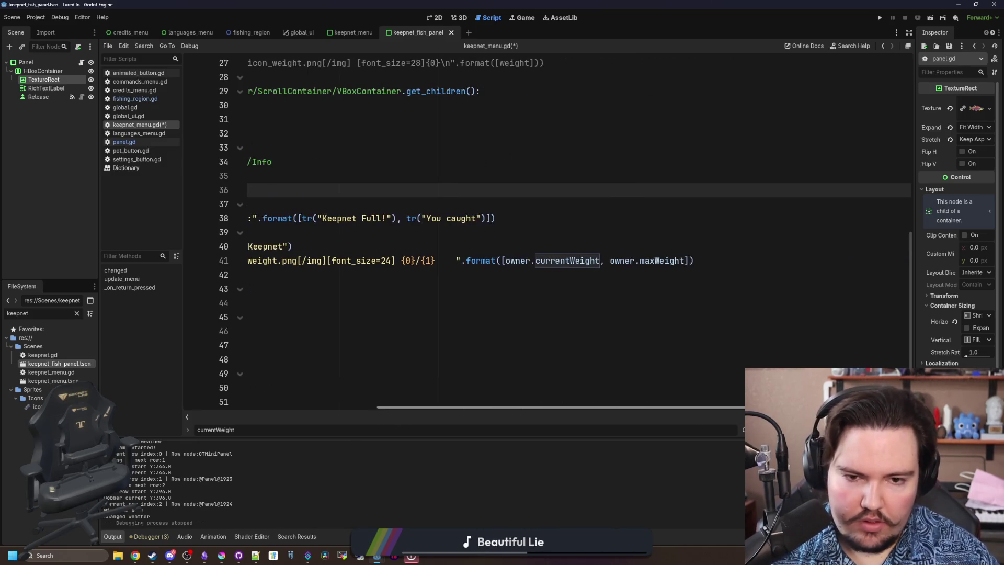
left_click_drag(684, 408, 490, 406)
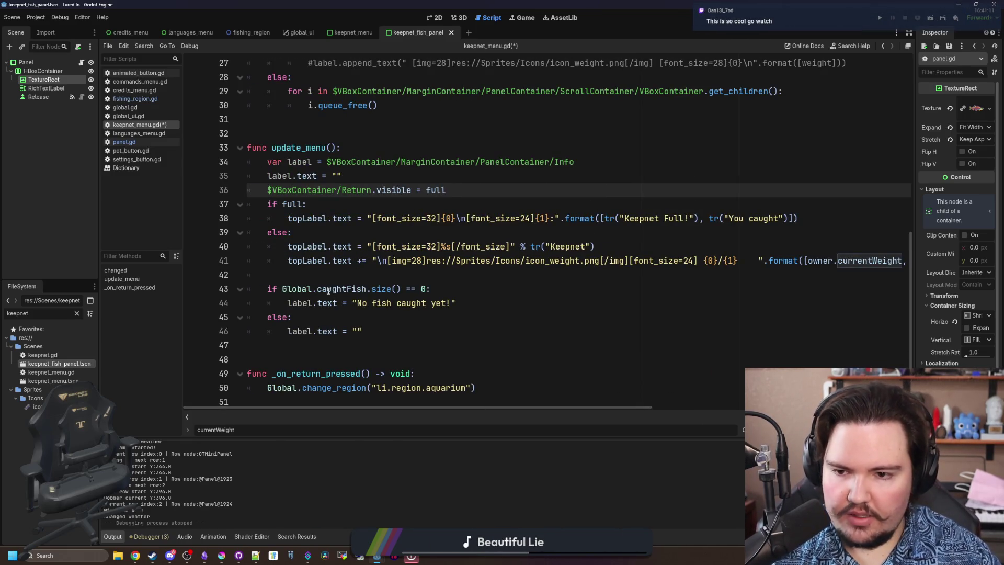
left_click(314, 270)
left_click(316, 341)
scroll(317, 329, "up", 2)
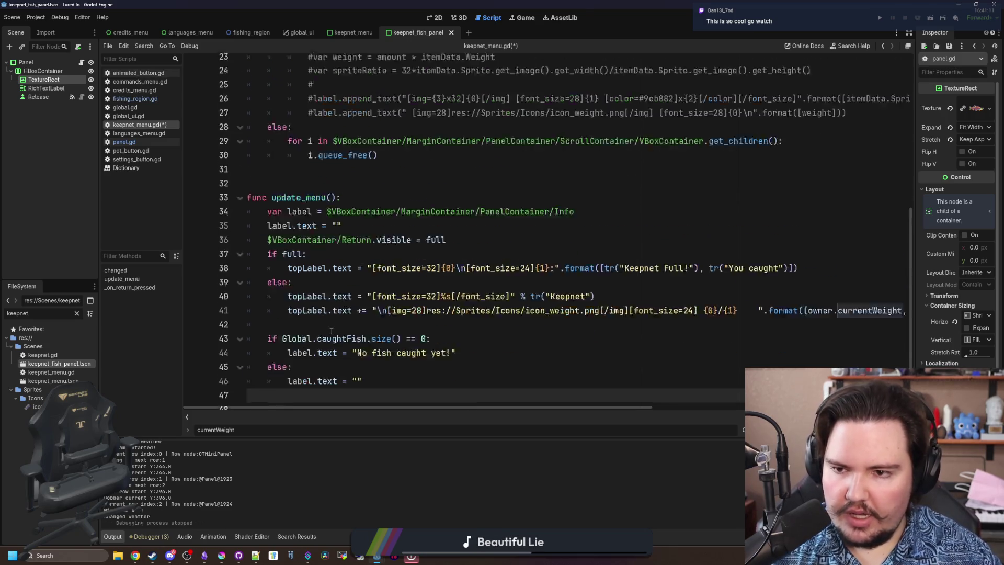
scroll(329, 298, "up", 2)
left_click(339, 264)
key("ctrl+s")
scroll(471, 235, "up", 5)
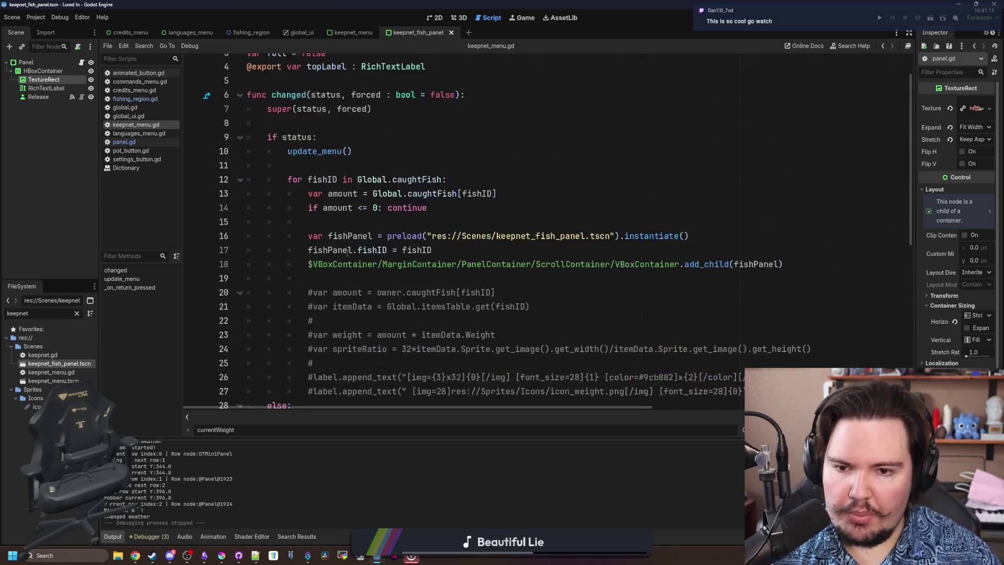
Step: Start a fishPanel.but line below the fishID assignment and check the panel scene path
key("ctrl+s")
left_click(847, 275)
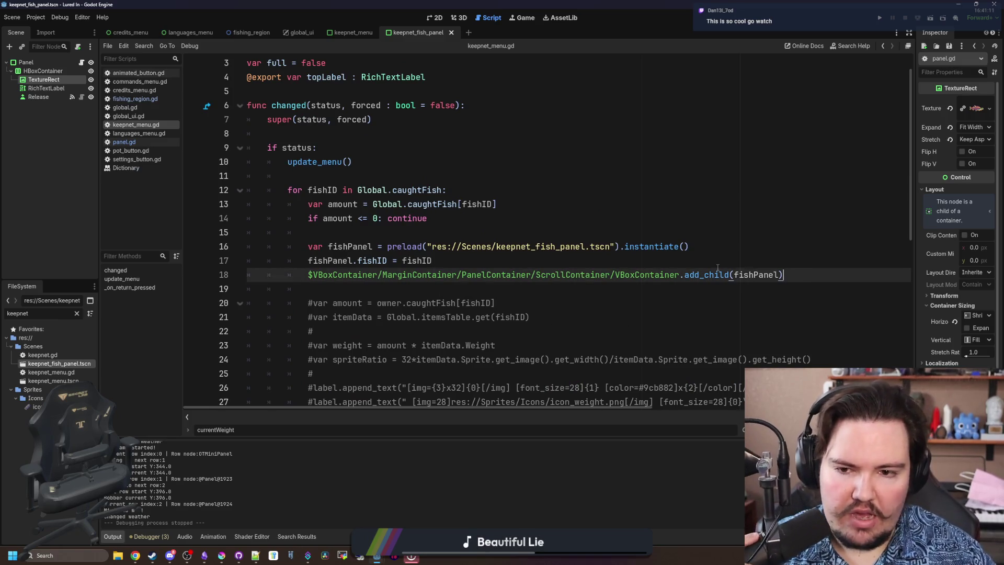
left_click(714, 260)
key("Return")
type("P")
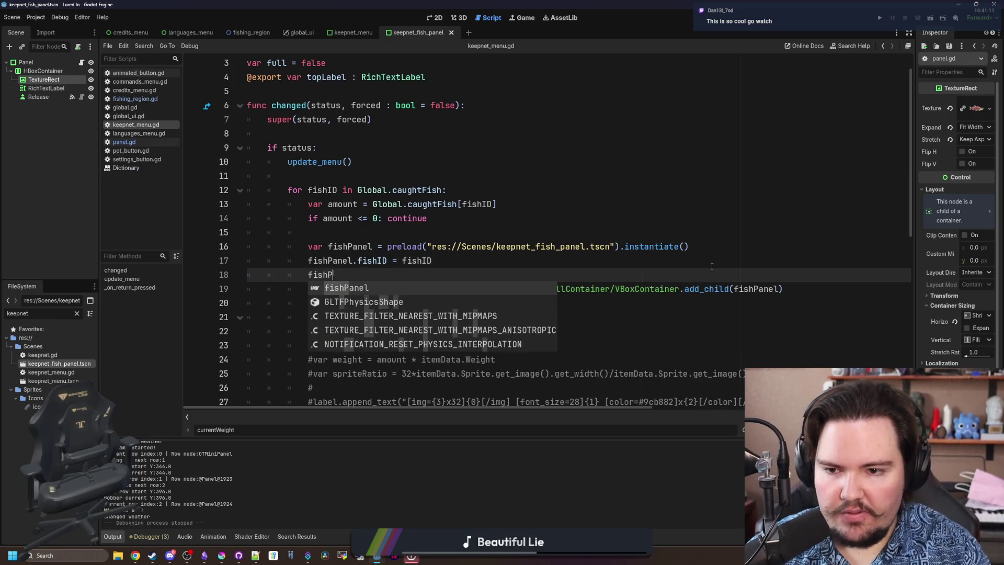
type("anel.but")
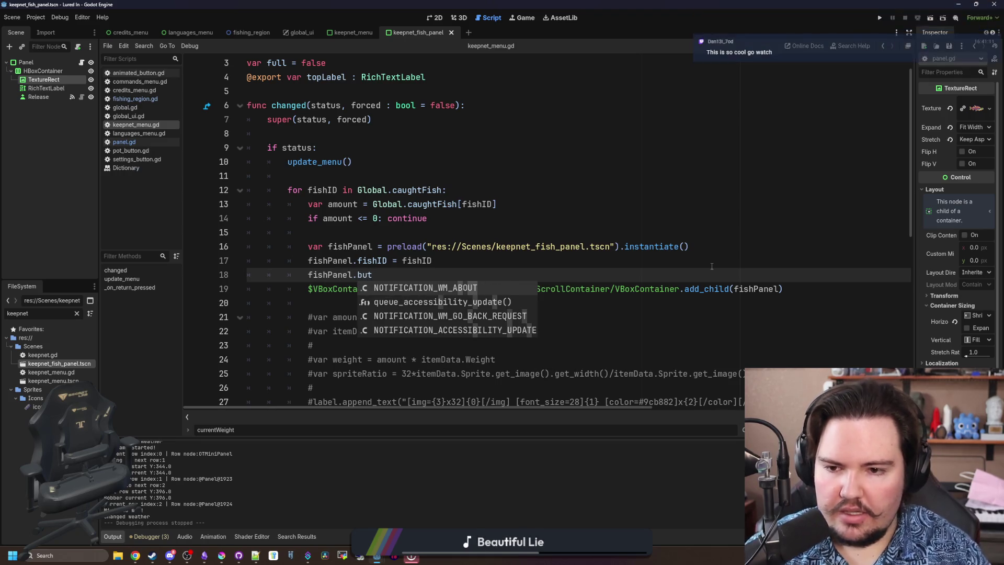
left_click(589, 248)
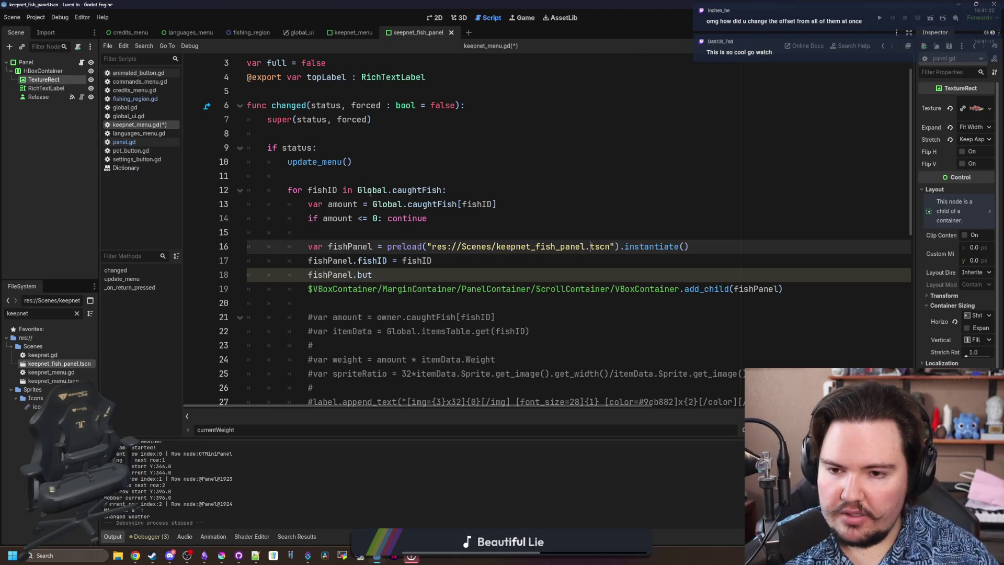
left_click(530, 248)
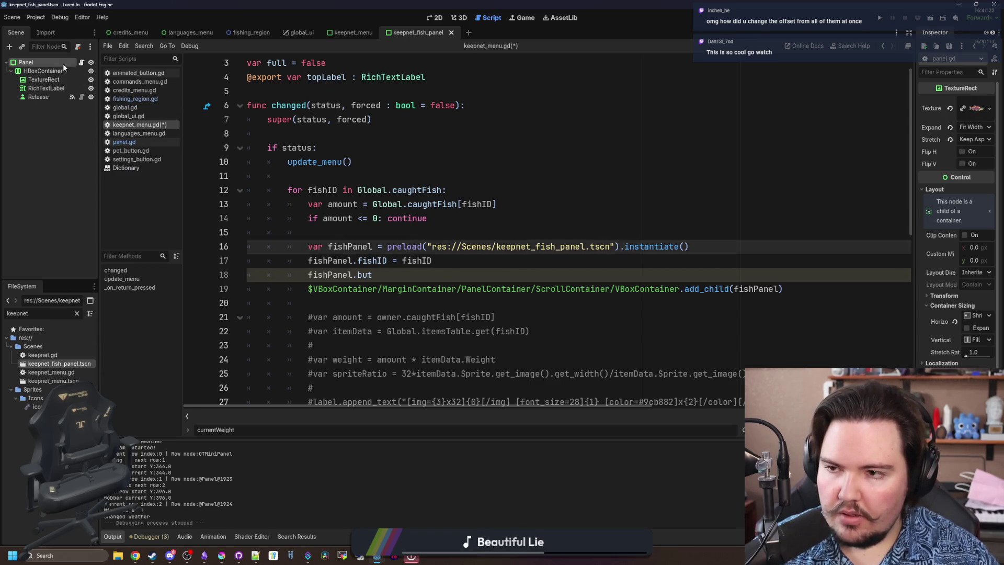
Step: Open the Panel node's script panel.gd at line 1
left_click(82, 62)
left_click(249, 63)
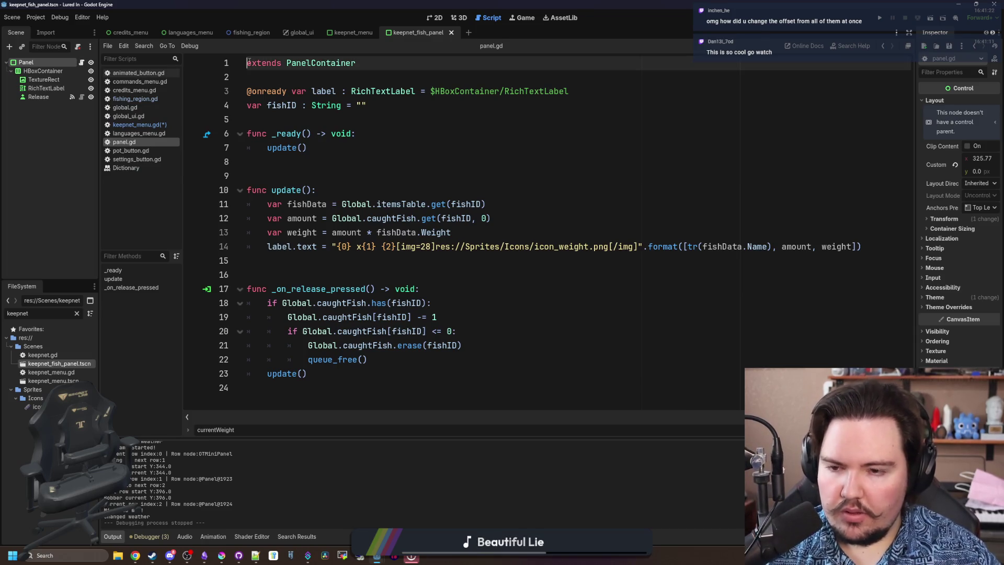
type("classname KeepnetPanel")
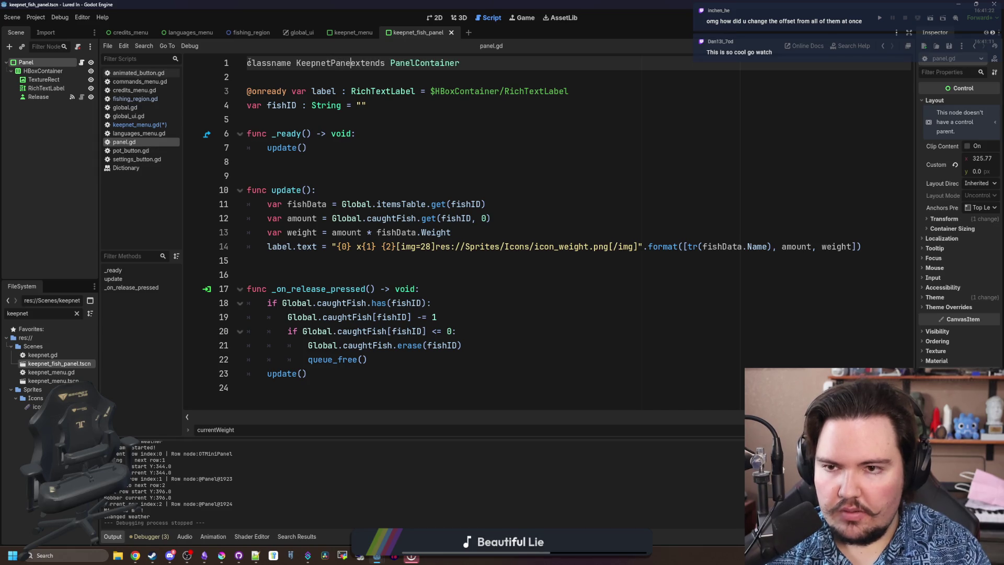
left_click(271, 62)
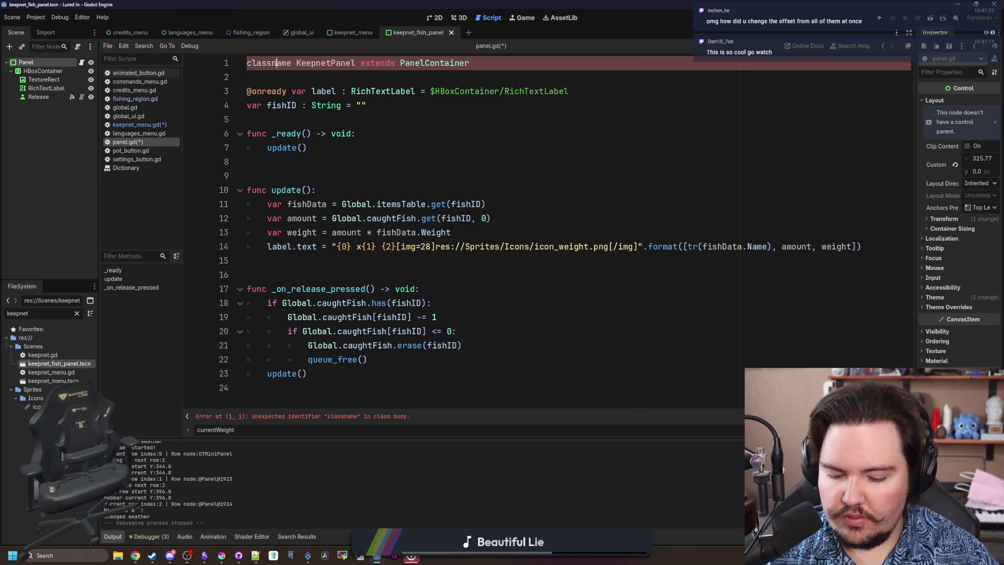
type("_")
left_click(379, 119)
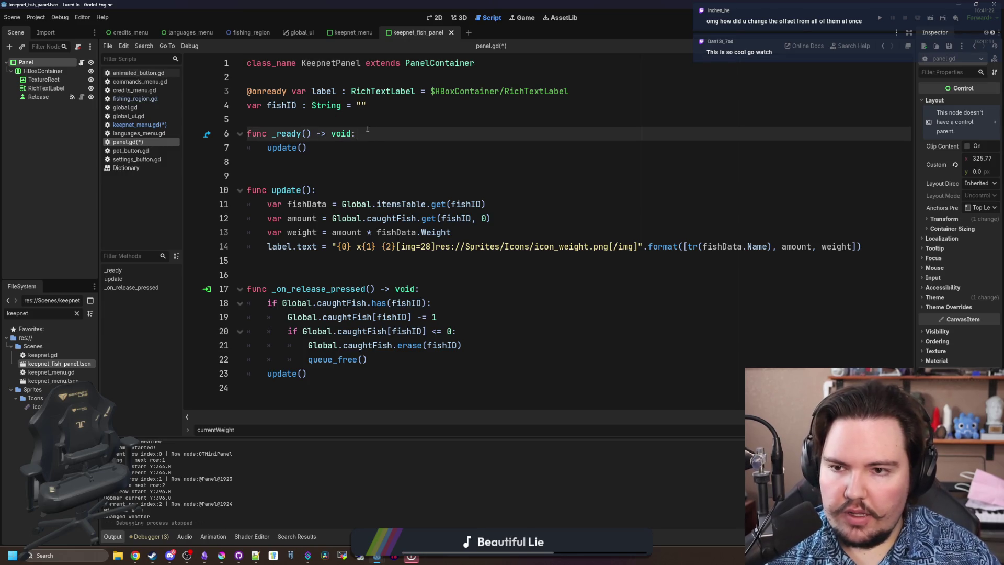
left_click(382, 104)
key("Return")
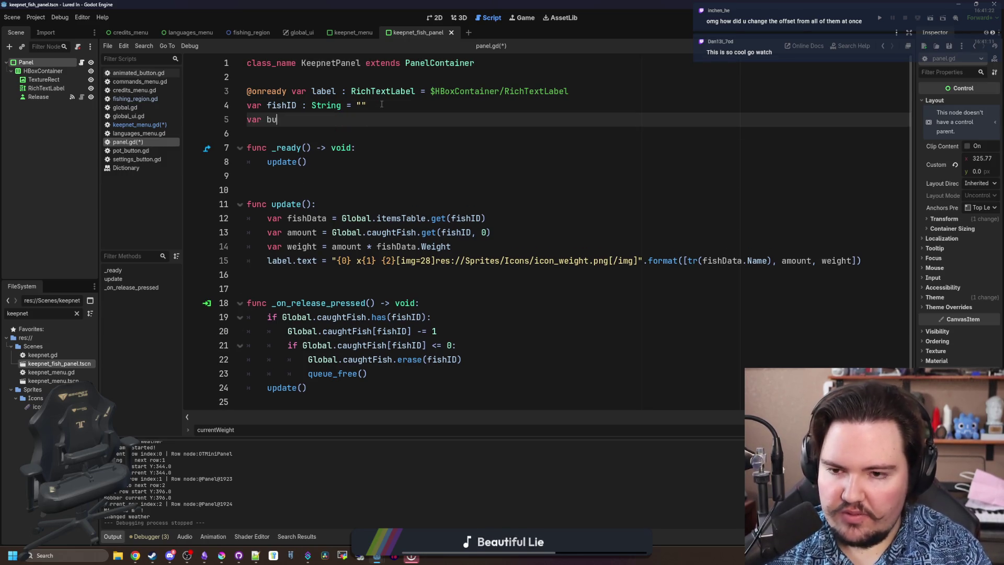
type("=")
left_click_drag(38, 96, 314, 119)
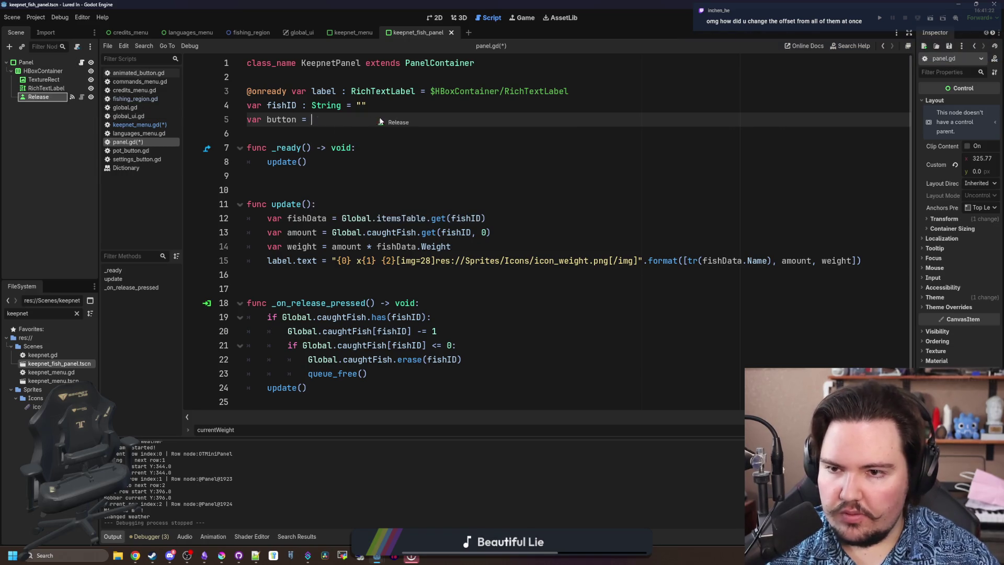
key("Home")
type("@onready")
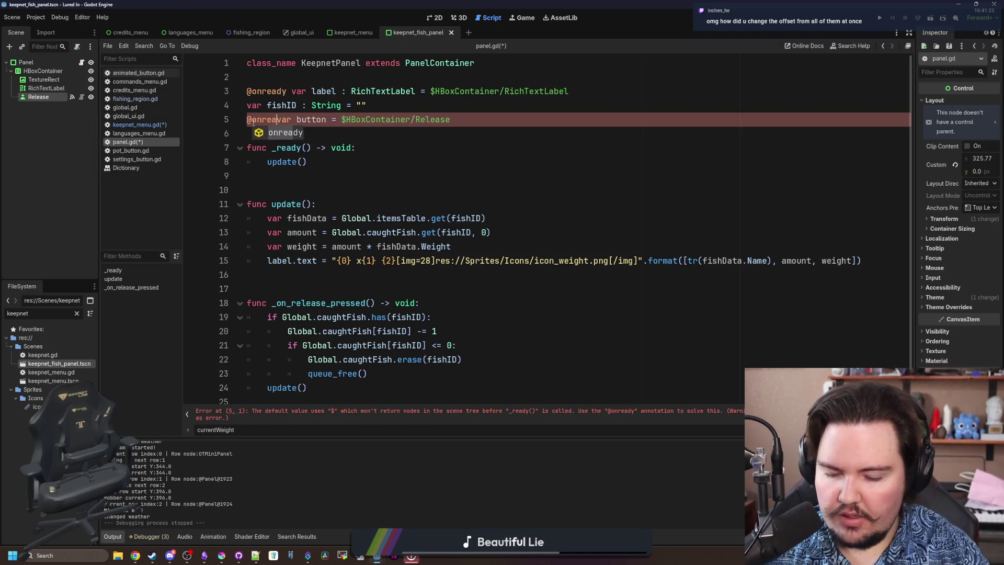
left_click(337, 135)
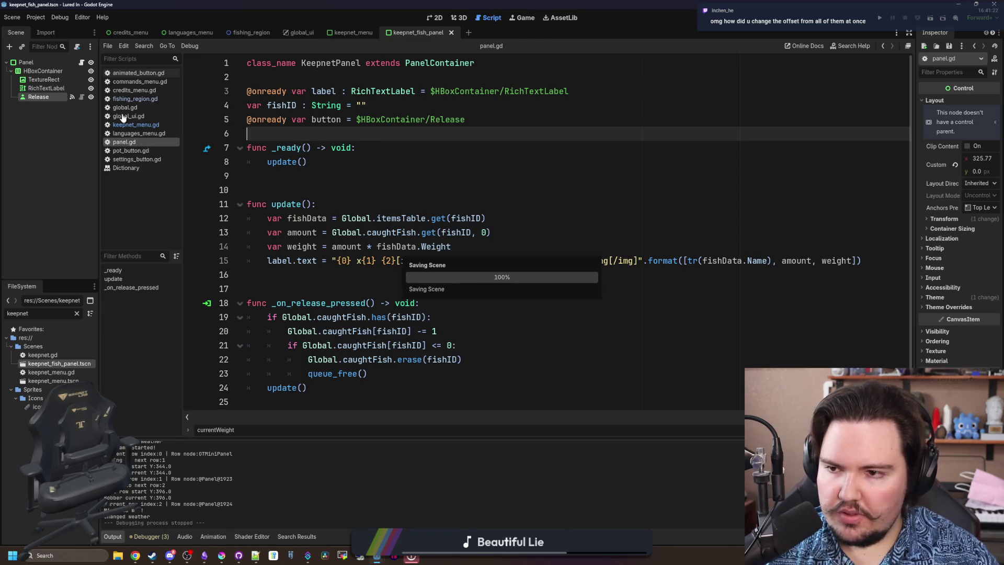
key("ctrl+s")
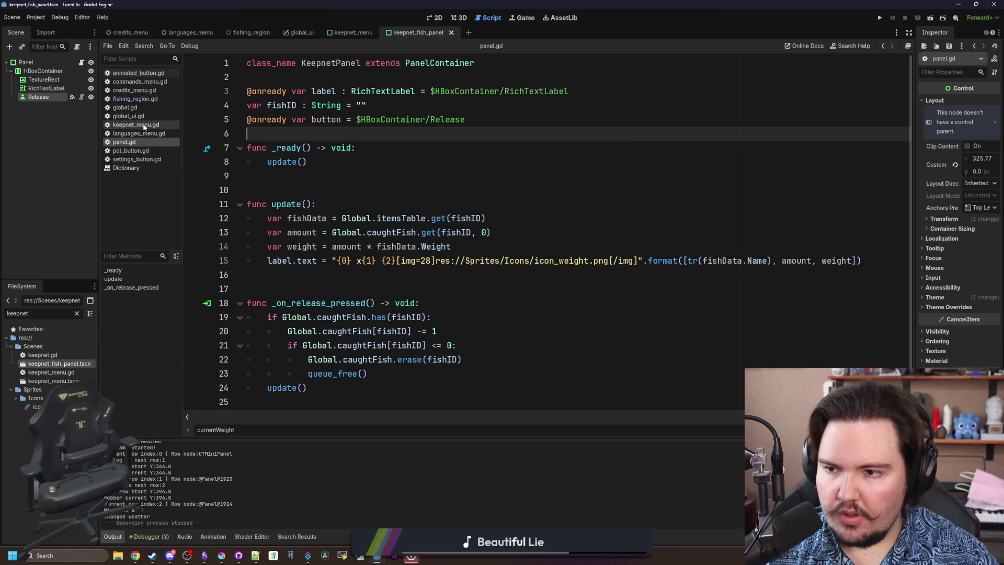
Step: Connect fishPanel.button.pressed to update_menu, type fishPanel as KeepnetPanel, save and run the game
left_click(145, 127)
left_click(406, 275)
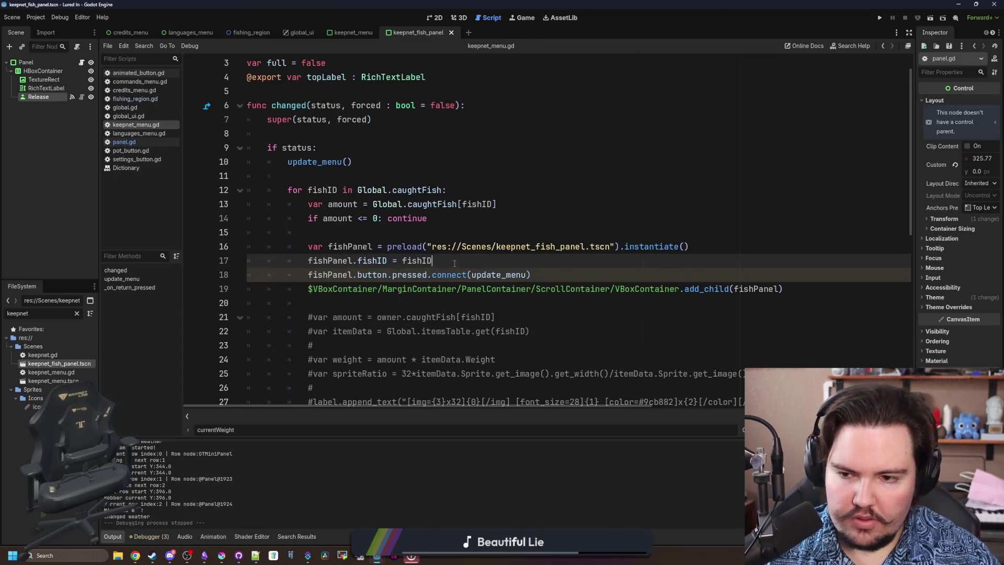
left_click(384, 261)
left_click(379, 246)
type(": ")
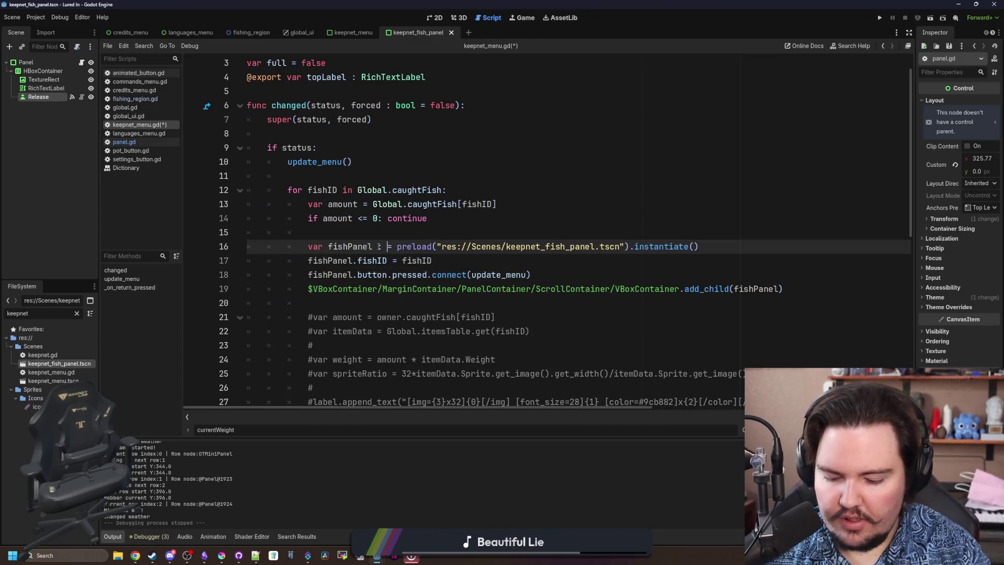
type("Keep")
key("Return")
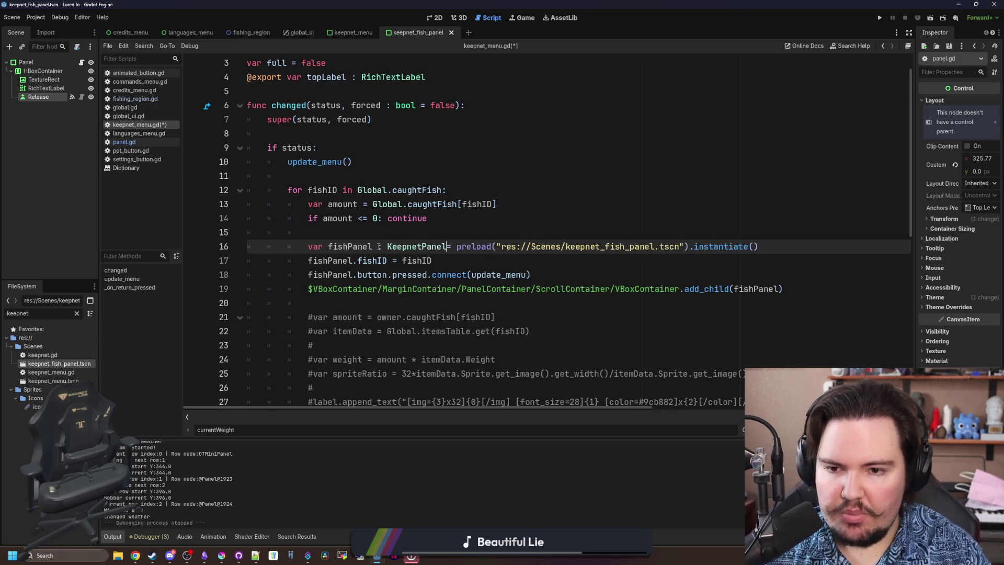
key("ctrl+s")
scroll(416, 228, "down", 1)
scroll(416, 228, "down", 4)
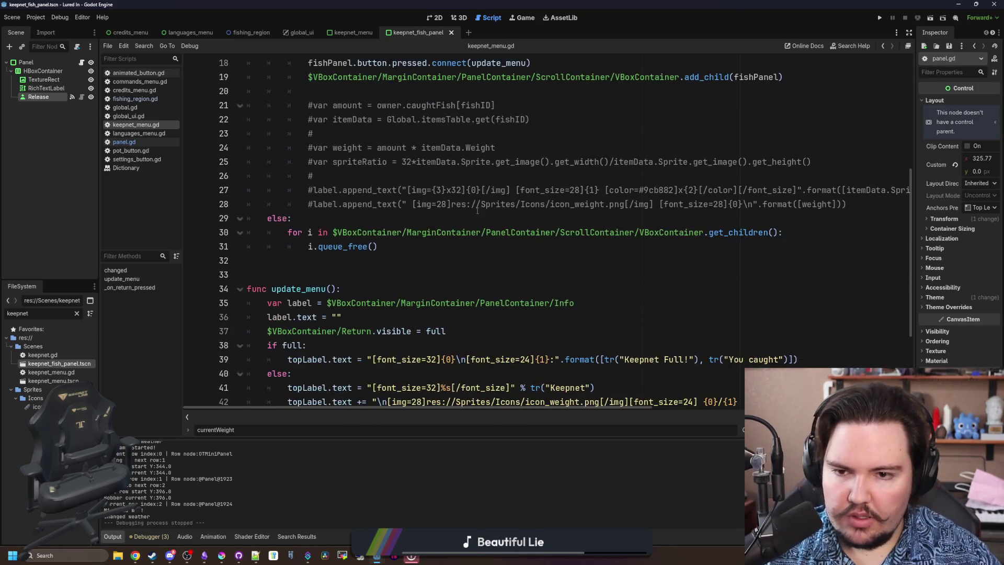
key("F5")
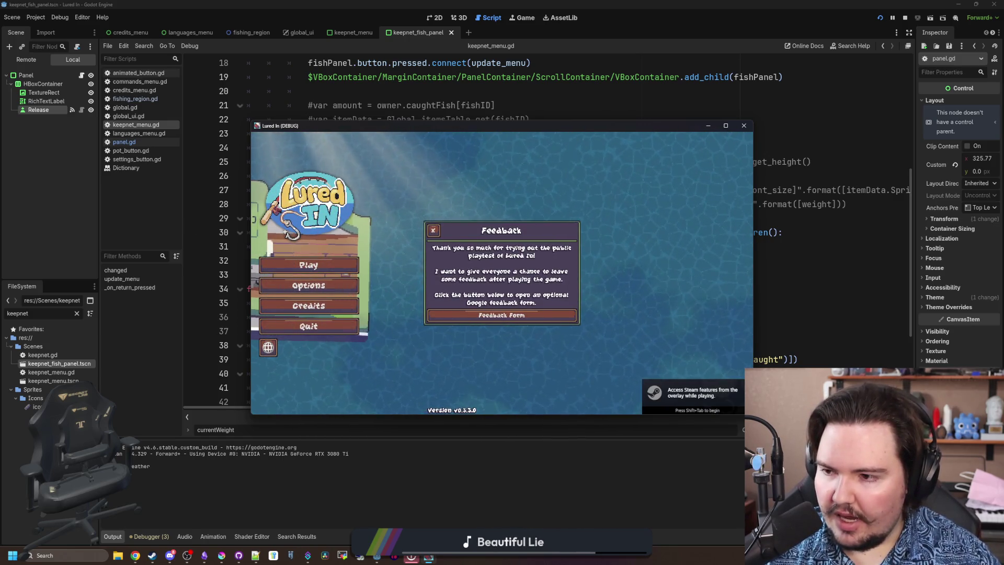
Step: Close the game, re-level the fish loop block (lines 12-28) with Tab/Shift+Tab and save
left_click(337, 326)
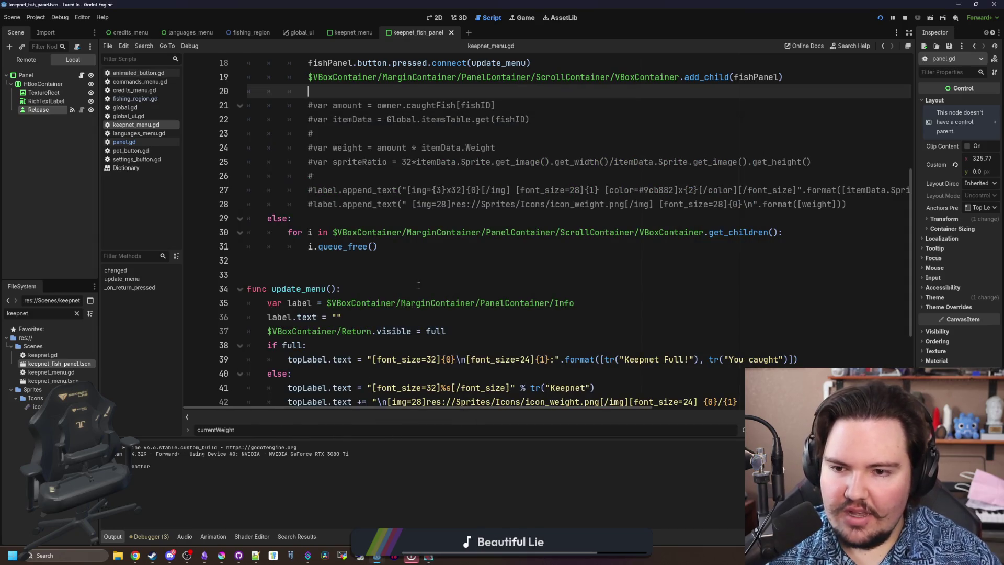
scroll(762, 340, "up", 3)
left_click_drag(863, 332, 222, 115)
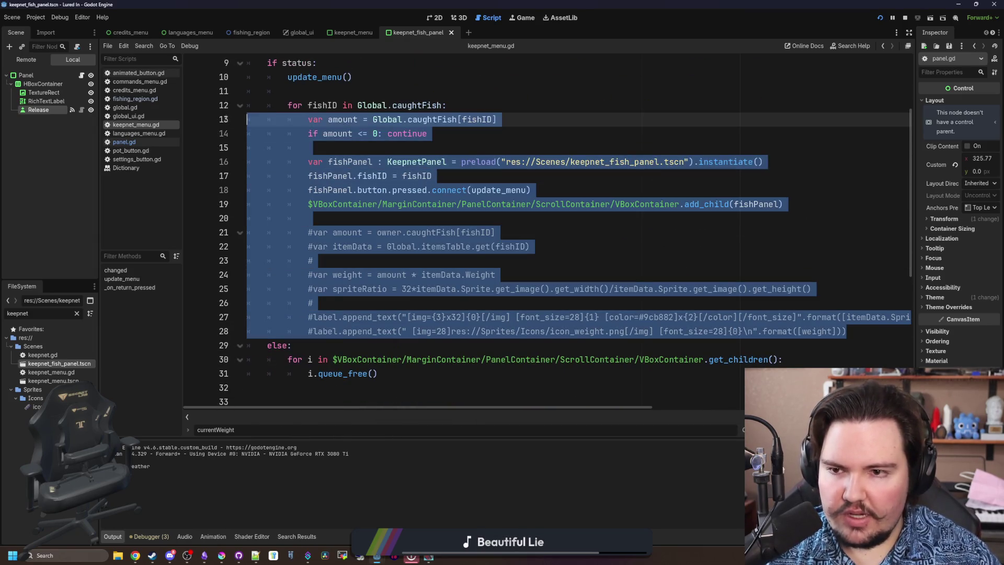
key("shift+Tab")
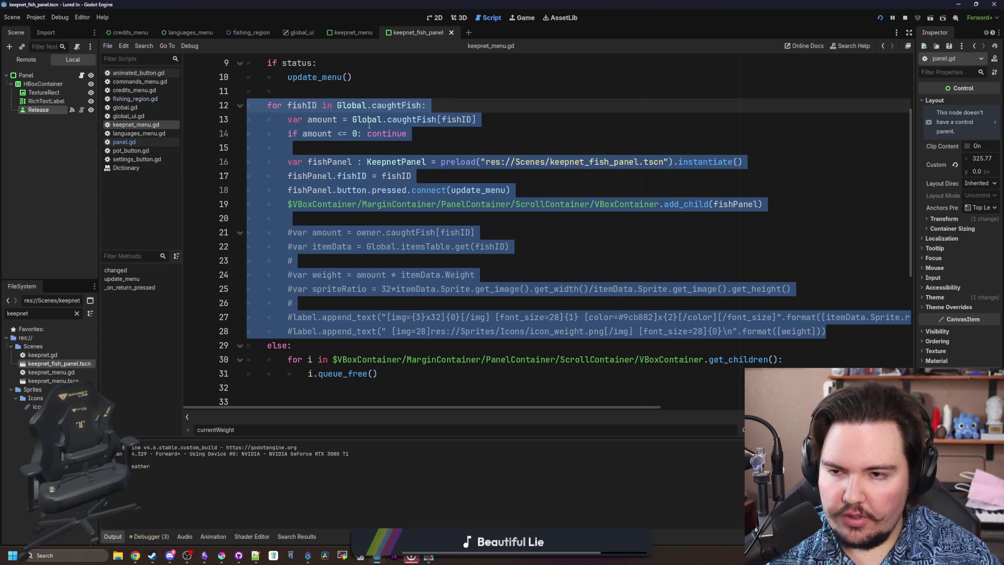
key("Tab")
key("Tab")
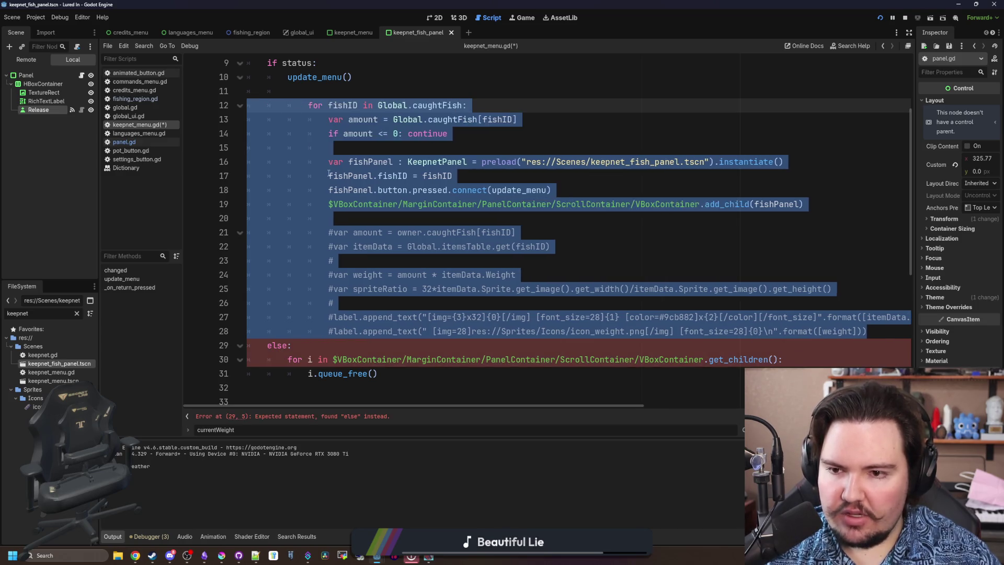
key("Tab")
key("Tab")
key("Tab")
key("Tab")
key("shift+Tab")
key("shift+Tab")
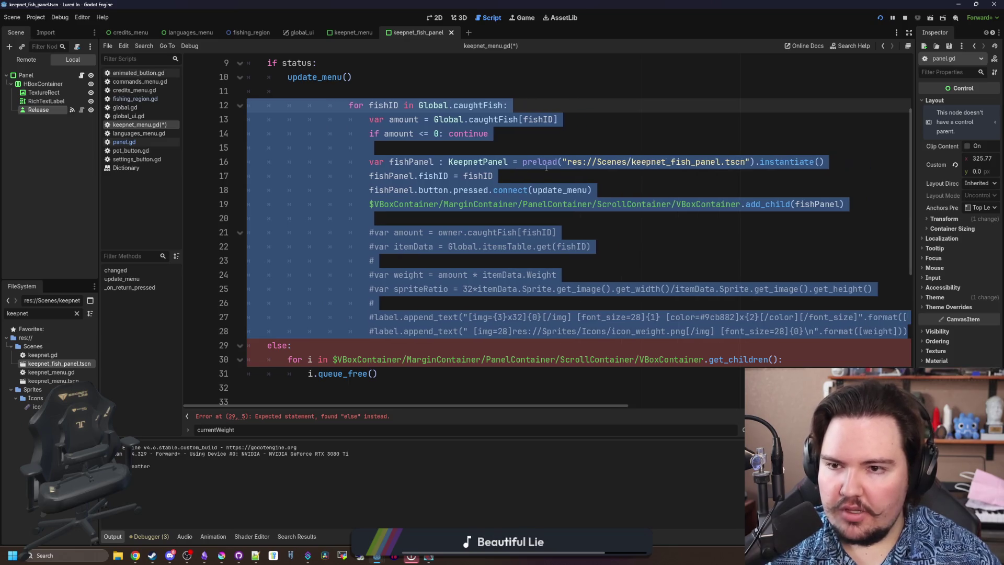
key("shift+Tab")
key("shift+Tab")
key("shift+Tab")
key("Up")
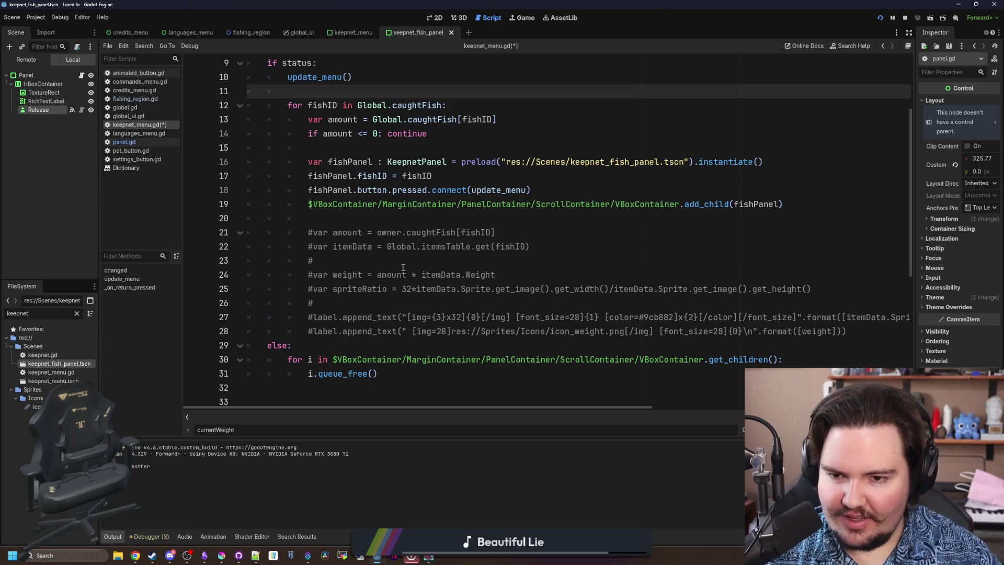
left_click(402, 219)
key("ctrl+s")
scroll(291, 208, "up", 2)
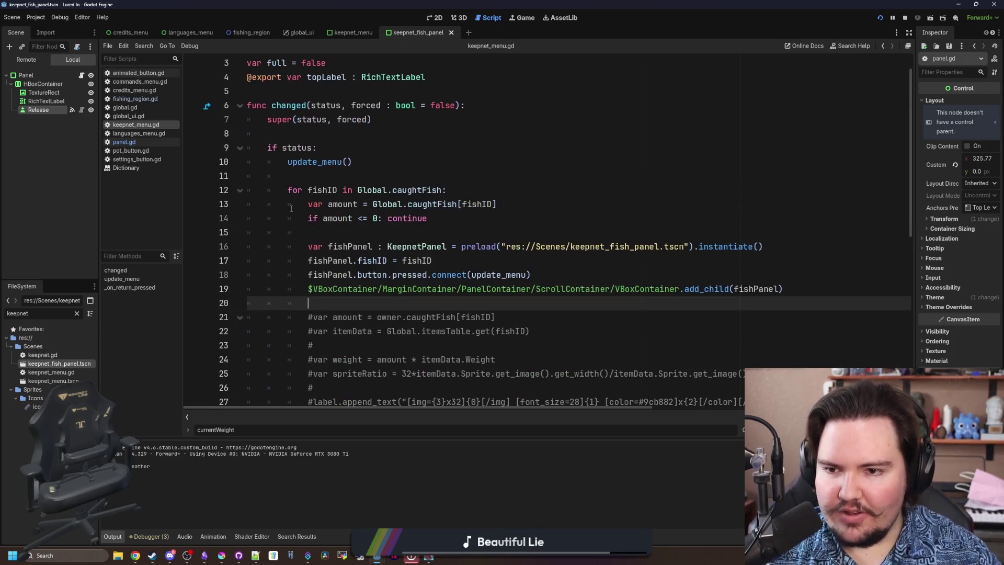
Step: Fix the fishPanel setup lines' indentation inside the loop, save the script and run the game
left_click(303, 248)
key("Tab")
key("Down")
key("Tab")
key("Down")
key("Down")
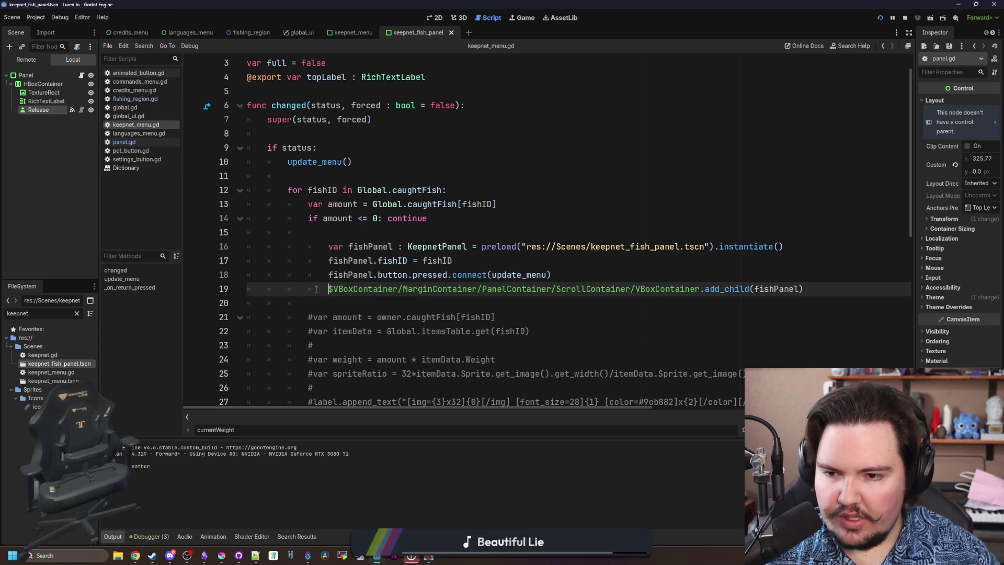
key("Up")
key("ctrl+z")
key("ctrl+z")
left_click_drag(783, 291, 168, 188)
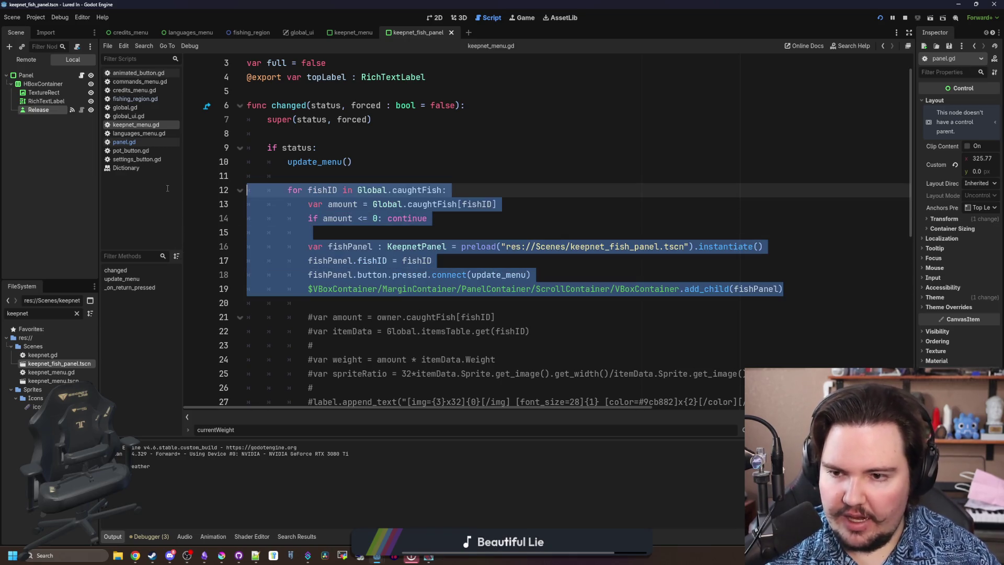
key("Tab")
key("Tab")
key("Tab")
key("Tab")
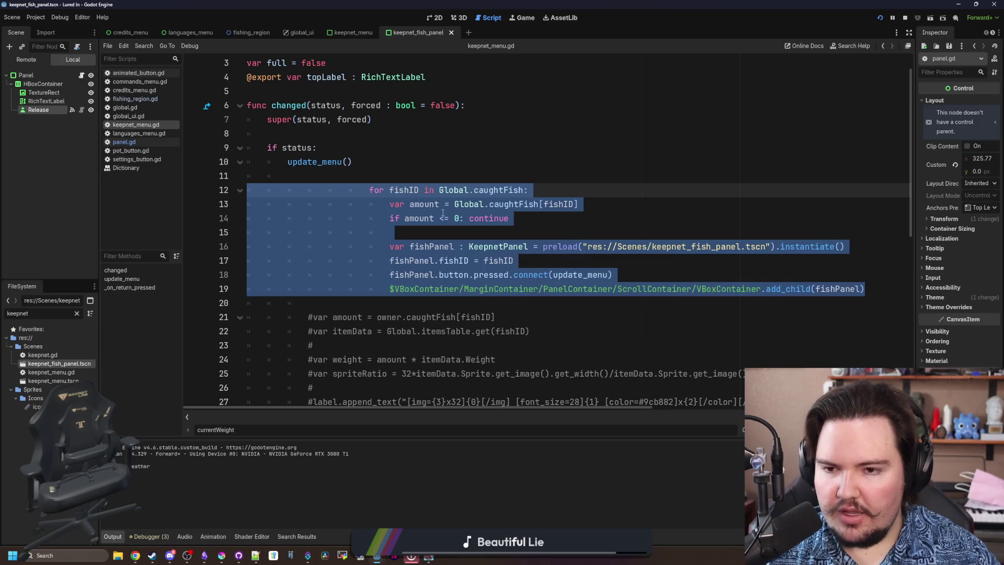
key("shift+Tab")
key("shift+Tab")
key("shift+Tab")
key("shift+Tab")
key("Up")
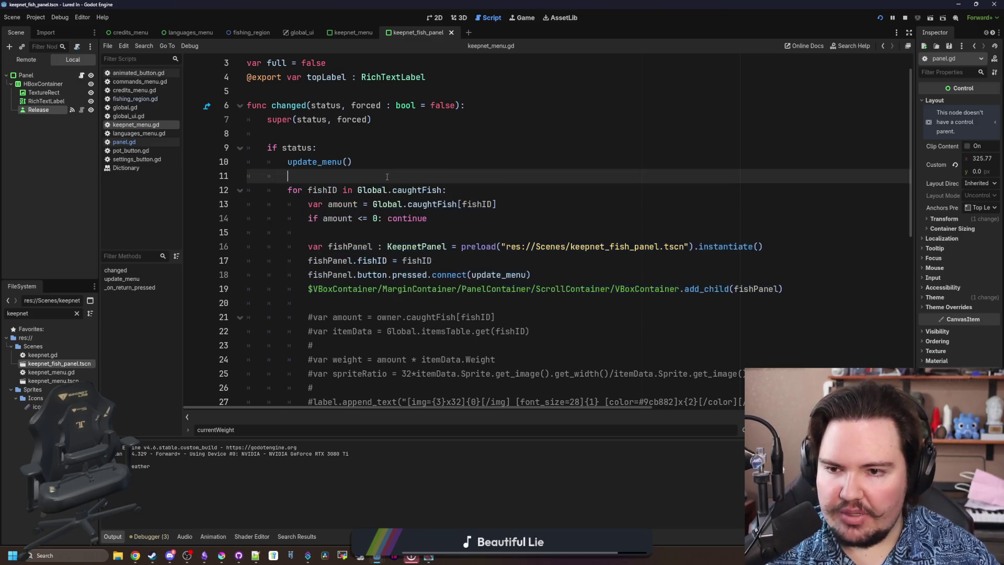
key("ctrl+s")
key("F5")
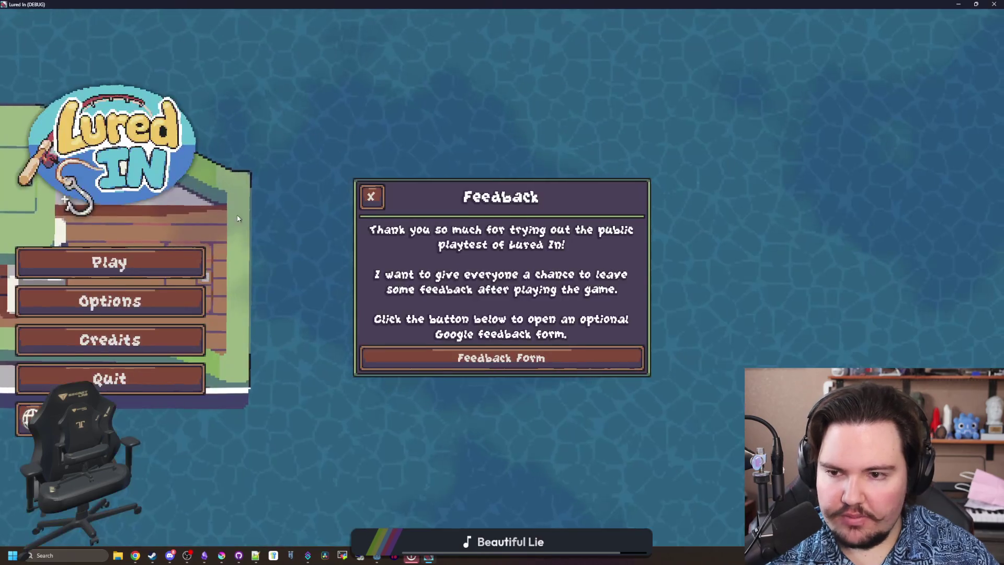
left_click(370, 197)
Step: Start playing, dismiss Welcome Back to reach the pond, and check the empty keepnet
left_click(110, 262)
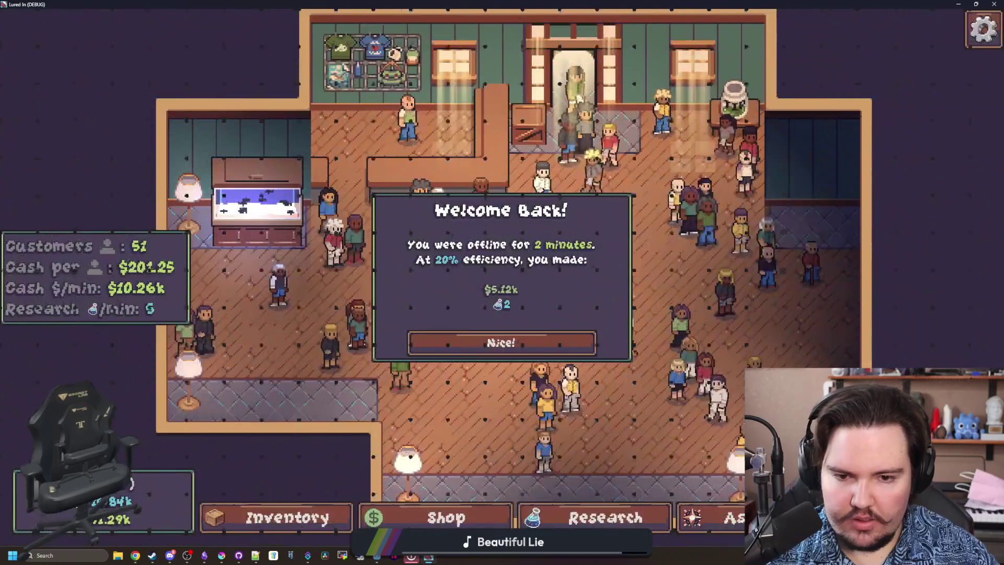
left_click(544, 353)
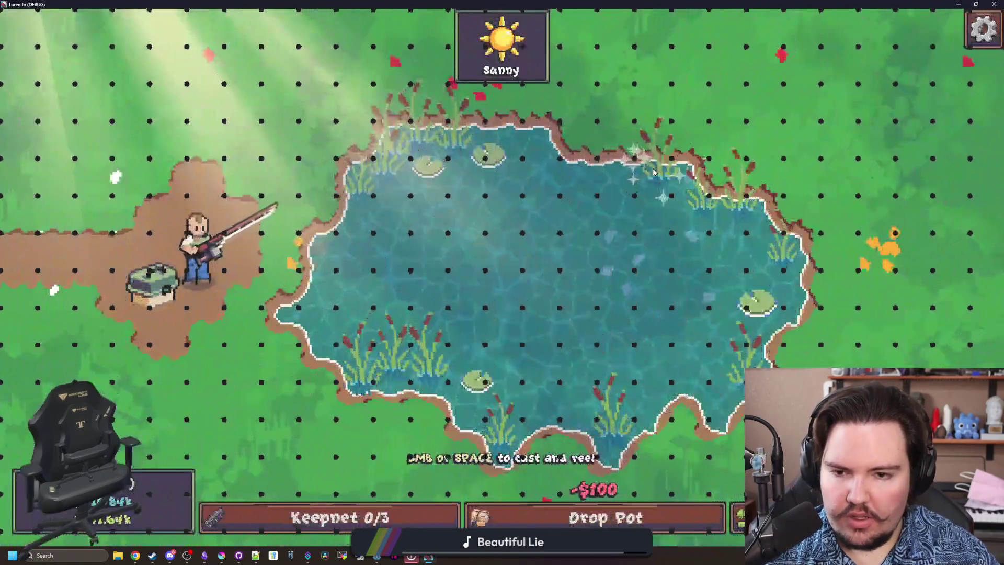
key("Tab")
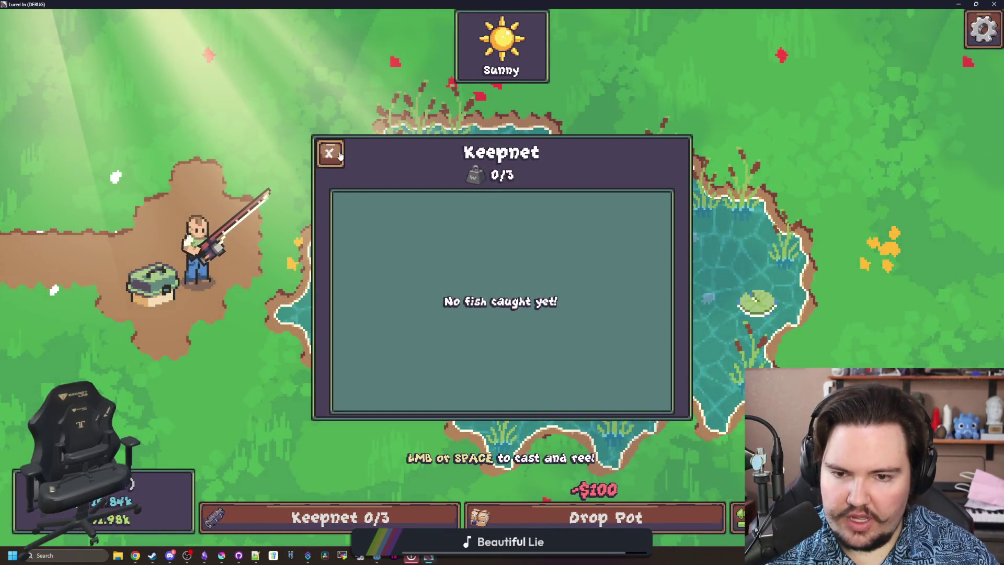
left_click(330, 153)
Step: Cast into the pond and reel in a fish, hitting the Nil 'pressed' error at keepnet_menu.gd:18
left_click_drag(390, 269, 555, 268)
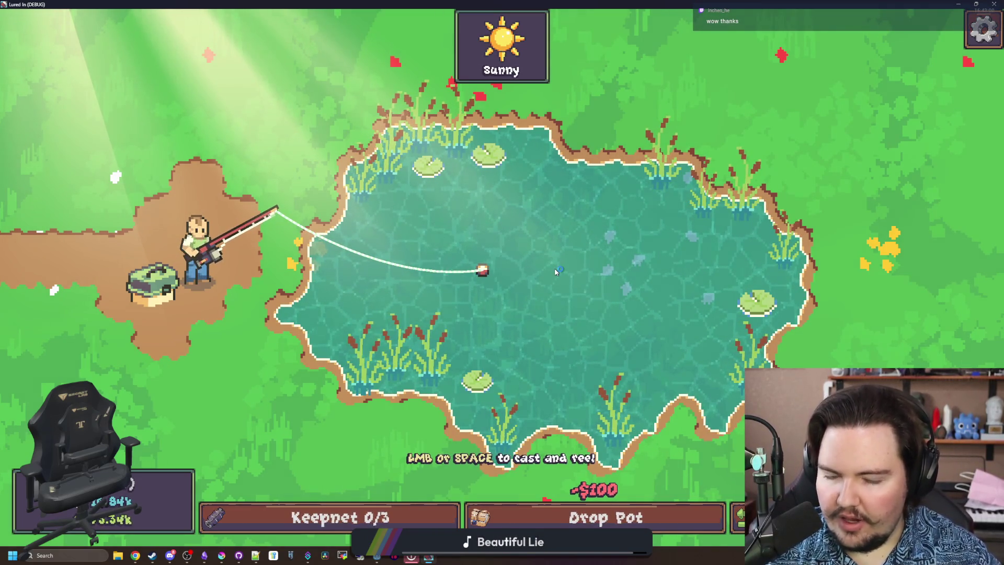
left_click(554, 272)
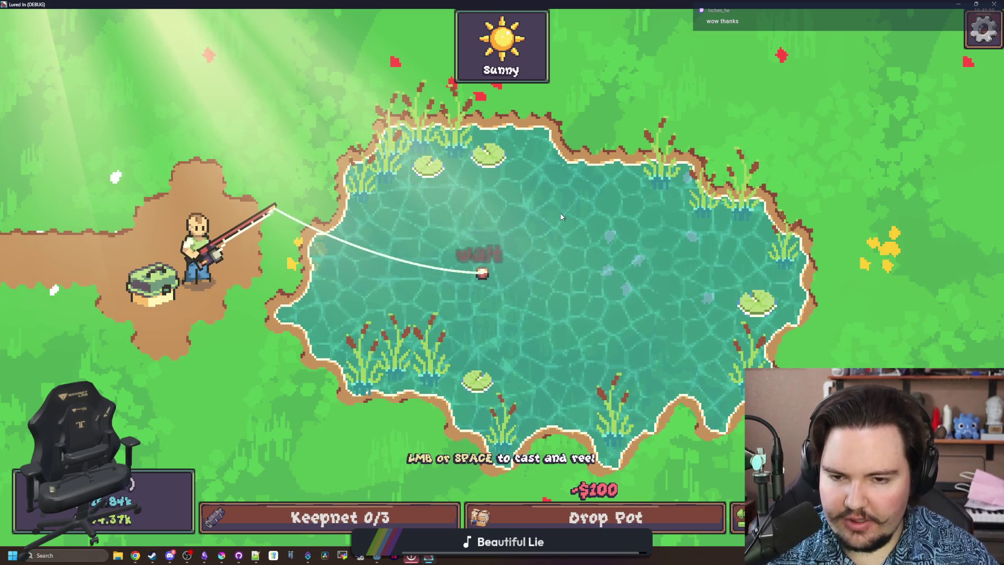
left_click(568, 262)
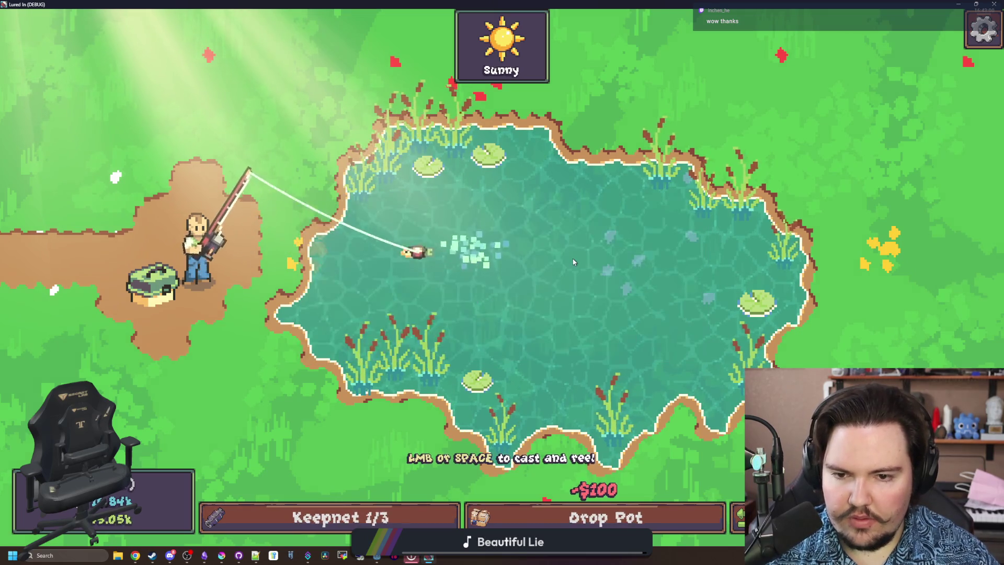
left_click(376, 514)
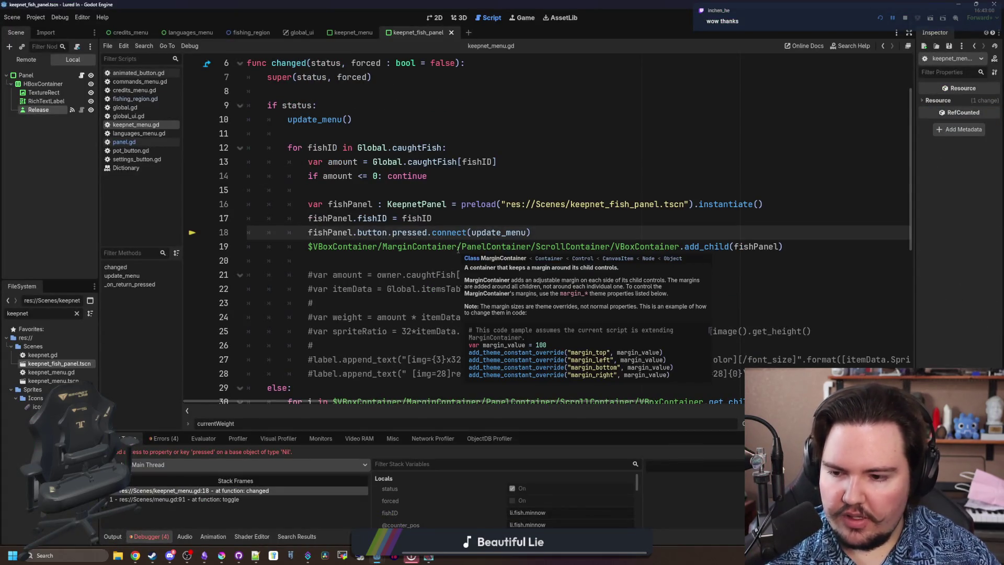
Step: Stop the game and change line 18 to fishPanel.release_pressed.connect(update_menu)
left_click(439, 260)
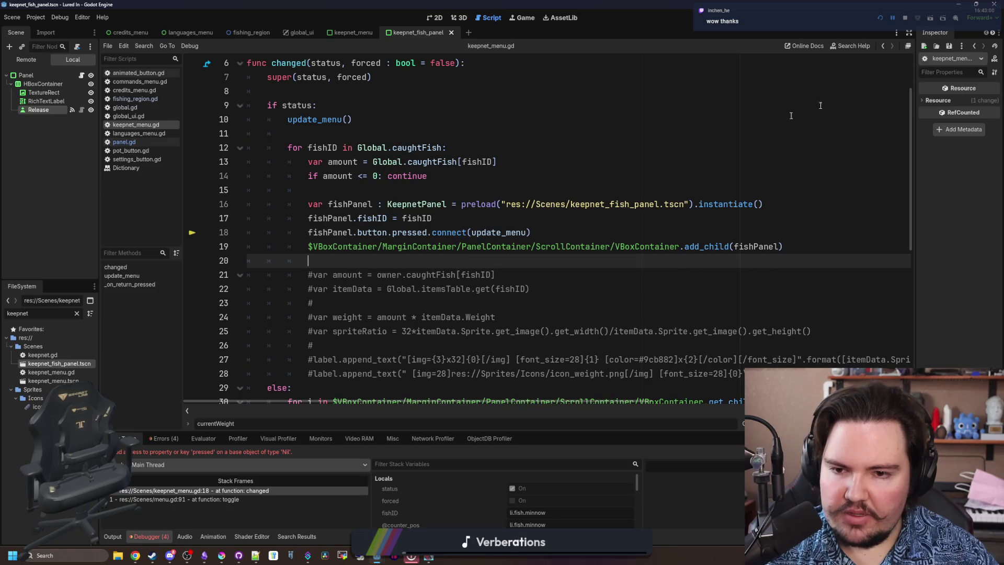
key("F8")
double_click(385, 233)
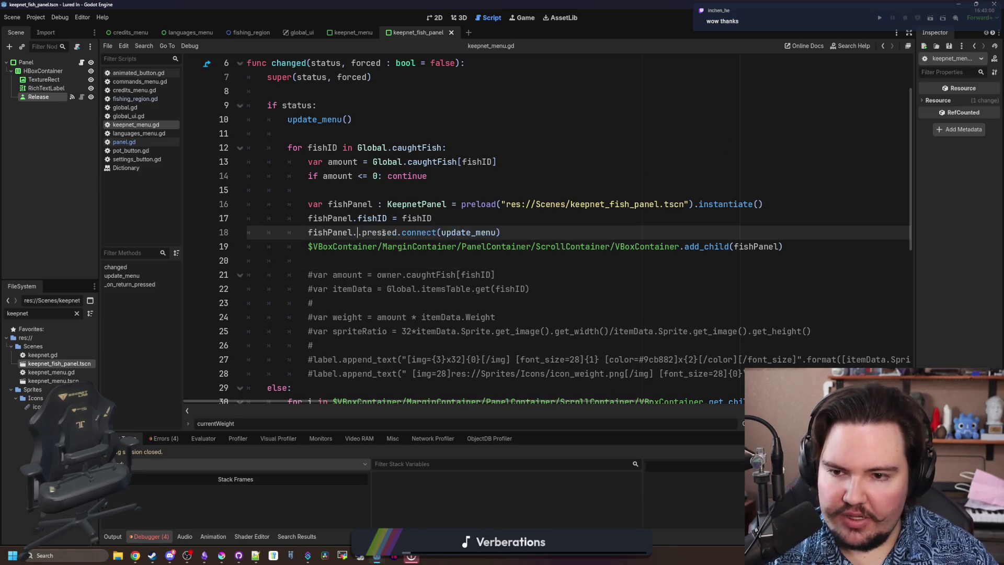
key("Delete")
key("Delete")
key("Up")
key("End")
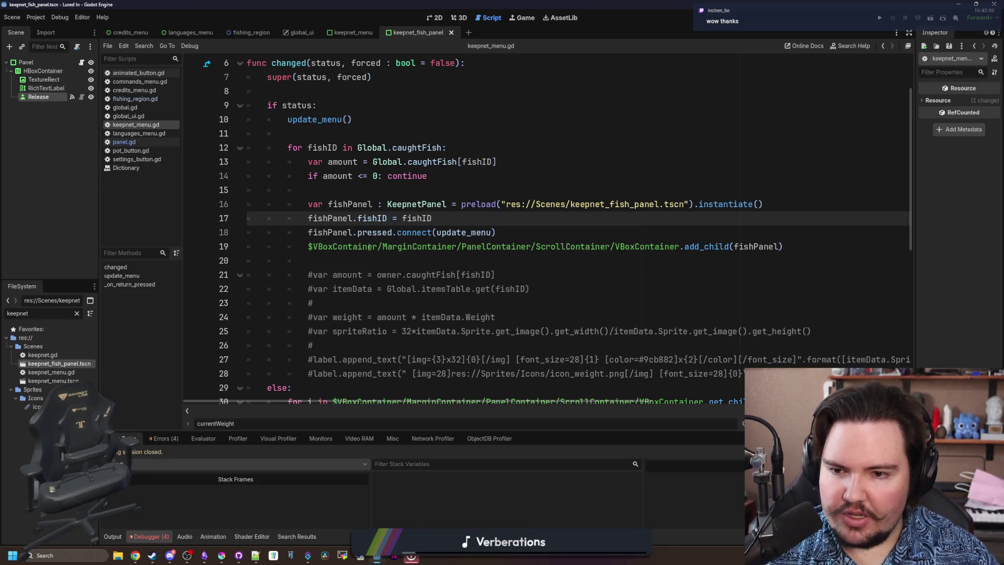
left_click(372, 260)
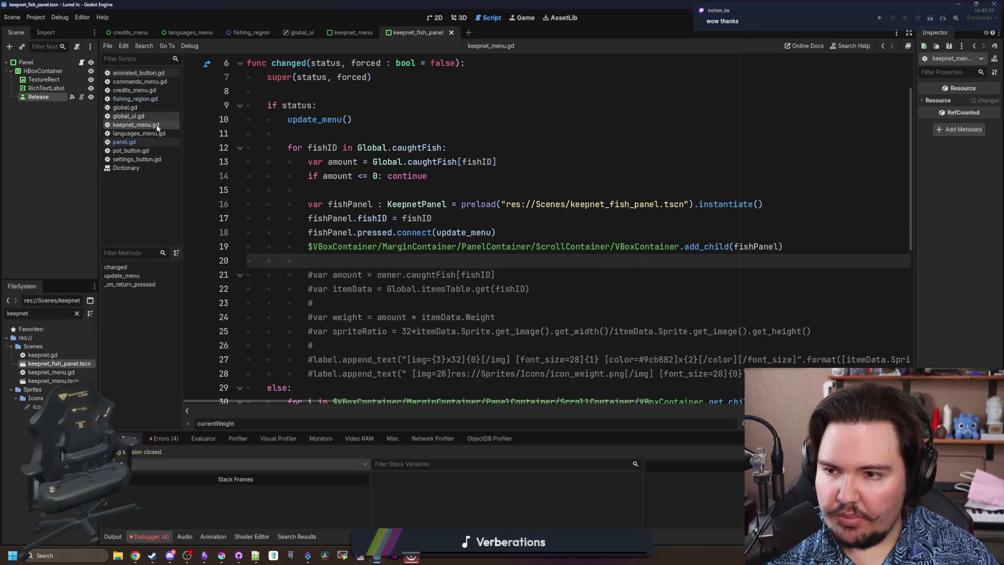
left_click(358, 233)
type("release_")
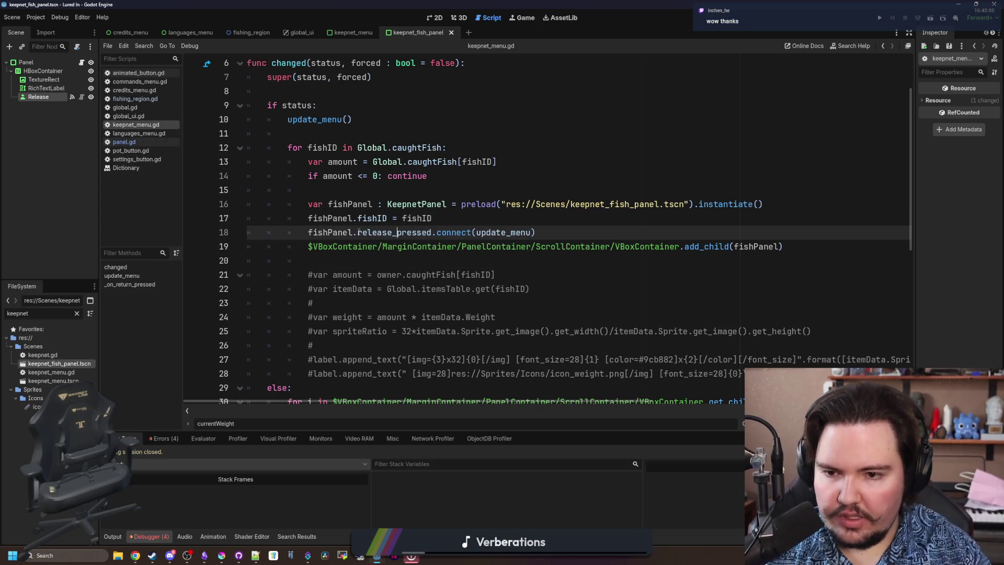
double_click(392, 233)
key("Up")
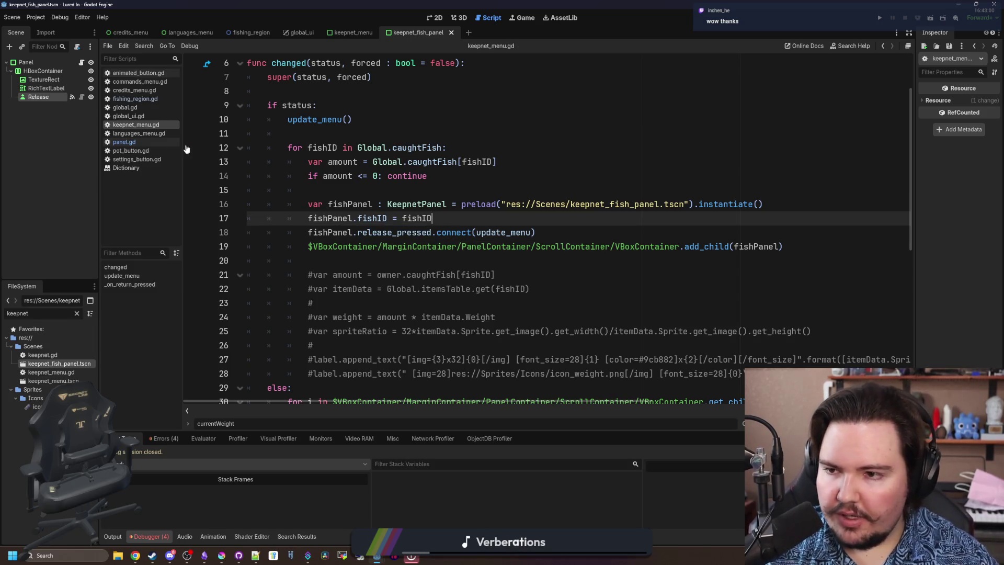
Step: Switch to panel.gd and add a line declaring signal release_pressed
left_click(81, 62)
key("Return")
key("Up")
type("si")
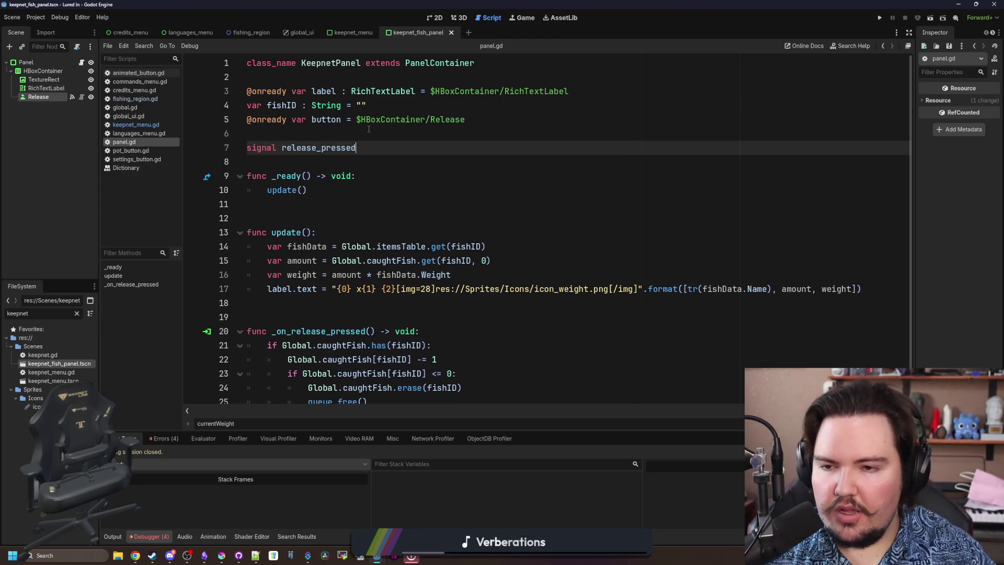
Step: In _ready add button.pressed.connect(func(): release_pressed.emit()) after update() and save panel.gd
left_click(335, 189)
key("Return")
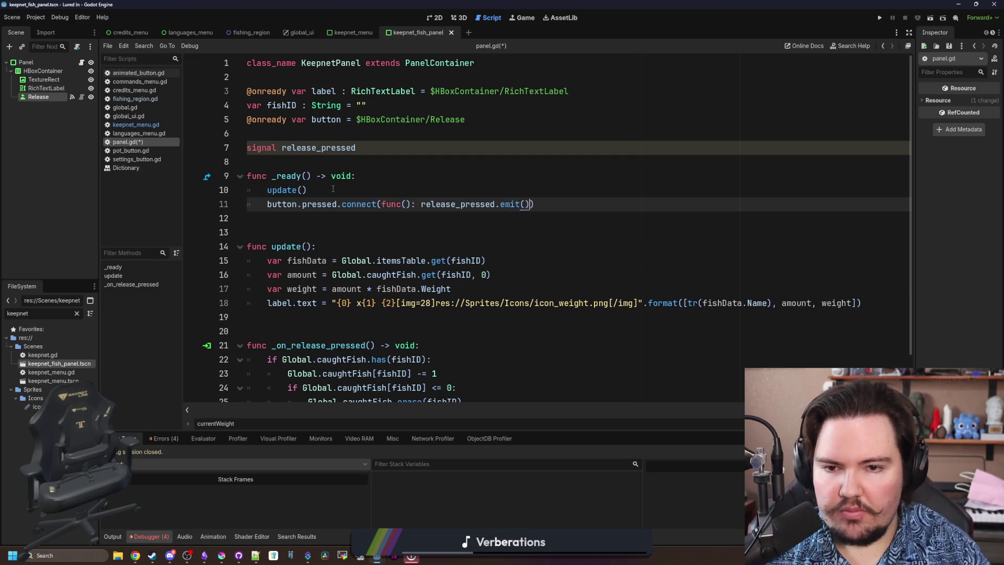
left_click(331, 161)
key("ctrl+s")
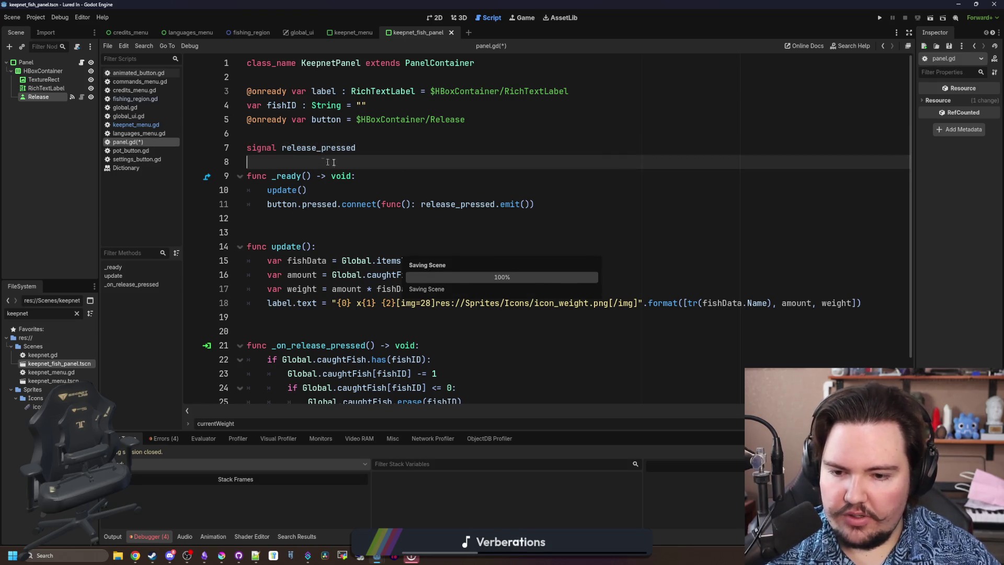